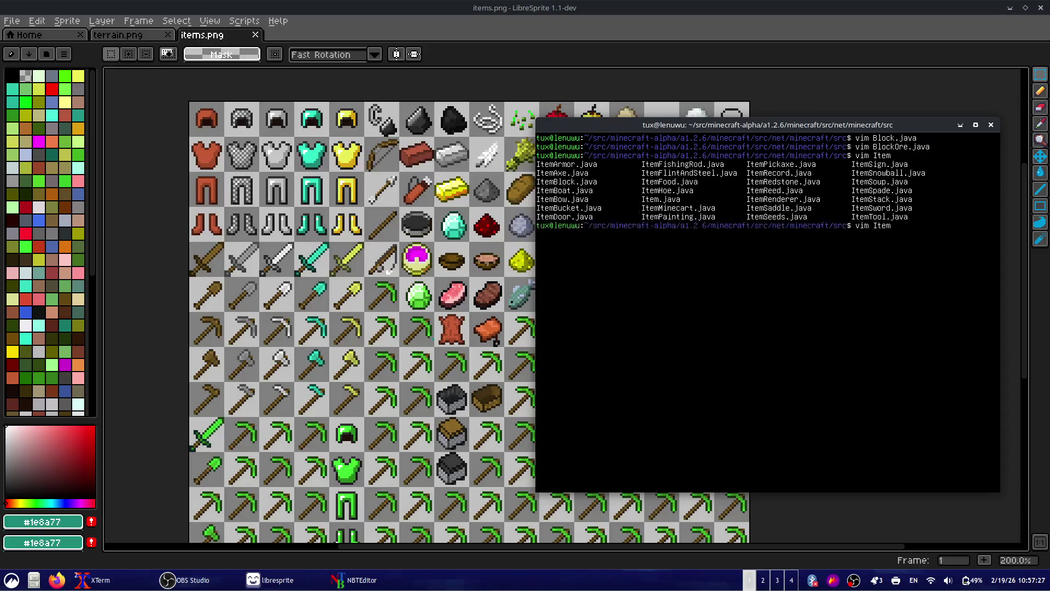
# - Open ItemPickaxe.java in Vim
pyautogui.write('Pick')
pyautogui.press('Tab')
pyautogui.press('Return')
# - Append Block.oreEmerald to the pickaxe's effective-blocks list and save
pyautogui.press('j')
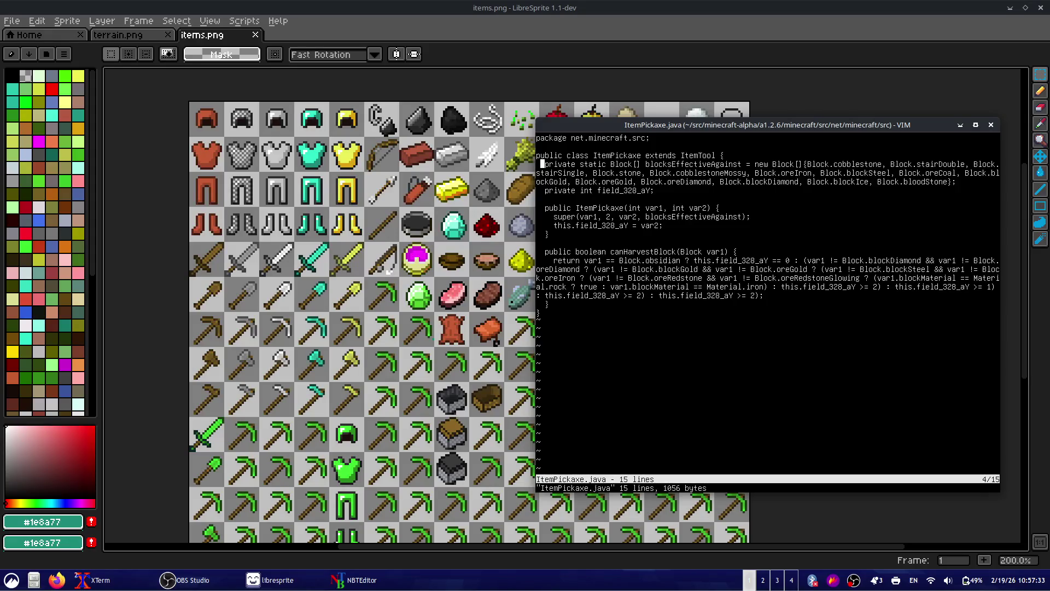
pyautogui.hotkey('shift', 'v')
pyautogui.press('Escape')
pyautogui.press('$')
pyautogui.write('a')
pyautogui.write(', Block.')
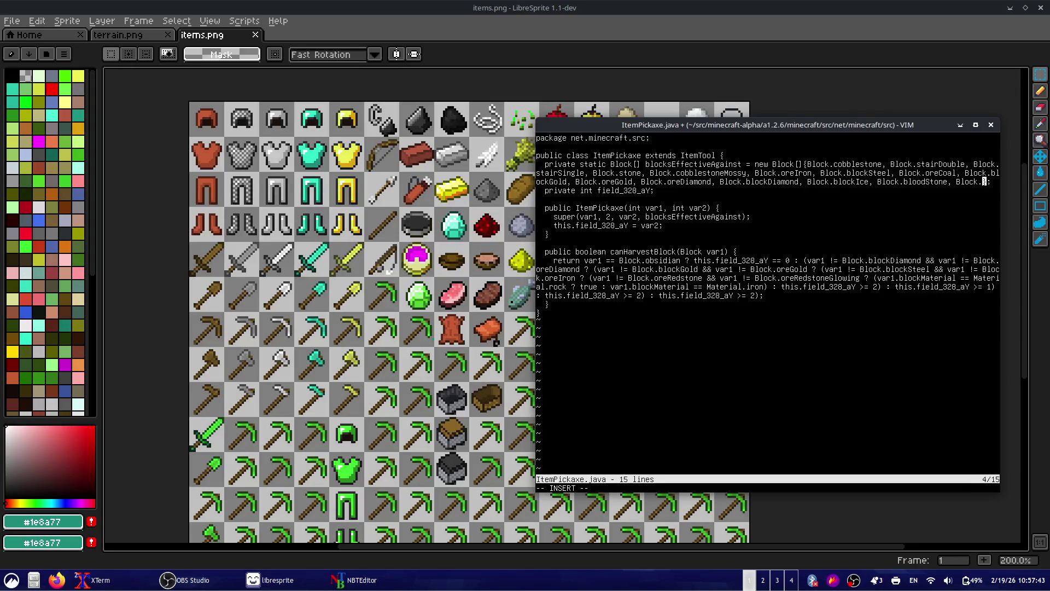
pyautogui.write('oreEmeld,')
pyautogui.press('Escape')
pyautogui.write(':w')
pyautogui.press('Return')
# - Raise obsidian's required harvest level from 0 to 3 in canHarvestBlock and save
pyautogui.press('j')
pyautogui.press('j')
pyautogui.press('j')
pyautogui.press('j')
pyautogui.press('j')
pyautogui.press('j')
pyautogui.press('j')
pyautogui.press('j')
pyautogui.press('V')
pyautogui.press('j')
pyautogui.press('j')
pyautogui.press('Escape')
pyautogui.press('k')
pyautogui.press('k')
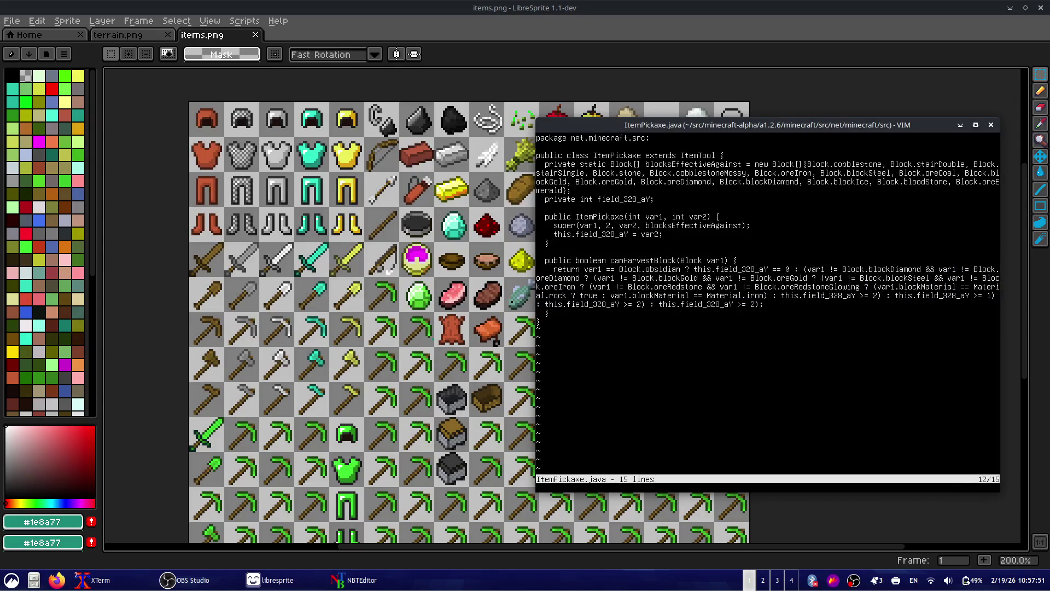
pyautogui.press('l')
pyautogui.press('l')
pyautogui.press('l')
pyautogui.press('l')
pyautogui.press('l')
pyautogui.press('l')
pyautogui.press('G')
pyautogui.press('k')
pyautogui.press('h')
pyautogui.press('b')
pyautogui.press('b')
pyautogui.press('^')
pyautogui.press('w')
pyautogui.press('w')
pyautogui.press('w')
pyautogui.press('w')
pyautogui.press('w')
pyautogui.press('w')
pyautogui.write('r3')
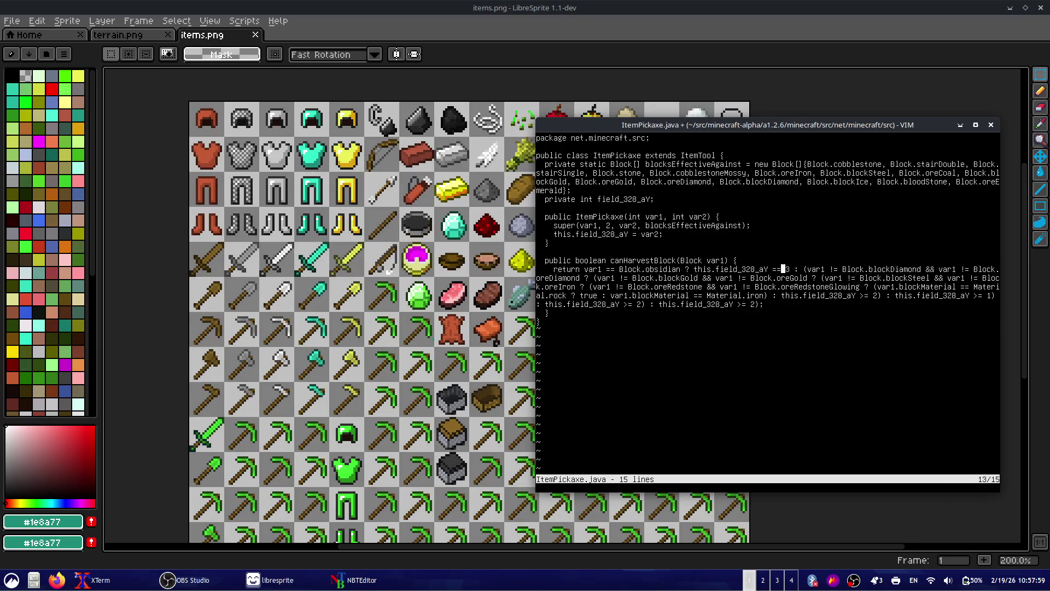
pyautogui.press('b')
pyautogui.press('b')
pyautogui.press('b')
pyautogui.press('b')
pyautogui.press('b')
pyautogui.press('b')
pyautogui.write('l:w')
pyautogui.press('Return')
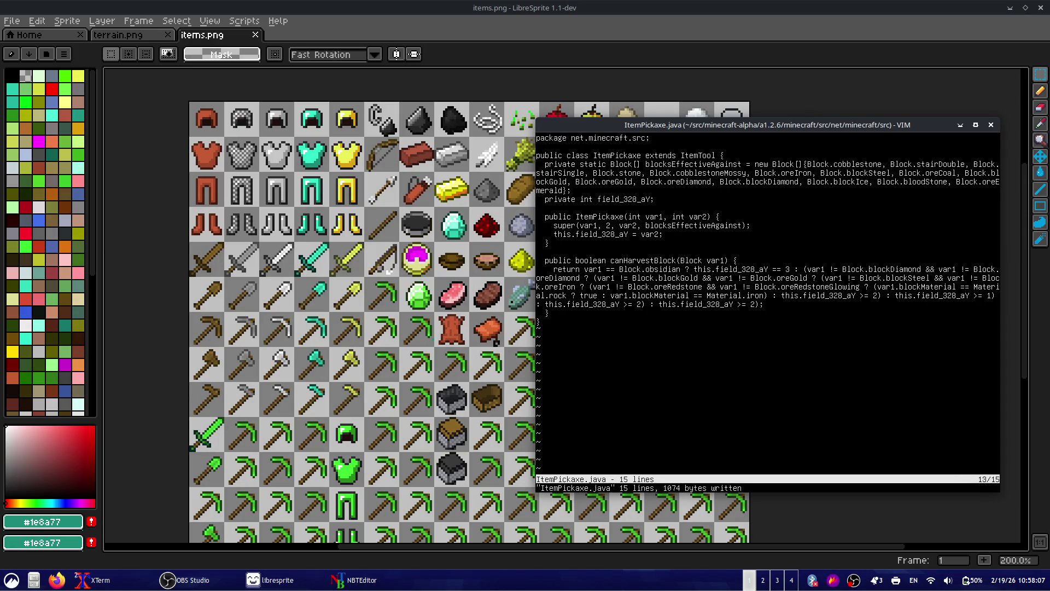
# - Examine the canHarvestBlock return line, highlighting the diamond and obsidian conditions
pyautogui.press('w')
pyautogui.press('w')
pyautogui.press('b')
pyautogui.press('b')
pyautogui.press('l')
pyautogui.press('w')
pyautogui.press('w')
pyautogui.press('w')
pyautogui.press('l')
pyautogui.press('v')
pyautogui.press('e')
pyautogui.press('e')
pyautogui.press('e')
pyautogui.press('e')
pyautogui.press('y')
pyautogui.press('G')
pyautogui.click(770, 269)
pyautogui.press('b')
pyautogui.press('b')
pyautogui.press('b')
pyautogui.press('b')
pyautogui.press('b')
pyautogui.press('b')
pyautogui.press('b')
pyautogui.press('b')
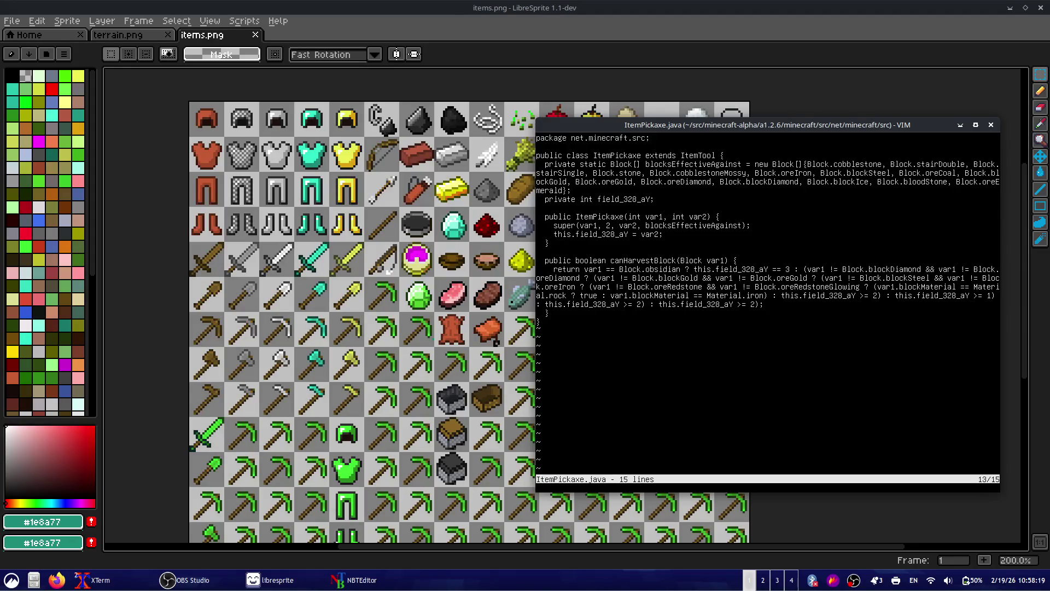
pyautogui.press('w')
pyautogui.press('w')
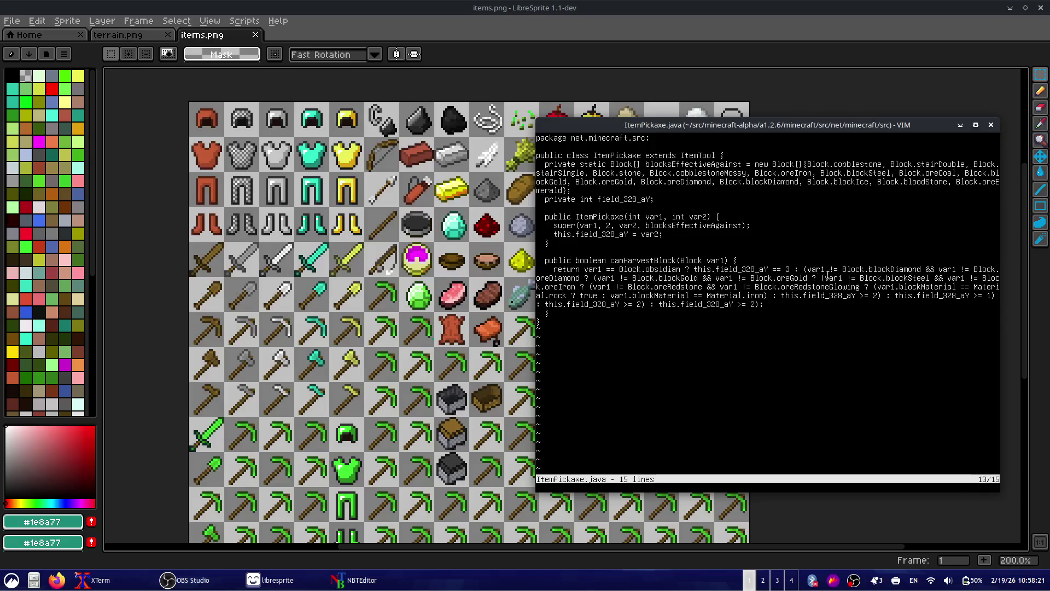
pyautogui.moveTo(808, 269); pyautogui.dragTo(911, 269)
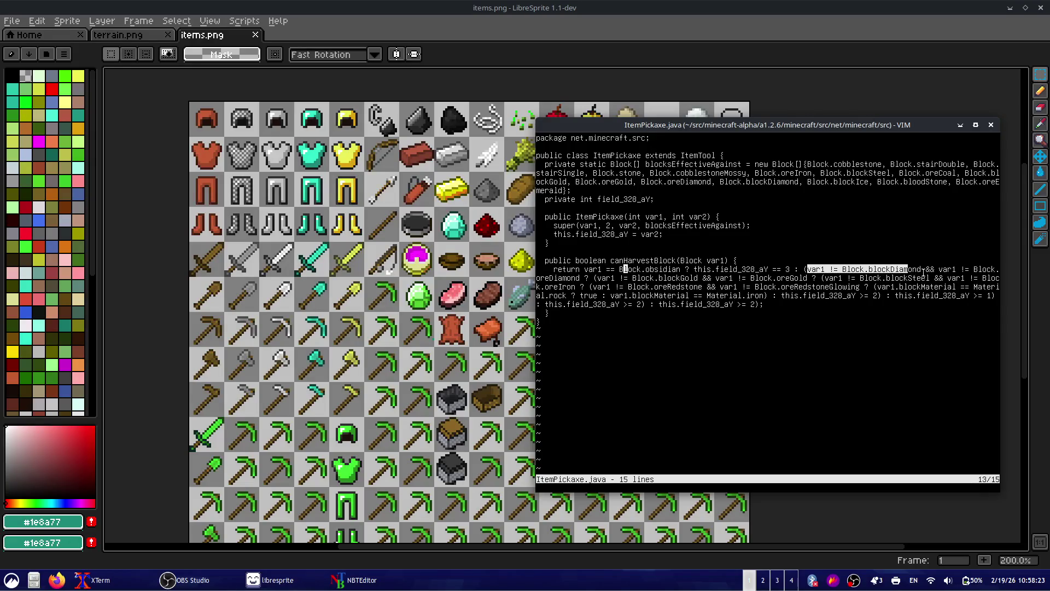
pyautogui.click(924, 272)
pyautogui.moveTo(593, 279); pyautogui.dragTo(539, 278)
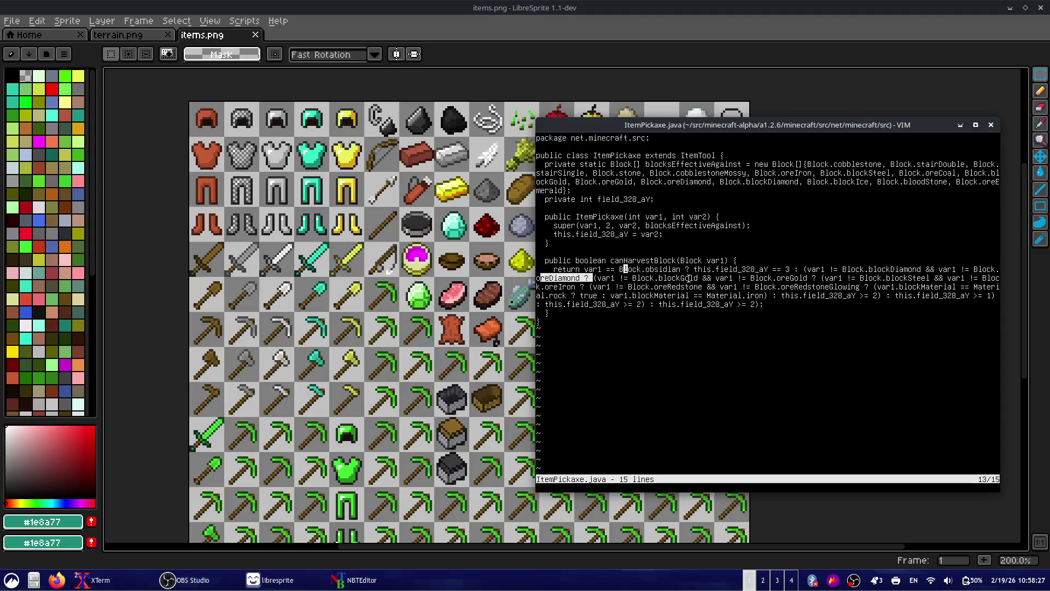
pyautogui.moveTo(619, 279); pyautogui.dragTo(749, 263)
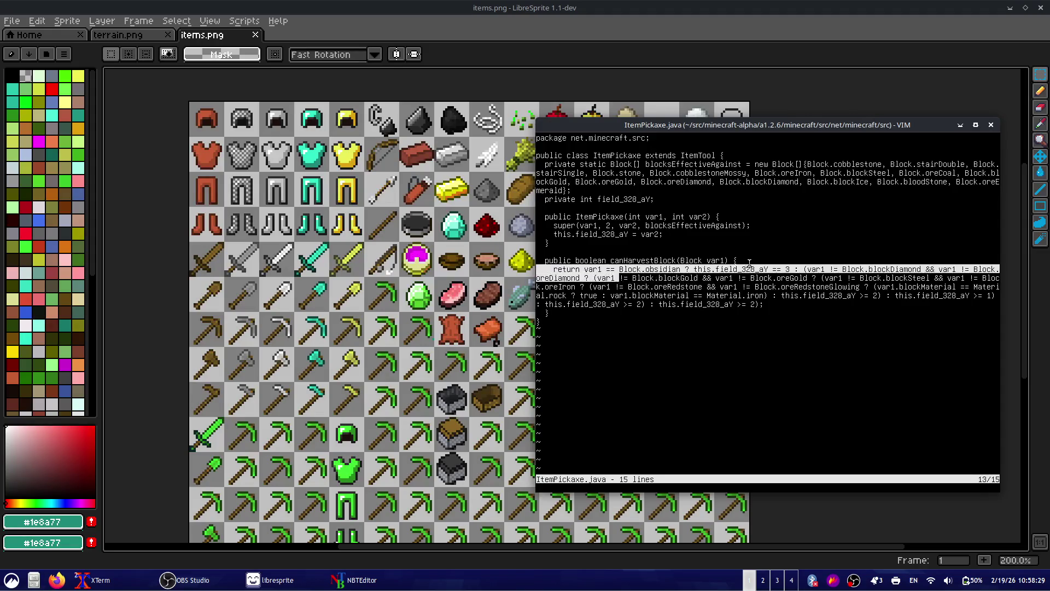
pyautogui.moveTo(808, 276)
pyautogui.mouseDown()
pyautogui.moveTo(635, 295)
pyautogui.moveTo(876, 300)
pyautogui.mouseUp()
pyautogui.doubleClick(605, 279)
# - Wrap the obsidian level-3 check in parentheses
pyautogui.click(890, 327)
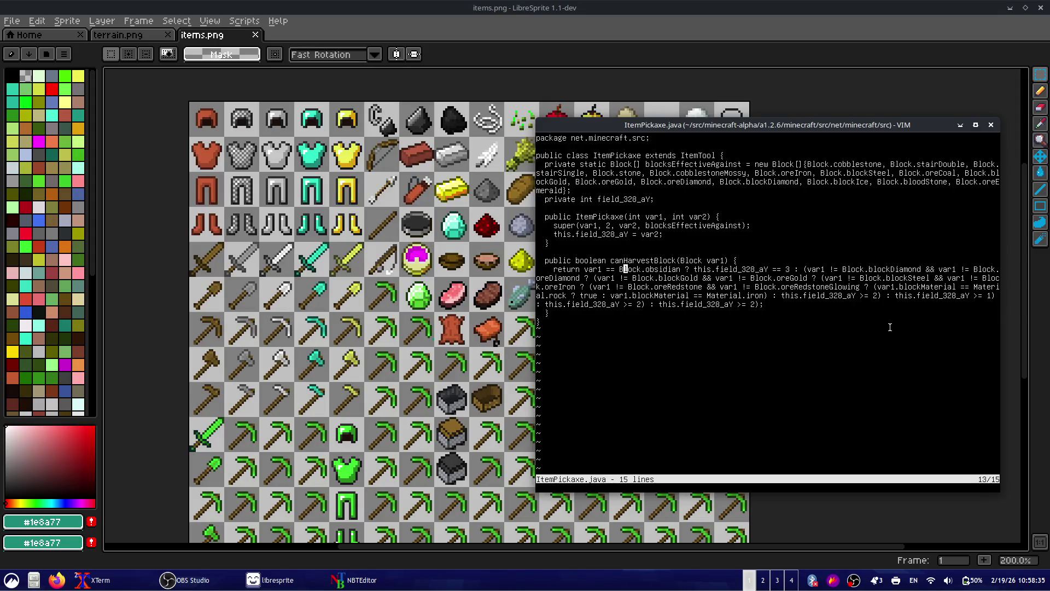
pyautogui.press('w')
pyautogui.press('w')
pyautogui.press('w')
pyautogui.press('w')
pyautogui.press('w')
pyautogui.press('w')
pyautogui.press('w')
pyautogui.press('b')
pyautogui.press('v')
pyautogui.press('w')
pyautogui.press('w')
pyautogui.press('w')
pyautogui.press('w')
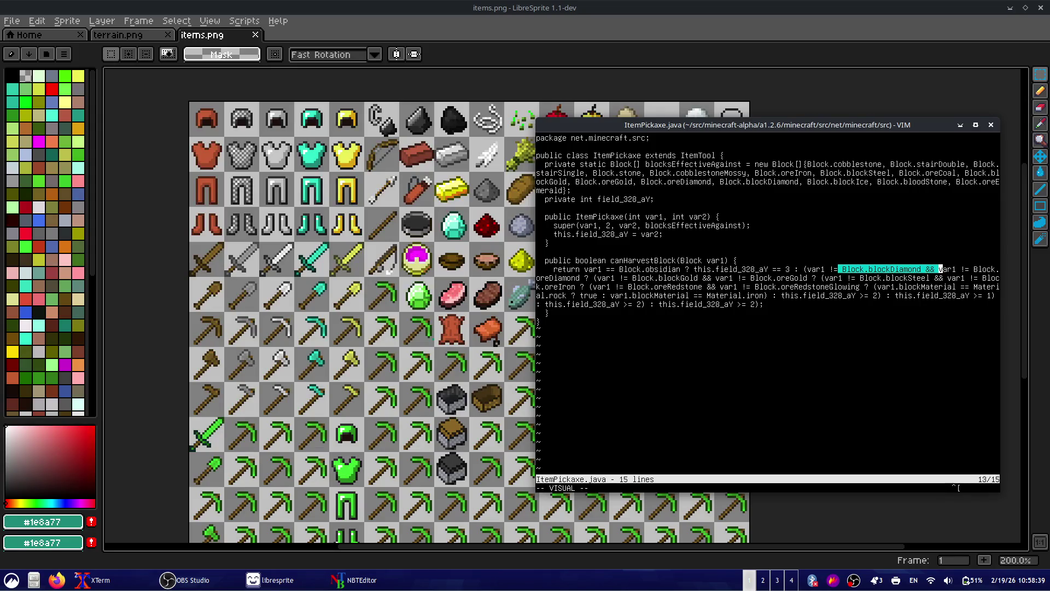
pyautogui.press('Escape')
pyautogui.press('b')
pyautogui.press('b')
pyautogui.press('k')
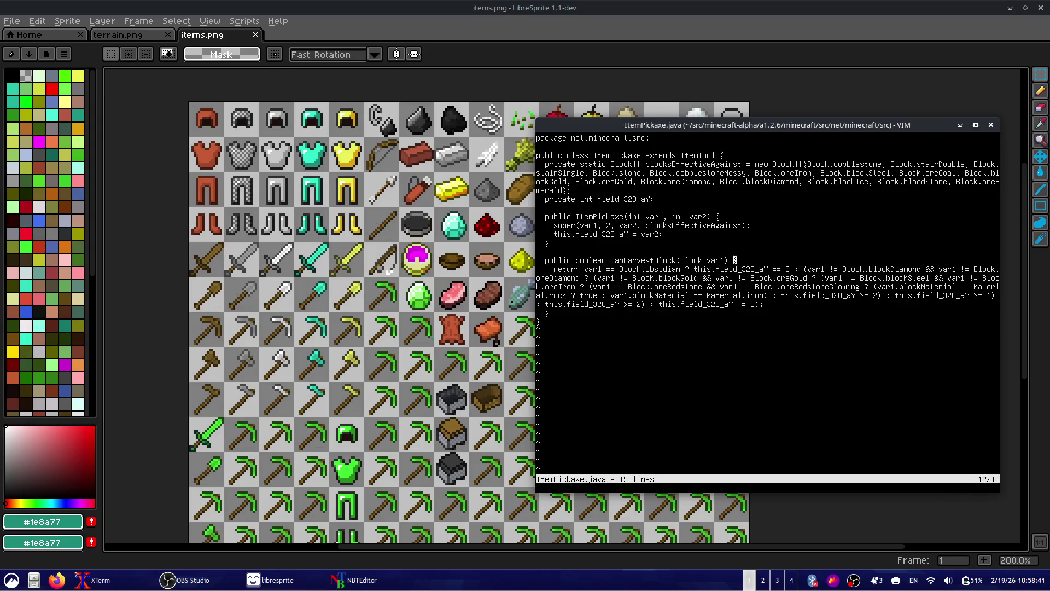
pyautogui.press('j')
pyautogui.write('bi(')
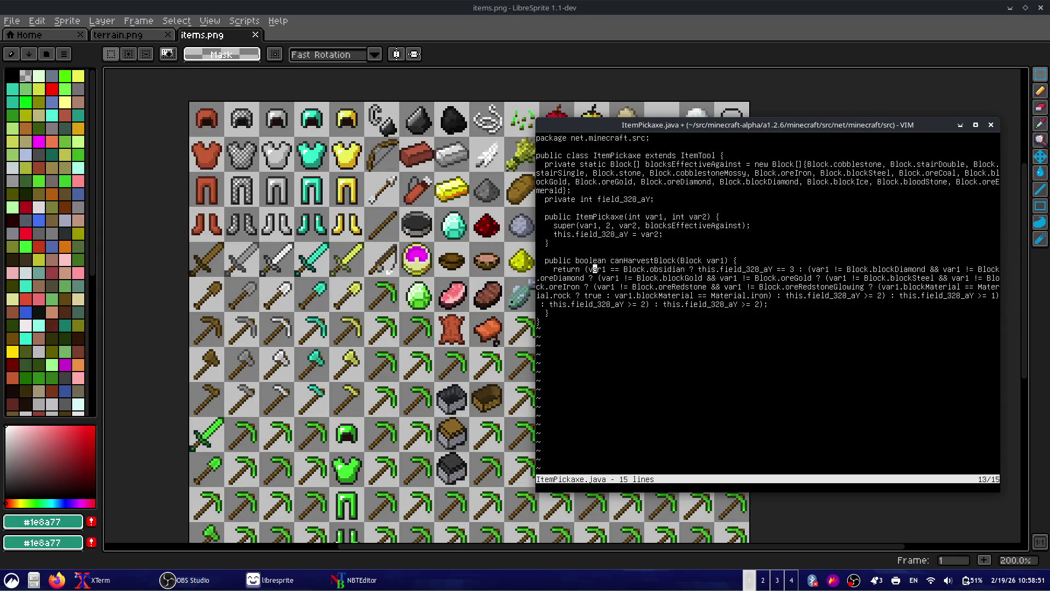
pyautogui.write('i')
pyautogui.write('))')
pyautogui.press('Escape')
pyautogui.press('b')
pyautogui.press('b')
pyautogui.press('b')
pyautogui.press('b')
pyautogui.press('b')
pyautogui.press('b')
pyautogui.write('ian')
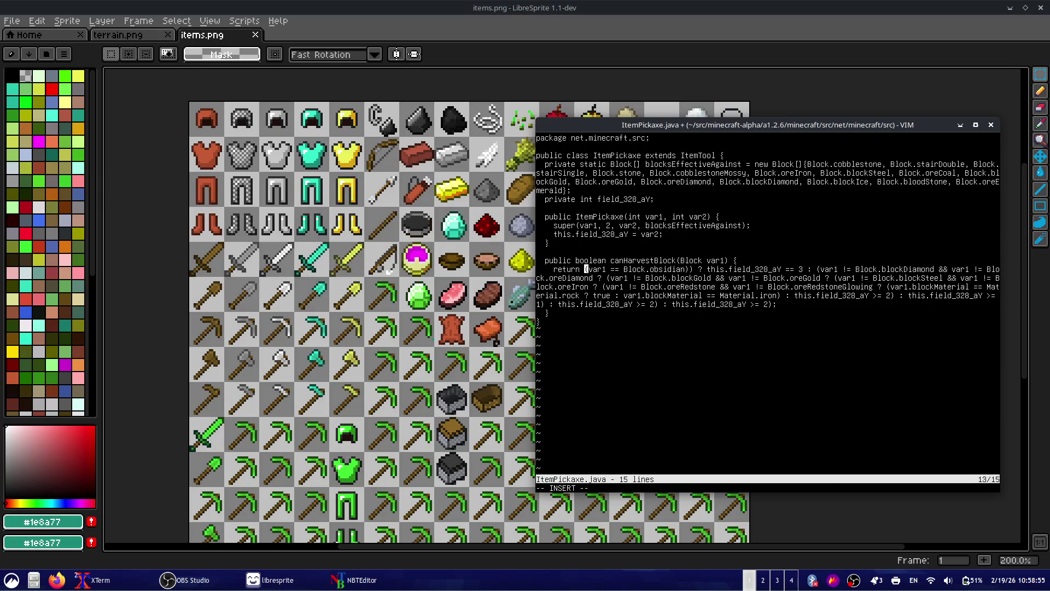
pyautogui.write(')')
pyautogui.press('Escape')
# - Add || (var1 == Block.oreEmerald), save and quit, and recall the last vim command
pyautogui.press('w')
pyautogui.press('w')
pyautogui.press('w')
pyautogui.write('wela || (var1 == ')
pyautogui.write('Block.')
pyautogui.write('ore')
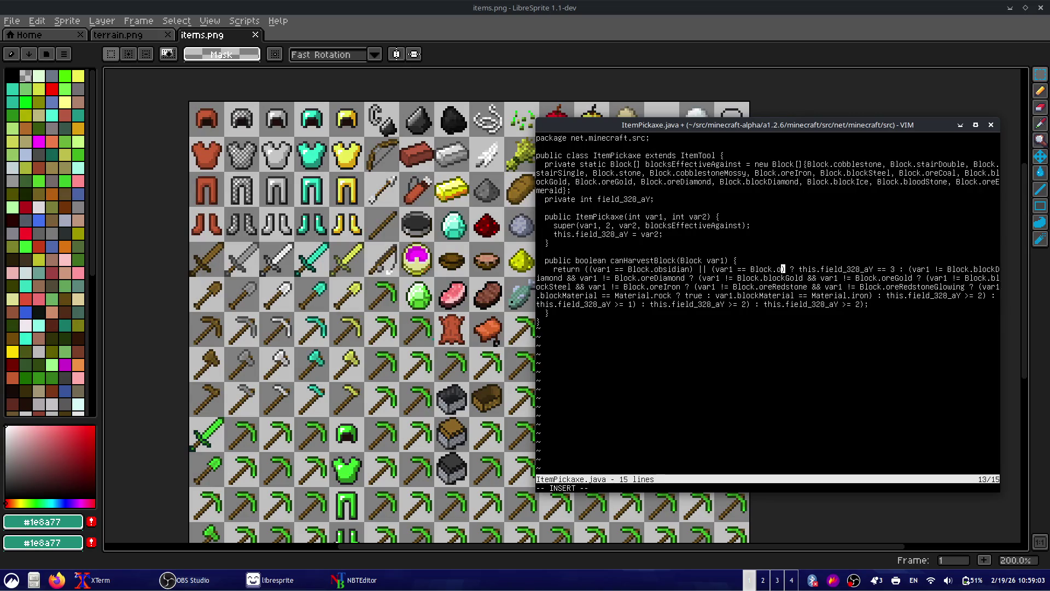
pyautogui.write('Emerald')
pyautogui.press('Escape')
pyautogui.write('0:')
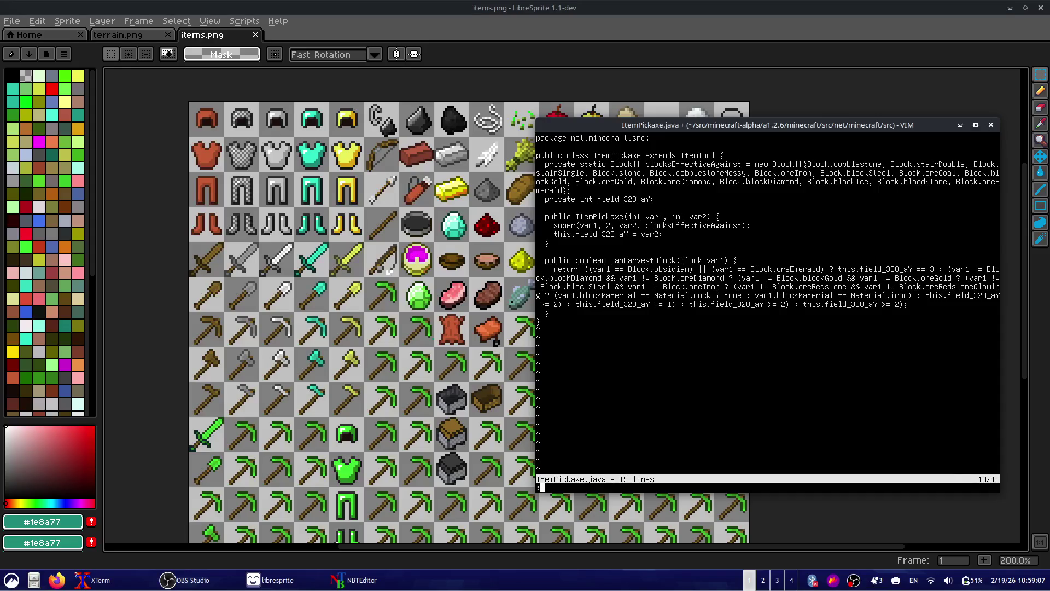
pyautogui.press('Return')
pyautogui.write(':wq')
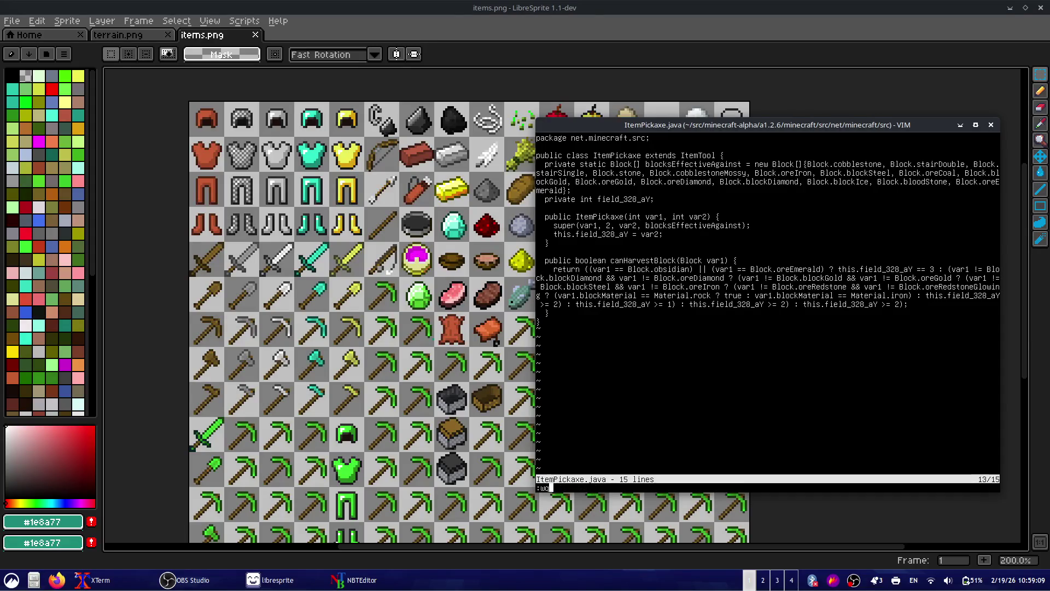
pyautogui.press('Return')
pyautogui.press('Up')
pyautogui.press('BackSpace')
pyautogui.press('BackSpace')
pyautogui.press('BackSpace')
pyautogui.press('BackSpace')
pyautogui.press('BackSpace')
pyautogui.press('BackSpace')
# - Open Item.java and browse the item list, noting the diamond pickaxe's item number
pyautogui.write('.java')
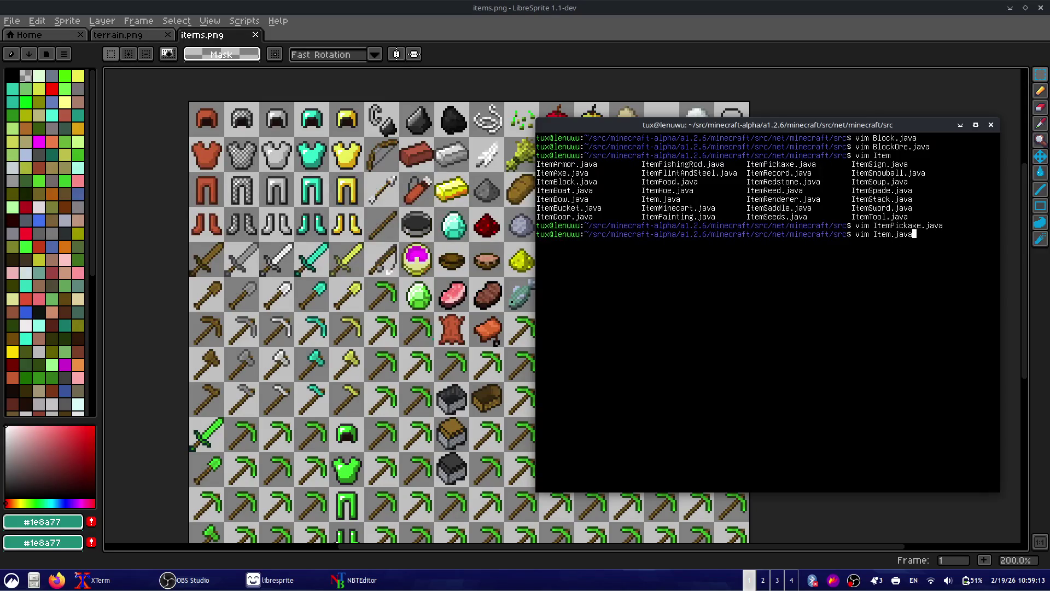
pyautogui.press('Return')
pyautogui.write('/')
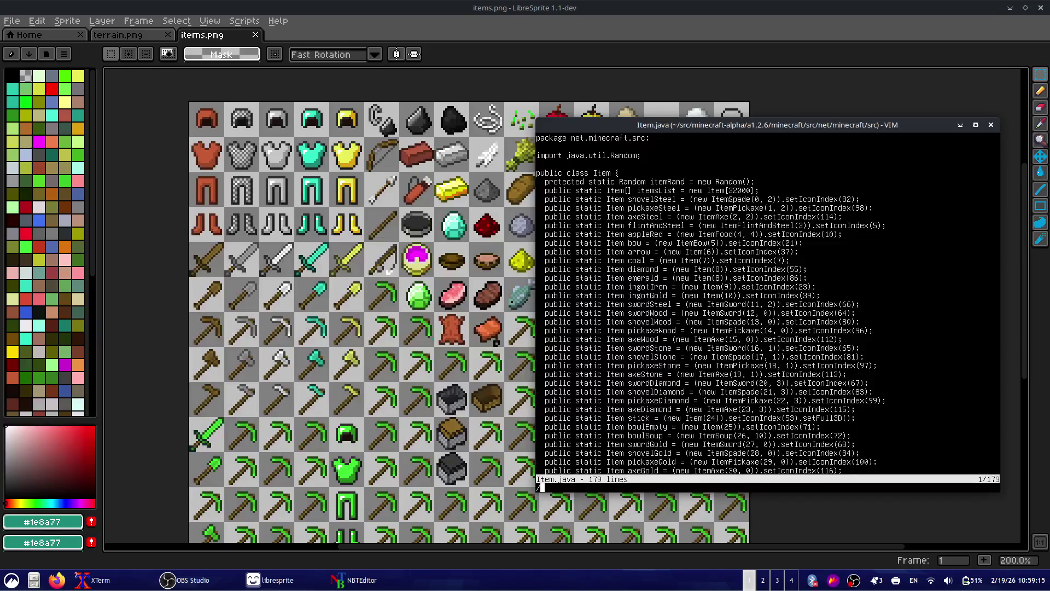
pyautogui.press('Escape')
pyautogui.moveTo(777, 400); pyautogui.dragTo(801, 401)
pyautogui.click(799, 399)
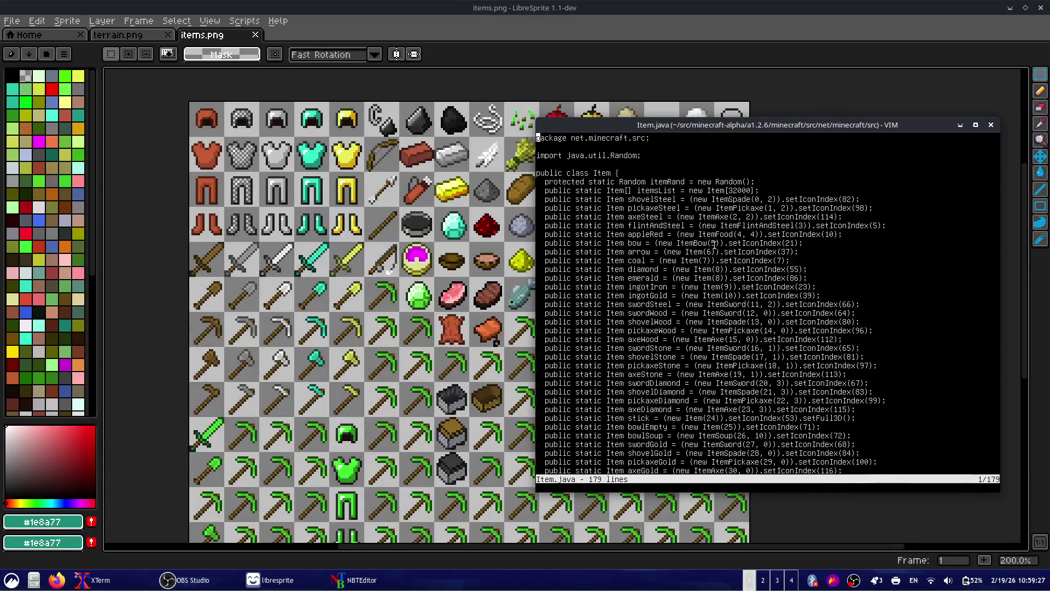
pyautogui.press('j')
pyautogui.press('j')
pyautogui.press('j')
pyautogui.press('j')
pyautogui.hotkey('shift', 'v')
pyautogui.press('j')
pyautogui.press('Escape')
# - Close Item.java, reopen it, and quit without changes
pyautogui.write(':wq')
pyautogui.press('Return')
pyautogui.write('ga')
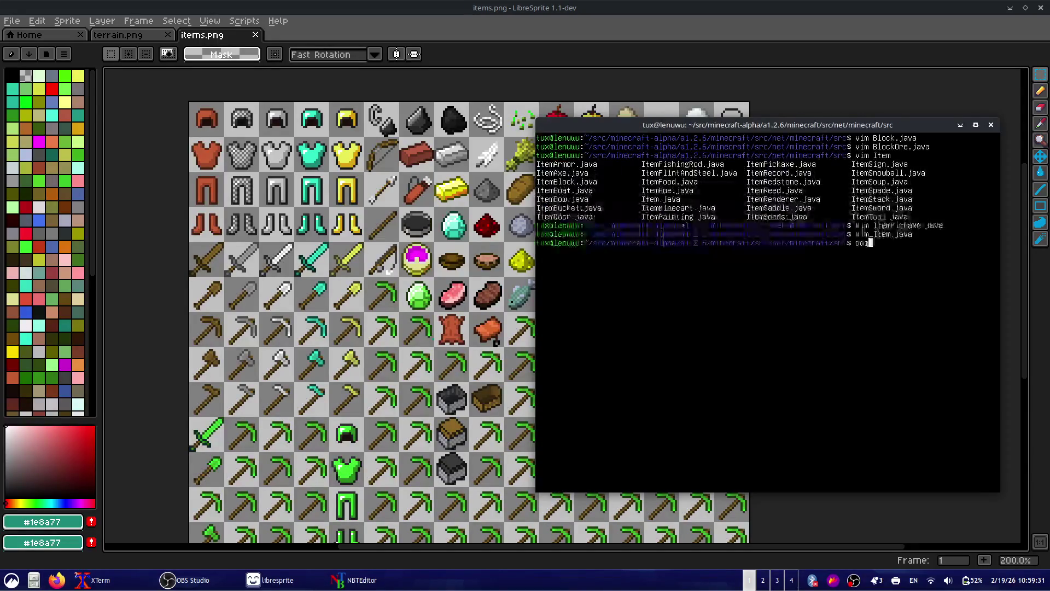
pyautogui.write('vim Item.java')
pyautogui.press('Return')
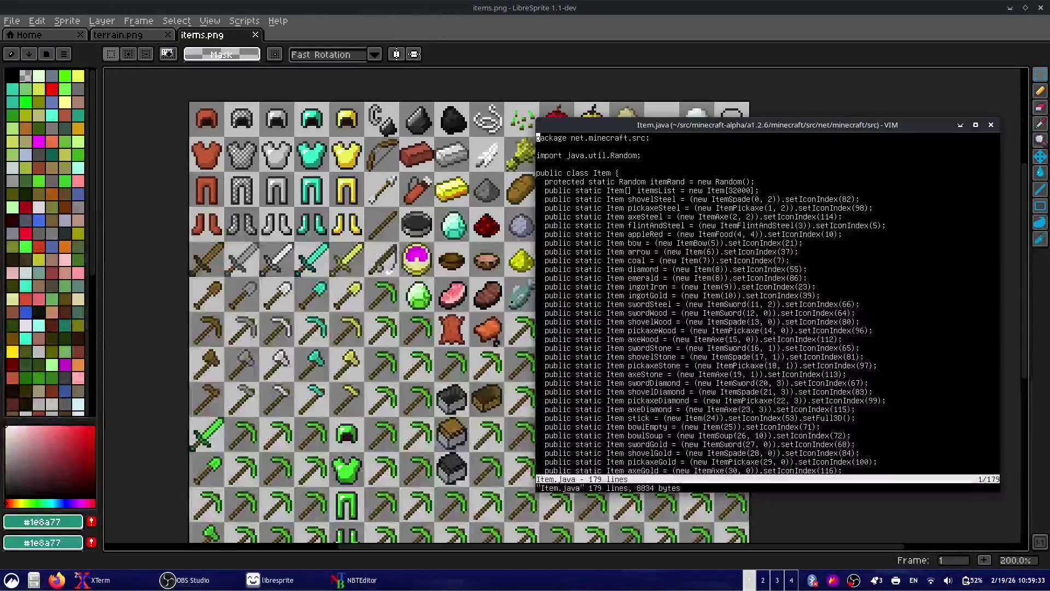
pyautogui.write(':q')
pyautogui.press('Return')
# - Compute 256 + 22 = 278 in qalc
pyautogui.write('qalc')
pyautogui.press('Return')
pyautogui.write('256+22')
pyautogui.press('Return')
pyautogui.hotkey('ctrl', 'd')
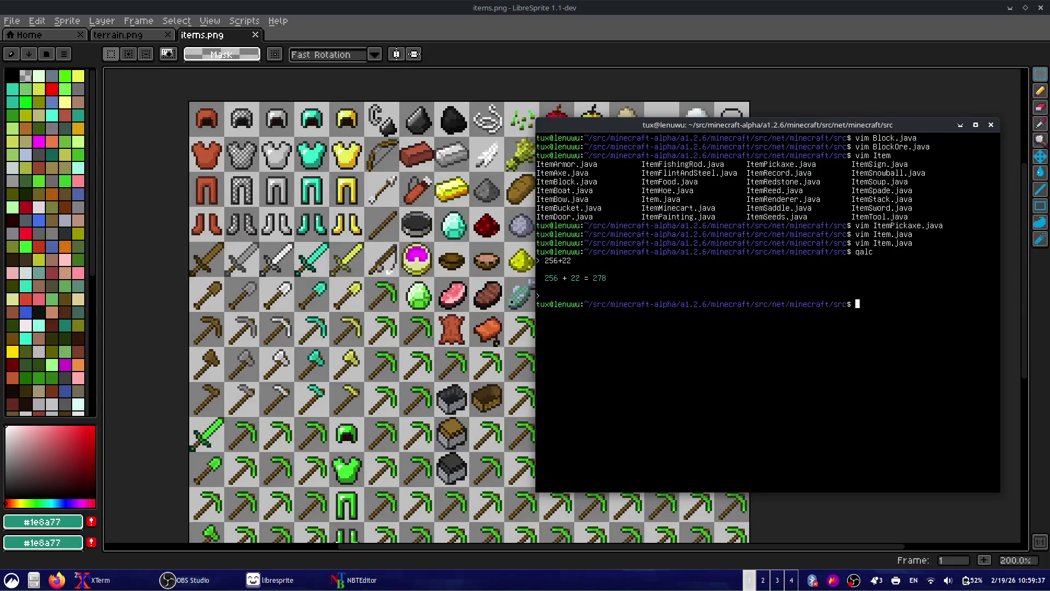
pyautogui.hotkey('alt', 'Tab')
pyautogui.hotkey('alt', 'Tab')
pyautogui.hotkey('alt', 'Tab')
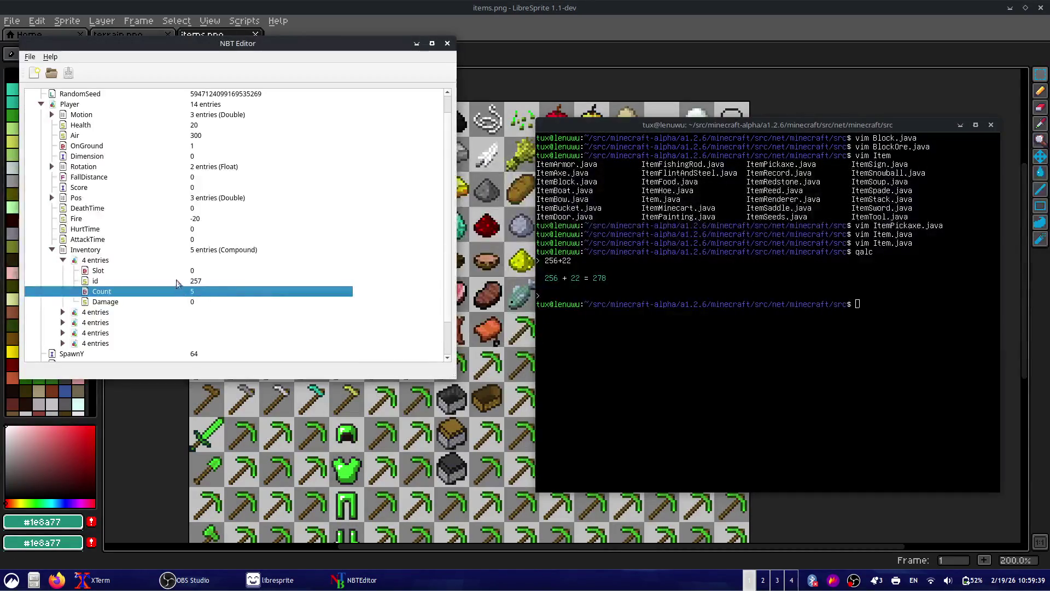
# - Change the first inventory item's id from 257 to 278 in NBTEditor
pyautogui.doubleClick(209, 279)
pyautogui.press('BackSpace')
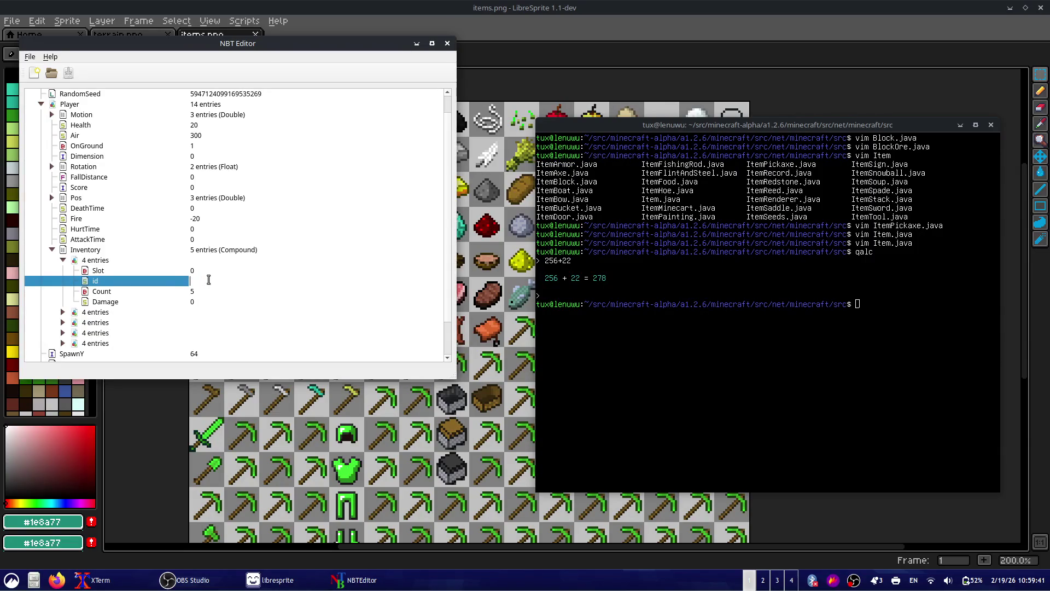
pyautogui.write('278')
pyautogui.press('Return')
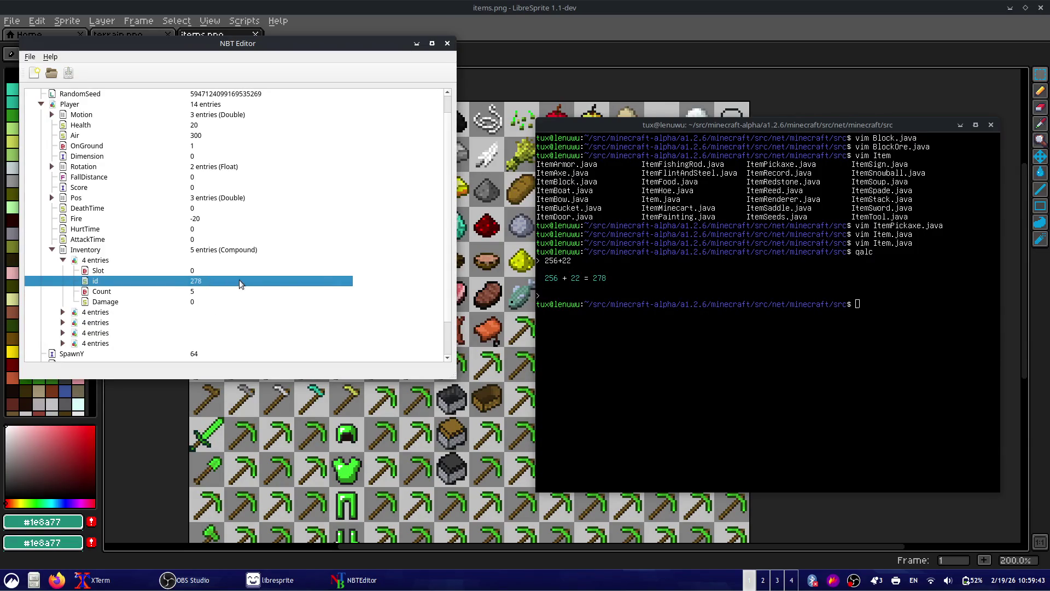
# - Start recompiling the game in XTerm
pyautogui.hotkey('alt', 'Tab')
pyautogui.hotkey('alt', 'Tab')
pyautogui.hotkey('alt', 'Tab')
pyautogui.hotkey('alt', 'Tab')
pyautogui.write('recompile')
pyautogui.press('Return')
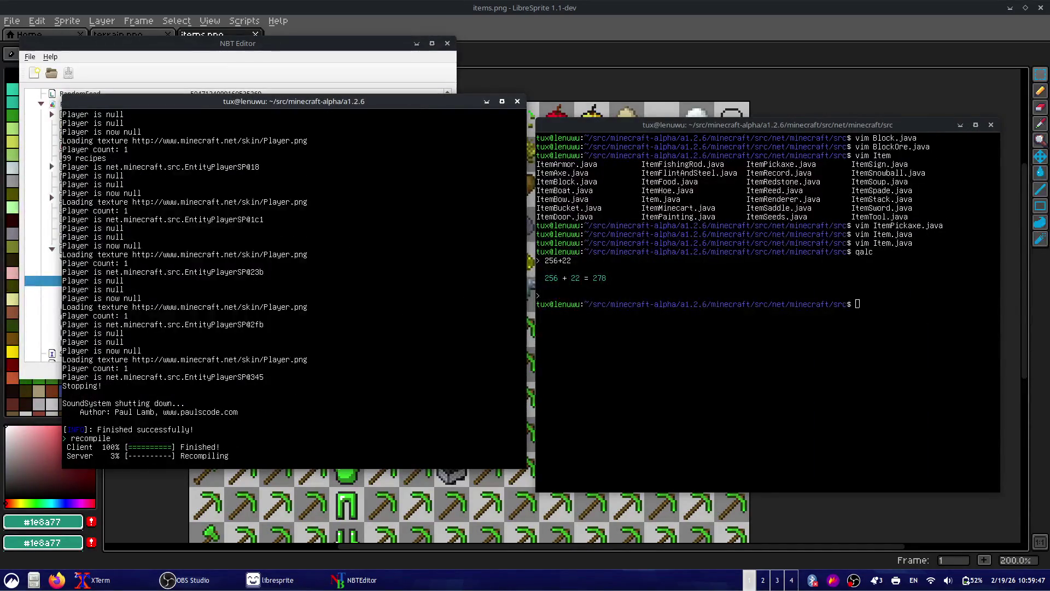
# - Reopen ItemPickaxe.java and jump to the erroring line 13
pyautogui.hotkey('alt', 'Tab')
pyautogui.press('Up')
pyautogui.press('Up')
pyautogui.press('Up')
pyautogui.press('Up')
pyautogui.press('Up')
pyautogui.press('Down')
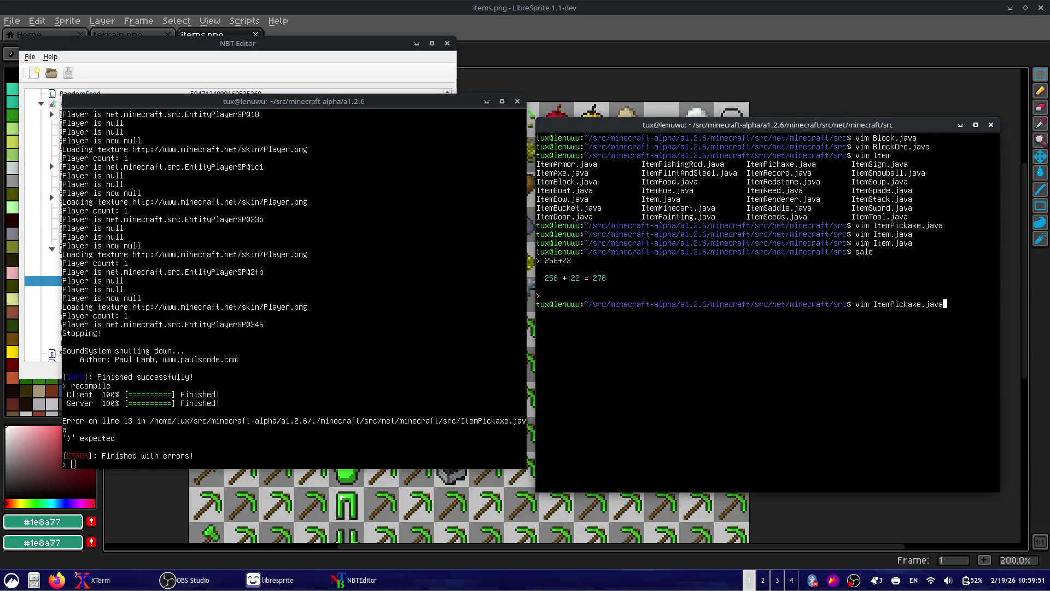
pyautogui.press('Return')
pyautogui.write(':13')
pyautogui.press('Return')
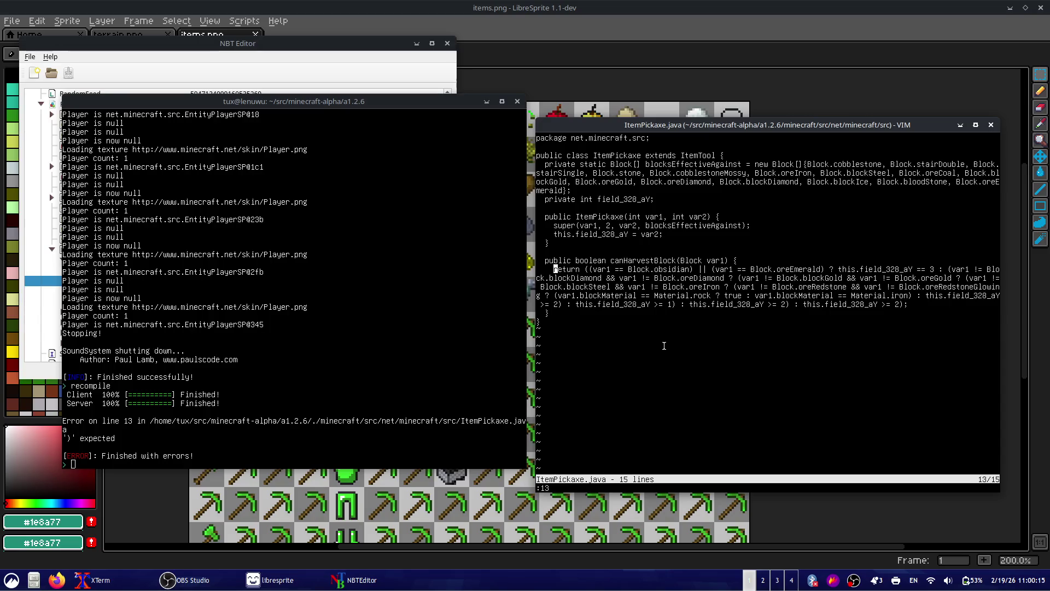
# - Add the missing closing parenthesis after oreEmerald on line 13, then save and quit
pyautogui.press('w')
pyautogui.press('w')
pyautogui.press('w')
pyautogui.press('w')
pyautogui.press('w')
pyautogui.press('w')
pyautogui.press('w')
pyautogui.press('w')
pyautogui.press('w')
pyautogui.press('w')
pyautogui.press('b')
pyautogui.press('b')
pyautogui.press('h')
pyautogui.press('h')
pyautogui.press('h')
pyautogui.press('w')
pyautogui.press('w')
pyautogui.press('l')
pyautogui.press('w')
pyautogui.write('ian)')
pyautogui.press('Escape')
pyautogui.write(':w')
pyautogui.press('Return')
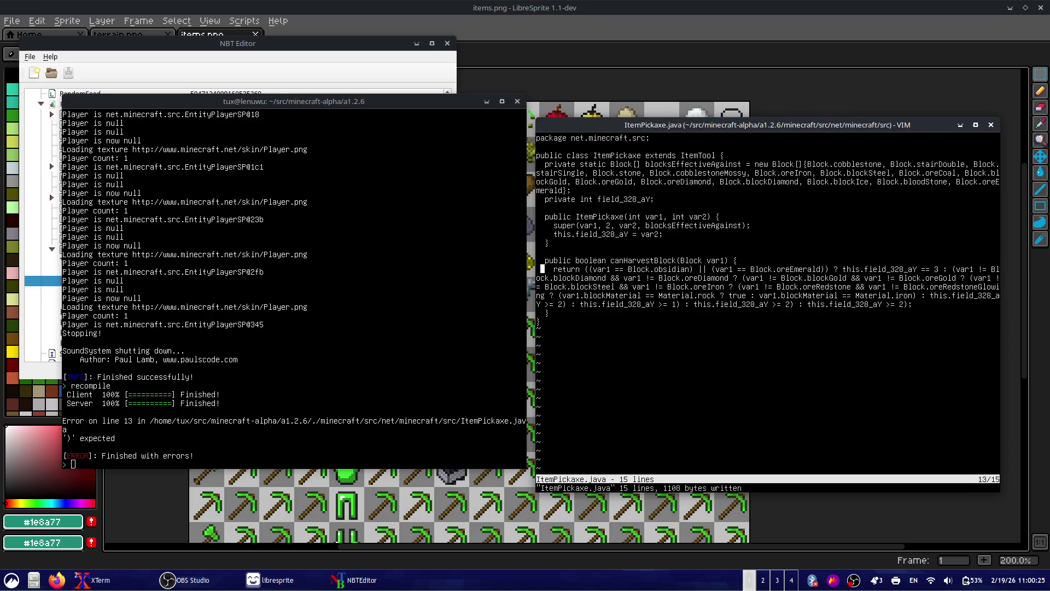
pyautogui.write(':q')
pyautogui.press('Return')
# - Recompile the project and launch the modded game with start
pyautogui.hotkey('alt', 'Tab')
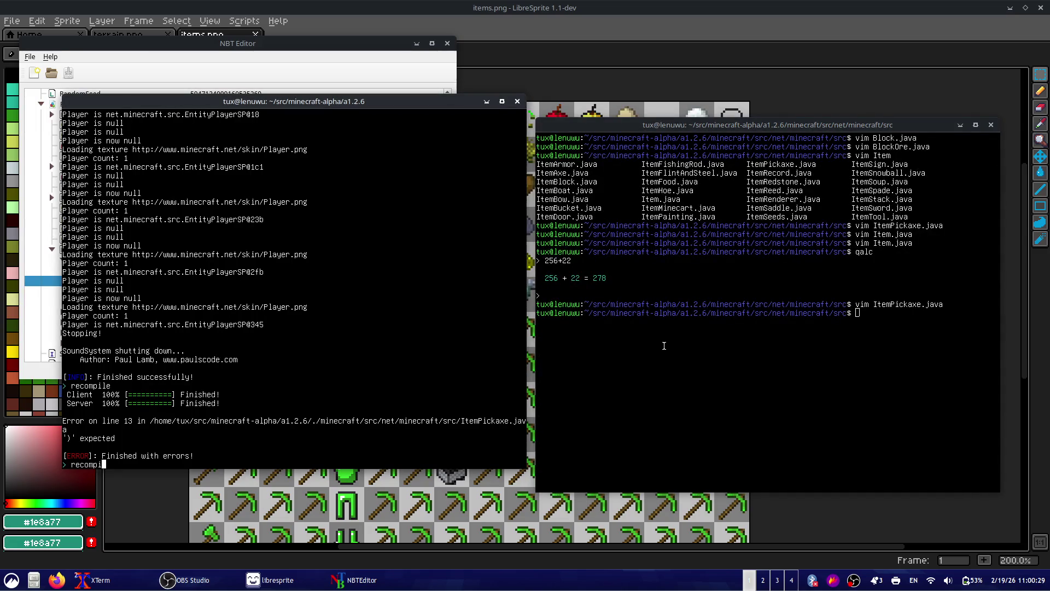
pyautogui.write('le')
pyautogui.press('Return')
pyautogui.write('star')
pyautogui.press('Return')
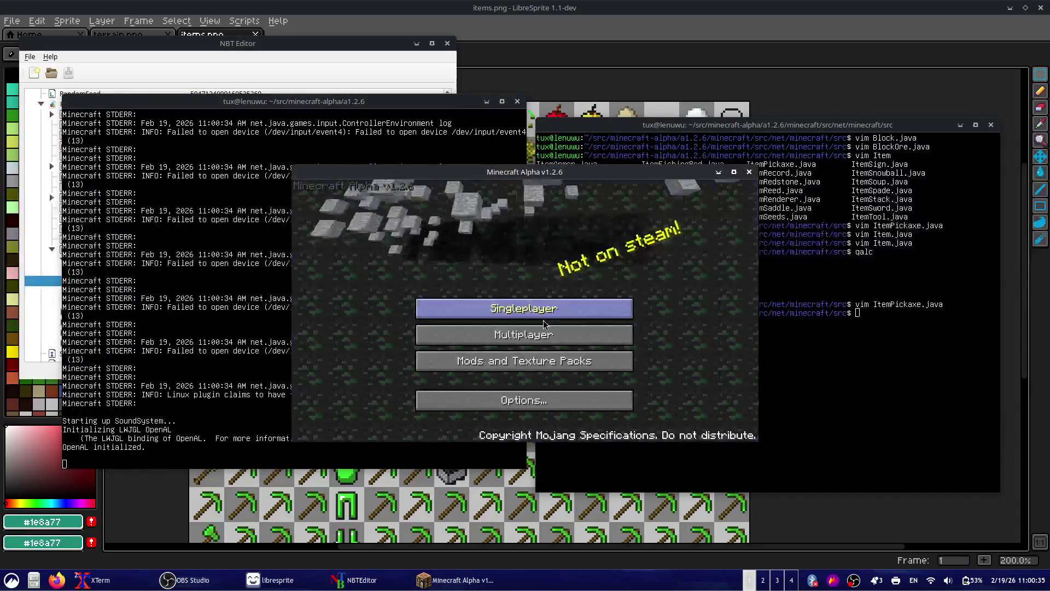
# - Try loading a singleplayer world, then rerun recompile after the session-lock crash
pyautogui.click(569, 307)
pyautogui.click(569, 242)
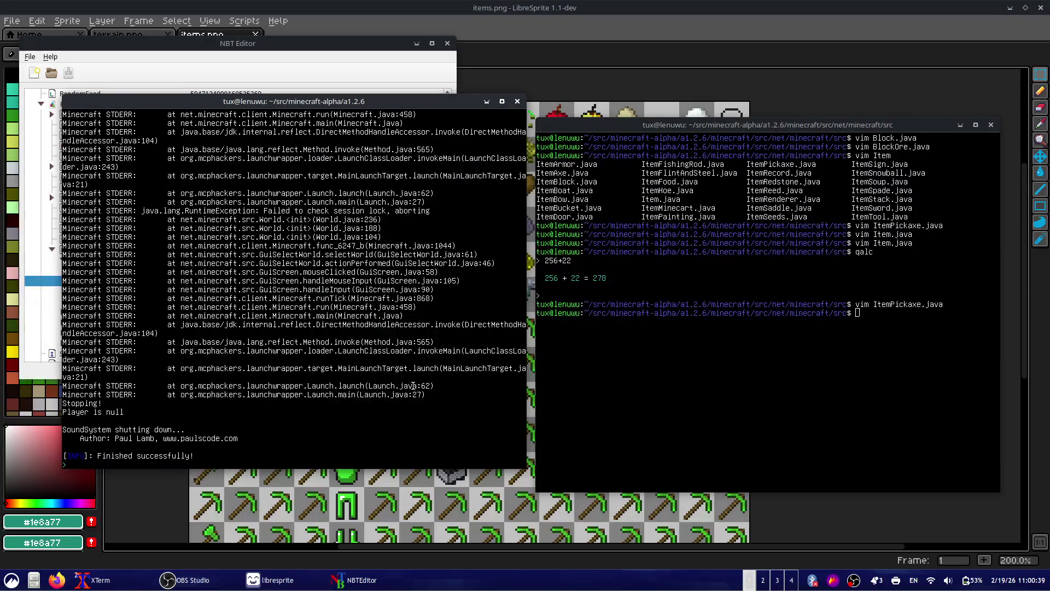
pyautogui.write('recompile')
pyautogui.press('Return')
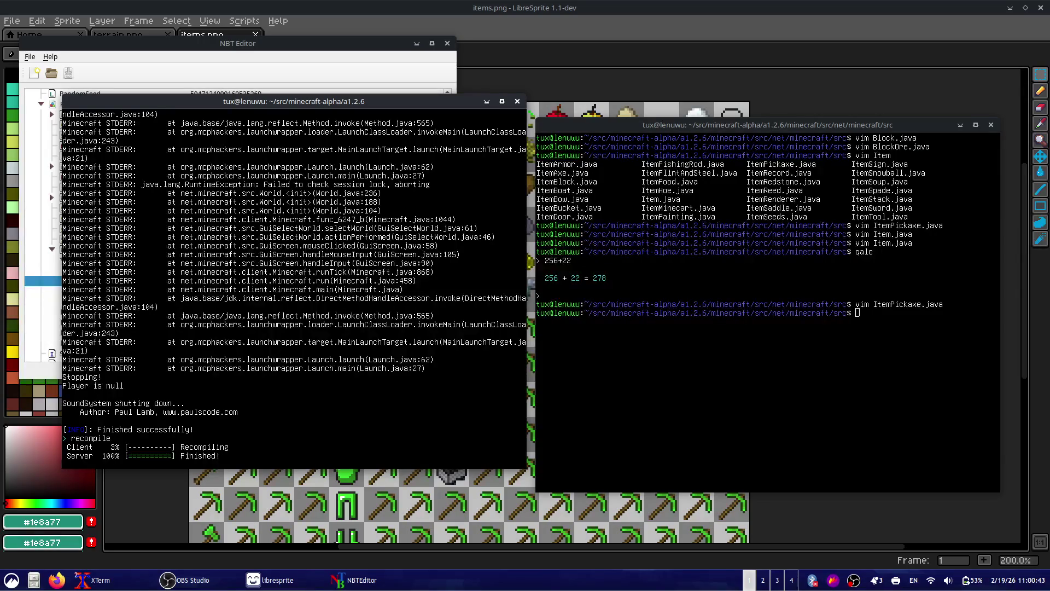
# - Relaunch the game and load the singleplayer world
pyautogui.write('start')
pyautogui.press('Return')
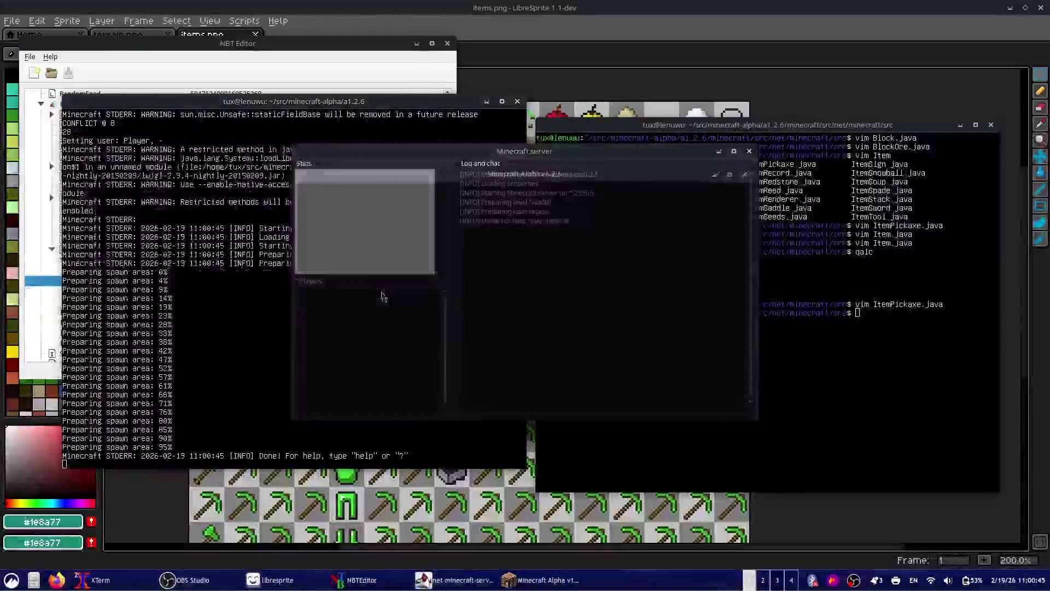
pyautogui.click(602, 308)
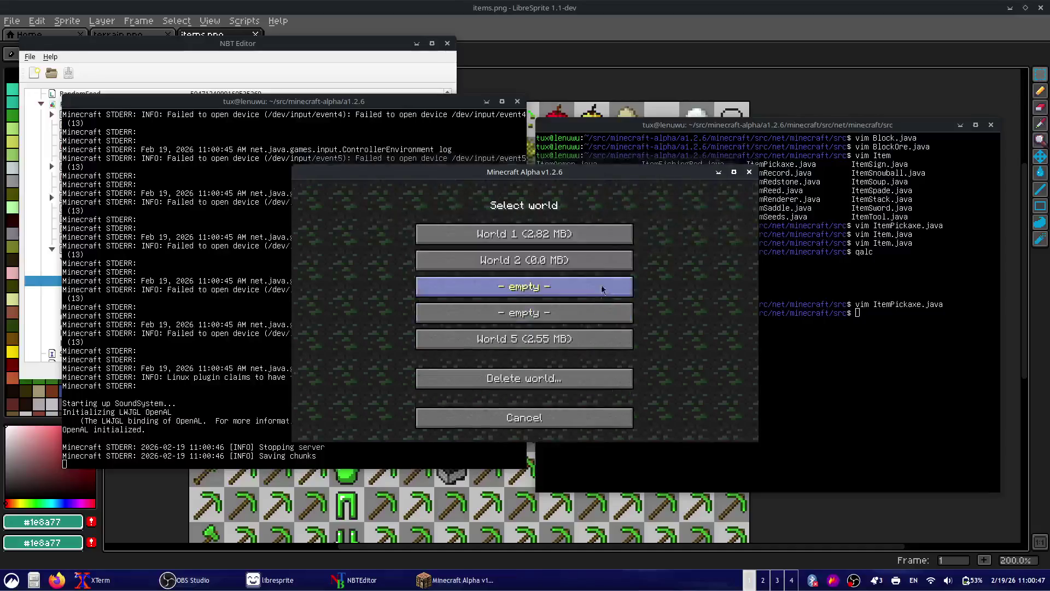
pyautogui.click(603, 235)
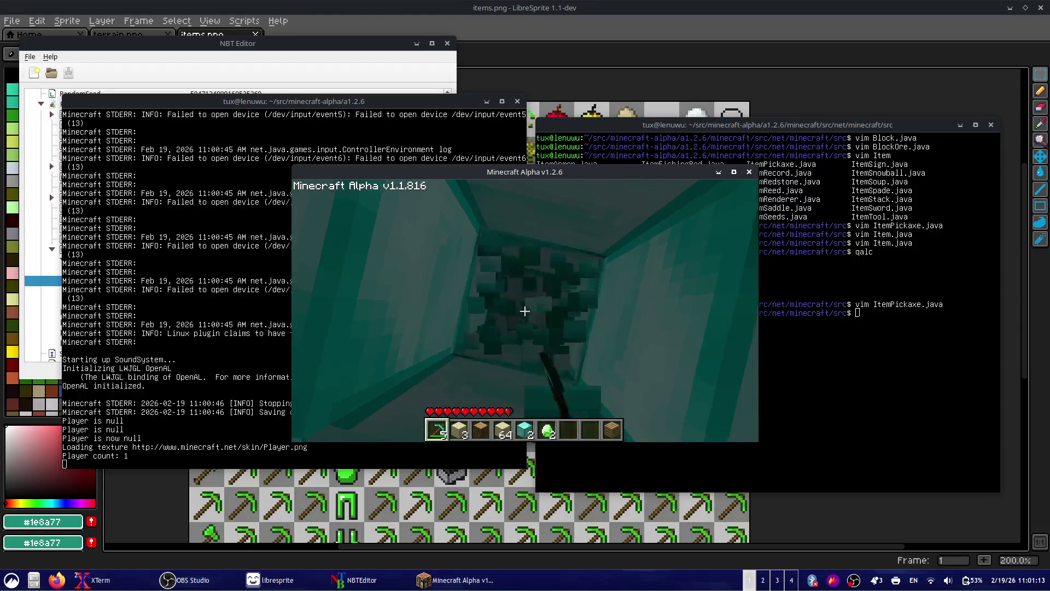
# - Mine the diamond blocks out of the teal wall in the shaft
pyautogui.click(524, 311)
pyautogui.click(524, 310)
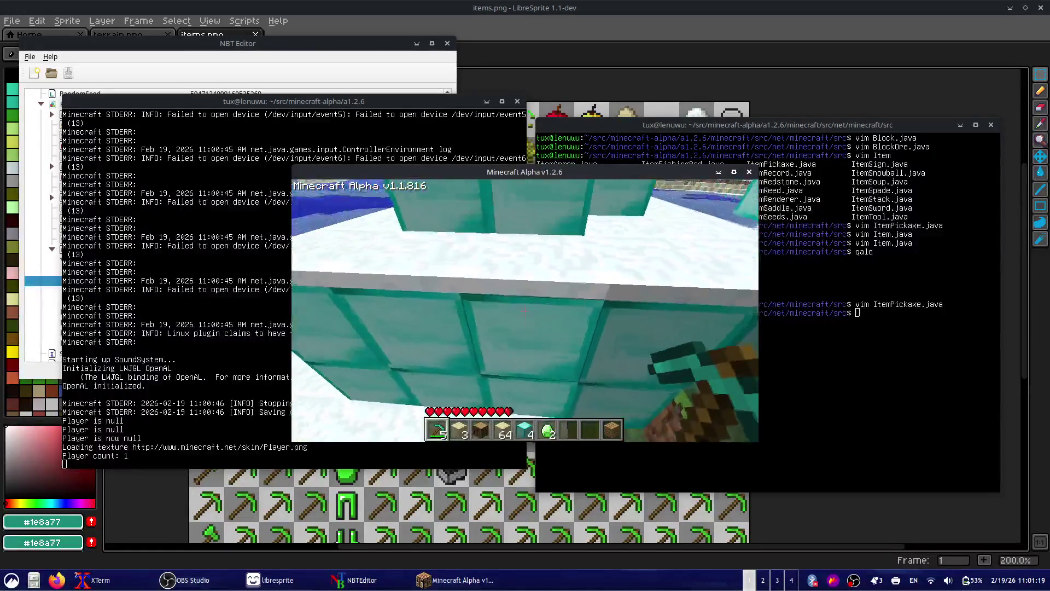
pyautogui.click(523, 312)
pyautogui.click(523, 312)
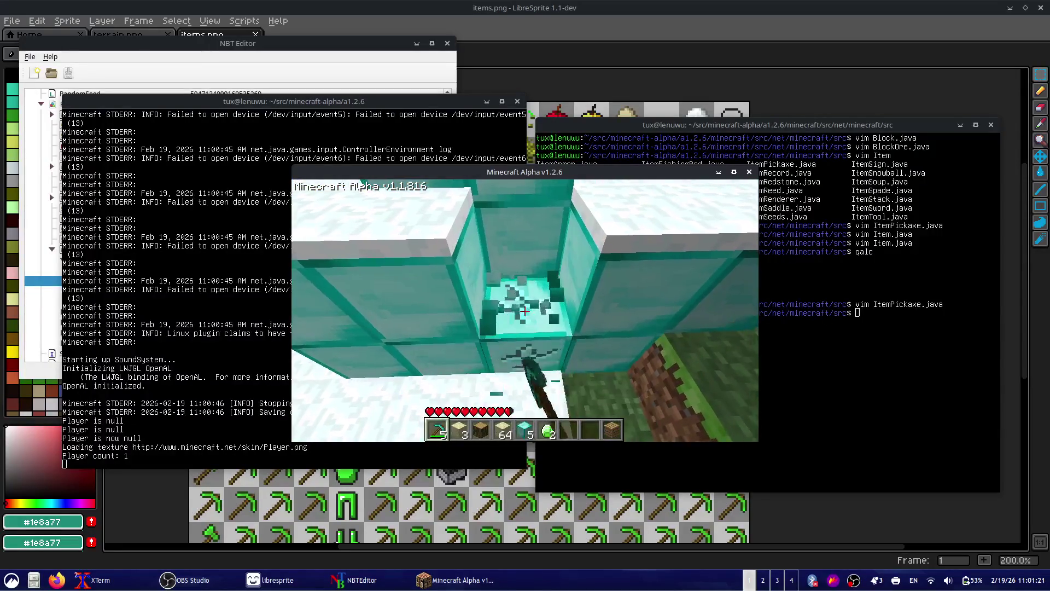
pyautogui.click(525, 311)
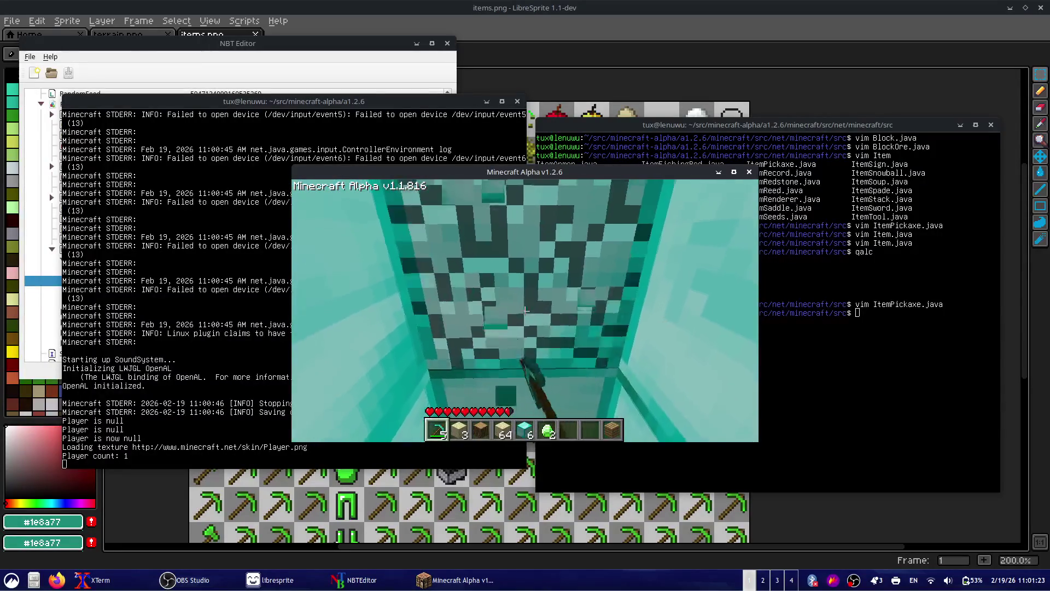
pyautogui.click(525, 311)
pyautogui.click(524, 311)
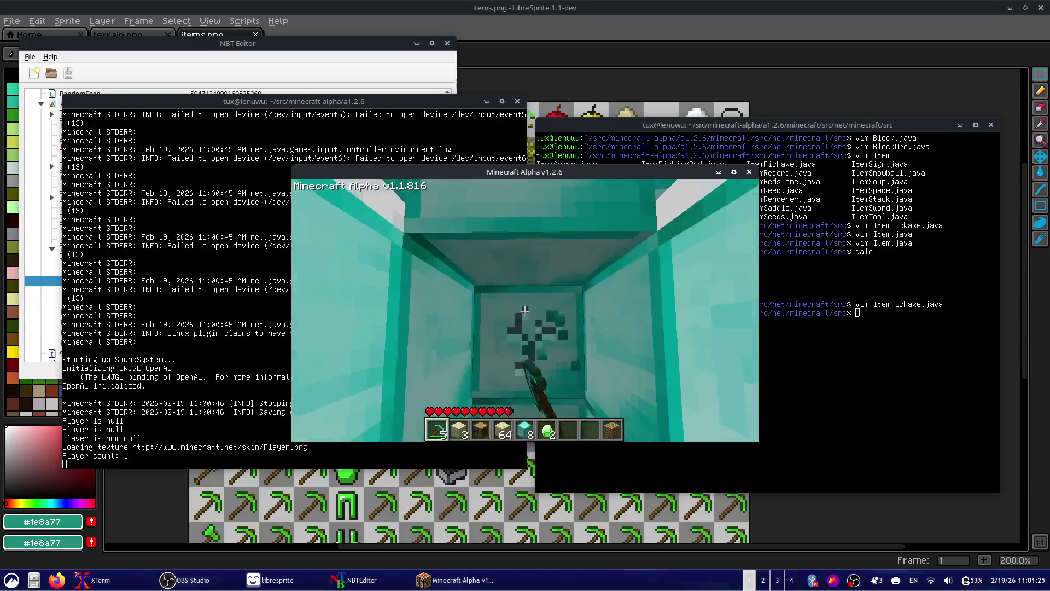
pyautogui.click(525, 311)
pyautogui.click(524, 311)
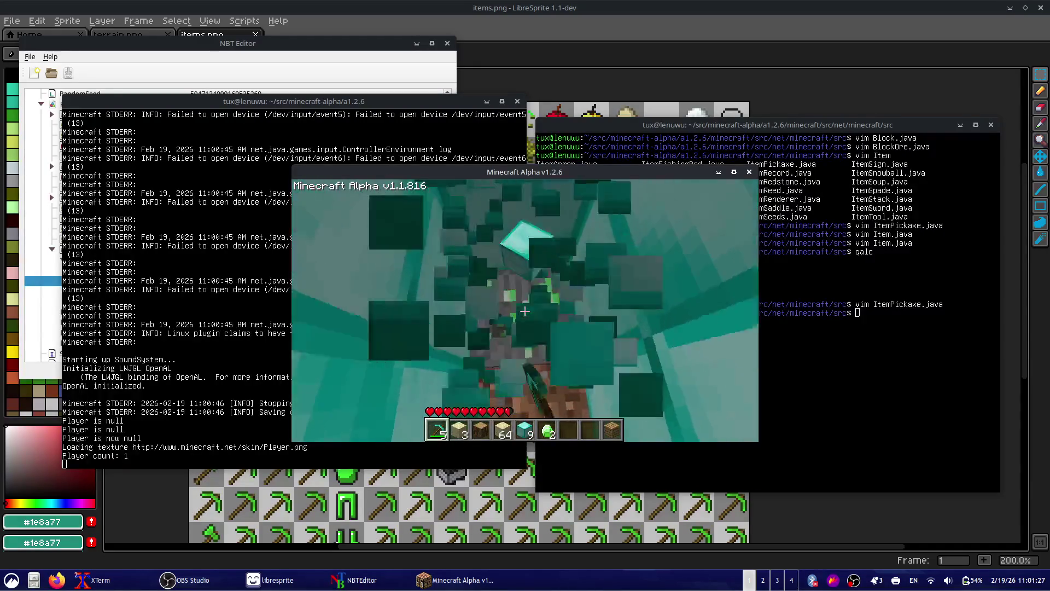
pyautogui.click(525, 311)
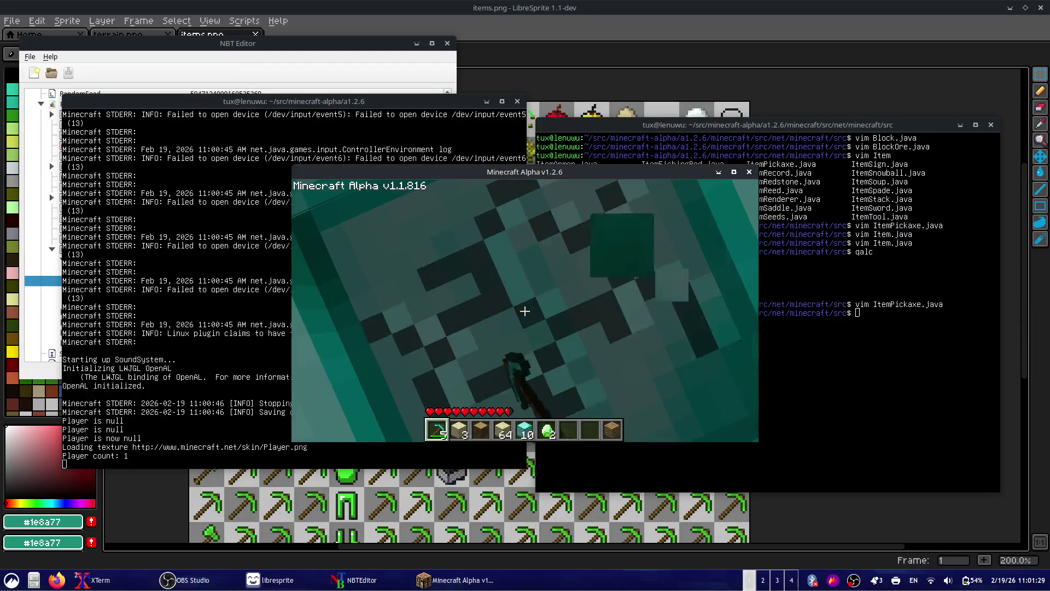
pyautogui.click(524, 311)
pyautogui.click(524, 311)
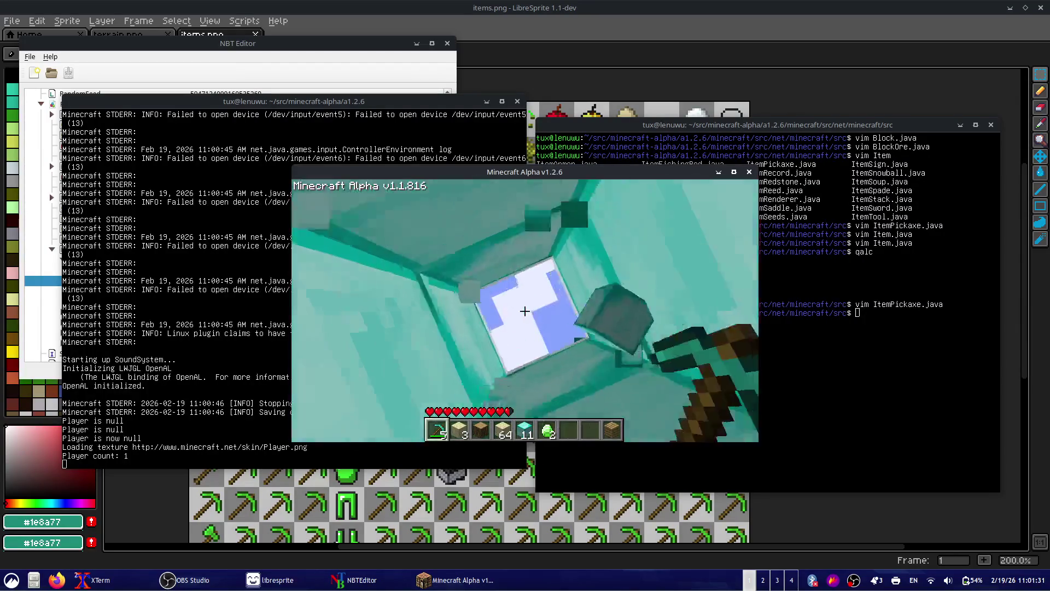
pyautogui.click(525, 311)
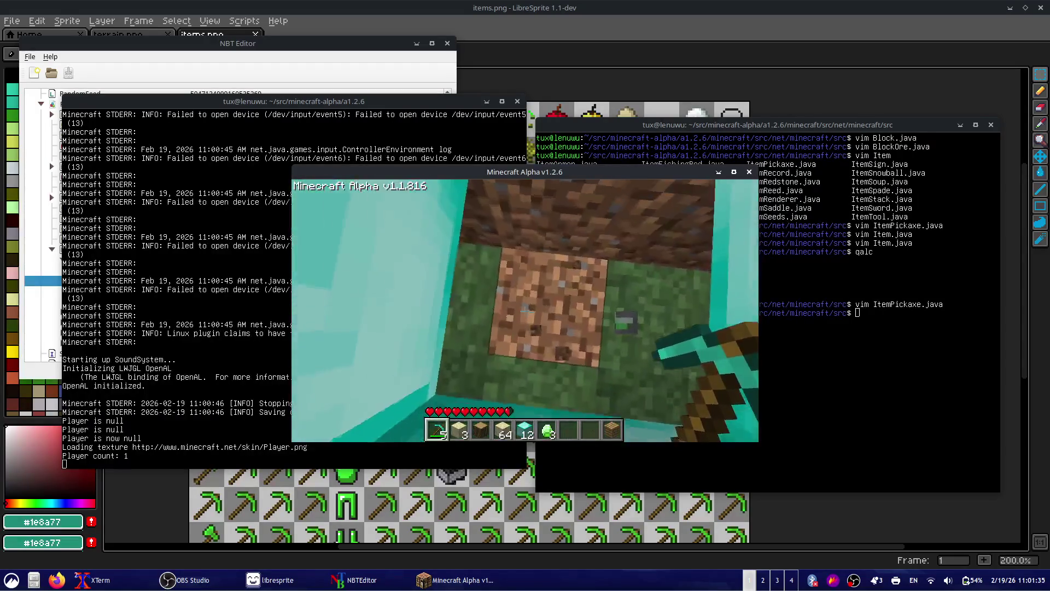
# - Climb onto the snow, mine the emerald-ore tree trunk, and hold the 5 emeralds
pyautogui.press('6')
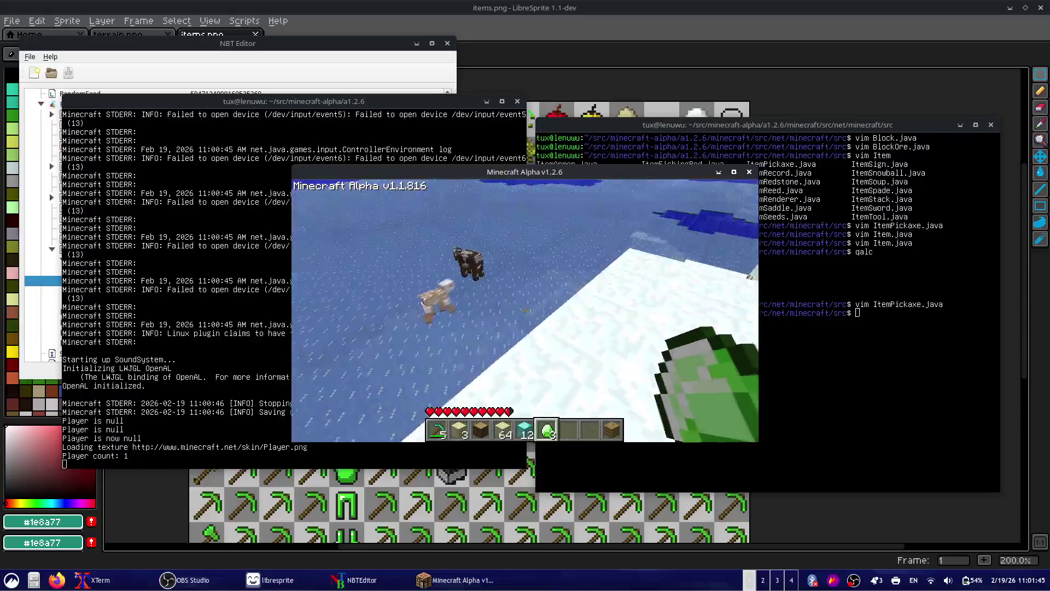
pyautogui.doubleClick(574, 172)
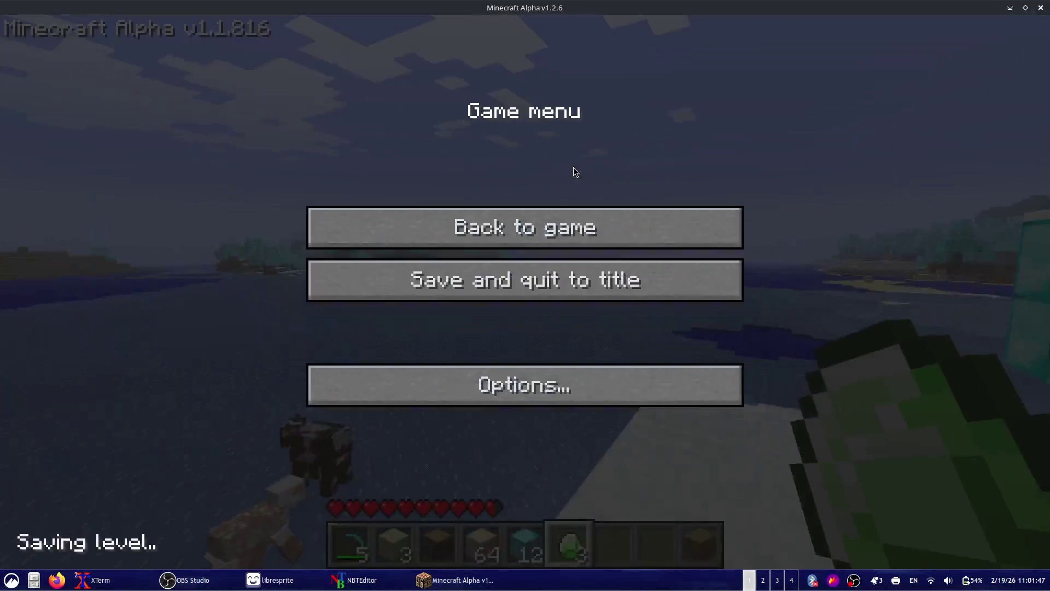
pyautogui.press('Escape')
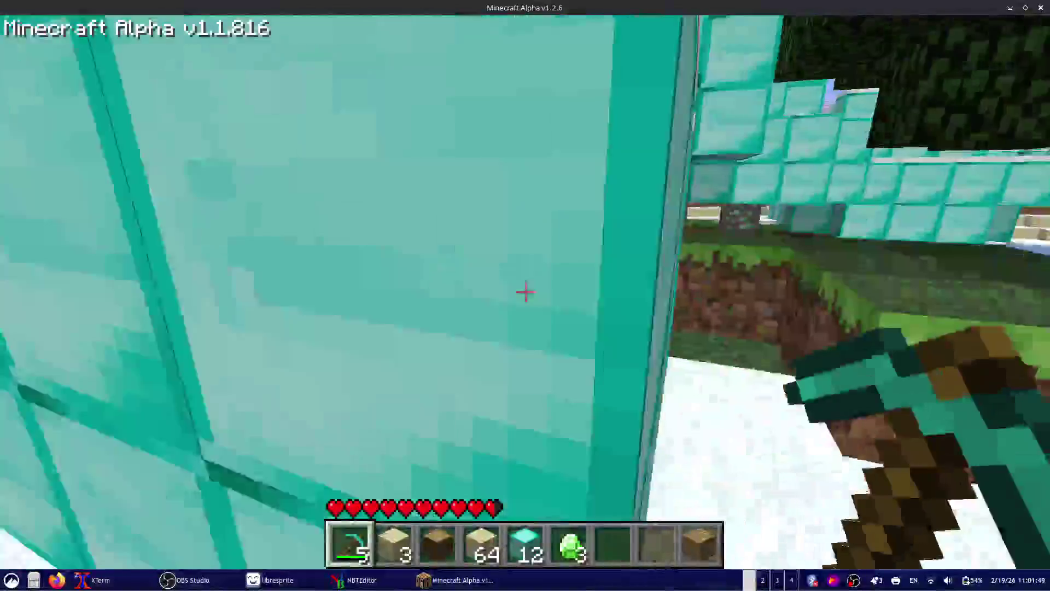
pyautogui.moveTo(525, 292); pyautogui.dragTo(525, 292)
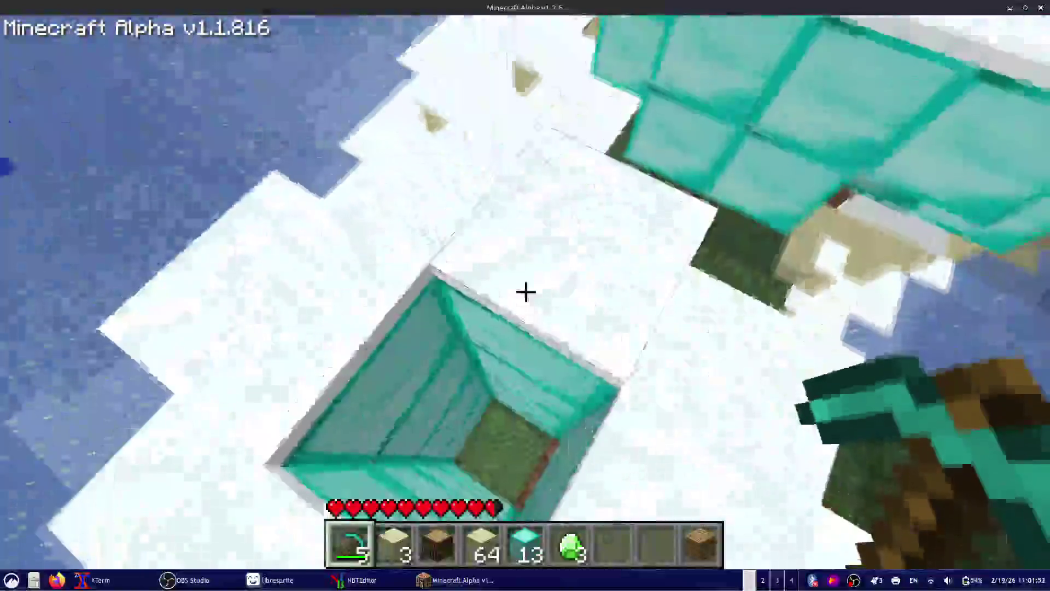
pyautogui.press('w')
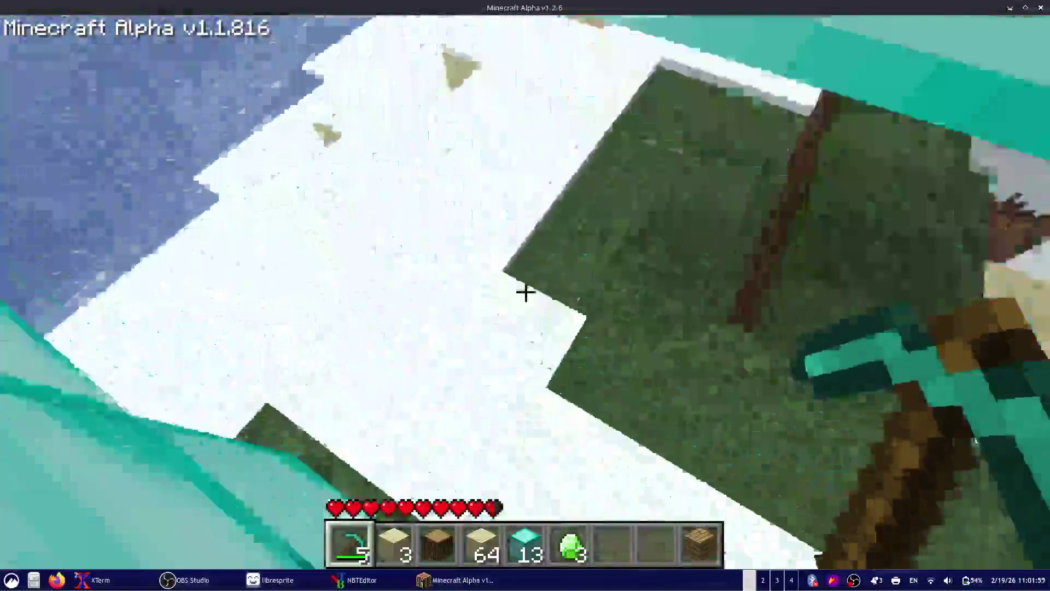
pyautogui.press('w')
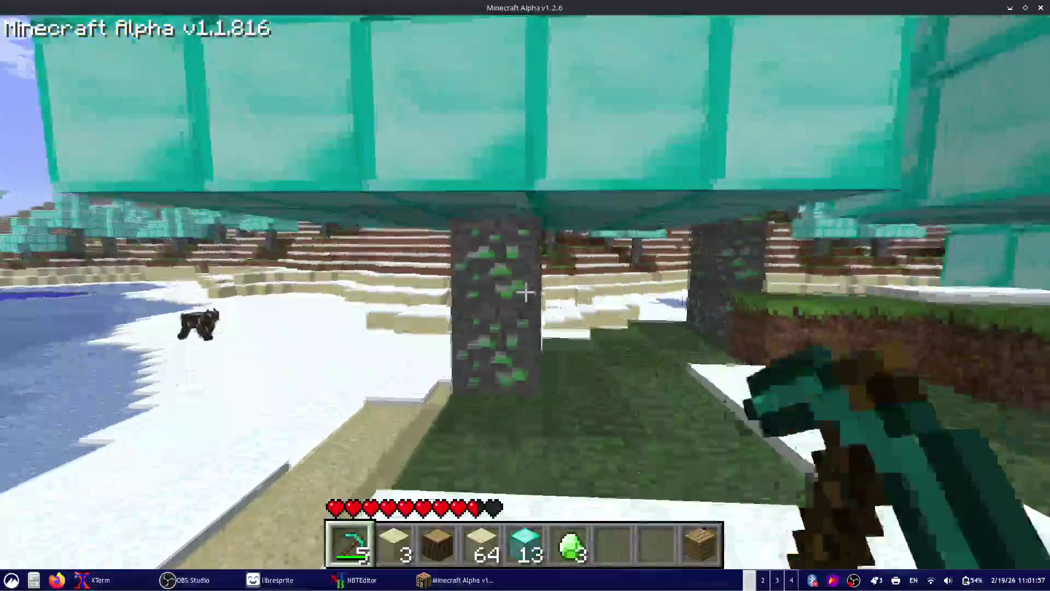
pyautogui.click(526, 292)
pyautogui.click(525, 292)
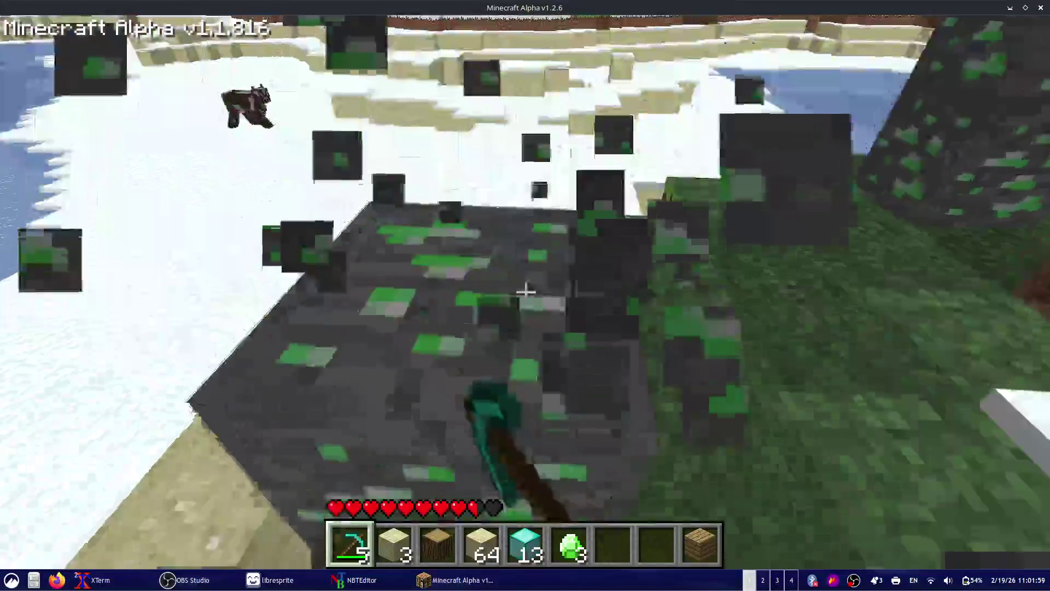
pyautogui.press('6')
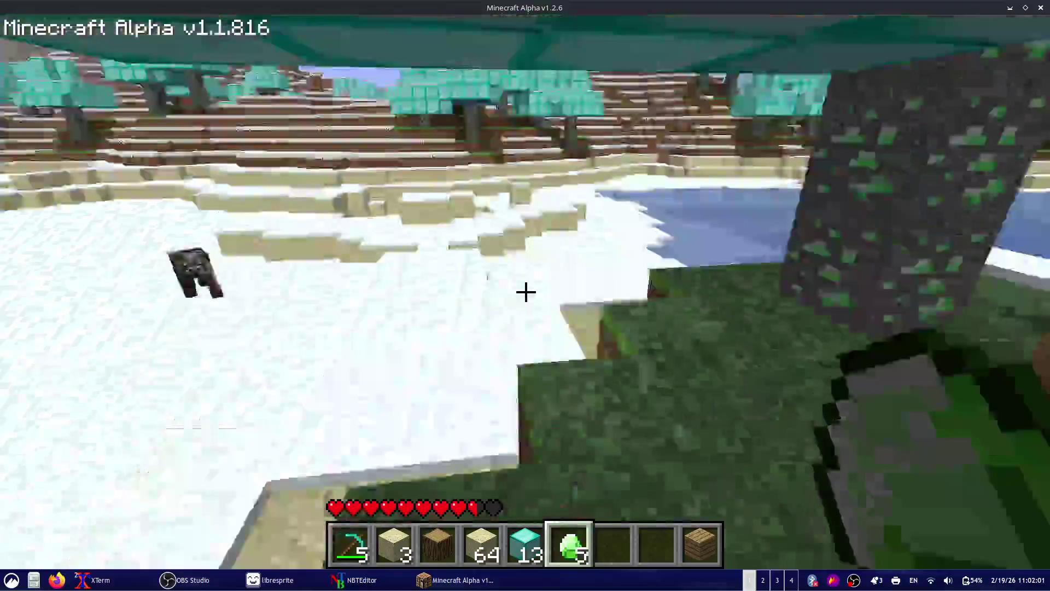
# - Craft a crafting table from a log's planks in the inventory grid
pyautogui.press('e')
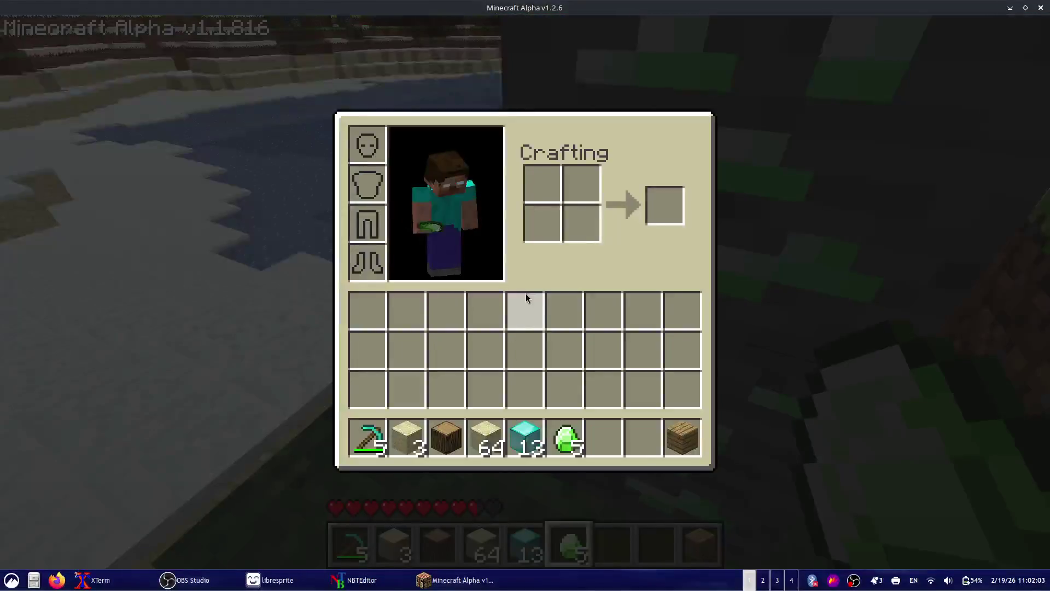
pyautogui.click(438, 424)
pyautogui.click(582, 223)
pyautogui.click(664, 206)
pyautogui.rightClick(581, 184)
pyautogui.rightClick(582, 224)
pyautogui.click(544, 221)
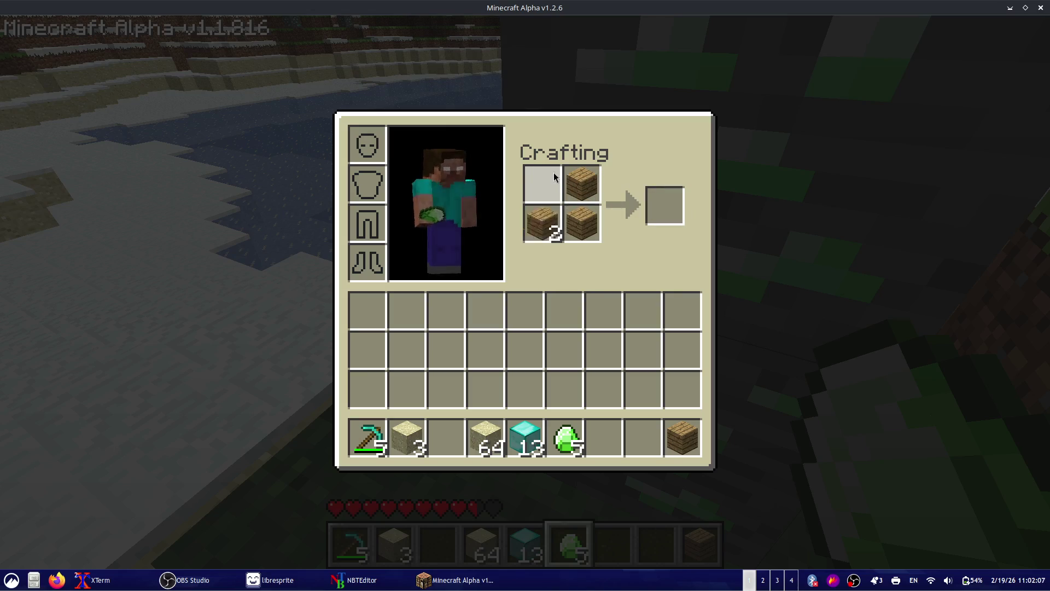
pyautogui.rightClick(552, 214)
pyautogui.click(545, 184)
pyautogui.click(665, 206)
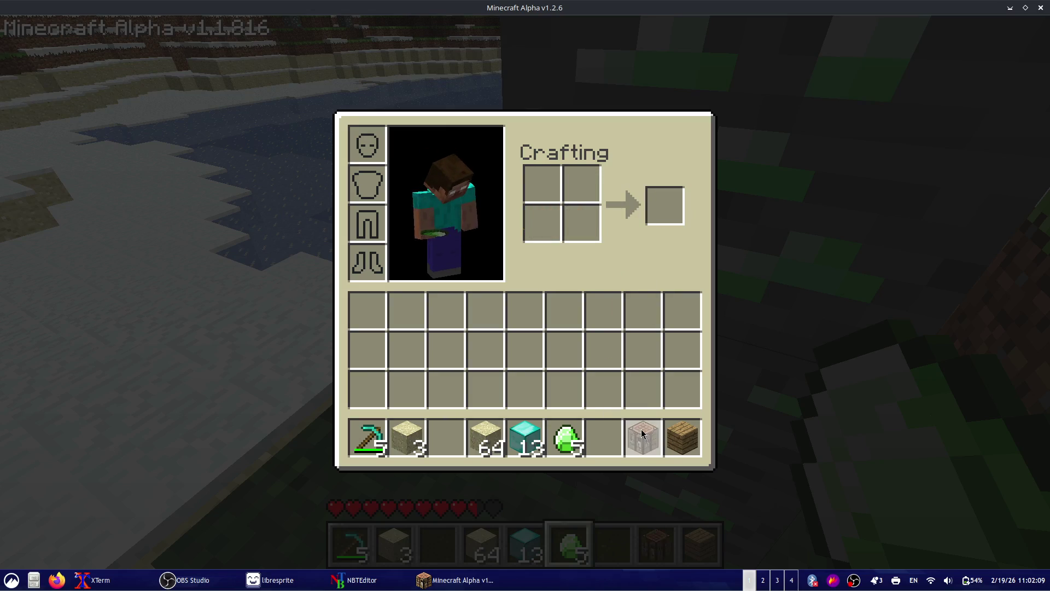
pyautogui.press('e')
# - Place the crafting table on the snow, then open and close it
pyautogui.scroll(-1, 525, 295)
pyautogui.scroll(-1, 525, 296)
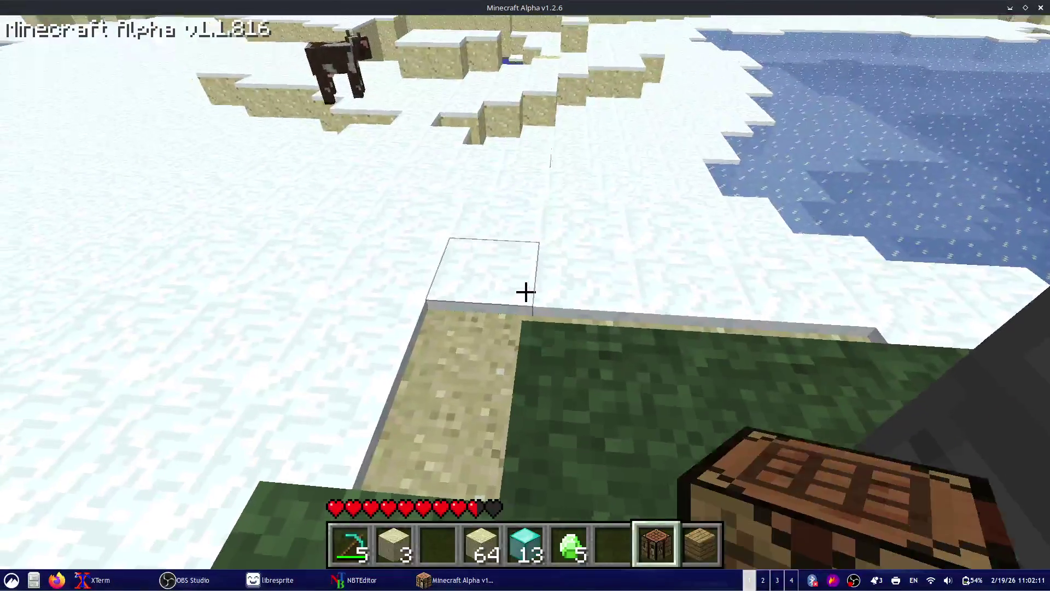
pyautogui.rightClick(526, 292)
pyautogui.rightClick(525, 292)
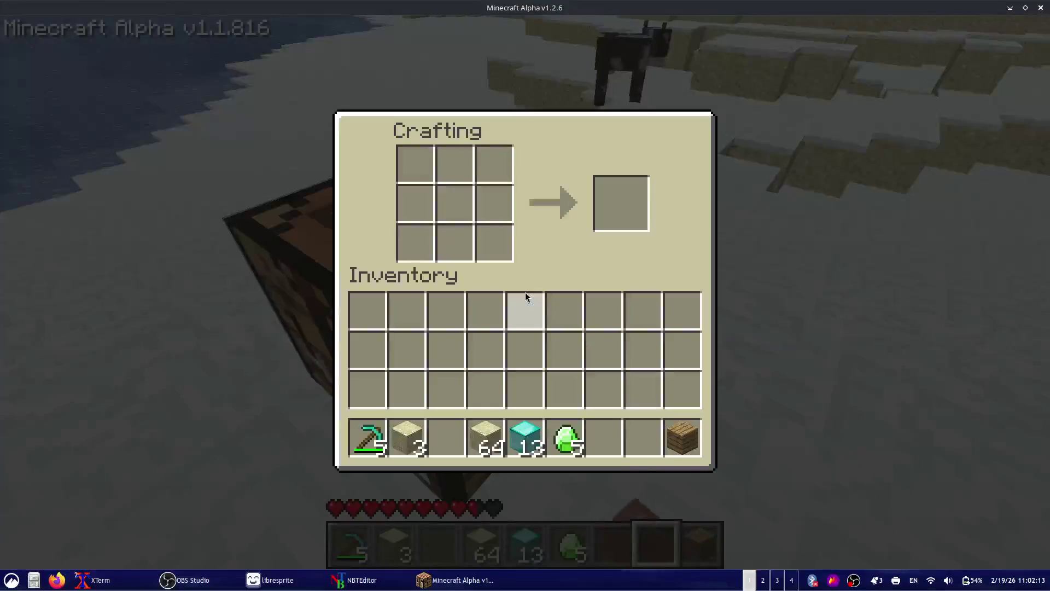
pyautogui.click(565, 437)
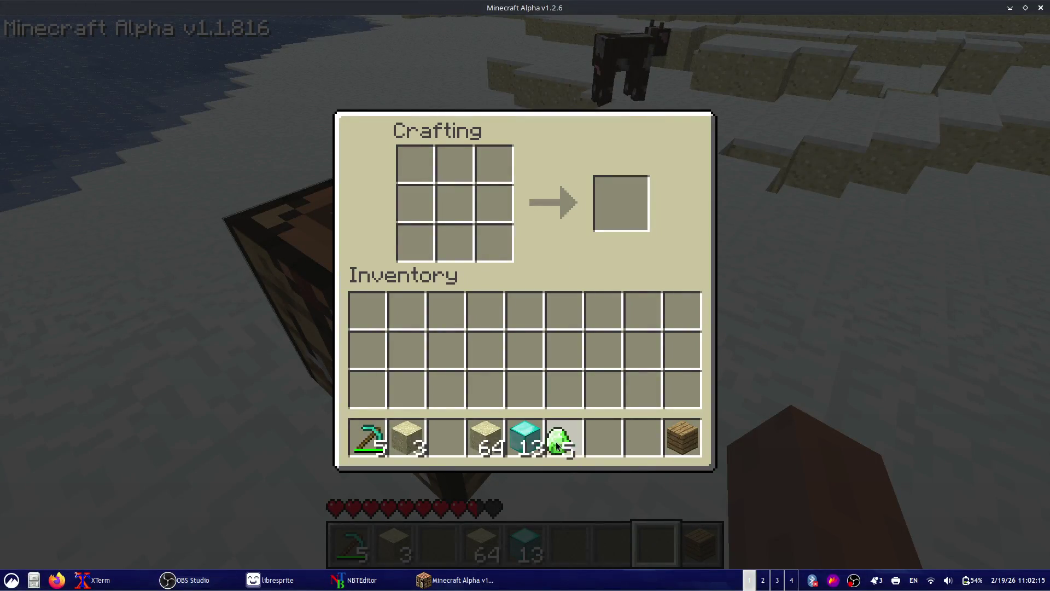
pyautogui.press('e')
# - Chop the tree trunk with an empty hand until the hotbar holds 4 logs
pyautogui.press('1')
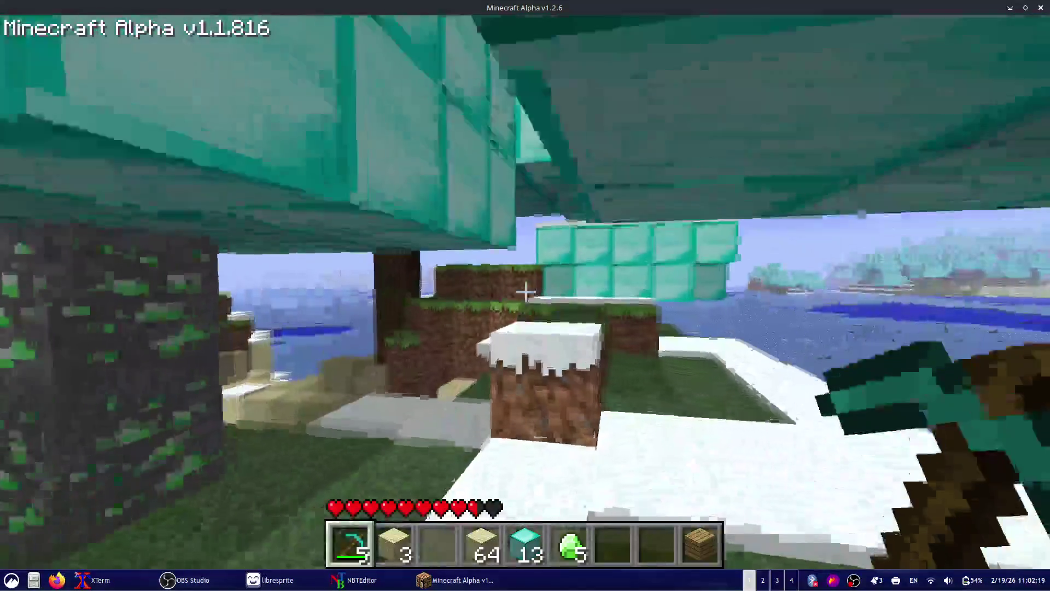
pyautogui.press('3')
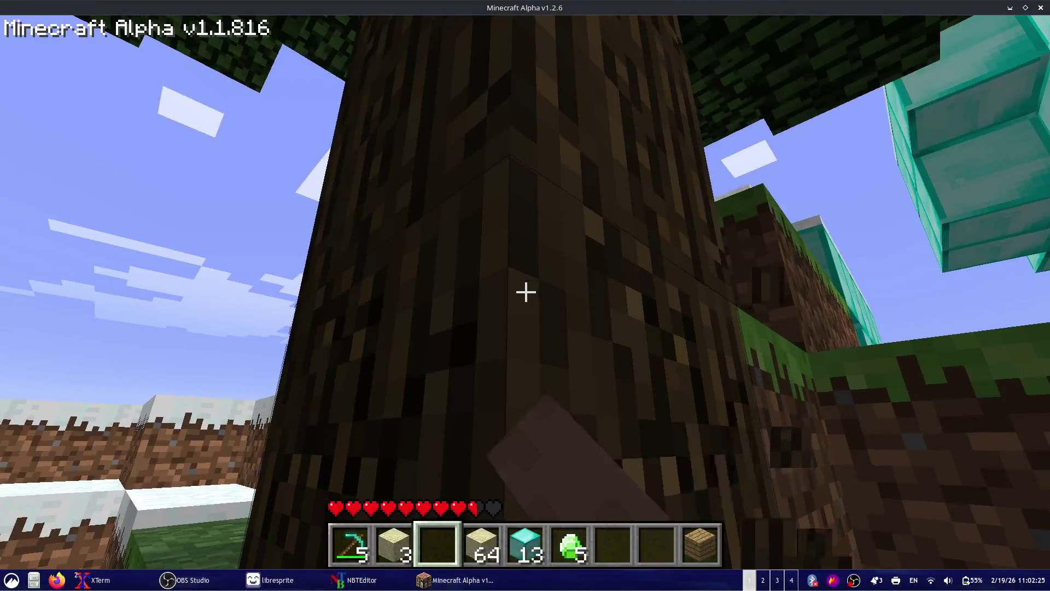
pyautogui.click(525, 292)
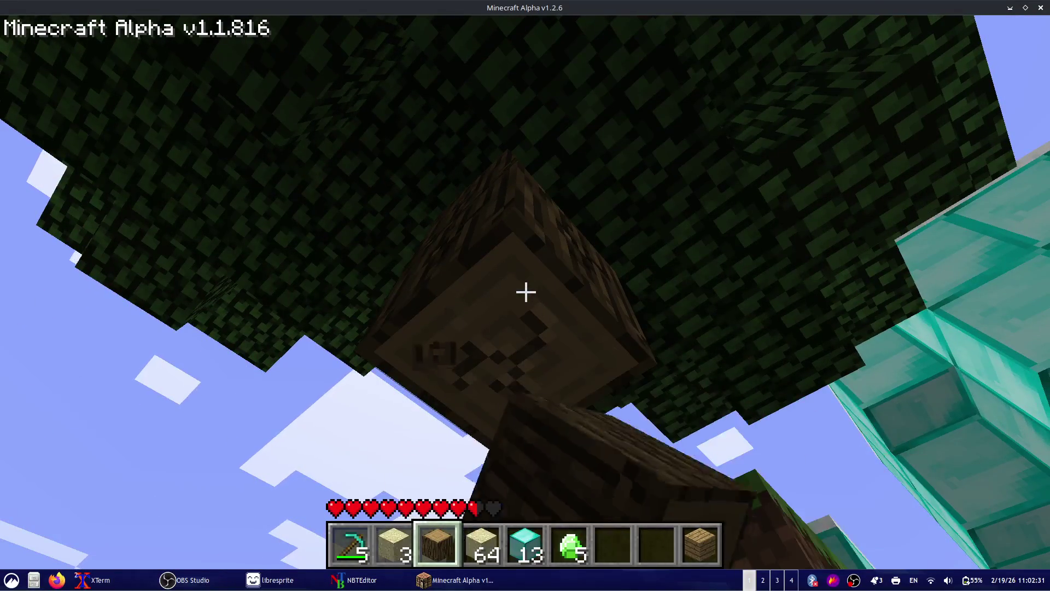
pyautogui.click(525, 292)
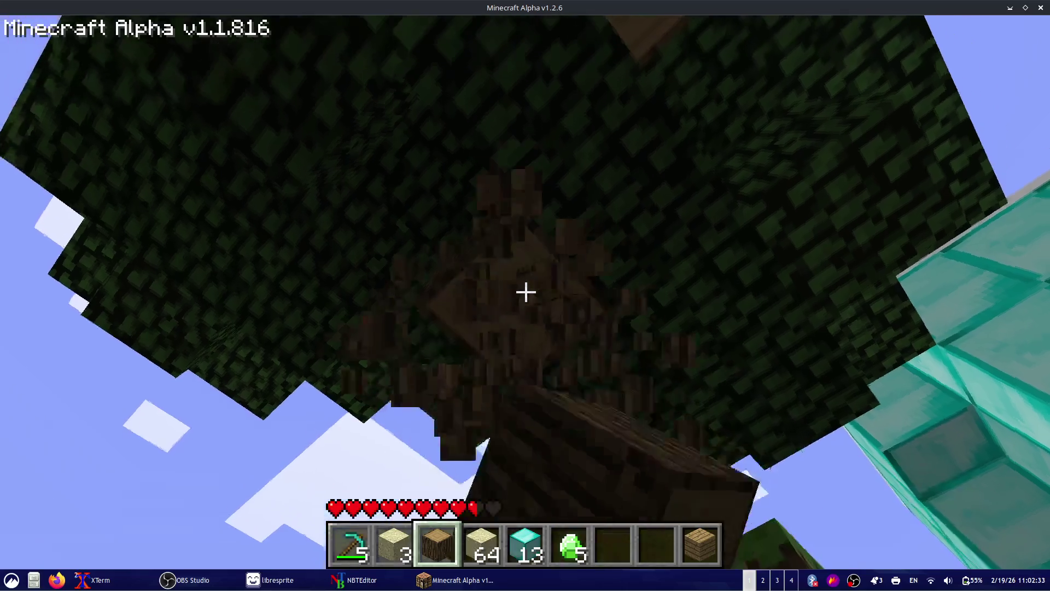
pyautogui.click(526, 292)
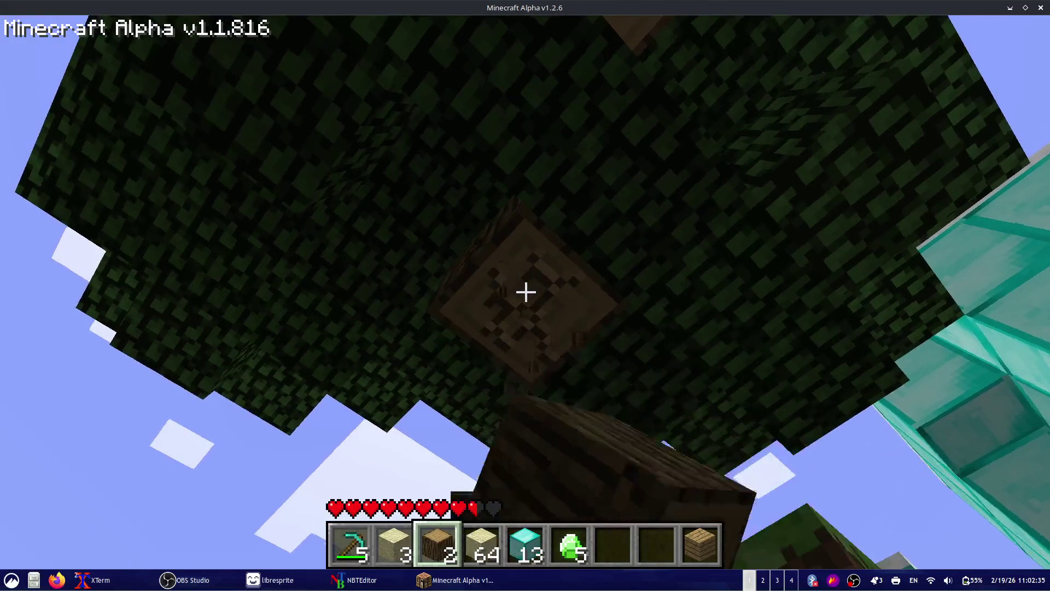
pyautogui.click(525, 292)
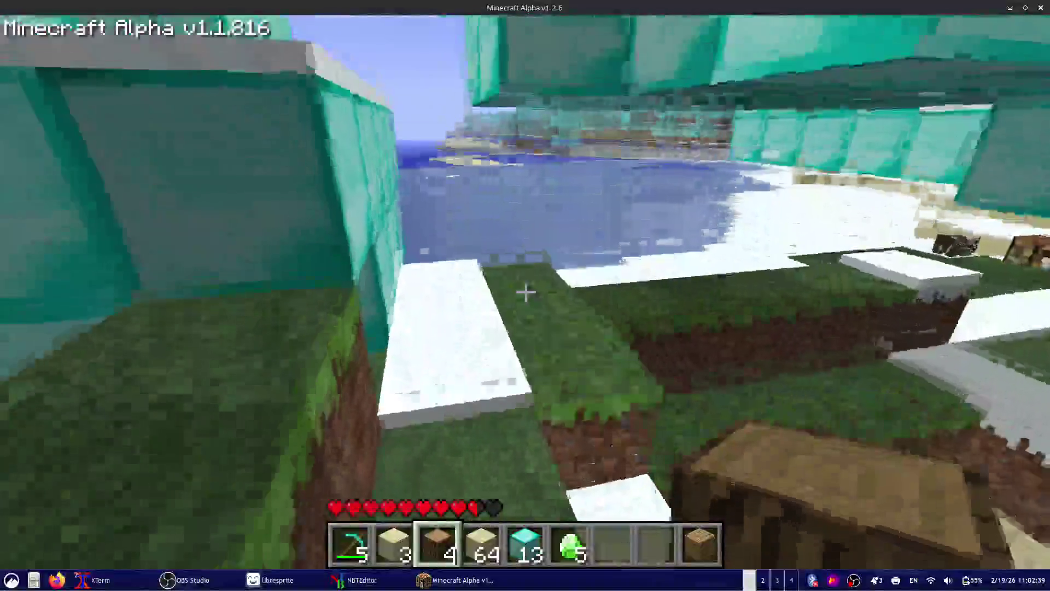
# - At the crafting table, turn the 4 logs into 16 planks
pyautogui.press('w')
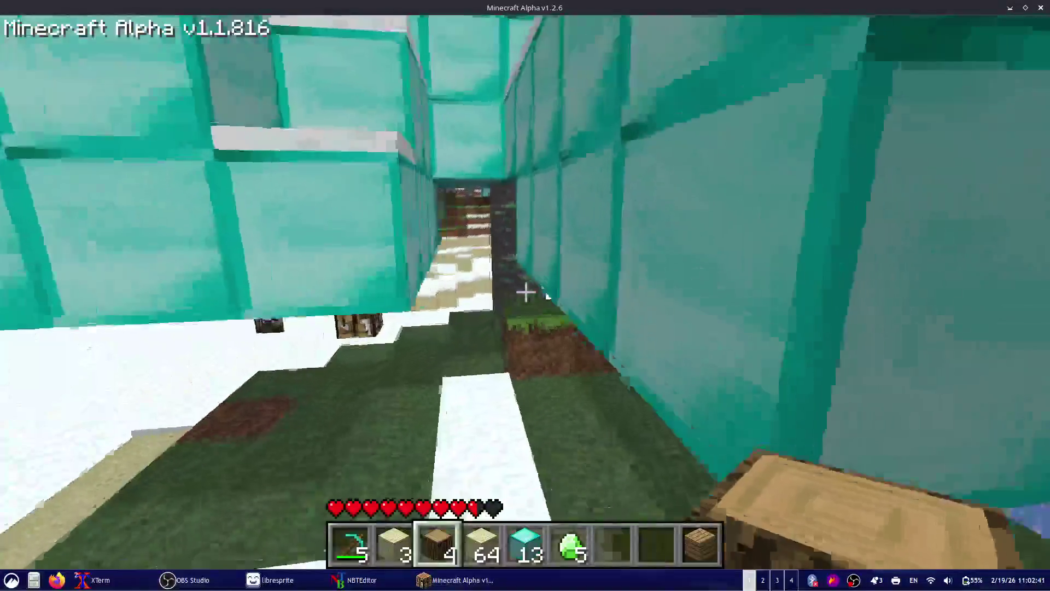
pyautogui.press('w')
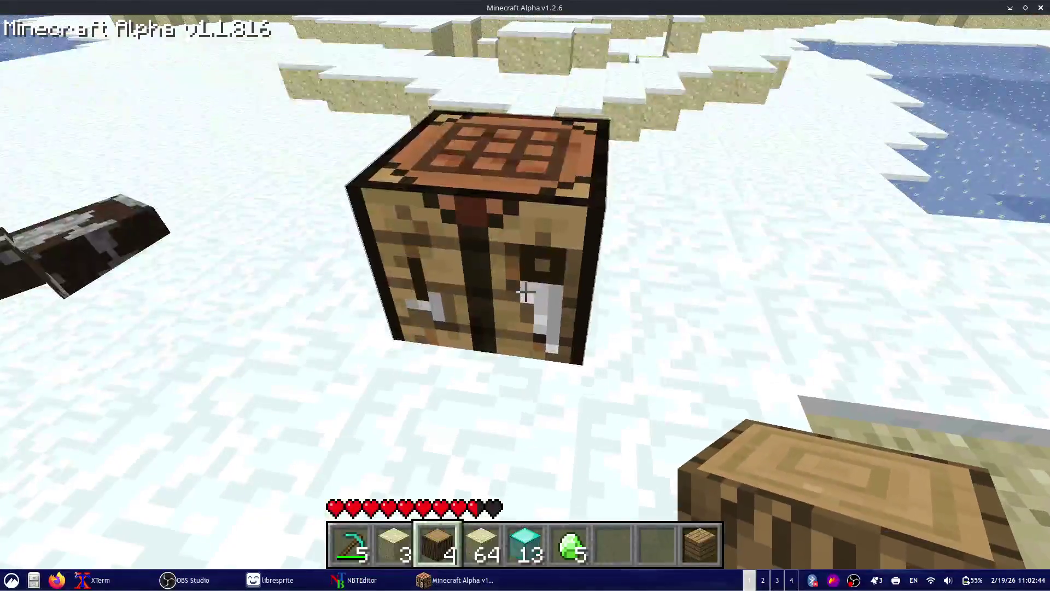
pyautogui.rightClick(525, 294)
pyautogui.click(447, 437)
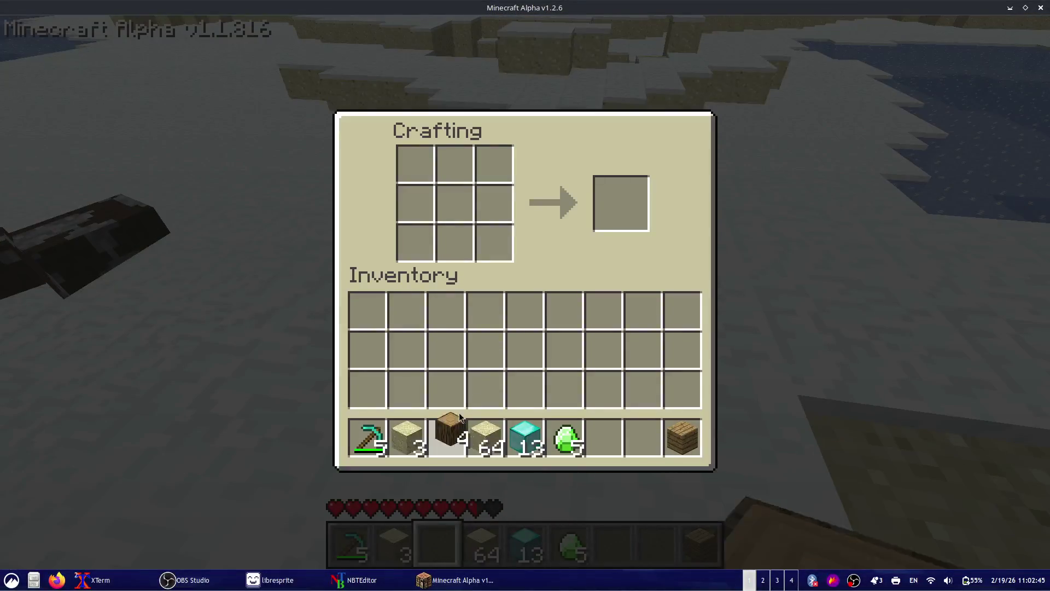
pyautogui.click(454, 203)
pyautogui.click(621, 203)
pyautogui.click(621, 204)
pyautogui.click(621, 204)
pyautogui.click(621, 204)
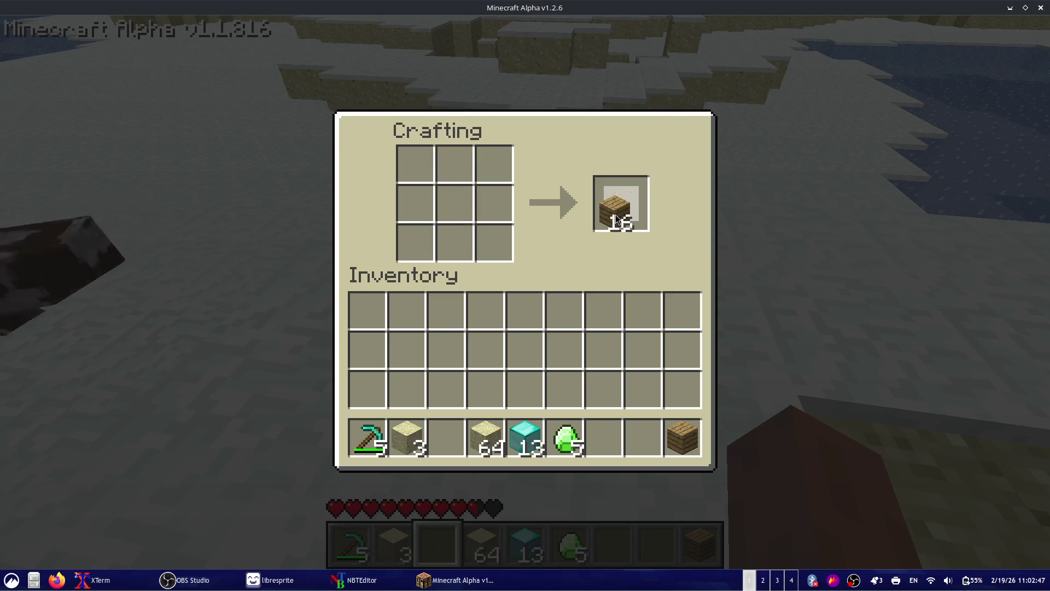
# - Craft sticks from the planks and store the 12 leftover planks
pyautogui.click(463, 215)
pyautogui.rightClick(463, 215)
pyautogui.click(459, 242)
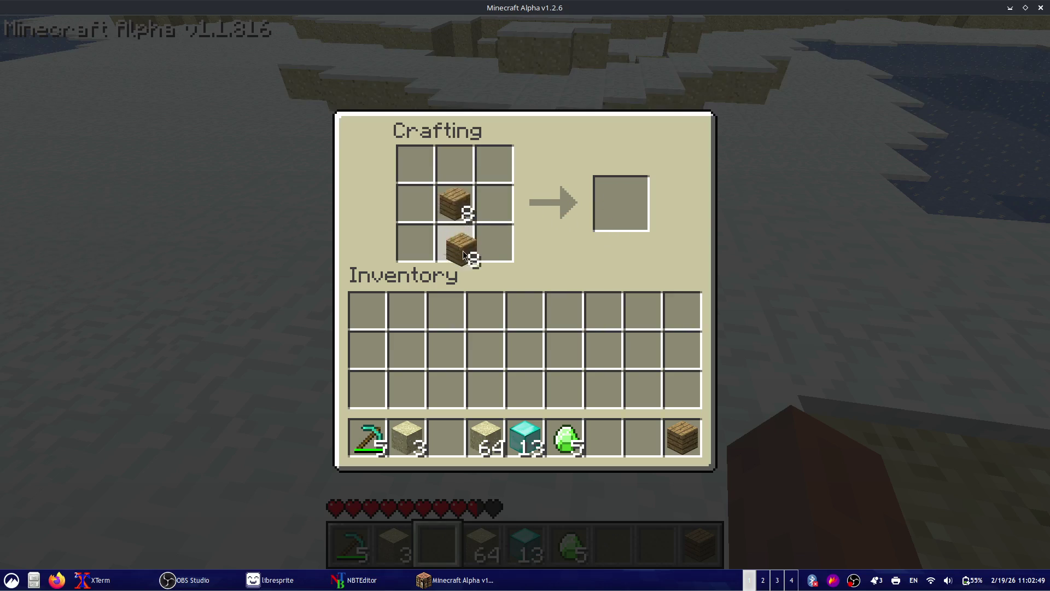
pyautogui.click(621, 203)
pyautogui.click(621, 203)
pyautogui.click(459, 243)
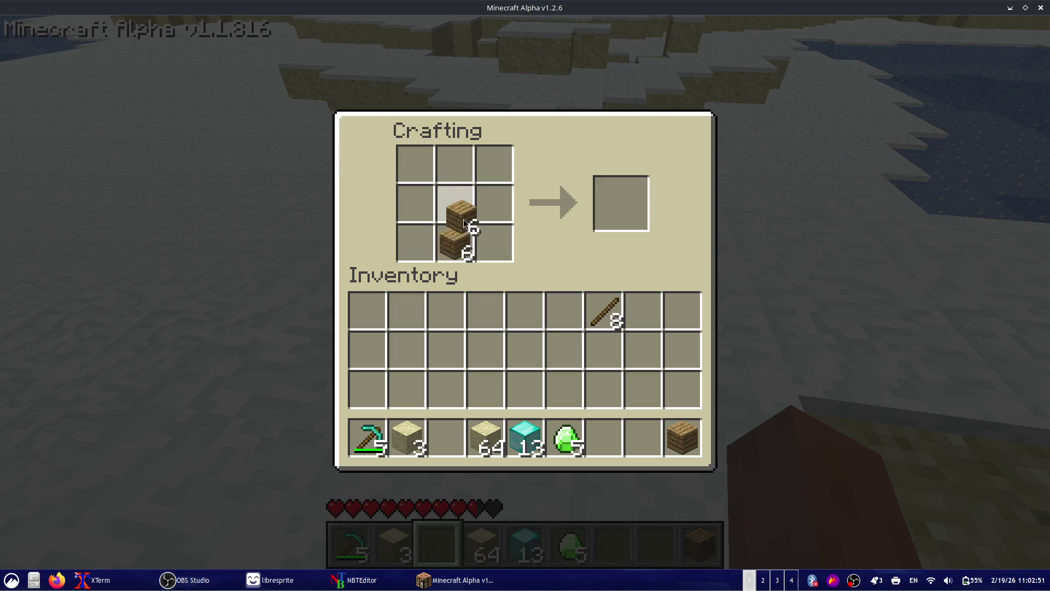
pyautogui.rightClick(459, 242)
pyautogui.click(455, 203)
pyautogui.click(460, 242)
pyautogui.click(561, 318)
# - Arrange emeralds over two sticks in the grid to form the pickaxe recipe
pyautogui.click(604, 312)
pyautogui.rightClick(459, 243)
pyautogui.rightClick(457, 205)
pyautogui.click(569, 440)
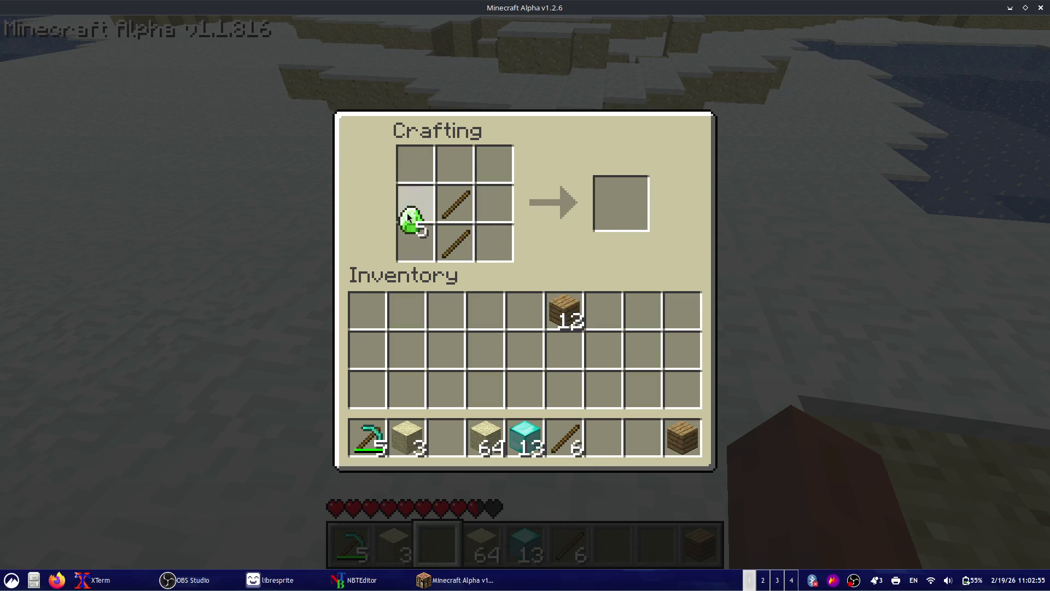
pyautogui.rightClick(415, 164)
pyautogui.rightClick(456, 164)
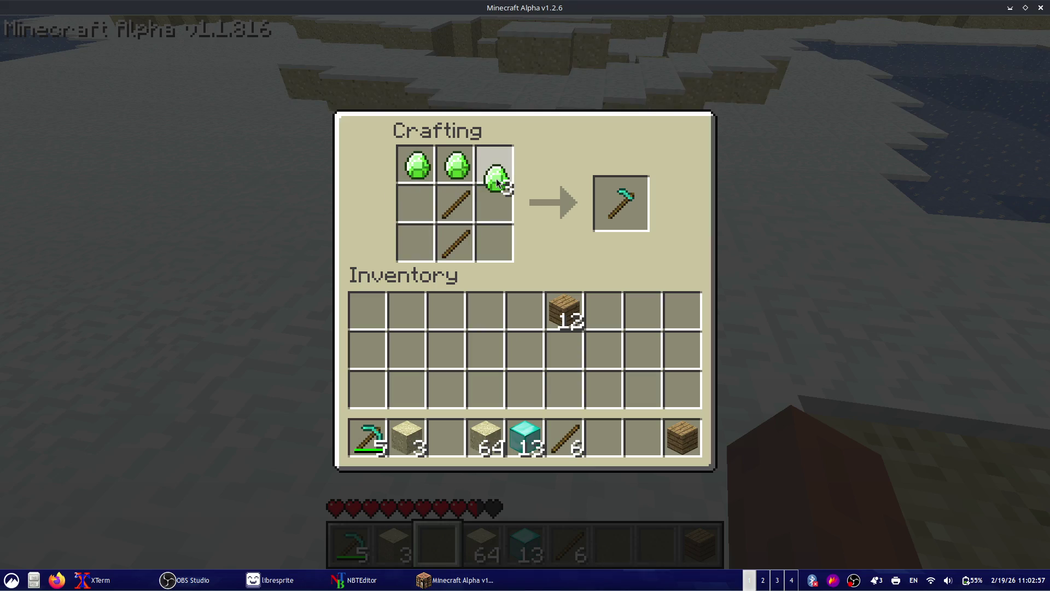
pyautogui.click(524, 317)
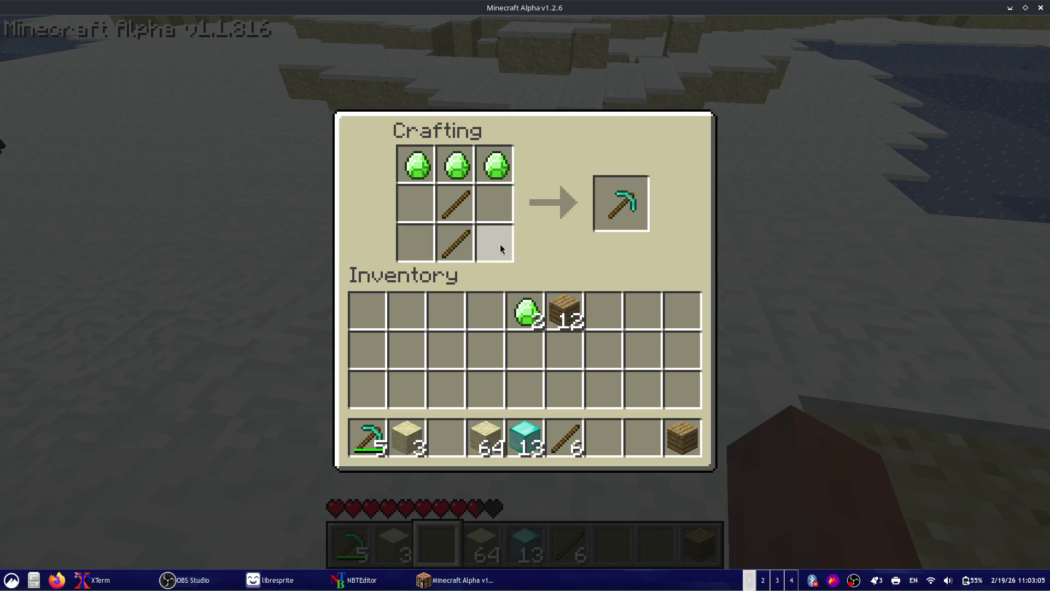
pyautogui.press('super')
pyautogui.press('Escape')
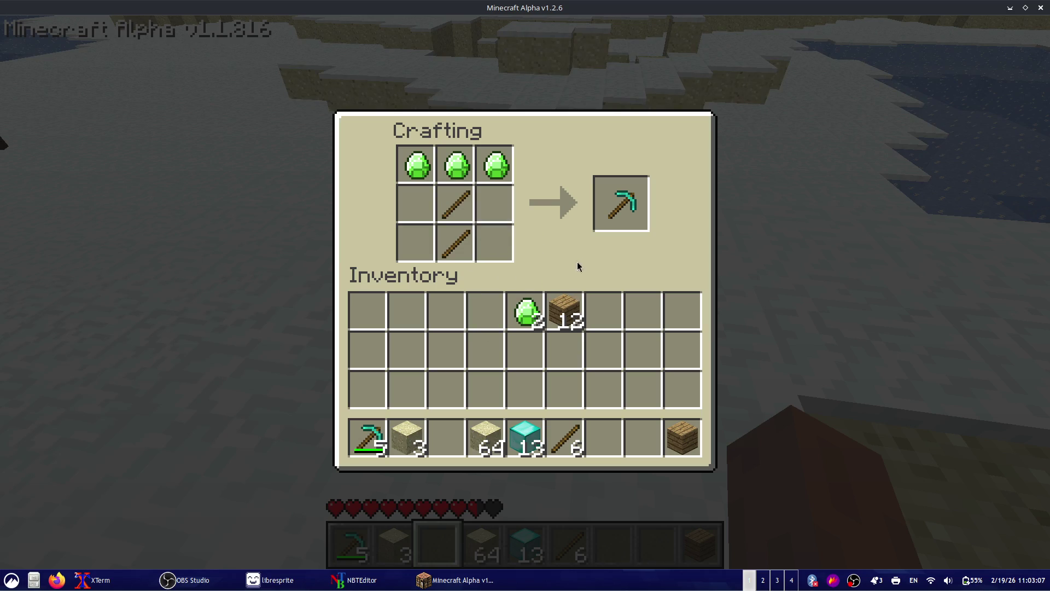
pyautogui.press('e')
# - Mine a few snow blocks with the pickaxe, then save and quit to title
pyautogui.press('1')
pyautogui.click(525, 292)
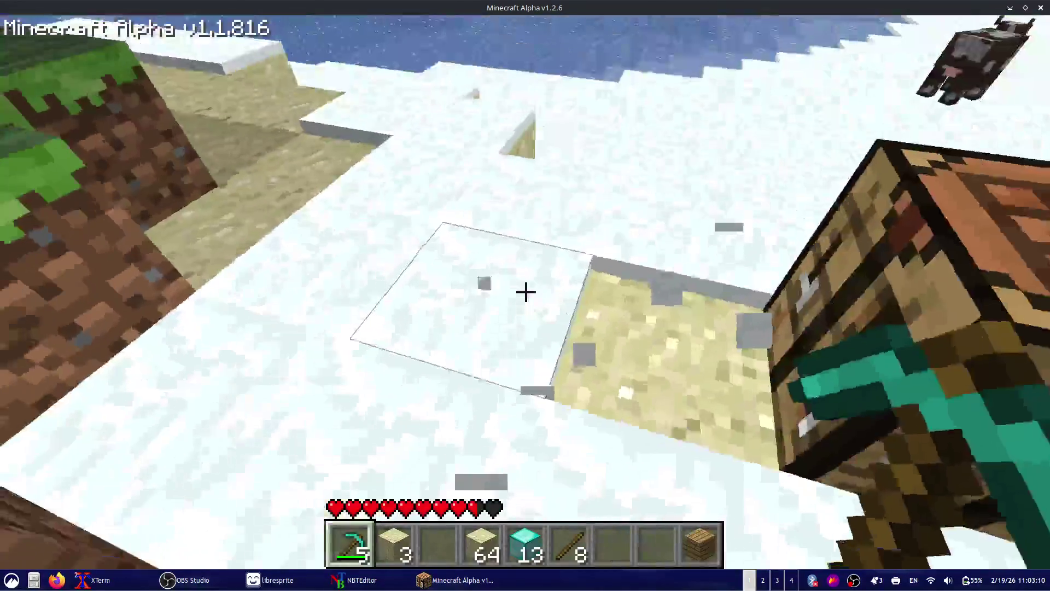
pyautogui.click(525, 293)
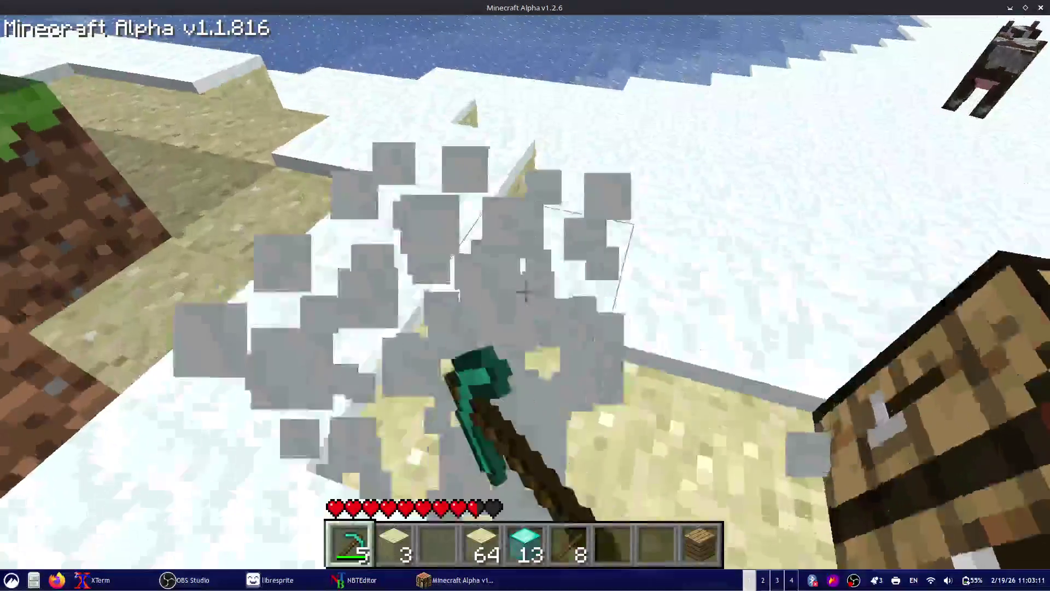
pyautogui.click(525, 292)
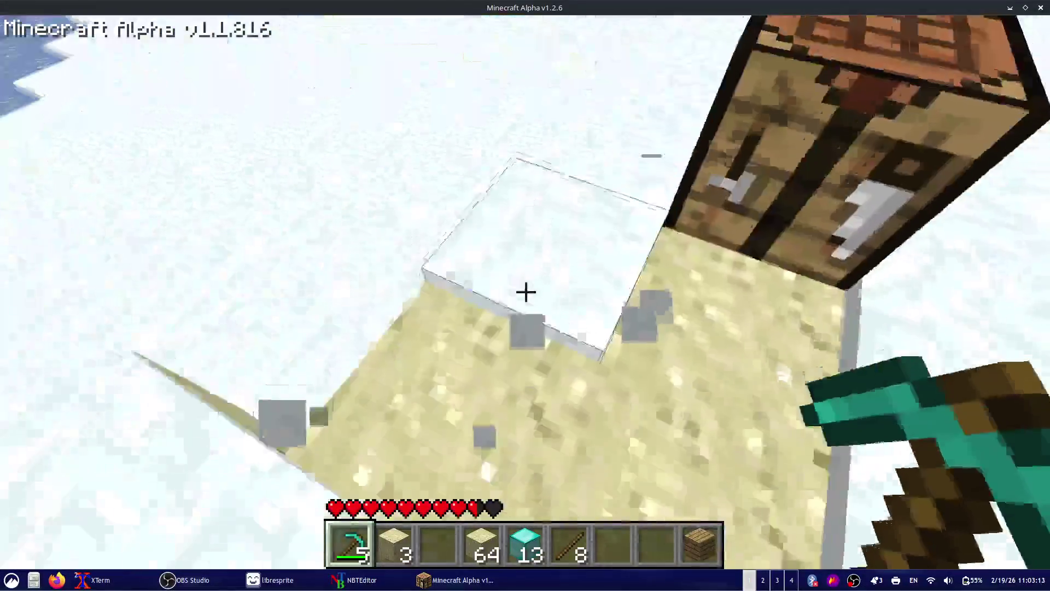
pyautogui.click(527, 291)
pyautogui.press('Escape')
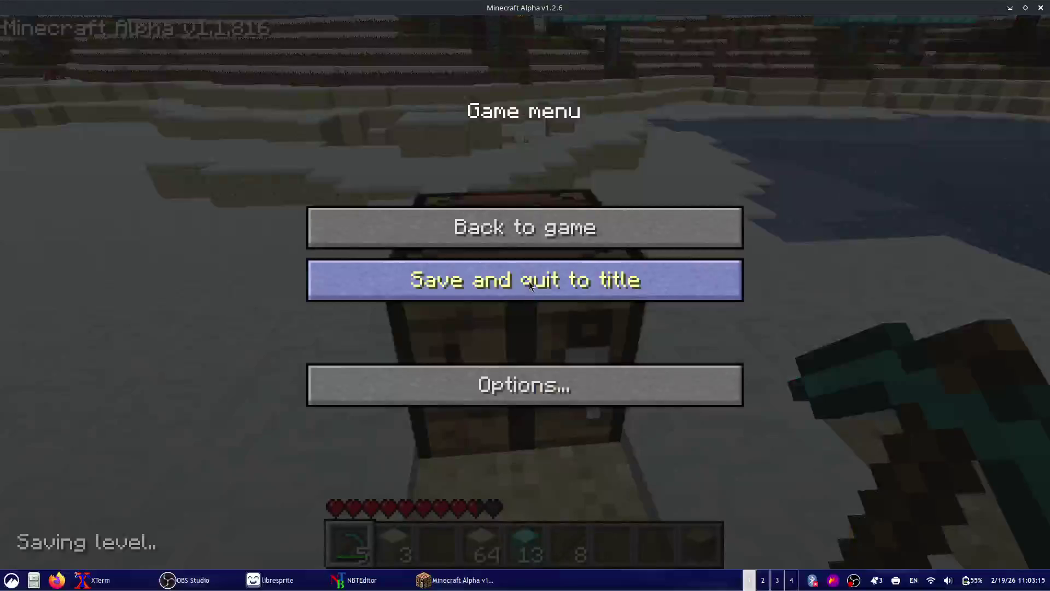
pyautogui.click(530, 285)
# - Close the game and paste a pickaxeWood line (ID 95, icon 96) above record13 in Item.java
pyautogui.hotkey('alt', 'F4')
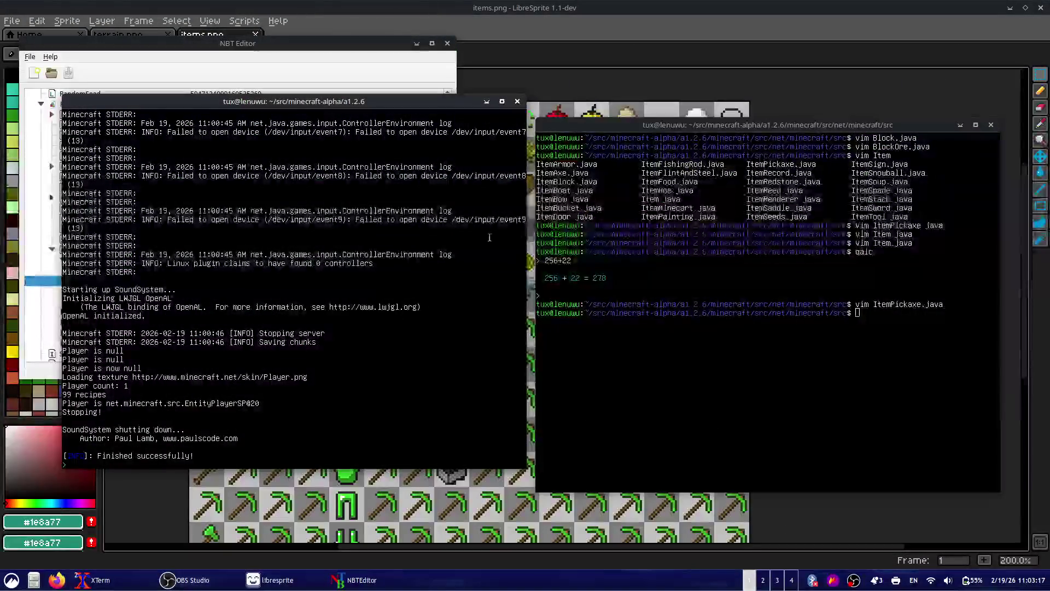
pyautogui.click(810, 293)
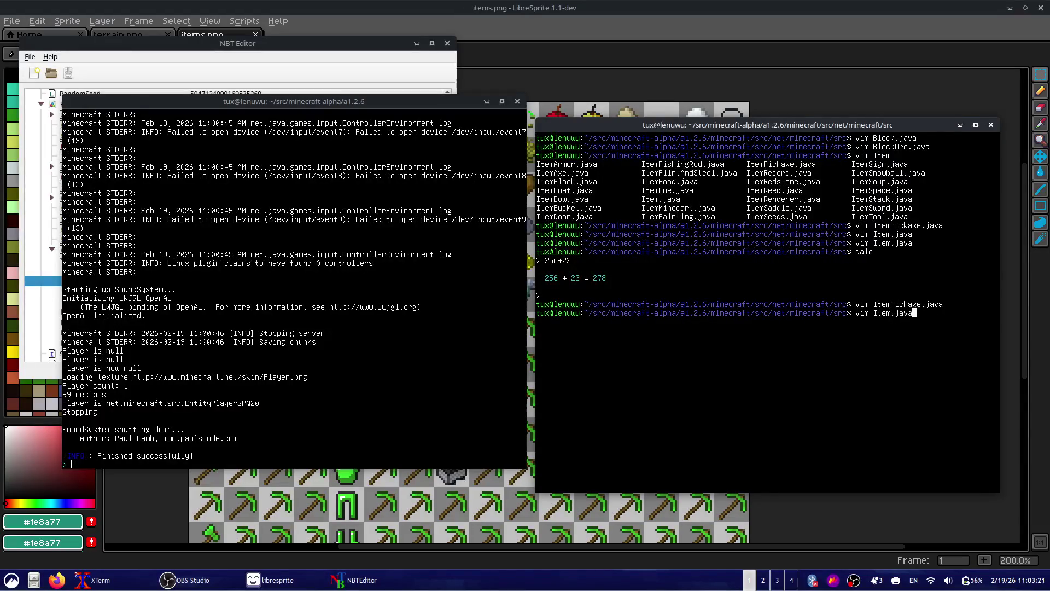
pyautogui.press('Return')
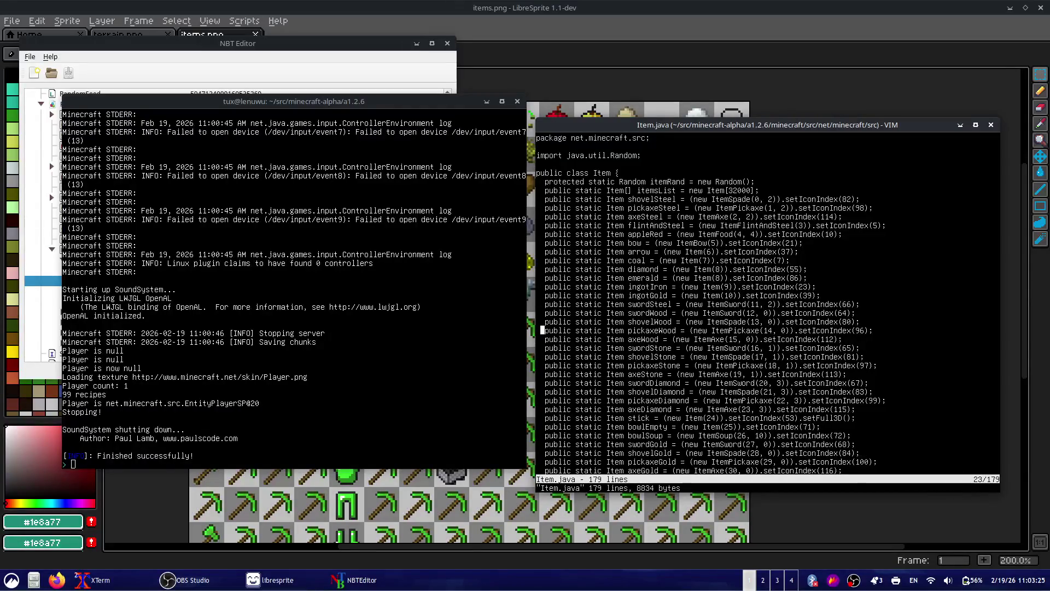
pyautogui.press('y')
pyautogui.press('y')
pyautogui.press('p')
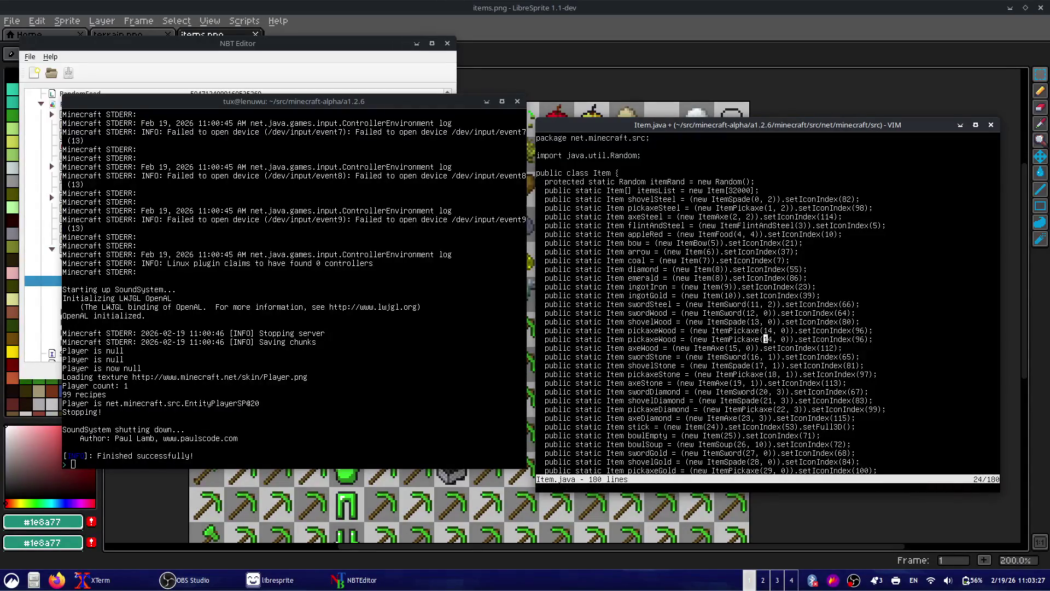
pyautogui.press('d')
pyautogui.press('d')
pyautogui.press('}')
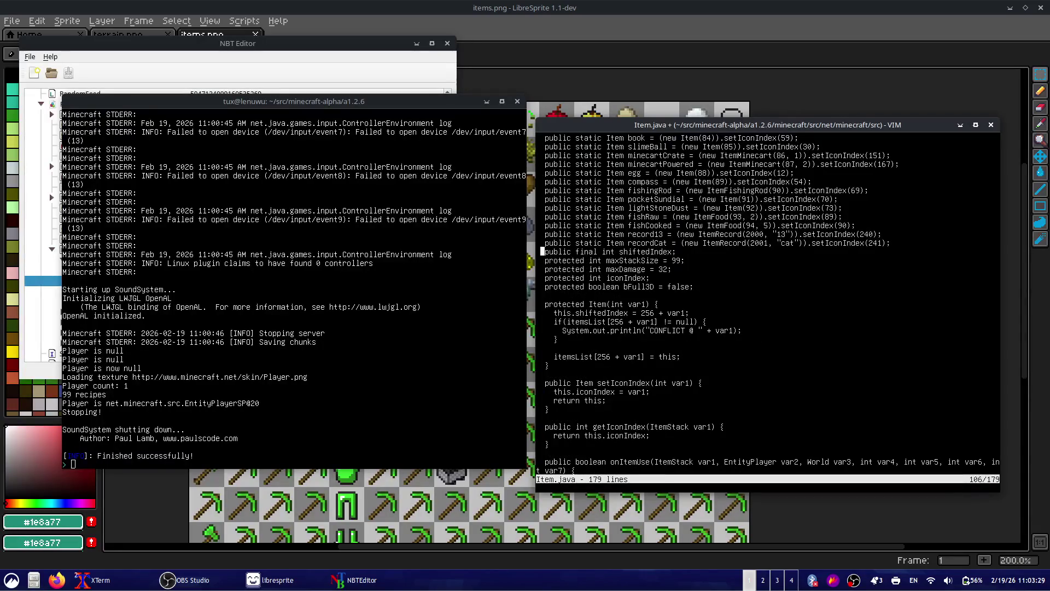
pyautogui.hotkey('shift', 'v')
pyautogui.press('k')
pyautogui.press('Escape')
pyautogui.hotkey('shift', 'p')
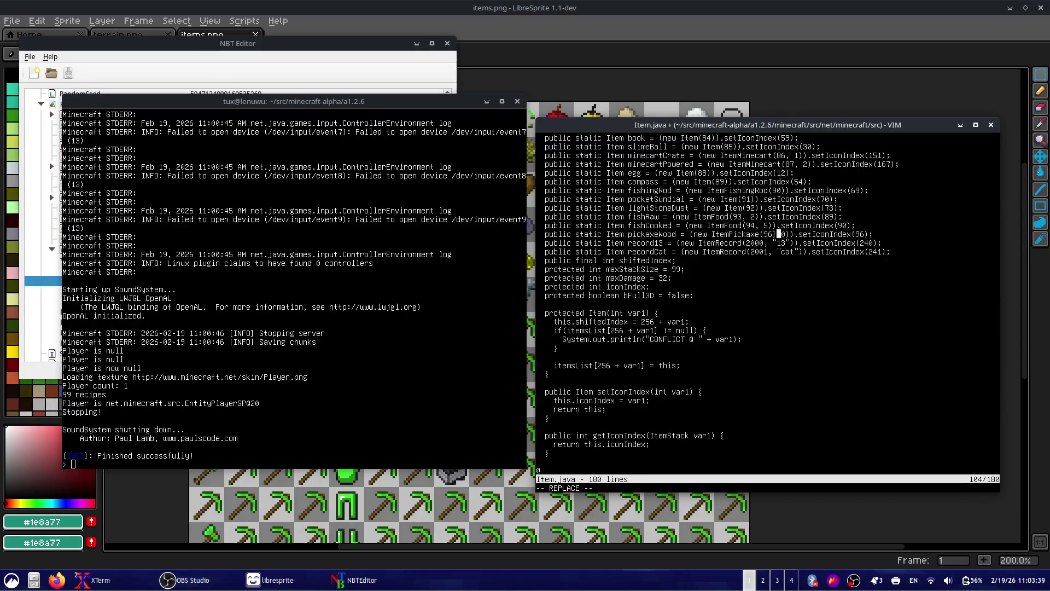
# - Open and close a spare terminal, then bring the LibreSprite item sheet forward
pyautogui.hotkey('ctrl', 'alt', 't')
pyautogui.write('n')
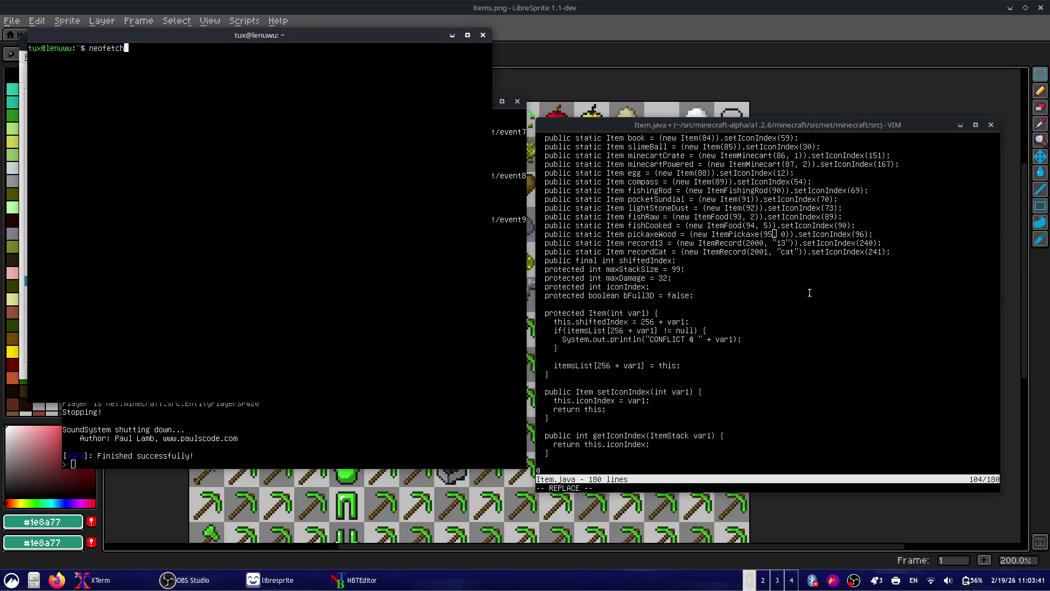
pyautogui.moveTo(380, 30)
pyautogui.mouseDown()
pyautogui.moveTo(575, 178)
pyautogui.moveTo(585, 156)
pyautogui.mouseUp()
pyautogui.hotkey('ctrl', 'd')
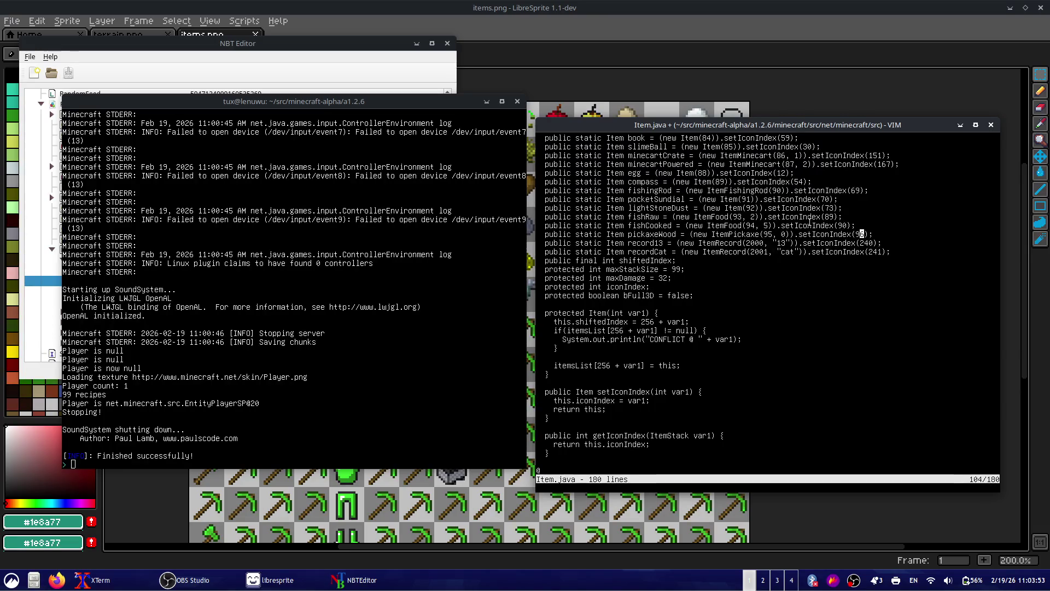
pyautogui.click(761, 73)
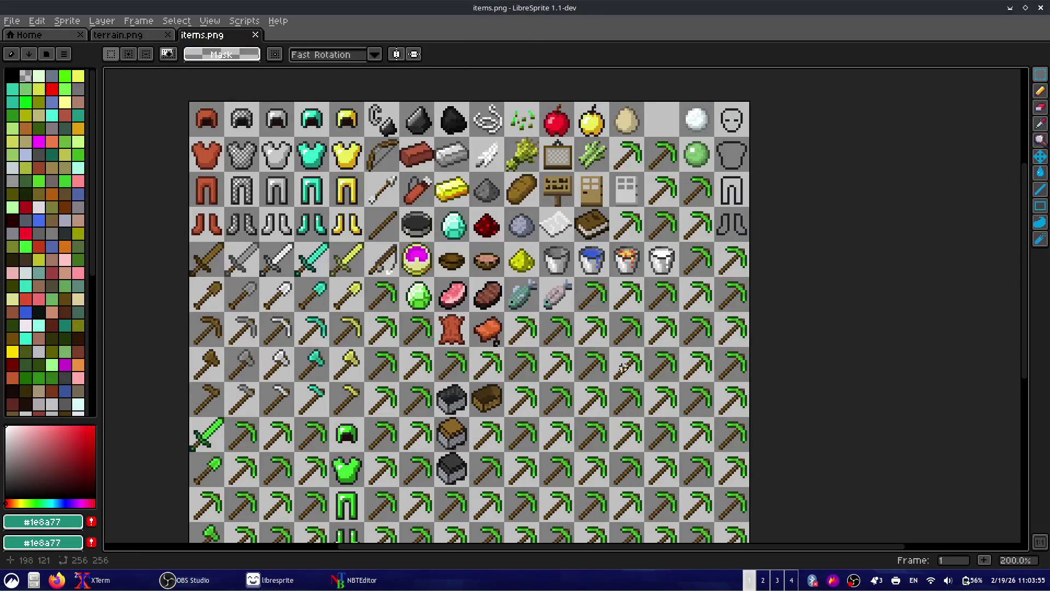
# - Scroll the LibreSprite item sheet to the emerald tool icons and clear the selection
pyautogui.scroll(-5, 553, 302)
pyautogui.moveTo(409, 282); pyautogui.dragTo(768, 437)
pyautogui.click(577, 160)
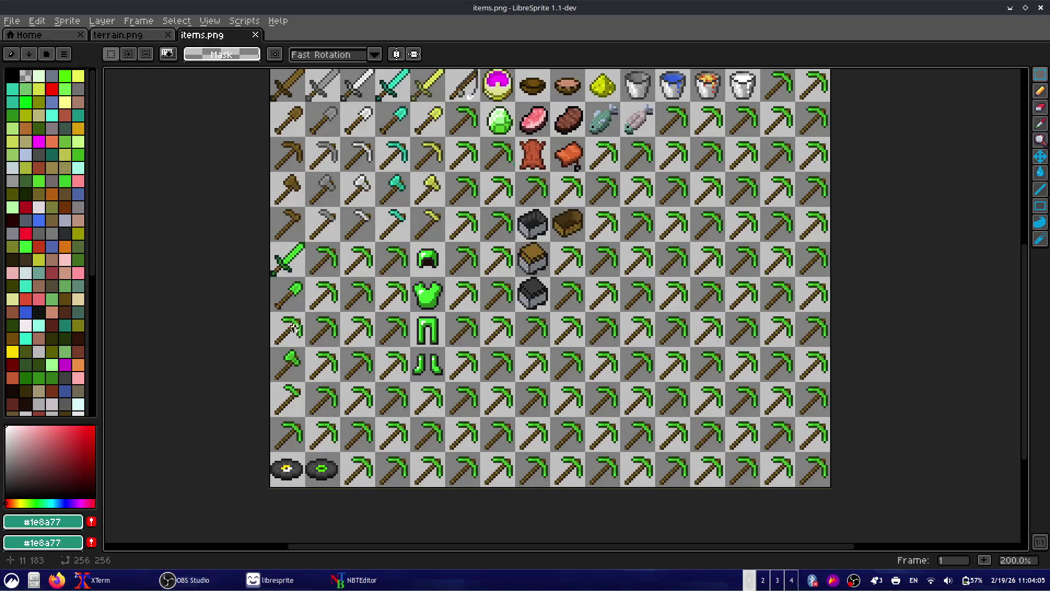
# - Change the pickaxe's icon index in Item.java from 96 to 0xB0 and save with :w
pyautogui.hotkey('alt', 'Tab')
pyautogui.write('s')
pyautogui.write('0xB0);')
pyautogui.press('Escape')
pyautogui.write(':w')
pyautogui.press('Return')
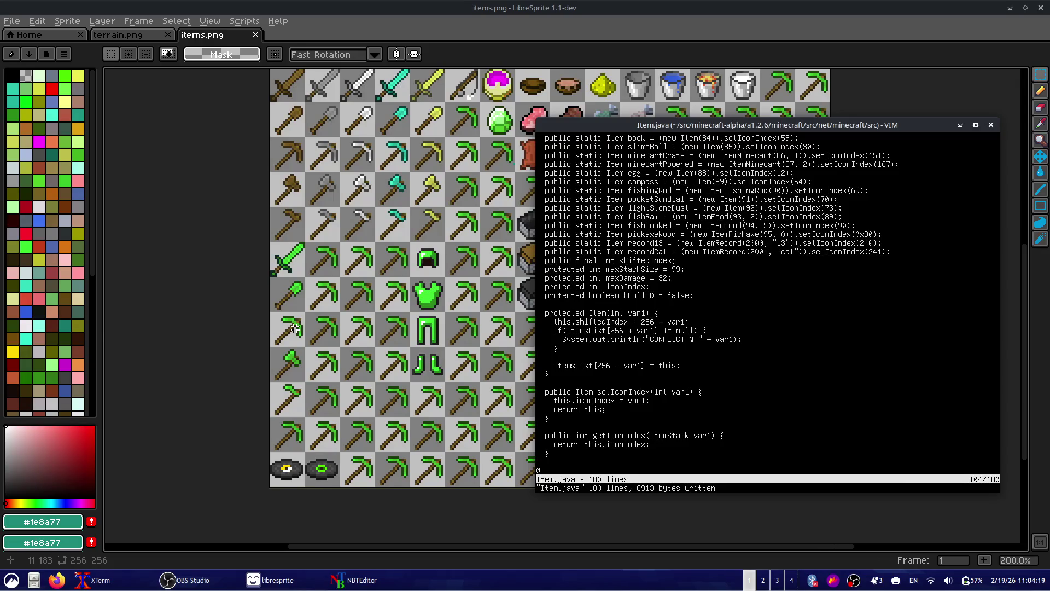
# - Rename the wood pickaxe declaration to pickaxeEmerald and save Item.java
pyautogui.press('j')
pyautogui.press('l')
pyautogui.press('l')
pyautogui.press('l')
pyautogui.press('l')
pyautogui.press('l')
pyautogui.press('l')
pyautogui.press('l')
pyautogui.press('l')
pyautogui.press('l')
pyautogui.write('cw')
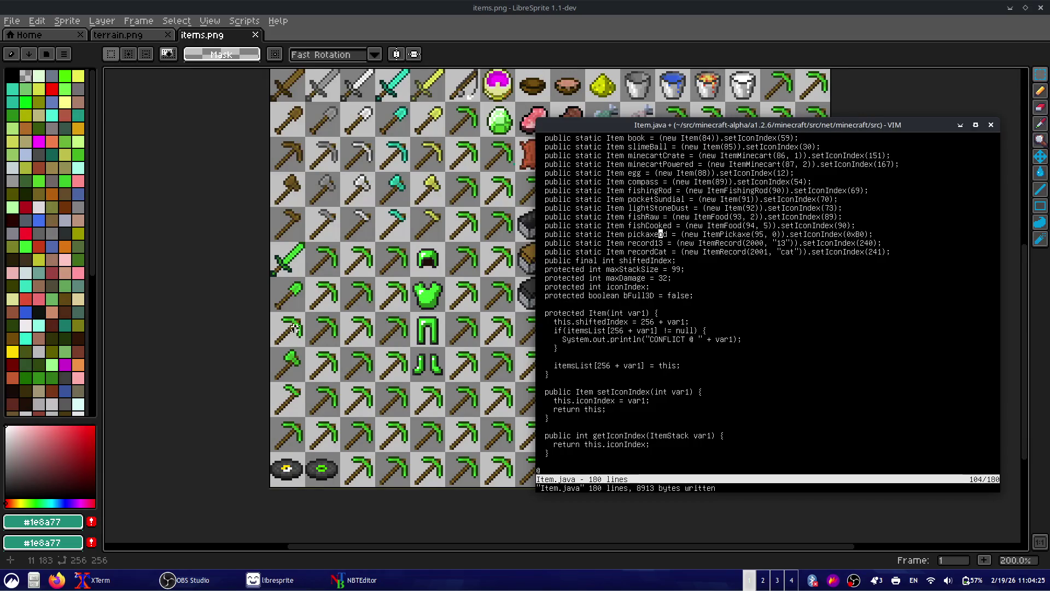
pyautogui.write('Emerald')
pyautogui.press('Escape')
pyautogui.write(':w')
pyautogui.press('Return')
# - Browse the reed, clay and brick declarations in Item.java's item list
pyautogui.press('w')
pyautogui.press('w')
pyautogui.press('w')
pyautogui.press('w')
pyautogui.press('w')
pyautogui.press('w')
pyautogui.press('w')
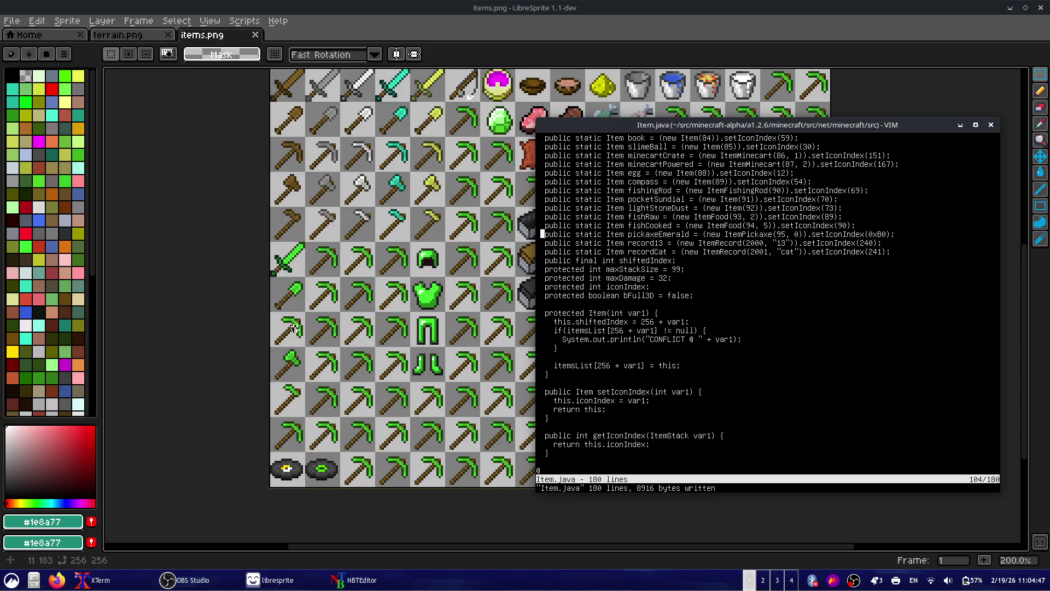
pyautogui.write(':wq')
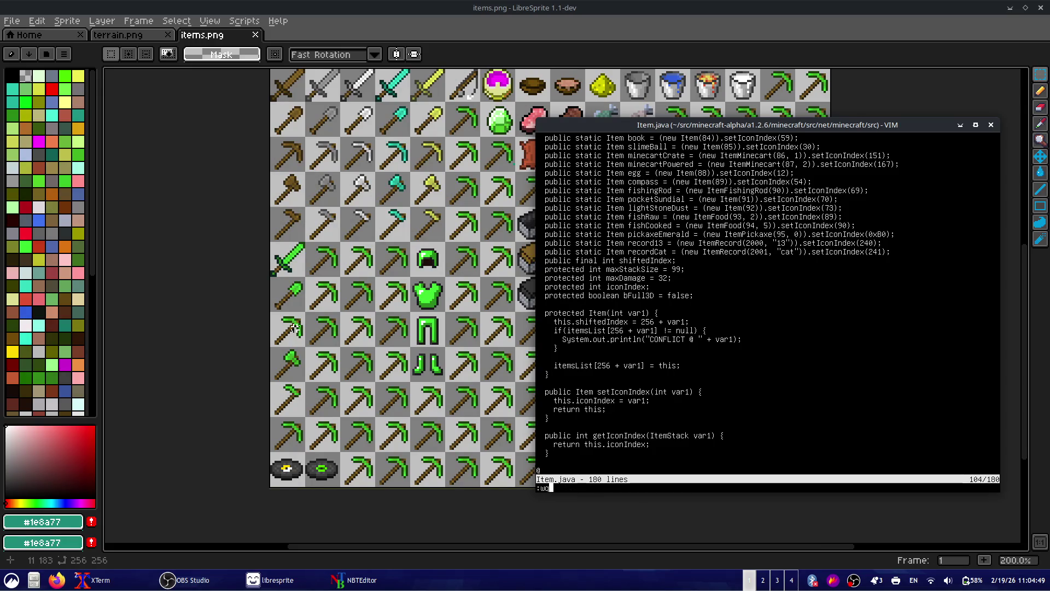
pyautogui.press('Escape')
pyautogui.press('k')
pyautogui.press('k')
pyautogui.press('k')
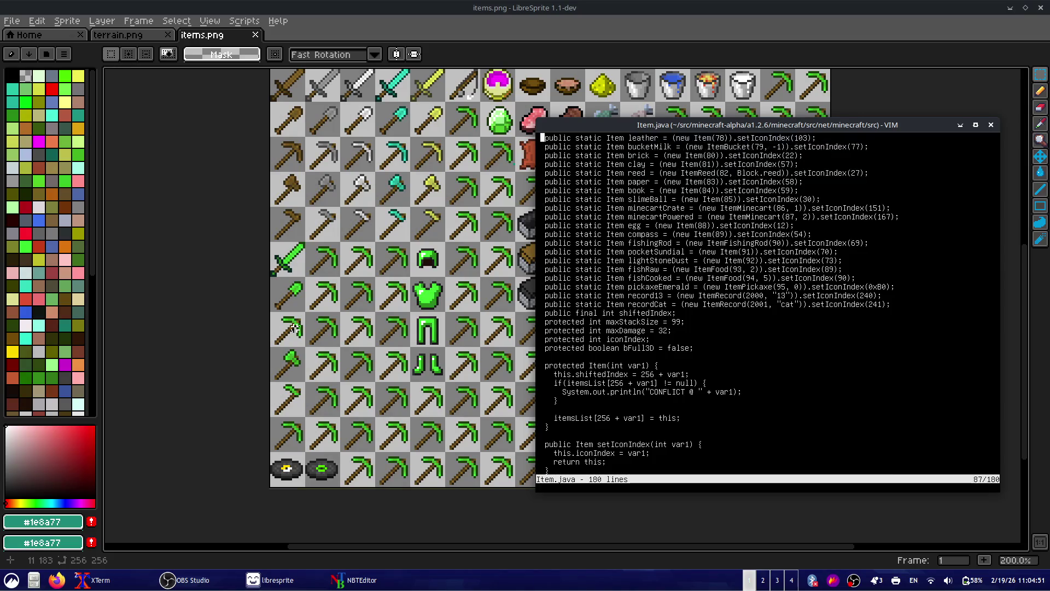
pyautogui.press('j')
pyautogui.press('j')
pyautogui.press('j')
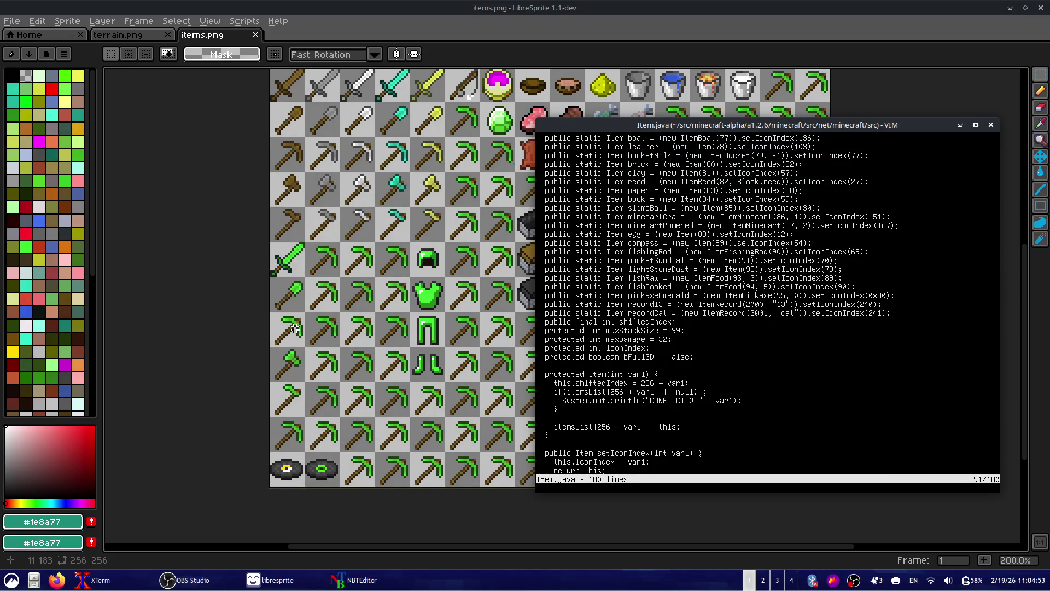
pyautogui.press('k')
pyautogui.hotkey('shift', 'v')
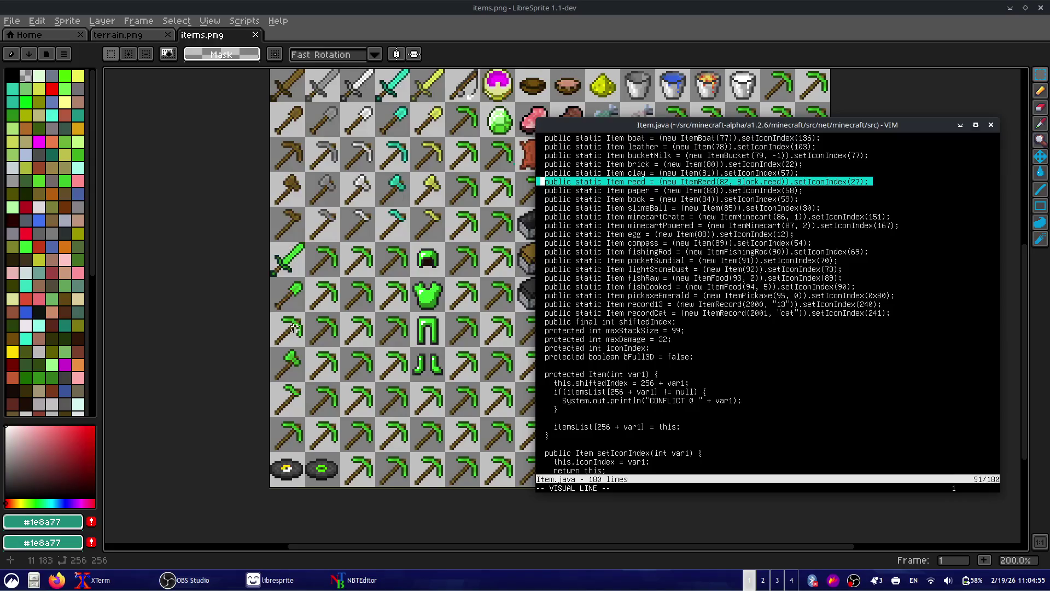
pyautogui.press('Escape')
pyautogui.press('k')
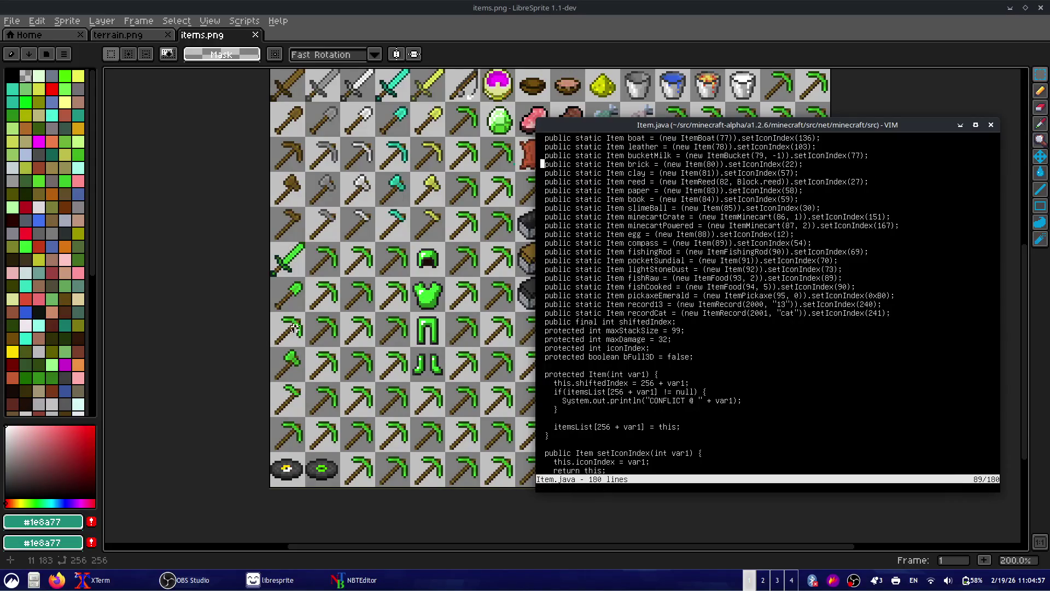
pyautogui.hotkey('shift', 'v')
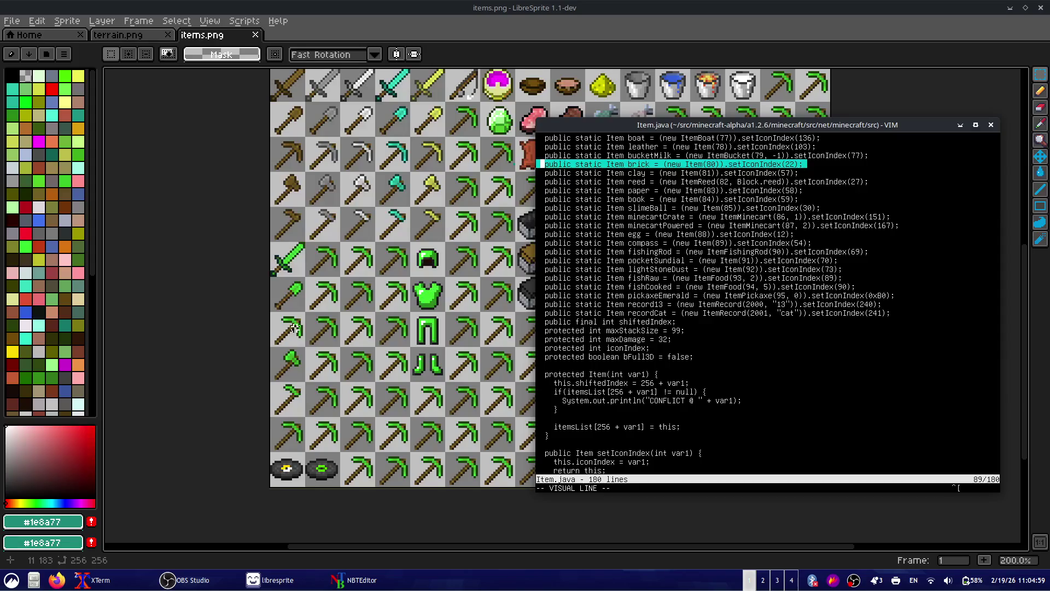
pyautogui.press('Escape')
pyautogui.press('j')
pyautogui.press('j')
pyautogui.press('j')
# - Save Item.java again and look over the four hoe declarations
pyautogui.press('j')
pyautogui.press('j')
pyautogui.press('j')
pyautogui.write(':w')
pyautogui.press('Return')
pyautogui.press('k')
pyautogui.press('k')
pyautogui.press('k')
pyautogui.press('k')
pyautogui.press('k')
pyautogui.press('k')
pyautogui.press('k')
pyautogui.press('k')
pyautogui.press('k')
pyautogui.press('k')
pyautogui.press('k')
pyautogui.press('k')
pyautogui.press('k')
pyautogui.press('k')
pyautogui.press('k')
pyautogui.press('k')
pyautogui.press('k')
pyautogui.press('j')
pyautogui.press('j')
pyautogui.press('j')
pyautogui.press('j')
pyautogui.press('j')
pyautogui.press('j')
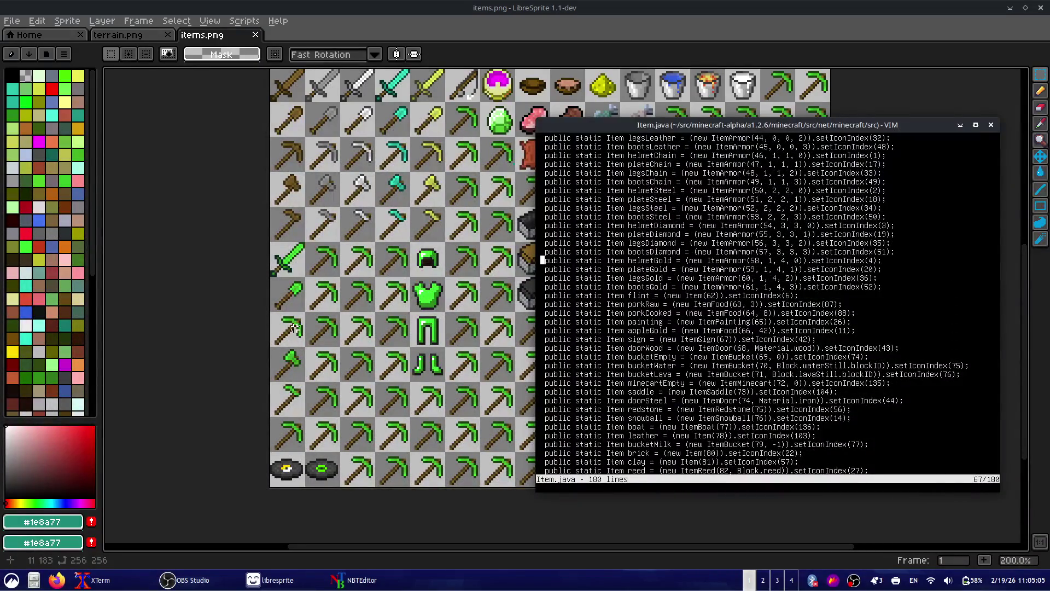
pyautogui.press('k')
pyautogui.press('k')
pyautogui.press('k')
pyautogui.press('k')
pyautogui.press('k')
pyautogui.press('k')
pyautogui.press('k')
pyautogui.press('k')
pyautogui.press('k')
pyautogui.press('j')
pyautogui.press('j')
pyautogui.press('j')
pyautogui.press('j')
pyautogui.press('j')
pyautogui.press('j')
pyautogui.press('j')
pyautogui.hotkey('shift', 'v')
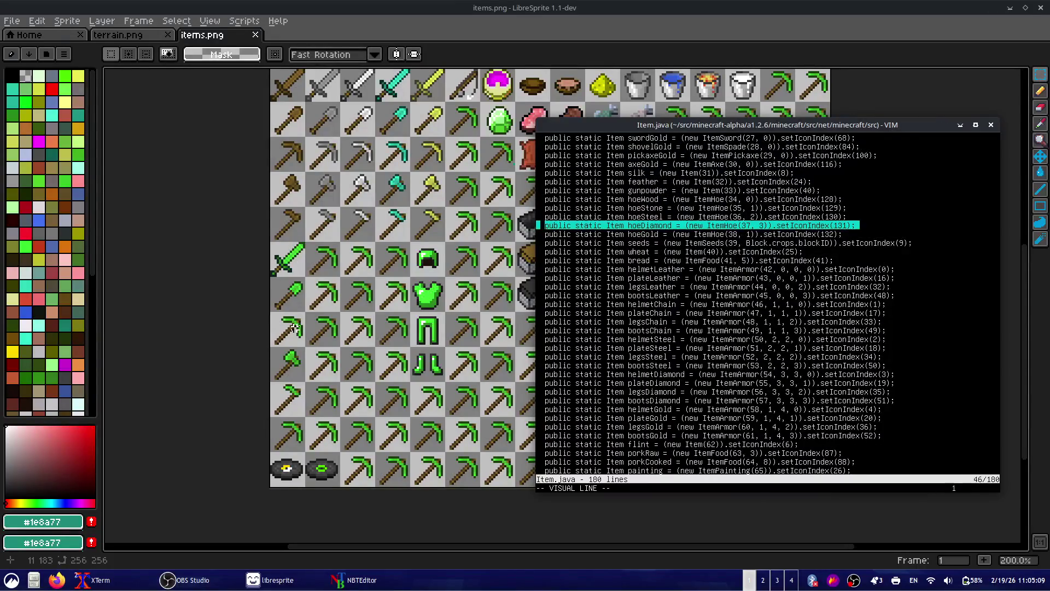
pyautogui.press('Escape')
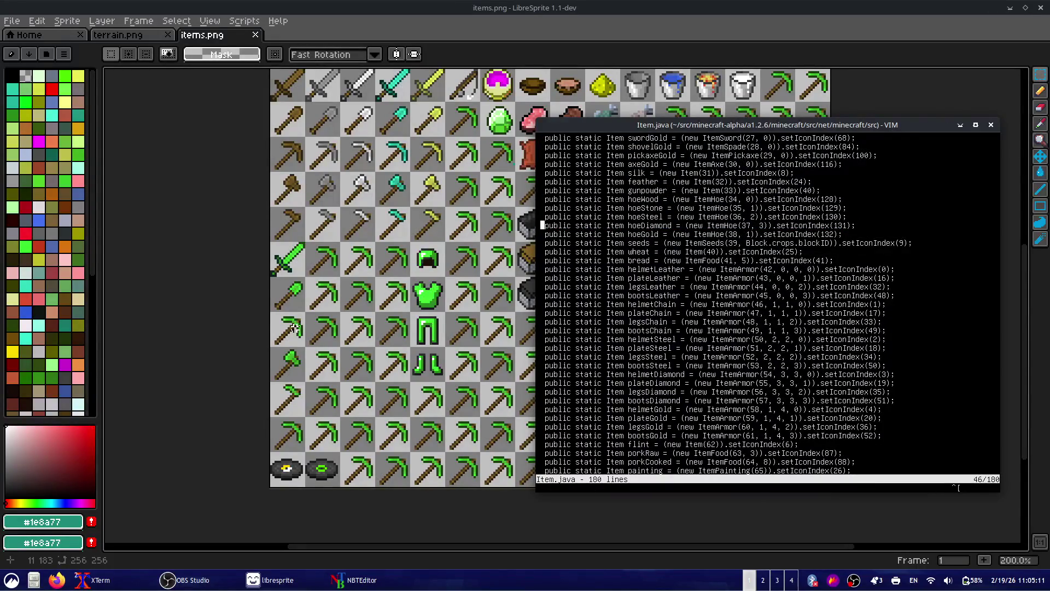
pyautogui.press('k')
pyautogui.press('k')
pyautogui.hotkey('shift', 'v')
pyautogui.press('j')
pyautogui.press('j')
pyautogui.press('j')
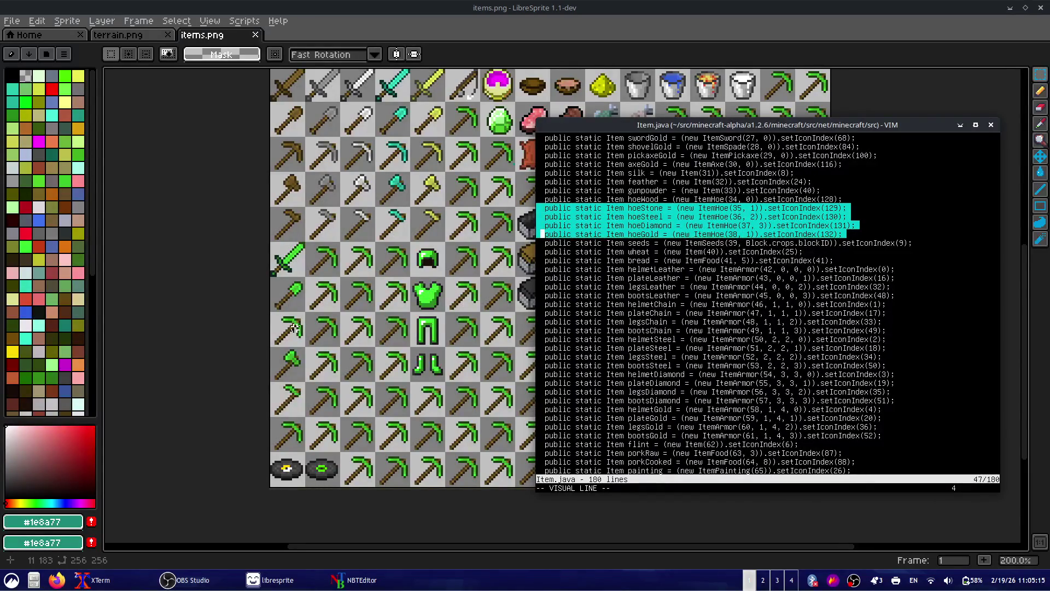
pyautogui.press('Escape')
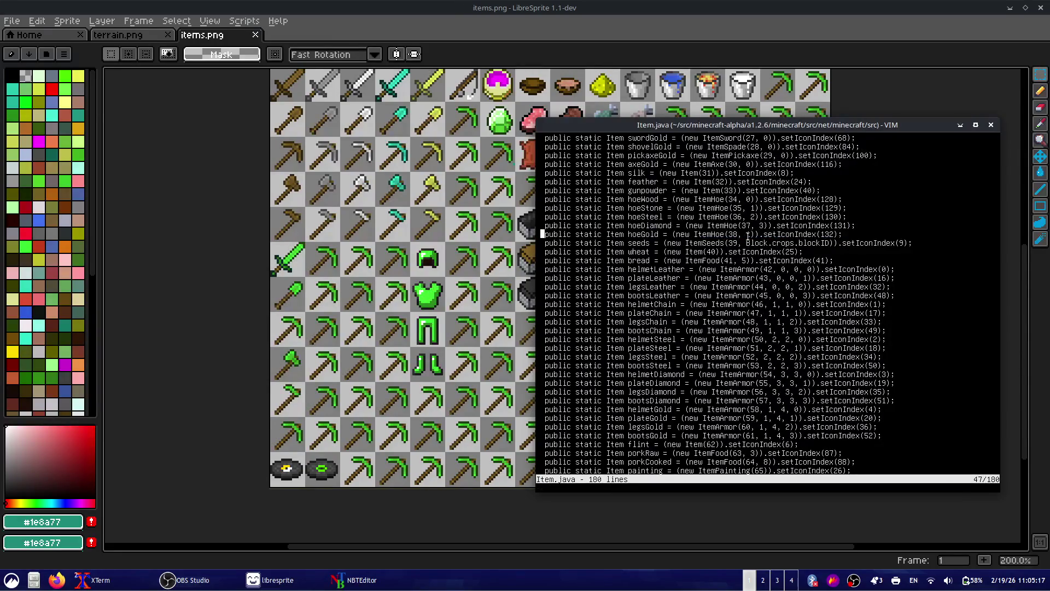
# - Check the hoeGold and hoeDiamond values, then return to the pickaxeEmerald line
pyautogui.click(750, 235)
pyautogui.click(761, 225)
pyautogui.scroll(-19, 762, 225)
pyautogui.press('k')
pyautogui.press('k')
pyautogui.press('k')
pyautogui.press('k')
pyautogui.press('k')
pyautogui.press('k')
pyautogui.press('k')
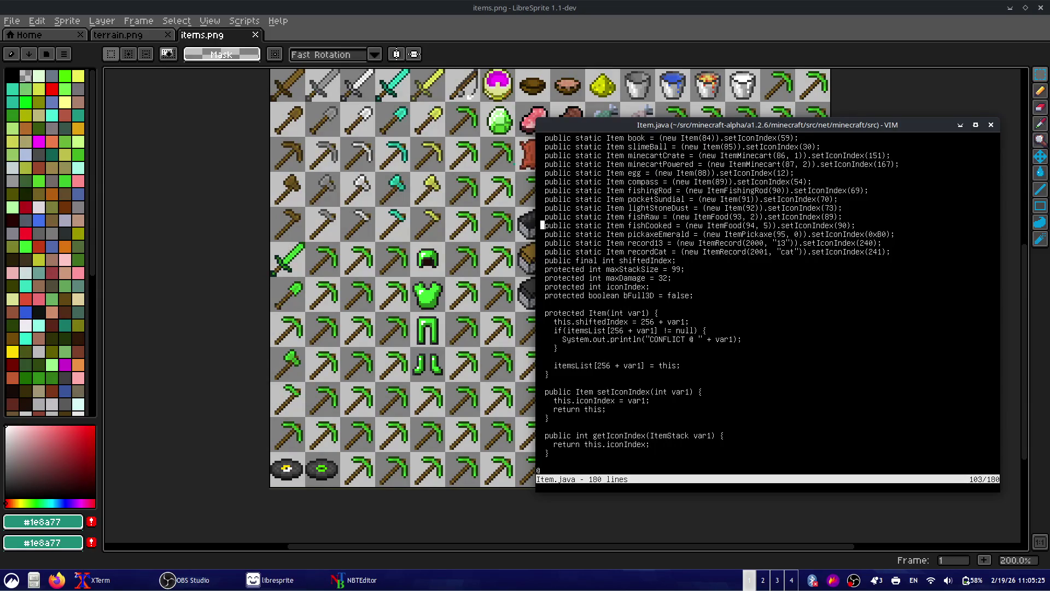
pyautogui.press('w')
pyautogui.press('w')
pyautogui.press('w')
pyautogui.press('w')
pyautogui.press('j')
pyautogui.press('w')
pyautogui.press('w')
pyautogui.press('w')
pyautogui.press('w')
# - Change the pickaxe tier from 0 to 4, making it ItemPickaxe(95, 4), then save and quit
pyautogui.press('r')
pyautogui.press('4')
pyautogui.press(':')
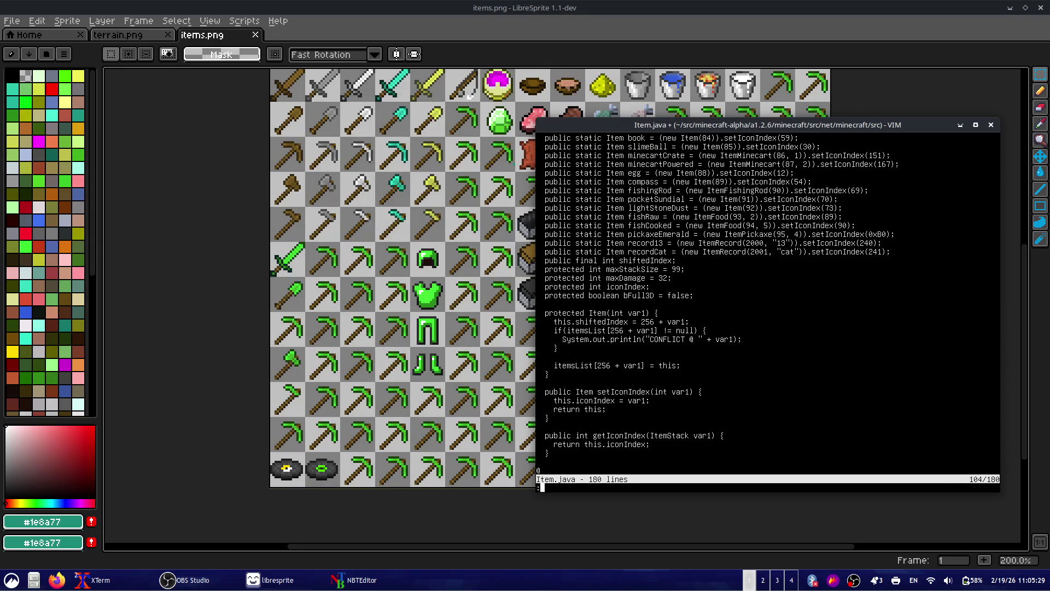
pyautogui.write('ew')
pyautogui.press('Return')
pyautogui.write(':wq')
pyautogui.press('Return')
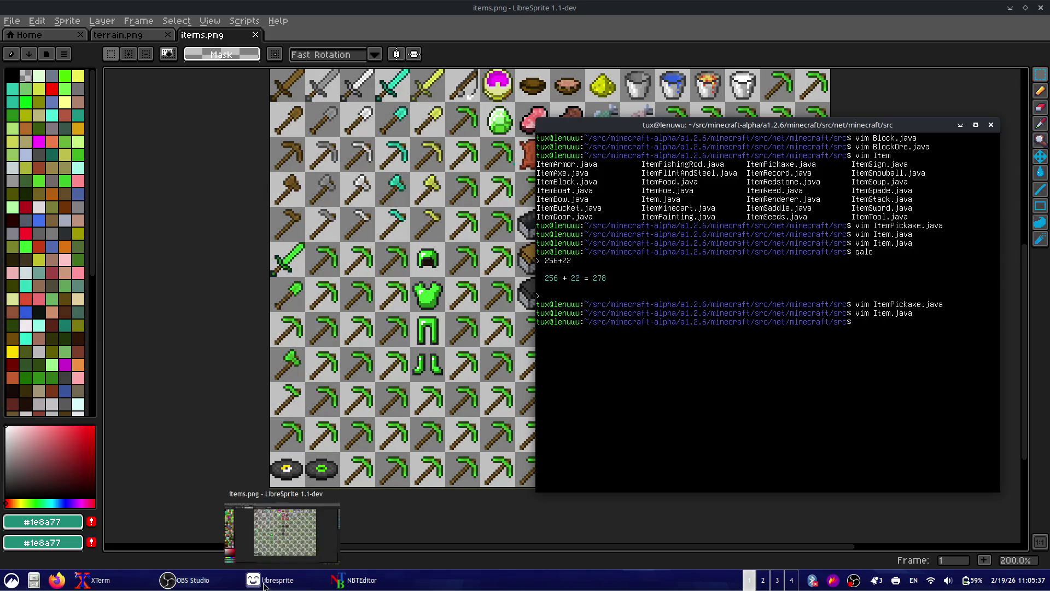
# - Reopen Item.java, look up toward the bFull3D field, and quit without changes
pyautogui.press('Up')
pyautogui.press('Return')
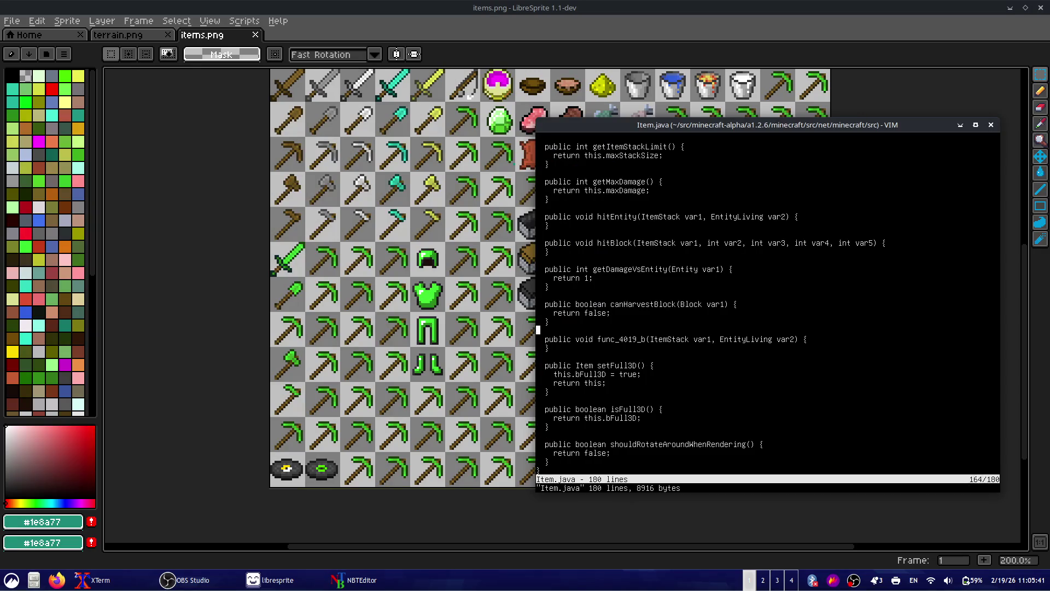
pyautogui.press('Up')
pyautogui.press('Up')
pyautogui.press('Up')
pyautogui.press('Up')
pyautogui.press('Up')
pyautogui.press('Up')
pyautogui.press('Up')
pyautogui.press('Up')
pyautogui.press('Up')
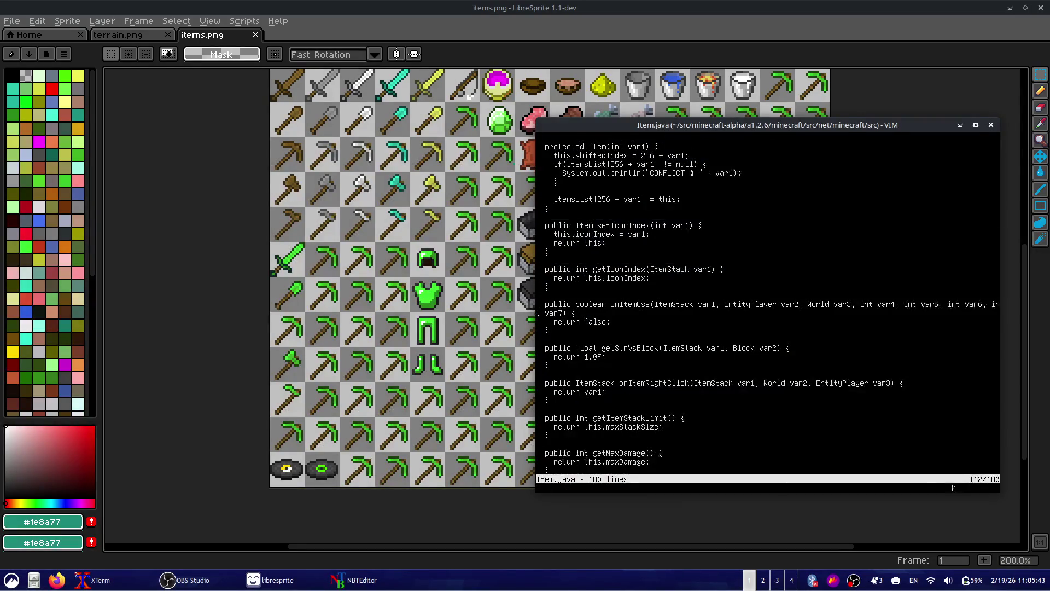
pyautogui.press('Up')
pyautogui.press('Up')
pyautogui.press('Up')
pyautogui.press('Up')
pyautogui.press('Up')
pyautogui.press('Up')
pyautogui.press('Down')
pyautogui.press('Down')
pyautogui.press('Down')
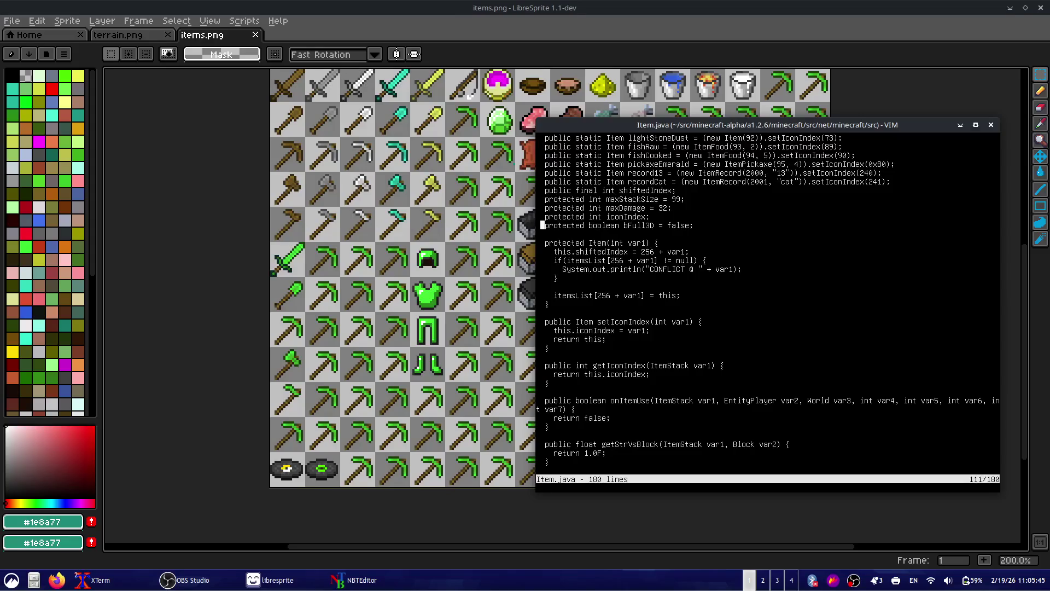
pyautogui.press('Up')
pyautogui.press('Up')
pyautogui.press('Up')
# - Open ItemPickaxe.java, save it, and move down to the canHarvestBlock return line
pyautogui.press('Up')
pyautogui.press('Up')
pyautogui.press('Up')
pyautogui.press('Up')
pyautogui.press('Up')
pyautogui.press('Up')
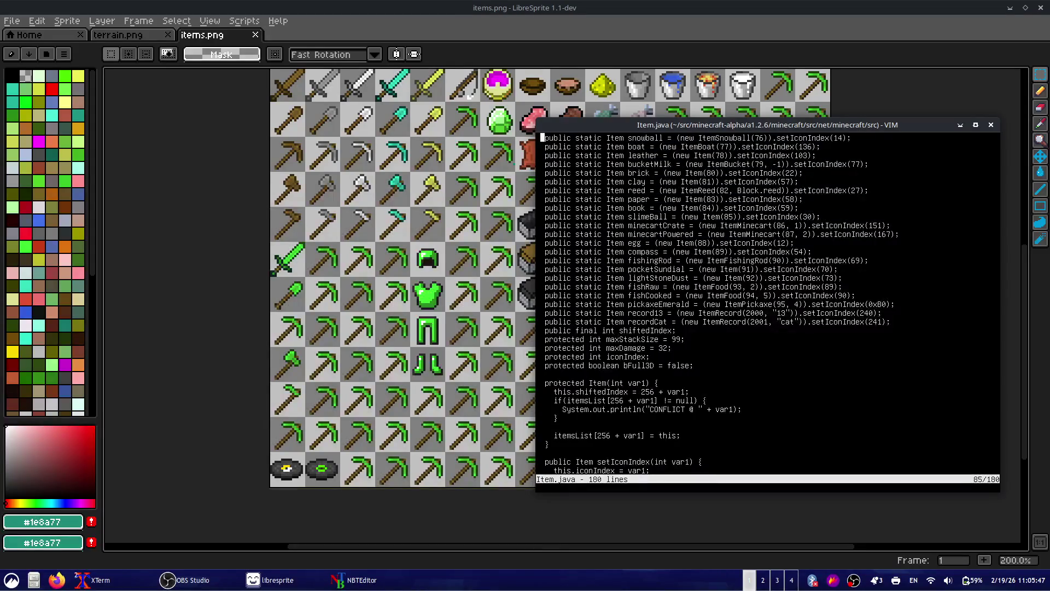
pyautogui.write(':q')
pyautogui.press('Return')
pyautogui.press('Up')
pyautogui.press('Up')
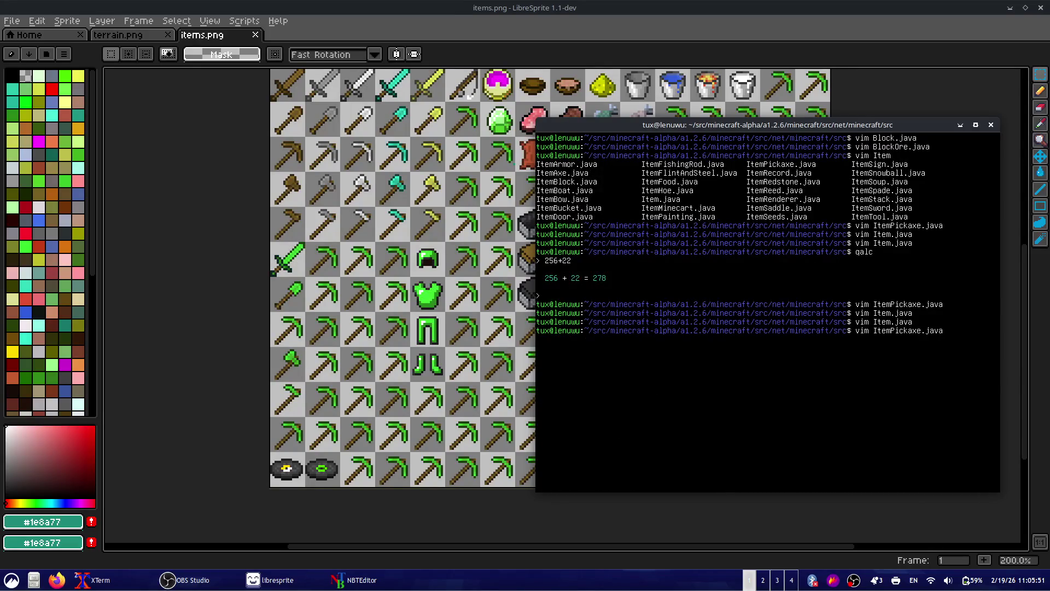
pyautogui.press('Return')
pyautogui.write(':w')
pyautogui.press('Return')
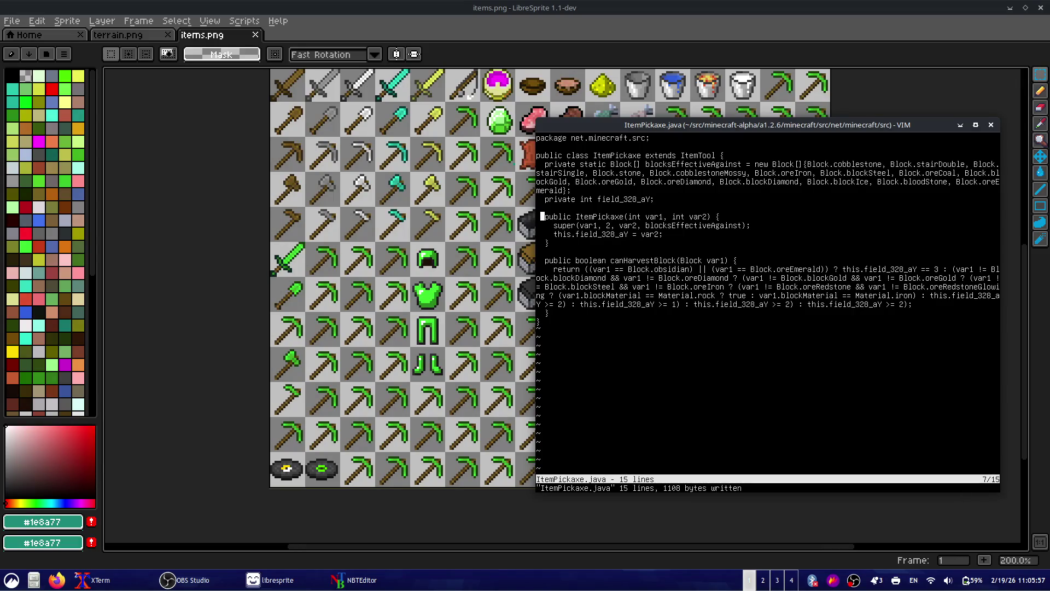
pyautogui.press('j')
pyautogui.press('j')
pyautogui.press('j')
pyautogui.press('j')
pyautogui.press('j')
# - Close ItemPickaxe.java and open CraftingRecipe.java using tab completion
pyautogui.write(':q')
pyautogui.press('Return')
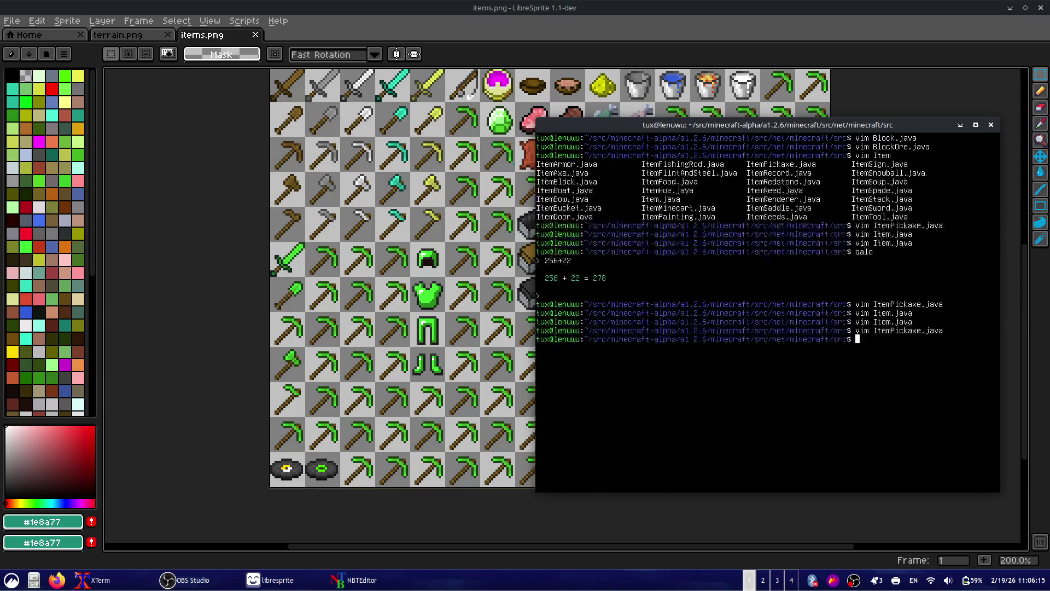
pyautogui.press('Up')
pyautogui.press('BackSpace')
pyautogui.press('BackSpace')
pyautogui.press('BackSpace')
pyautogui.press('BackSpace')
pyautogui.press('BackSpace')
pyautogui.press('BackSpace')
pyautogui.press('BackSpace')
pyautogui.press('Tab')
pyautogui.press('Tab')
pyautogui.press('Tab')
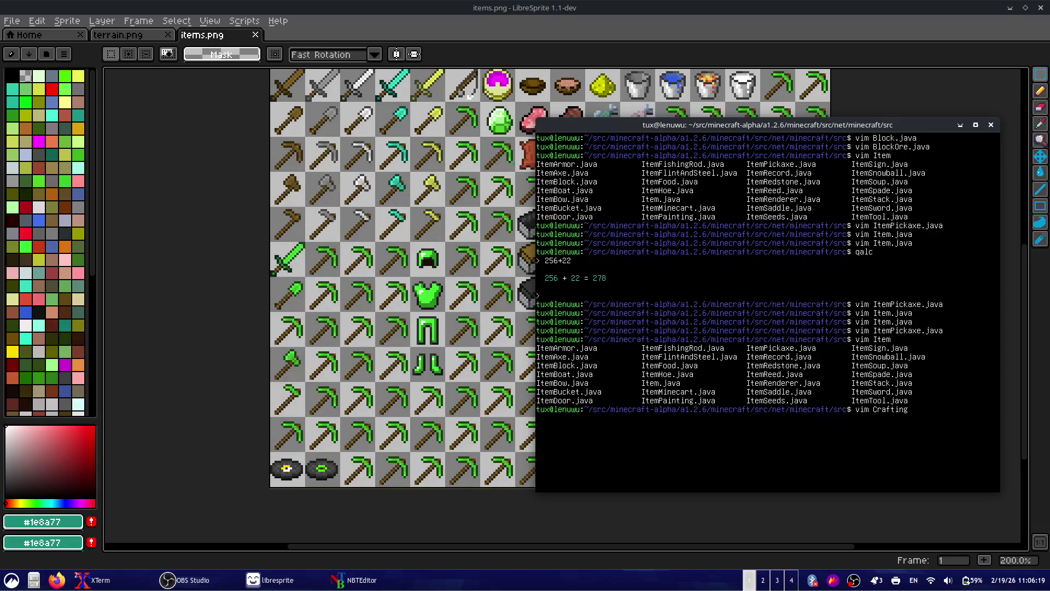
pyautogui.press('Tab')
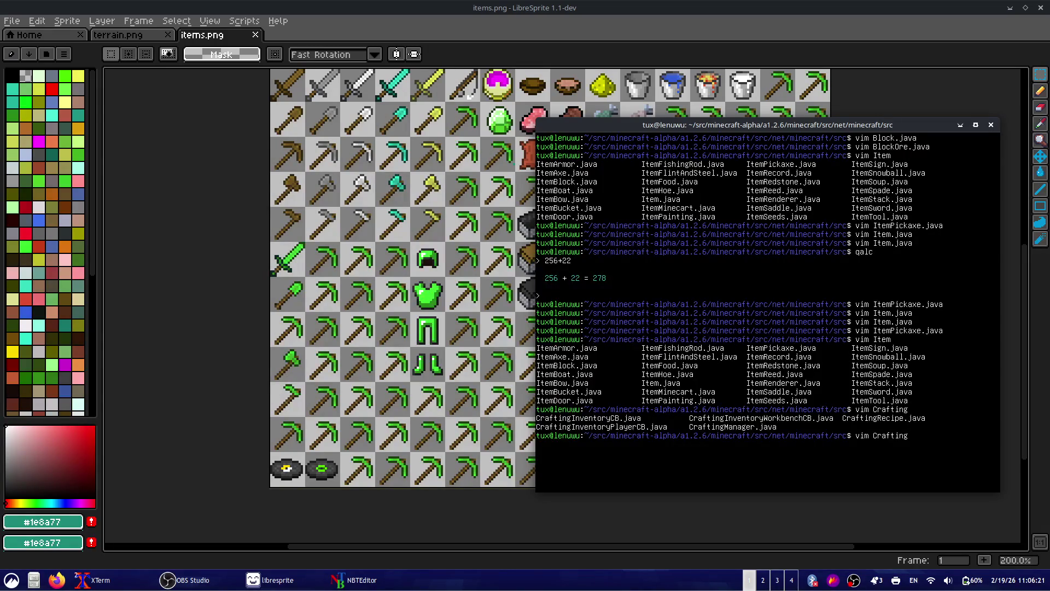
pyautogui.write('R')
pyautogui.press('Tab')
pyautogui.press('Return')
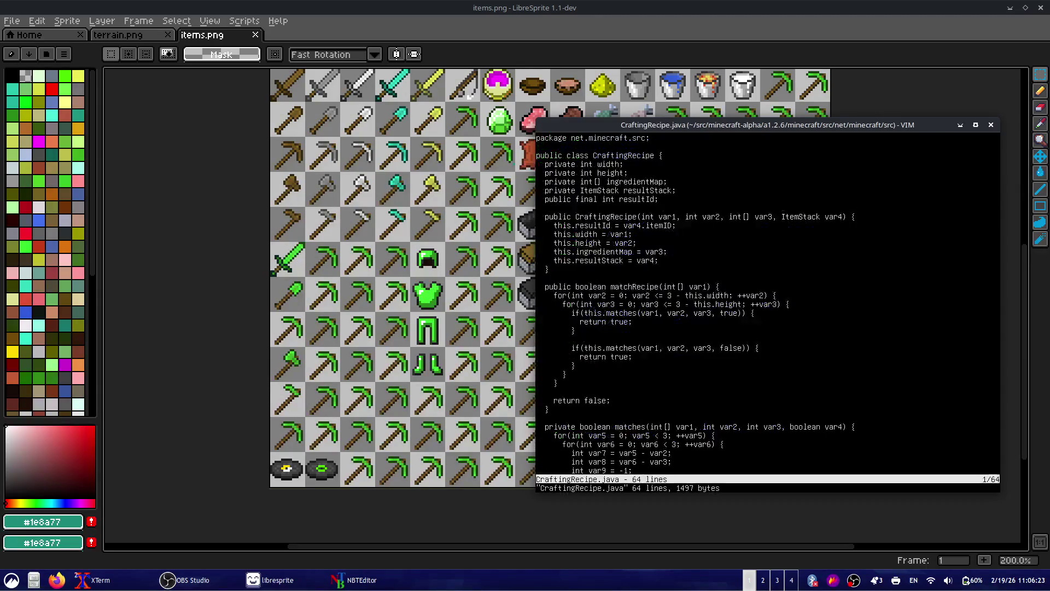
# - Copy lines 19–20 of CraftingRecipe.java and move down toward line 50
pyautogui.hotkey('alt', 'Tab')
pyautogui.hotkey('alt', 'Tab')
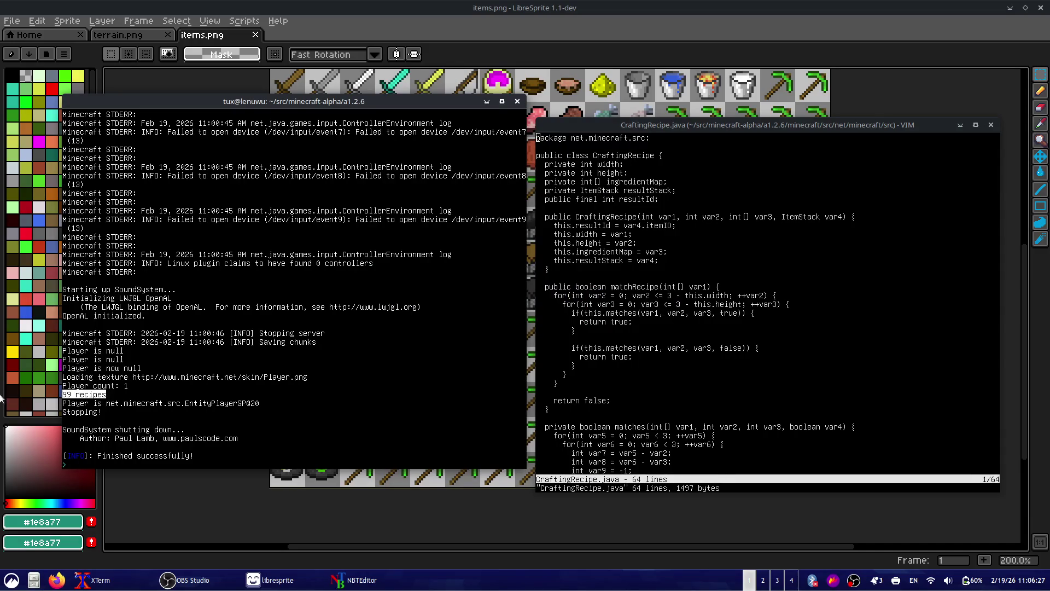
pyautogui.click(542, 251)
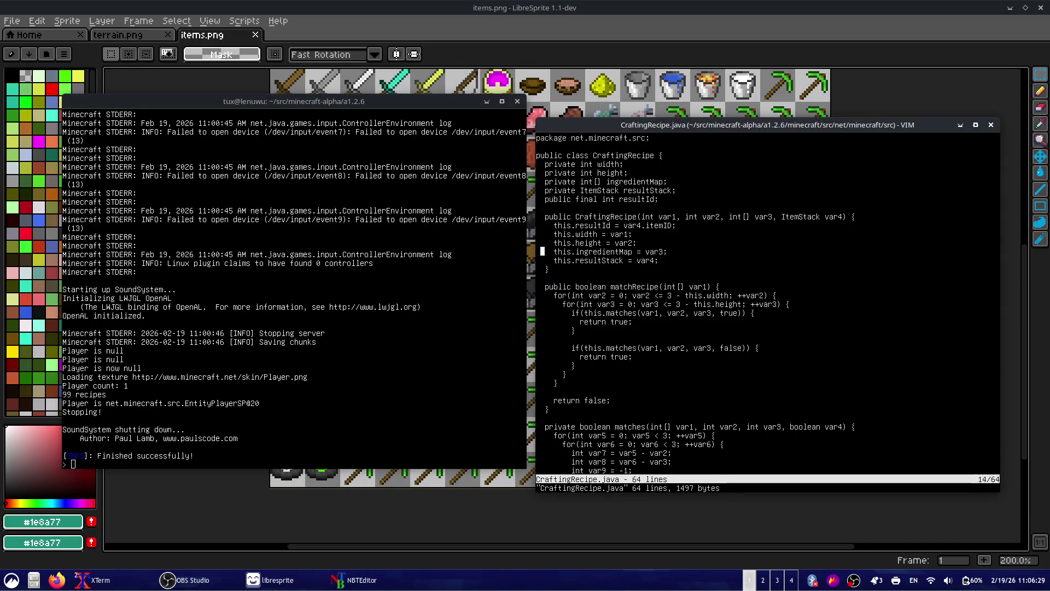
pyautogui.press('V')
pyautogui.press('j')
pyautogui.press('y')
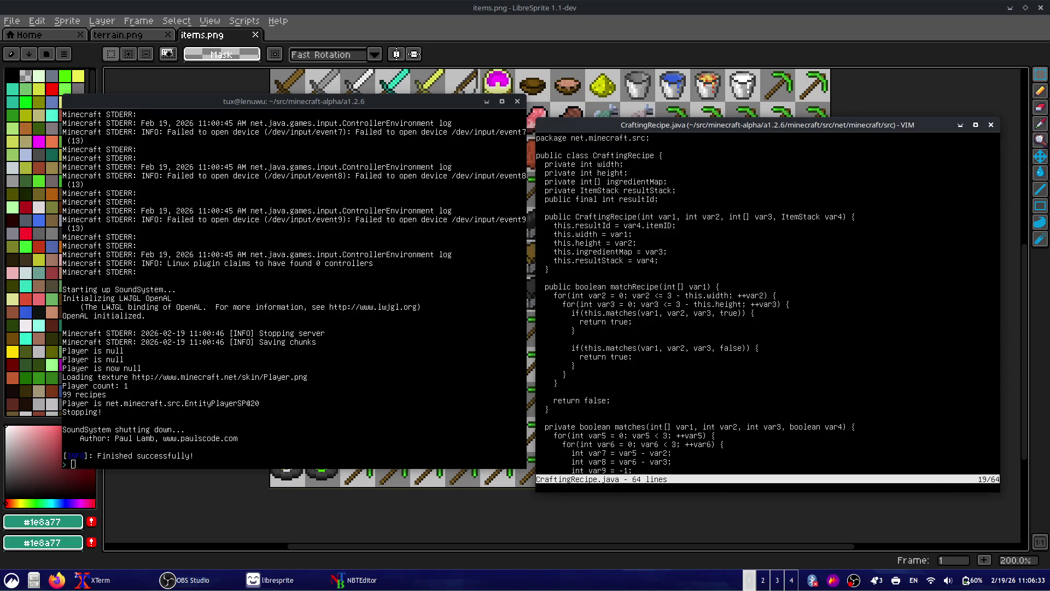
pyautogui.press('{')
pyautogui.press('}')
pyautogui.press('}')
pyautogui.press('}')
pyautogui.press('}')
pyautogui.press('}')
pyautogui.press('}')
pyautogui.press('}')
# - Quit CraftingRecipe.java and open CraftingManager.java via tab completion
pyautogui.write(':q')
pyautogui.press('Return')
pyautogui.press('Up')
pyautogui.press('BackSpace')
pyautogui.press('BackSpace')
pyautogui.press('BackSpace')
pyautogui.press('BackSpace')
pyautogui.press('BackSpace')
pyautogui.press('BackSpace')
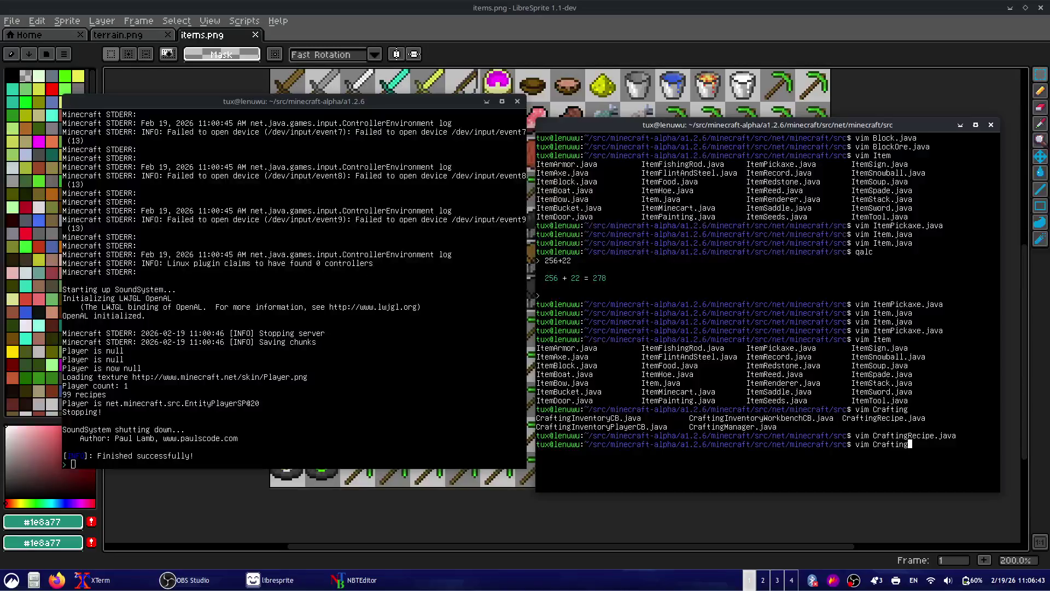
pyautogui.press('Tab')
pyautogui.press('Tab')
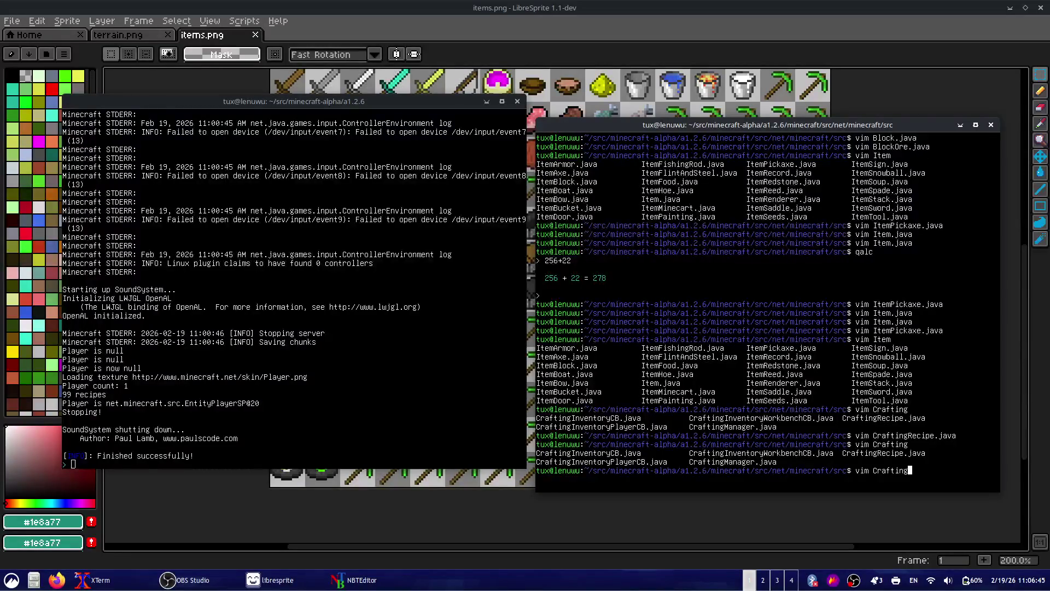
pyautogui.press('Tab')
pyautogui.press('Return')
# - Browse the addRecipe list from the cloth and tnt recipes down to the button recipe
pyautogui.press('Down')
pyautogui.press('Down')
pyautogui.press('Down')
pyautogui.press('Down')
pyautogui.press('Down')
pyautogui.press('Down')
pyautogui.press('Down')
pyautogui.press('Down')
pyautogui.press('Down')
pyautogui.press('Down')
pyautogui.press('Down')
pyautogui.press('Down')
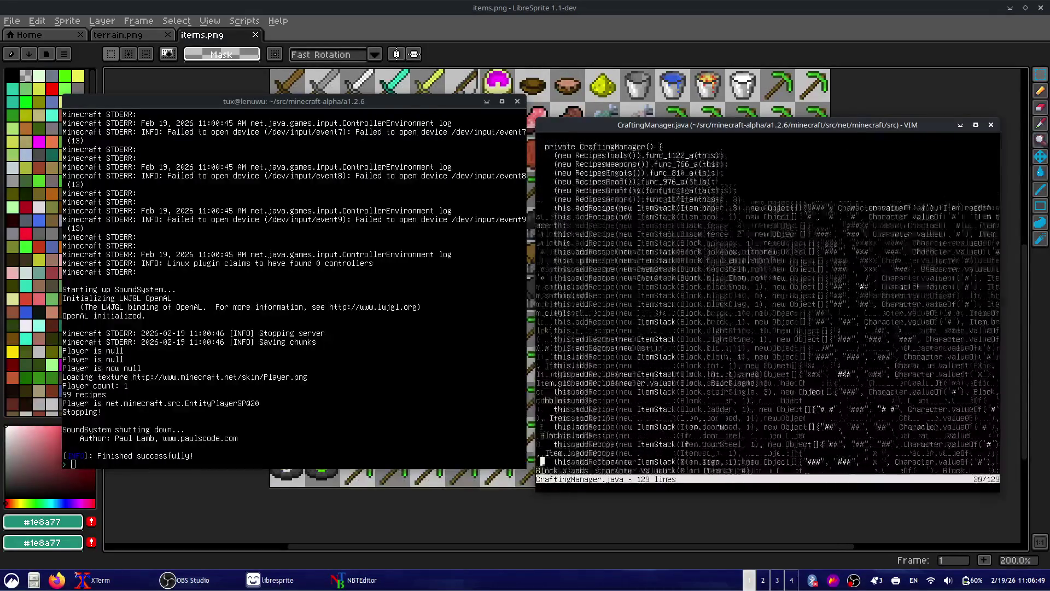
pyautogui.hotkey('shift', 'v')
pyautogui.press('Down')
pyautogui.press('Up')
pyautogui.press('Up')
pyautogui.press('Up')
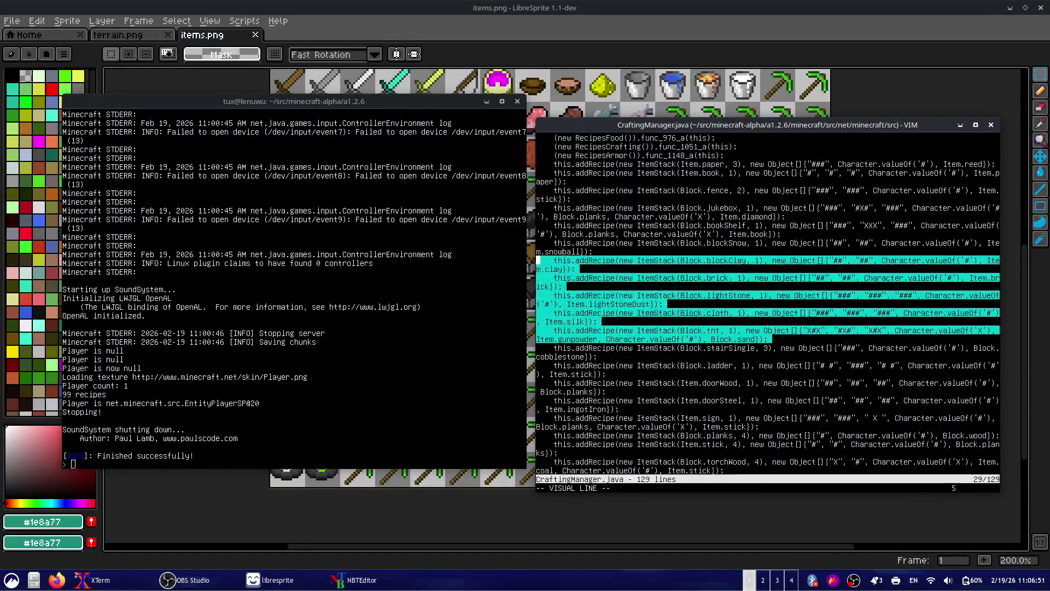
pyautogui.press('Up')
pyautogui.press('Up')
pyautogui.press('Up')
pyautogui.press('Up')
pyautogui.press('Up')
pyautogui.press('Up')
pyautogui.press('Down')
pyautogui.press('Down')
pyautogui.press('Down')
pyautogui.press('Escape')
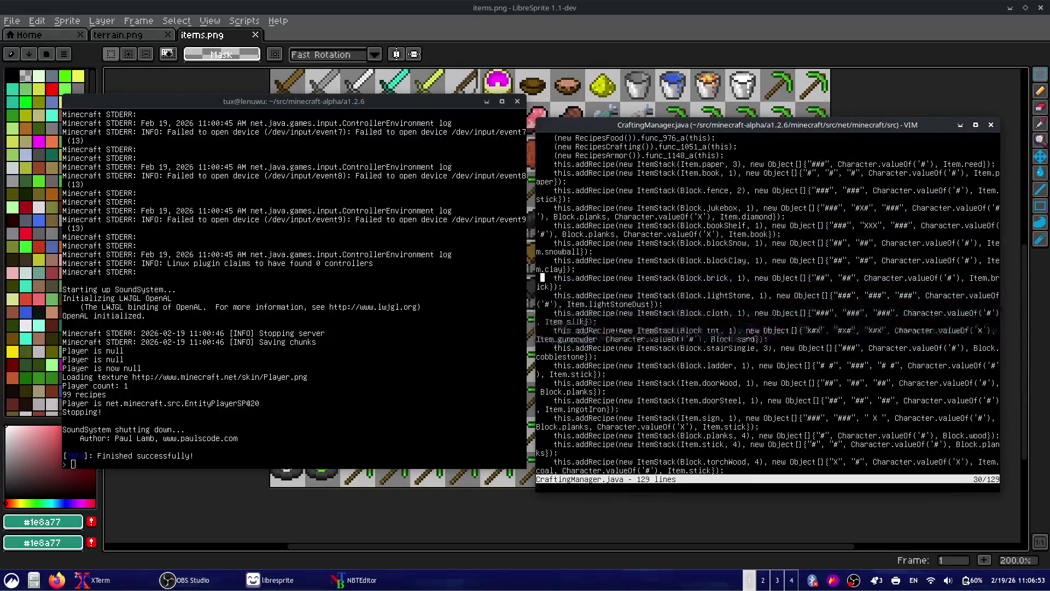
pyautogui.press('Down')
pyautogui.press('Down')
pyautogui.press('Down')
pyautogui.press('Down')
pyautogui.press('Down')
pyautogui.press('Down')
pyautogui.press('Down')
pyautogui.press('Down')
pyautogui.press('Down')
pyautogui.press('Down')
pyautogui.press('Down')
pyautogui.press('Down')
pyautogui.press('Down')
pyautogui.press('Down')
pyautogui.press('Down')
pyautogui.press('Down')
pyautogui.press('Down')
pyautogui.press('Down')
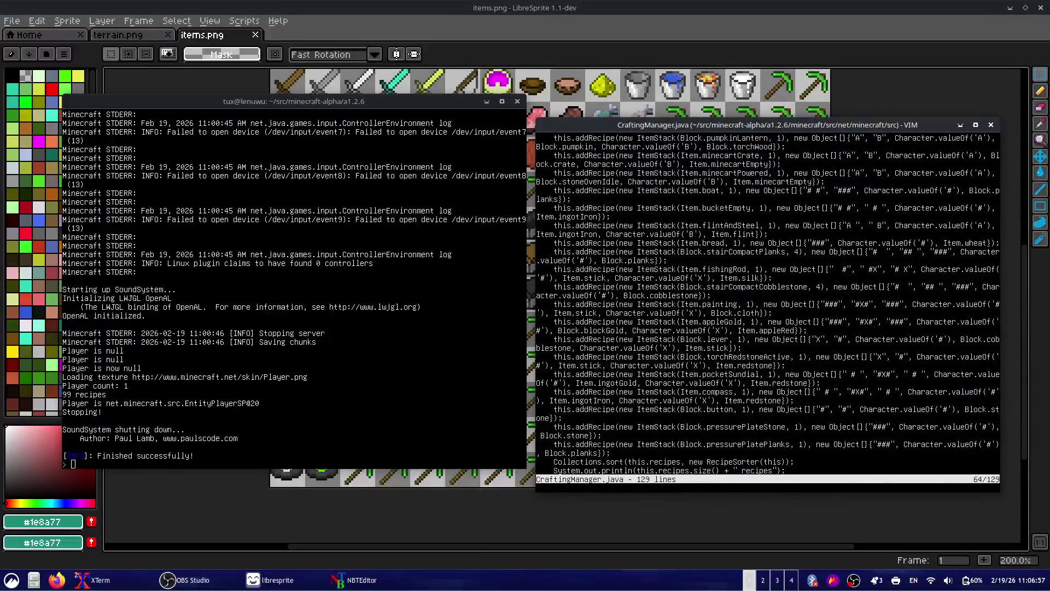
pyautogui.press('Down')
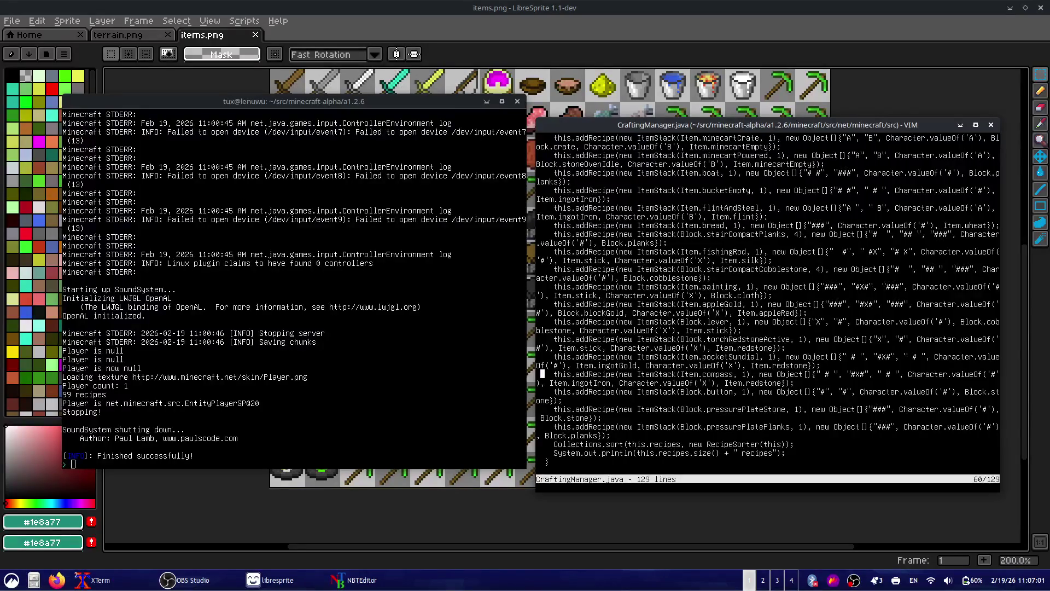
pyautogui.press('Down')
pyautogui.press('Up')
pyautogui.press('Down')
# - Copy the pocketSundial recipe line and look around the pressure plate recipes
pyautogui.hotkey('shift', 'v')
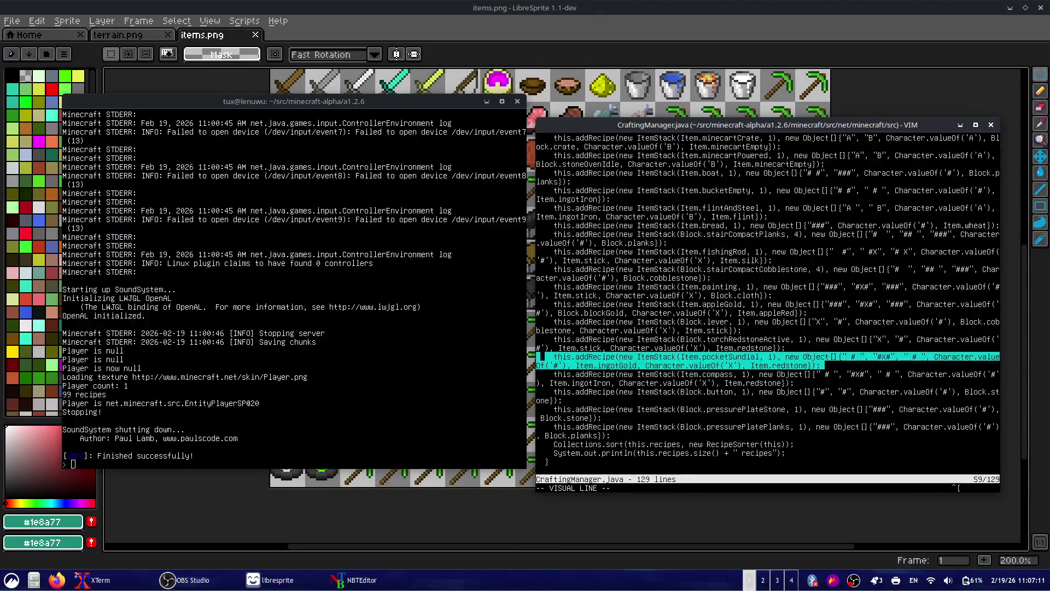
pyautogui.press('y')
pyautogui.press('Down')
pyautogui.press('Down')
pyautogui.press('Down')
pyautogui.press('Down')
pyautogui.press('Down')
pyautogui.press('Up')
pyautogui.press('Up')
pyautogui.press('Up')
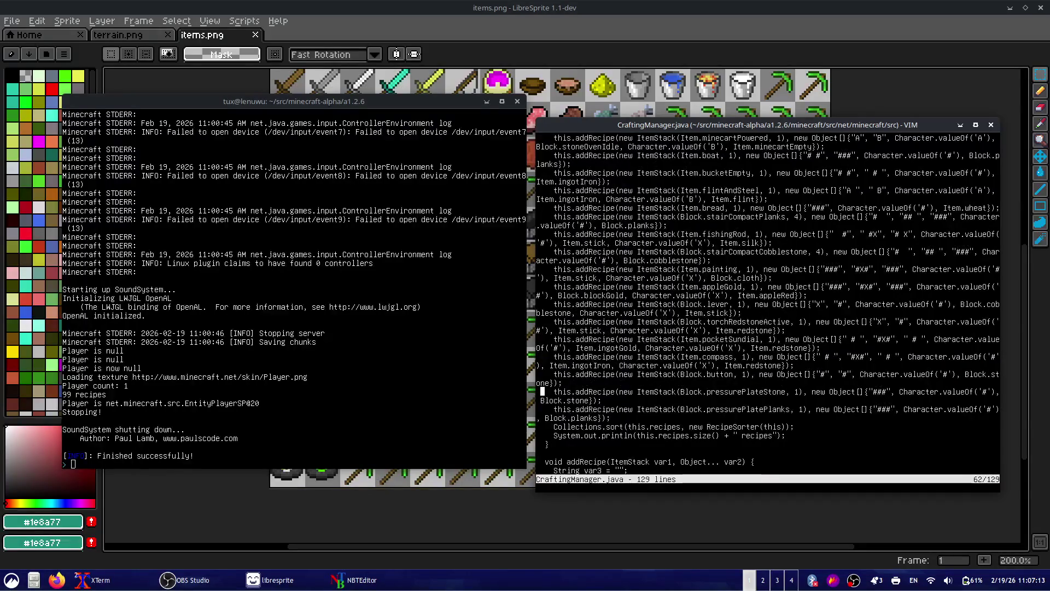
pyautogui.press('Down')
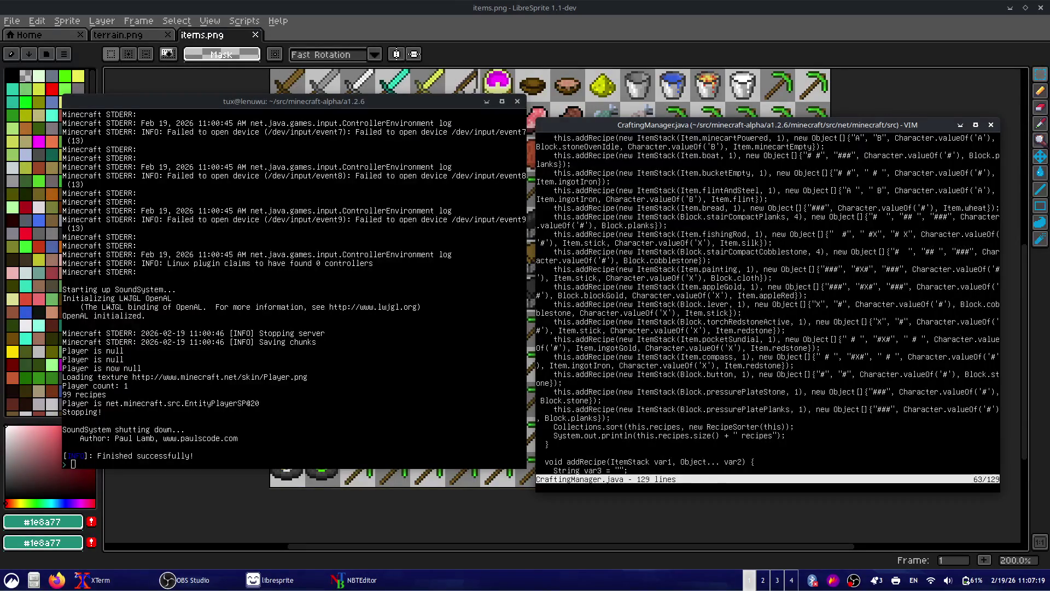
pyautogui.press('Up')
pyautogui.press('Up')
pyautogui.press('Up')
pyautogui.press('Up')
pyautogui.press('Up')
# - Jump to the top of CraftingManager.java and search for 'pickaxe'
pyautogui.press('g')
pyautogui.press('g')
pyautogui.write('/pickaxe')
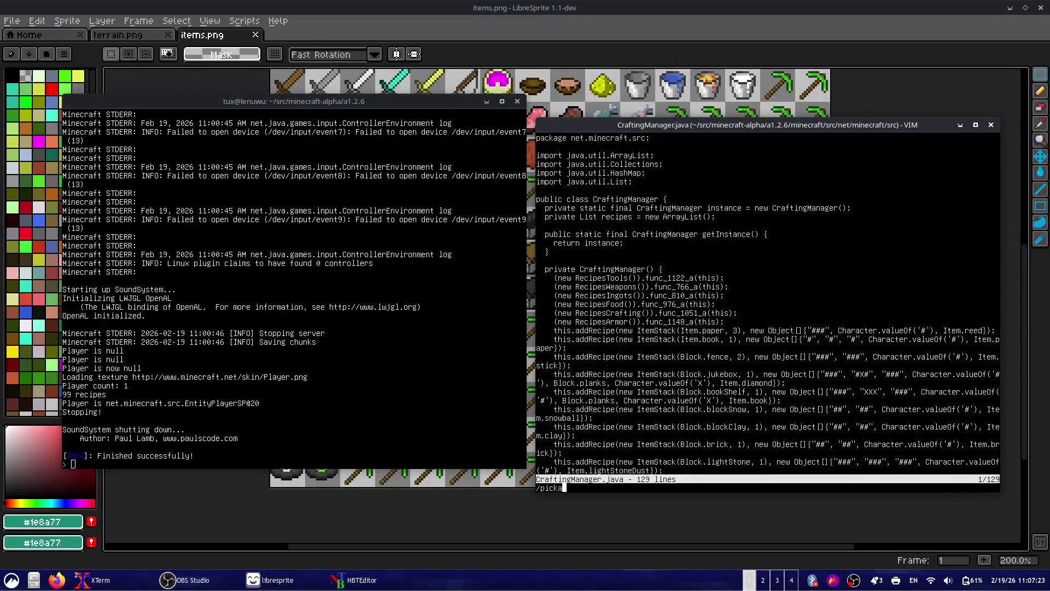
pyautogui.press('Return')
# - Search CraftingManager.java for pick, wool and diamond to locate the recipe lines
pyautogui.write('//')
pyautogui.write('pick')
pyautogui.press('Return')
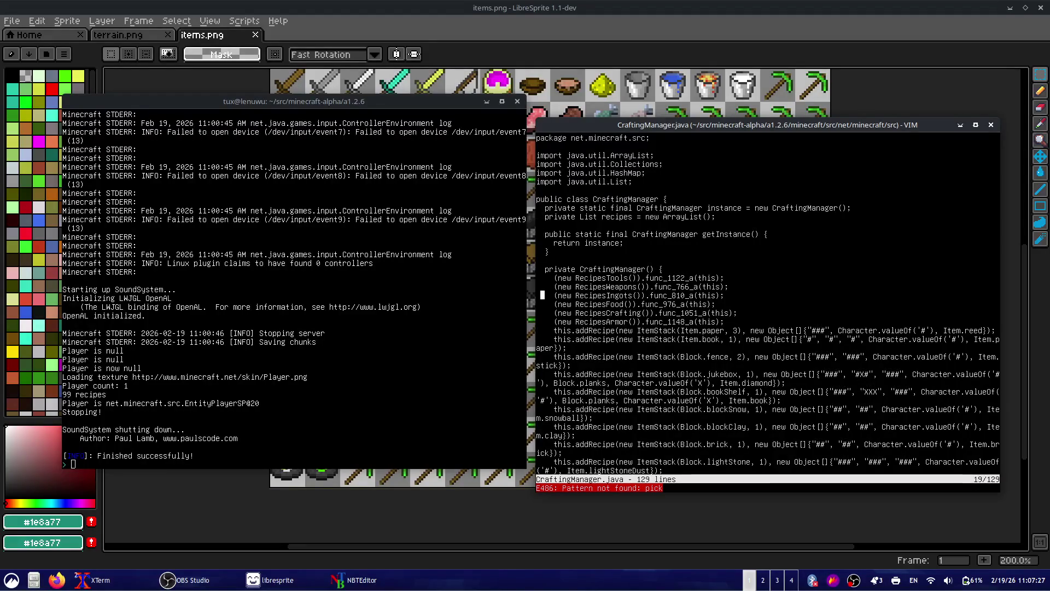
pyautogui.scroll(-5, 766, 307)
pyautogui.click(542, 251)
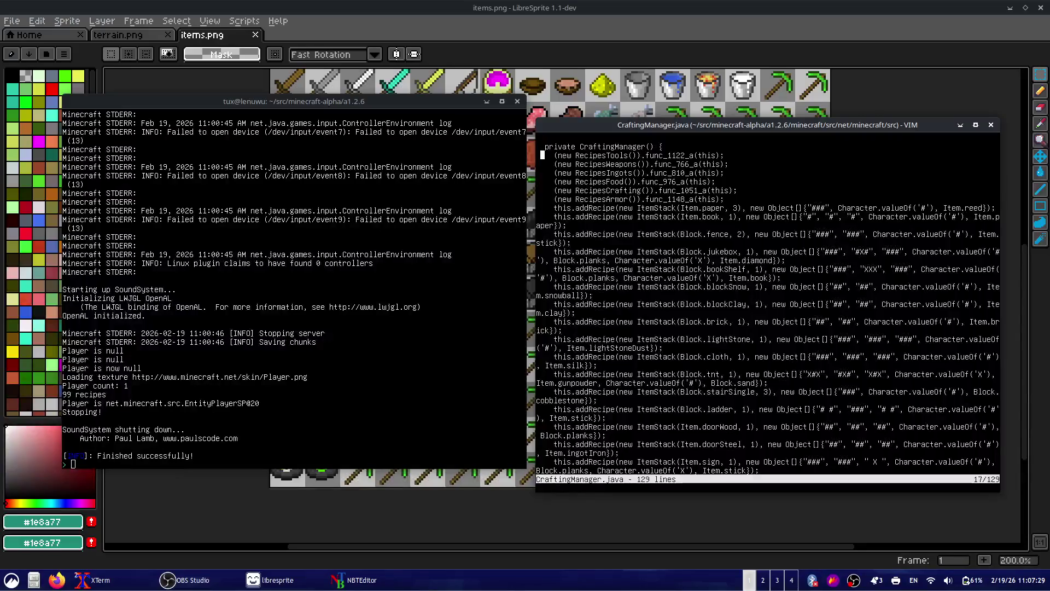
pyautogui.click(542, 173)
pyautogui.click(542, 207)
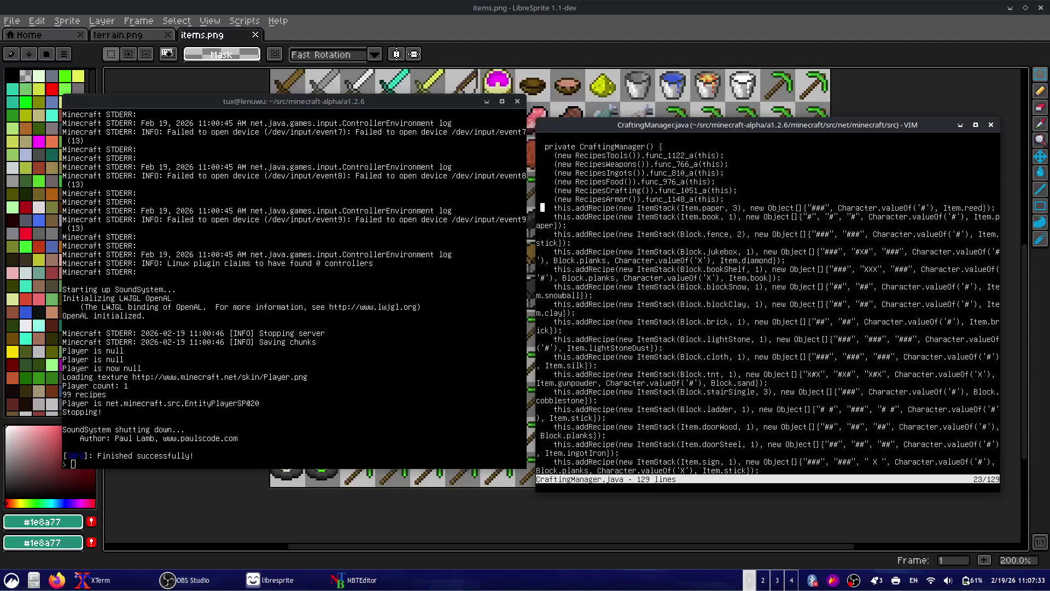
pyautogui.write('wool')
pyautogui.press('Return')
pyautogui.press('/')
pyautogui.write('diamond')
pyautogui.press('Return')
pyautogui.press('Escape')
# - Move through the recipe list to the addRecipe method and save CraftingManager.java with :w
pyautogui.press('j')
pyautogui.press('j')
pyautogui.press('j')
pyautogui.press('j')
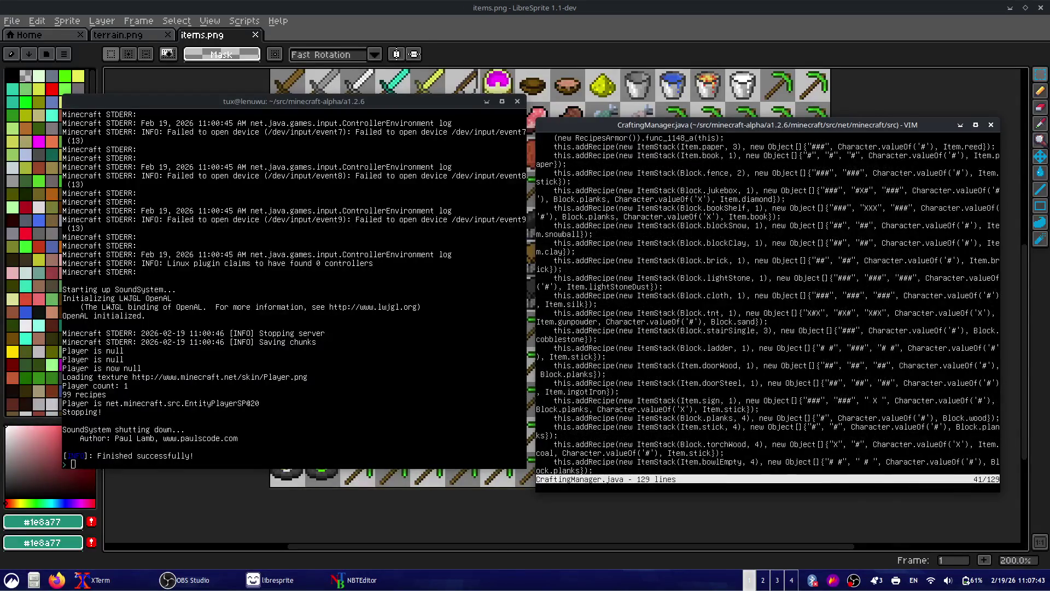
pyautogui.press('j')
pyautogui.press('j')
pyautogui.press('j')
pyautogui.press('j')
pyautogui.press('j')
pyautogui.press('j')
pyautogui.press('j')
pyautogui.press('j')
pyautogui.press('j')
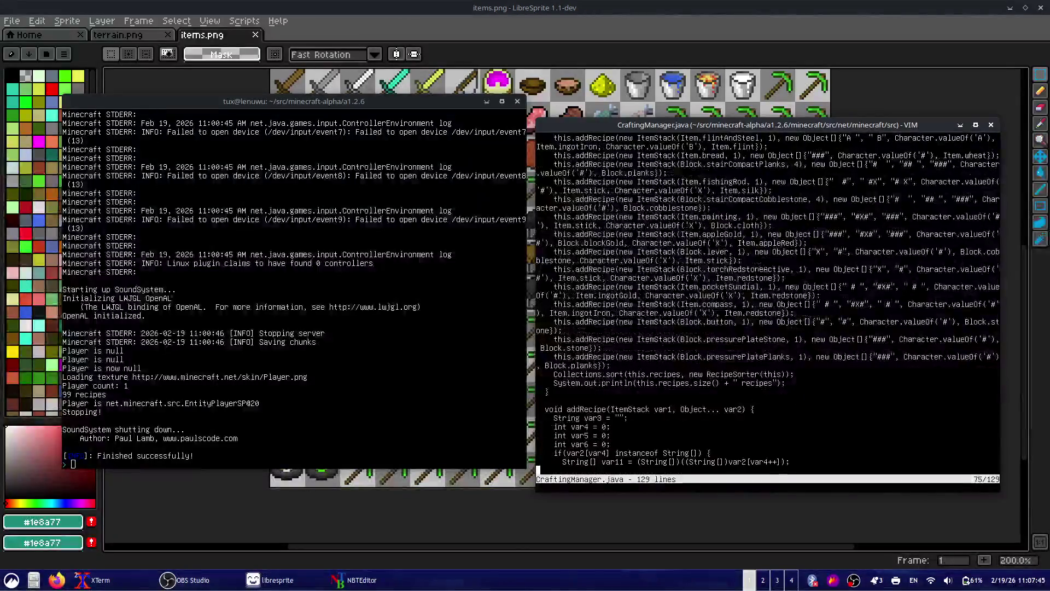
pyautogui.press('j')
pyautogui.press('j')
pyautogui.press('j')
pyautogui.press('j')
pyautogui.press('j')
pyautogui.press('j')
pyautogui.press('j')
pyautogui.press('j')
pyautogui.press('j')
pyautogui.press('j')
pyautogui.press('j')
pyautogui.press('j')
pyautogui.press('j')
pyautogui.press('j')
pyautogui.press('j')
pyautogui.press('j')
pyautogui.press('j')
pyautogui.press('j')
pyautogui.press('j')
pyautogui.press('j')
pyautogui.press('j')
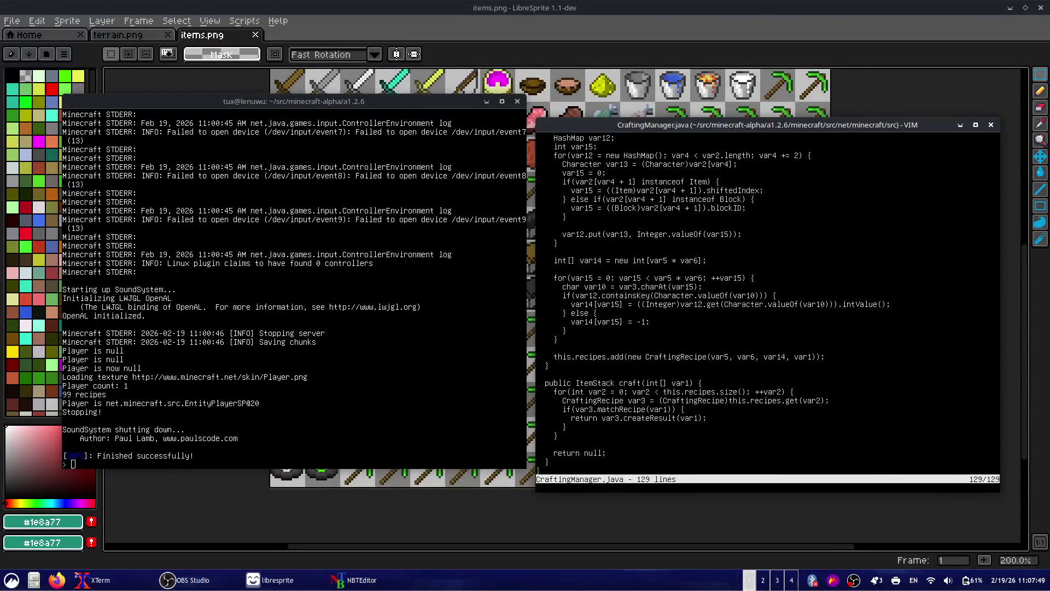
pyautogui.press('g')
pyautogui.press('g')
# - Inspect the paper recipe line and the nearby recipes around lines 17–28
pyautogui.press('j')
pyautogui.press('j')
pyautogui.press('j')
pyautogui.press('j')
pyautogui.press('j')
pyautogui.press('j')
pyautogui.write('j:w')
pyautogui.press('Return')
pyautogui.press('j')
pyautogui.press('j')
pyautogui.press('j')
pyautogui.press('j')
pyautogui.press('j')
pyautogui.hotkey('shift', 'v')
pyautogui.press('Escape')
pyautogui.press('w')
pyautogui.press('w')
pyautogui.press('w')
pyautogui.press('t3')
pyautogui.press('l')
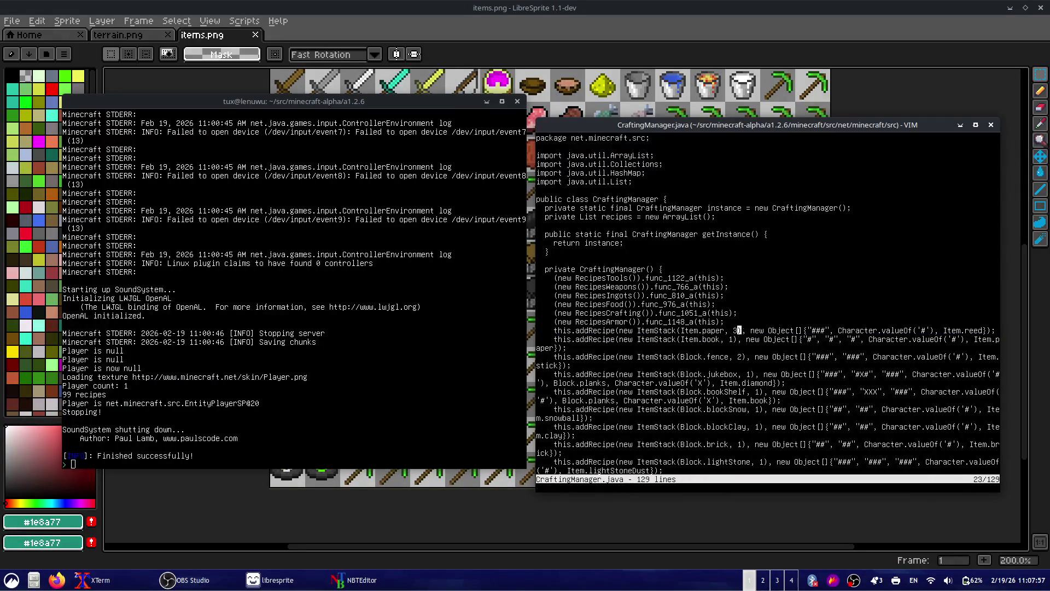
pyautogui.press('b')
pyautogui.press('b')
pyautogui.press('b')
pyautogui.press('b')
pyautogui.press('j')
pyautogui.press('j')
pyautogui.press('j')
pyautogui.press('j')
pyautogui.press('j')
pyautogui.press('j')
pyautogui.press('k')
pyautogui.press('k')
pyautogui.press('k')
pyautogui.press('j')
pyautogui.press('j')
pyautogui.press('j')
pyautogui.press('k')
pyautogui.press('k')
pyautogui.press('k')
pyautogui.press('k')
# - Review the doorWood, RecipesIngots and sign recipe lines, then quit CraftingManager.java
pyautogui.scroll(-7, 766, 307)
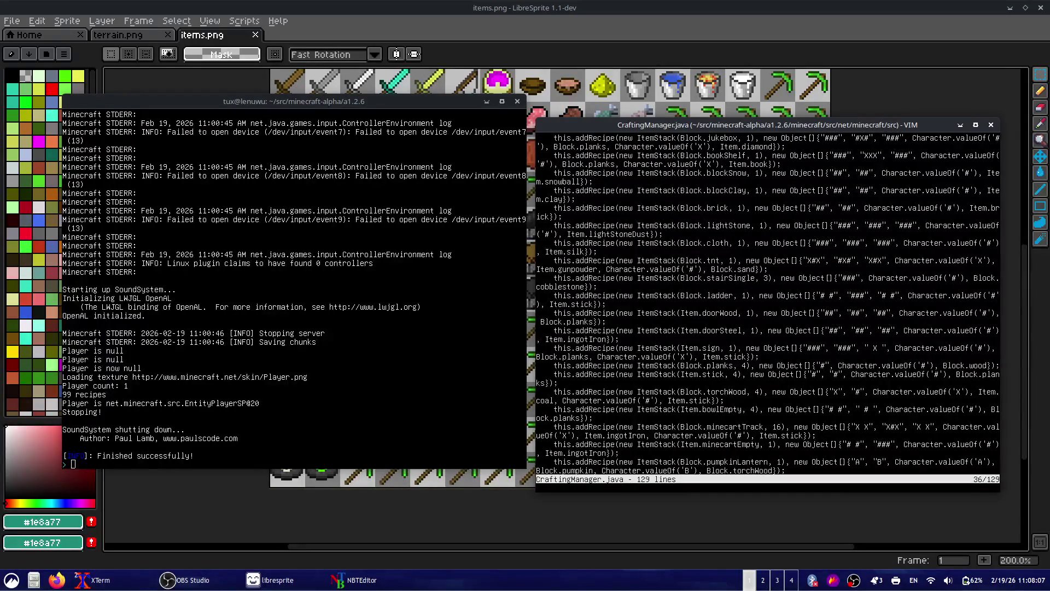
pyautogui.press('V')
pyautogui.press('Escape')
pyautogui.press('j')
pyautogui.press('j')
pyautogui.press('j')
pyautogui.press('j')
pyautogui.press('j')
pyautogui.press('j')
pyautogui.press('j')
pyautogui.press('k')
pyautogui.press('k')
pyautogui.press('k')
pyautogui.press('k')
pyautogui.press('k')
pyautogui.press('k')
pyautogui.press('k')
pyautogui.press('k')
pyautogui.press('k')
pyautogui.press('j')
pyautogui.press('j')
pyautogui.press('j')
pyautogui.press('j')
pyautogui.press('j')
pyautogui.press('j')
pyautogui.write('j0')
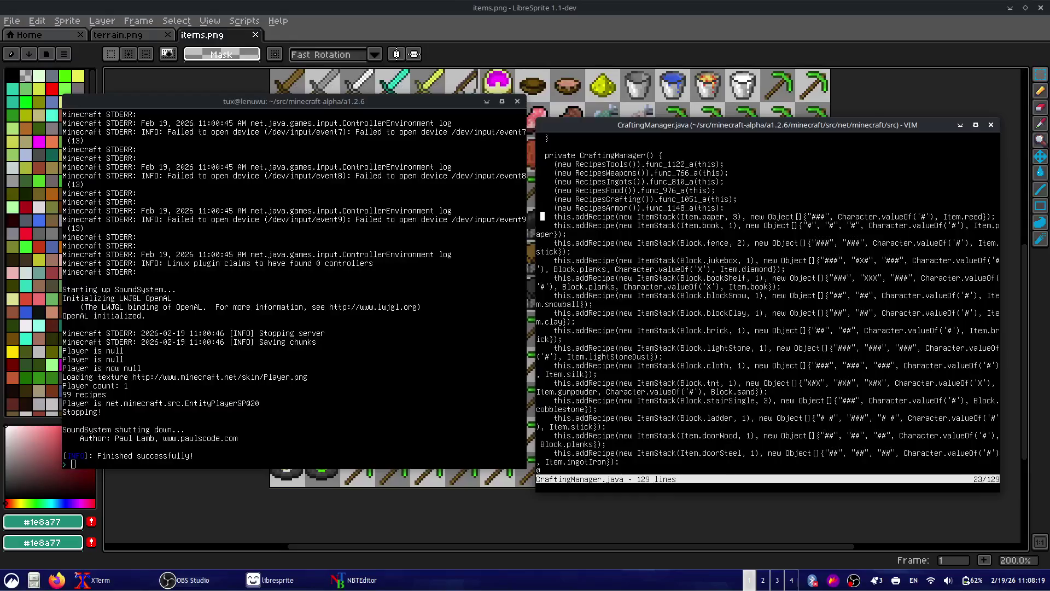
pyautogui.write(':q')
pyautogui.press('Return')
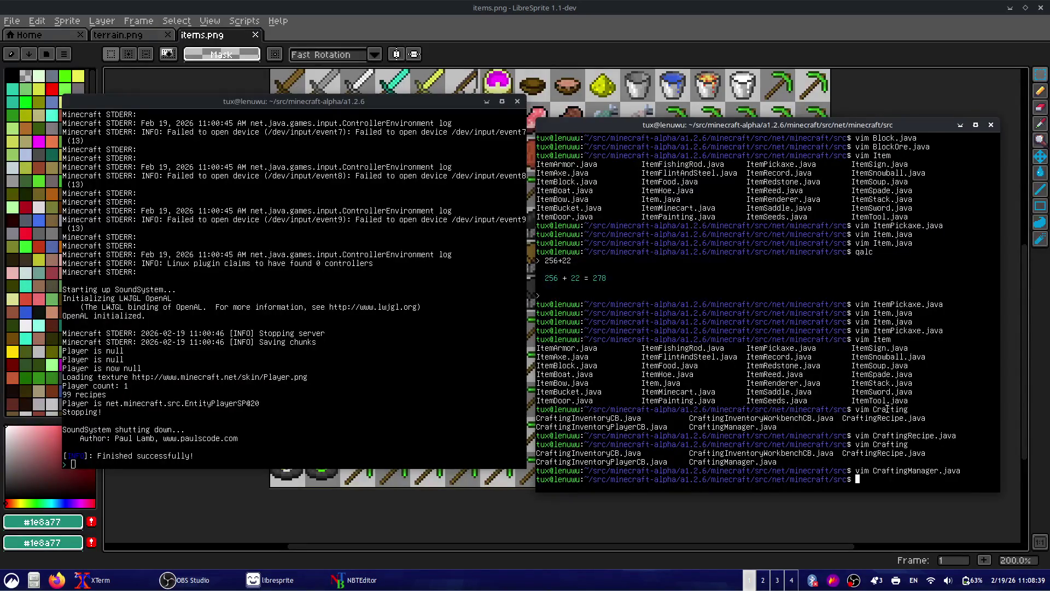
# - Reopen CraftingManager.java in Vim using tab completion
pyautogui.write('vim Crafting')
pyautogui.press('Tab')
pyautogui.press('Tab')
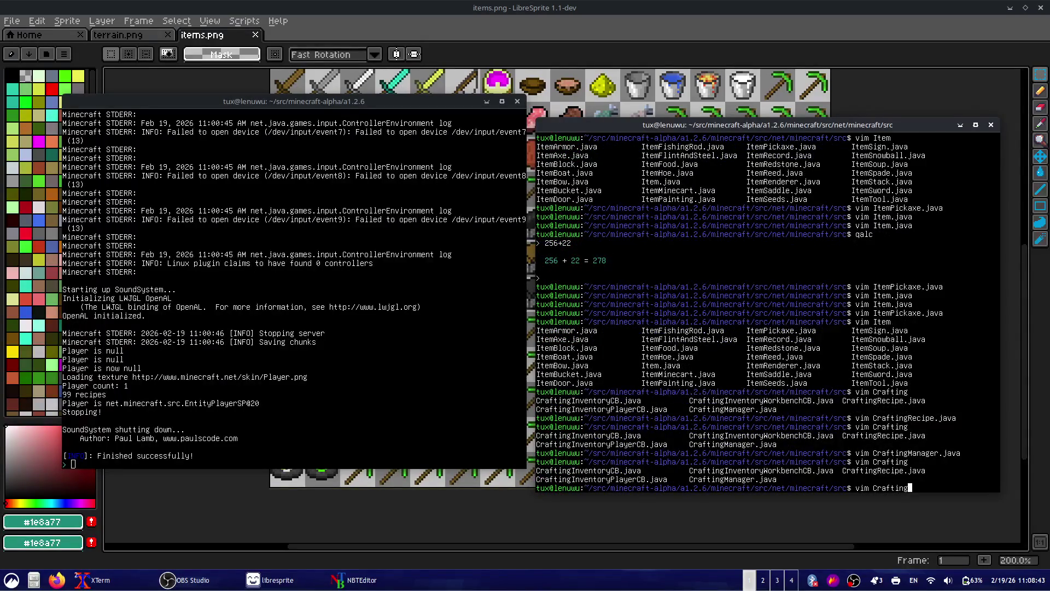
pyautogui.write('M')
pyautogui.press('Tab')
pyautogui.press('Return')
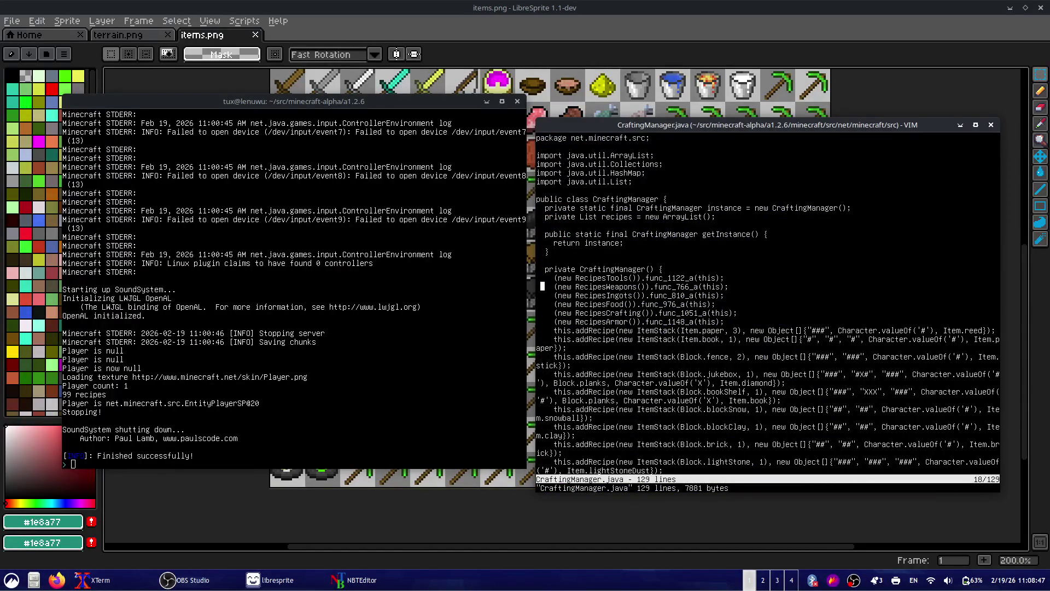
# - Briefly line-select the recipes from line 17 down to line 23
pyautogui.press('k')
pyautogui.press('V')
pyautogui.press('j')
pyautogui.press('j')
pyautogui.press('j')
pyautogui.press('k')
pyautogui.press('Escape')
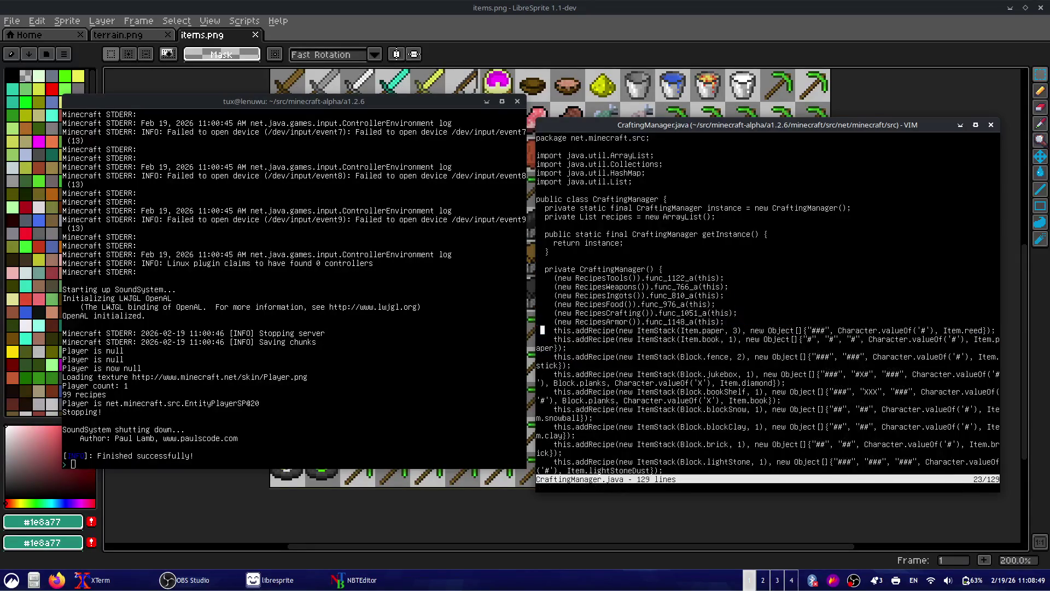
# - Line-select the addRecipe block from line 23 downward, then scroll back toward the top
pyautogui.press('V')
pyautogui.press('j')
pyautogui.press('j')
pyautogui.press('j')
pyautogui.press('j')
pyautogui.press('j')
pyautogui.press('j')
pyautogui.press('j')
pyautogui.press('j')
pyautogui.press('j')
pyautogui.press('j')
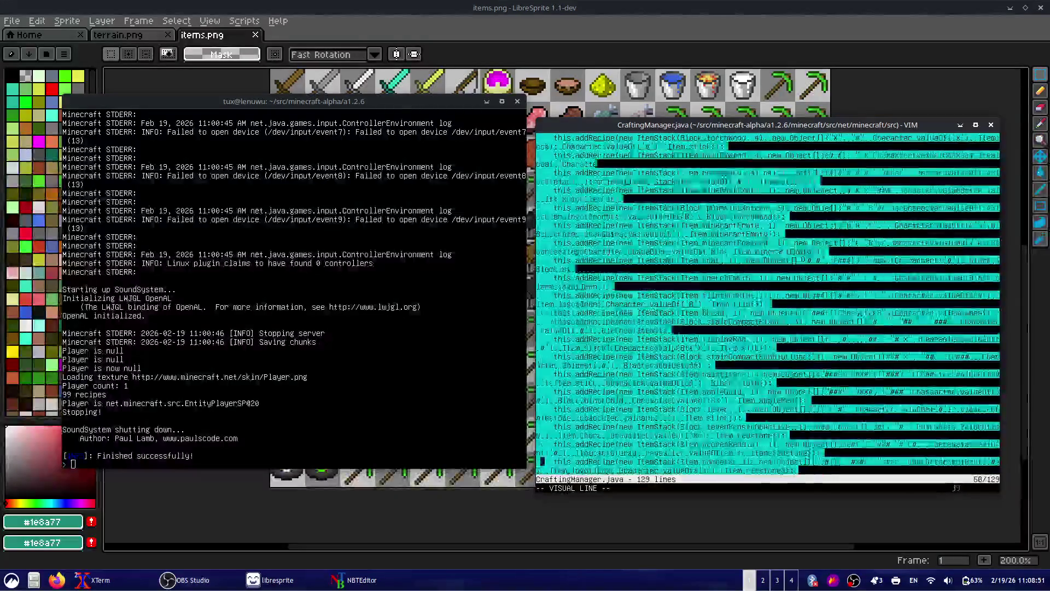
pyautogui.press('j')
pyautogui.press('j')
pyautogui.press('j')
pyautogui.press('j')
pyautogui.press('j')
pyautogui.press('j')
pyautogui.press('k')
pyautogui.press('k')
pyautogui.press('k')
pyautogui.press('k')
pyautogui.press('k')
pyautogui.press('k')
pyautogui.press('j')
pyautogui.press('j')
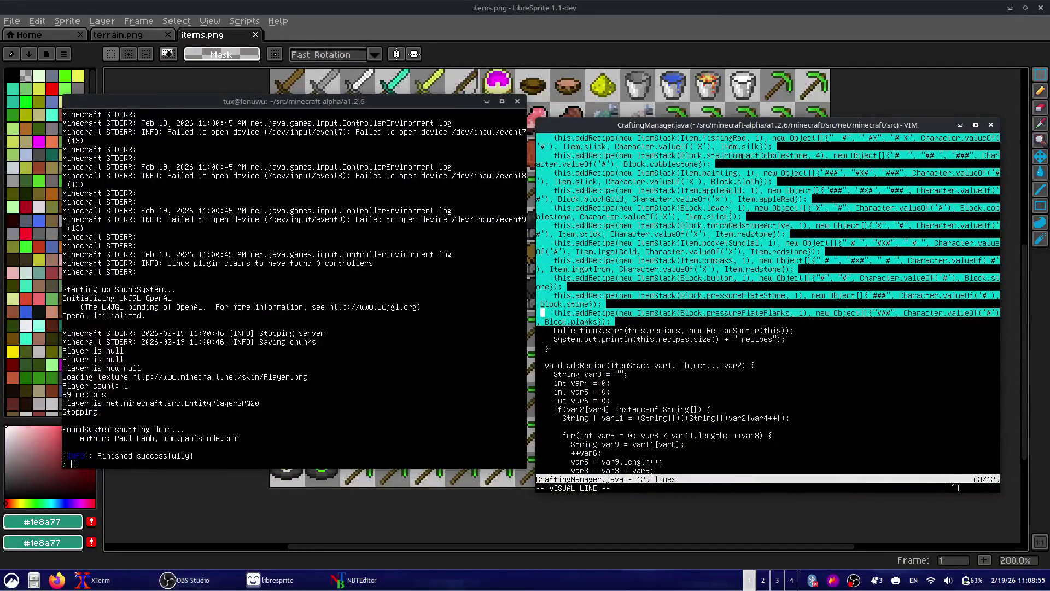
pyautogui.press('y')
pyautogui.scroll(-3, 766, 307)
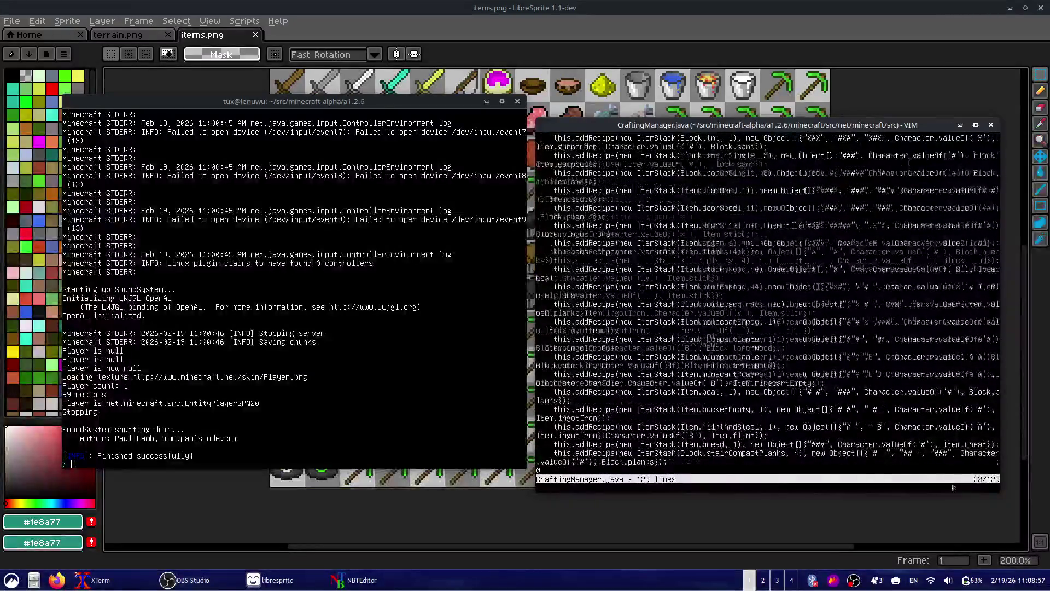
pyautogui.scroll(8, 766, 307)
pyautogui.press('j')
pyautogui.press('j')
pyautogui.press('j')
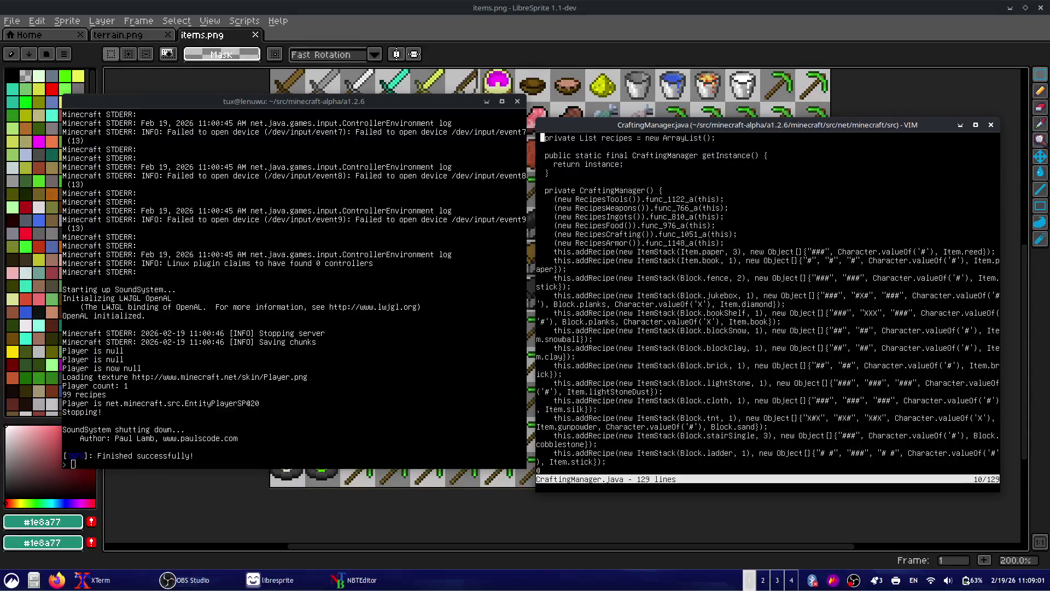
pyautogui.scroll(3, 766, 306)
# - Select the RecipesTools name in the constructor, then quit CraftingManager.java to the shell
pyautogui.press('j')
pyautogui.press('j')
pyautogui.press('j')
pyautogui.press('k')
pyautogui.press('l')
pyautogui.press('l')
pyautogui.press('l')
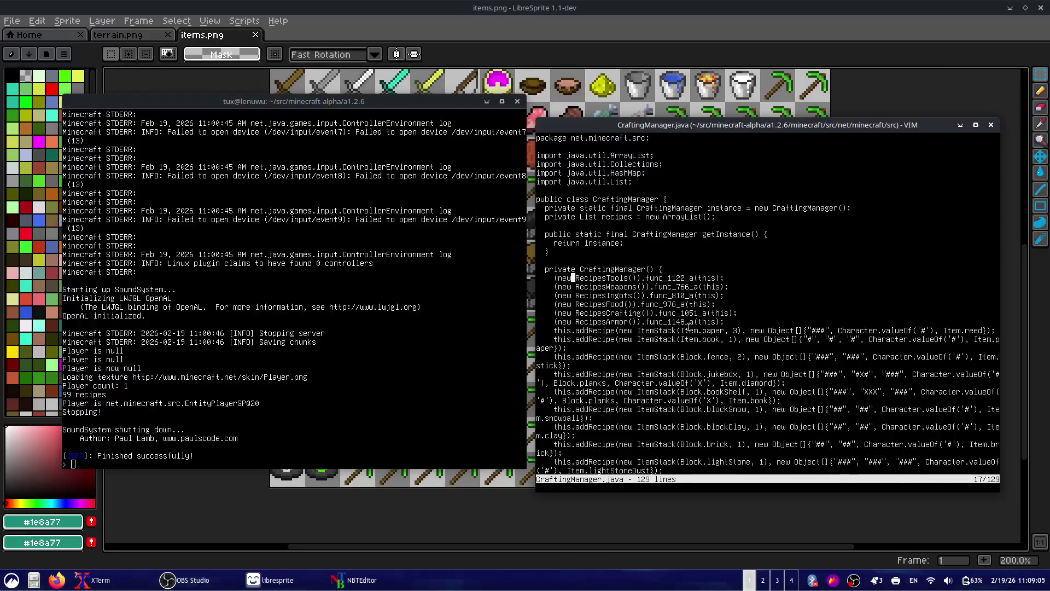
pyautogui.press('v')
pyautogui.press('e')
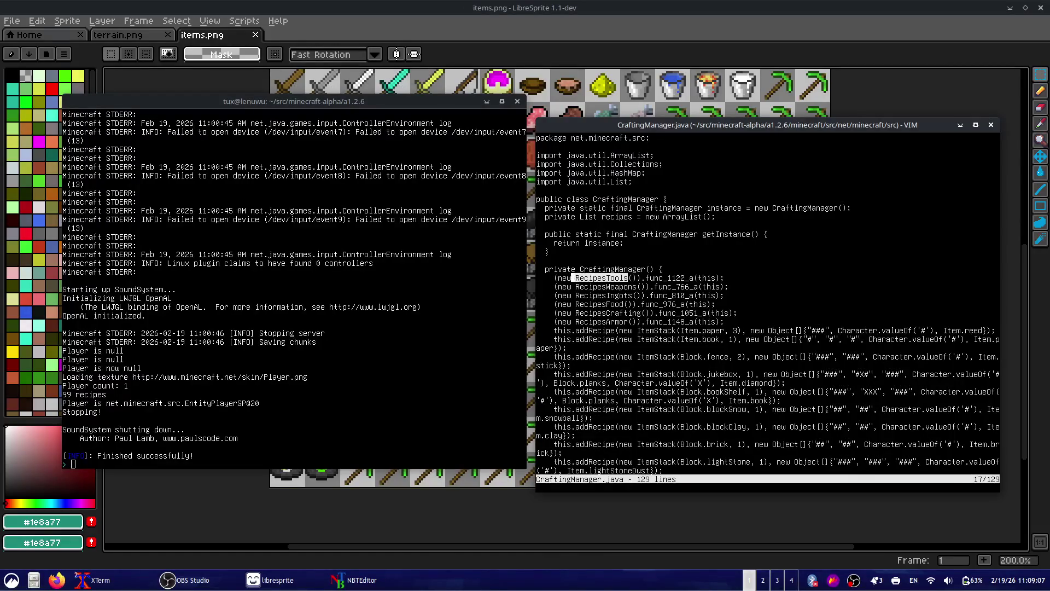
pyautogui.write('ol')
pyautogui.write(':')
pyautogui.write('q')
pyautogui.press('Return')
# - Find RecipesTools with grep -rn RecipesTools and open RecipesTools.java in Vim
pyautogui.write('grep RecipesTools')
pyautogui.hotkey('ctrl', 'Left')
pyautogui.write('-')
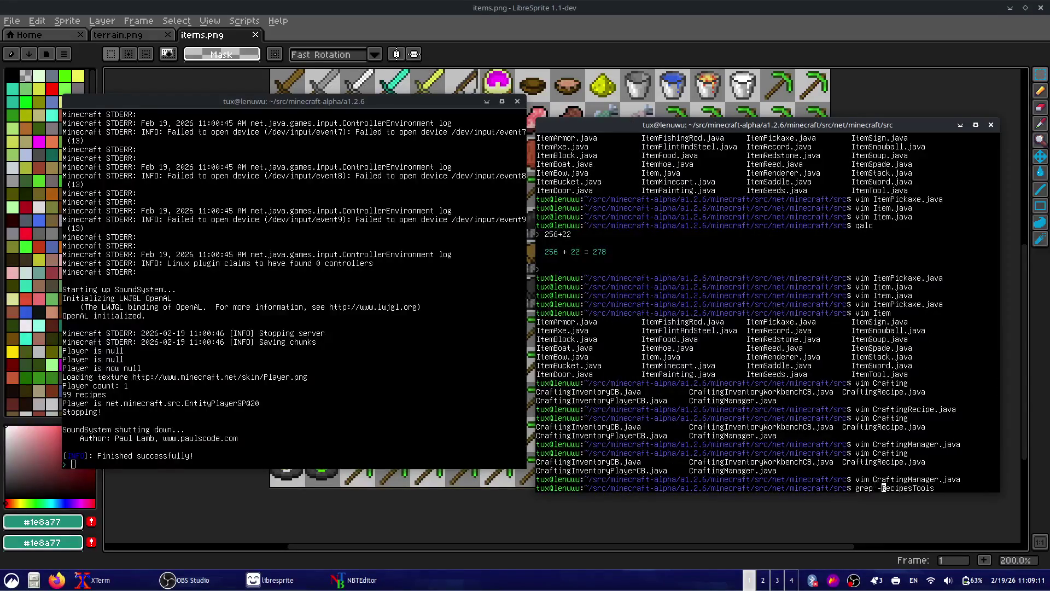
pyautogui.write('rn')
pyautogui.press('Return')
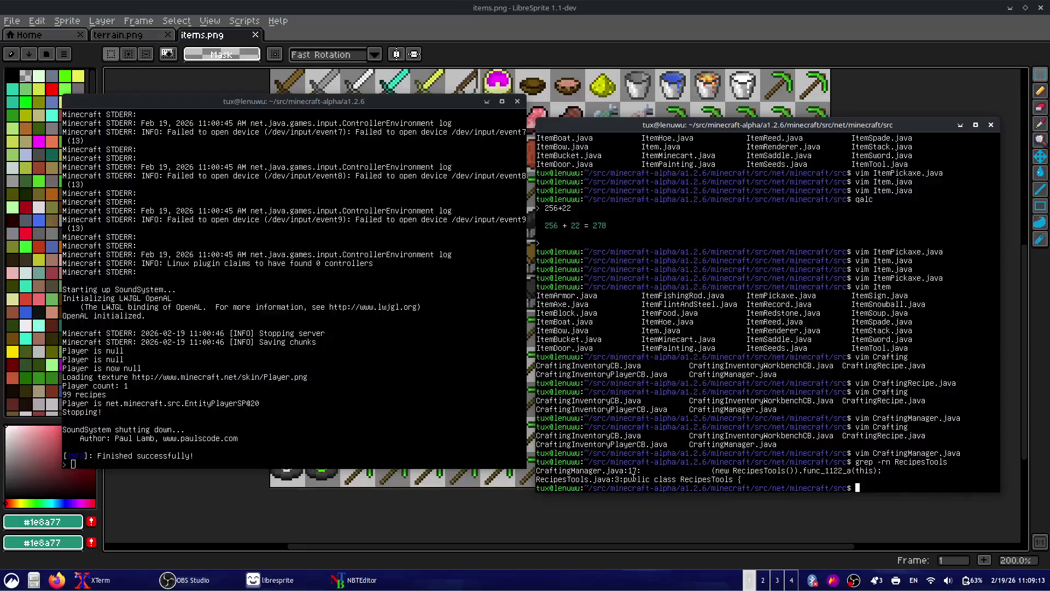
pyautogui.hotkey('ctrl', 'l')
pyautogui.write('vim Re')
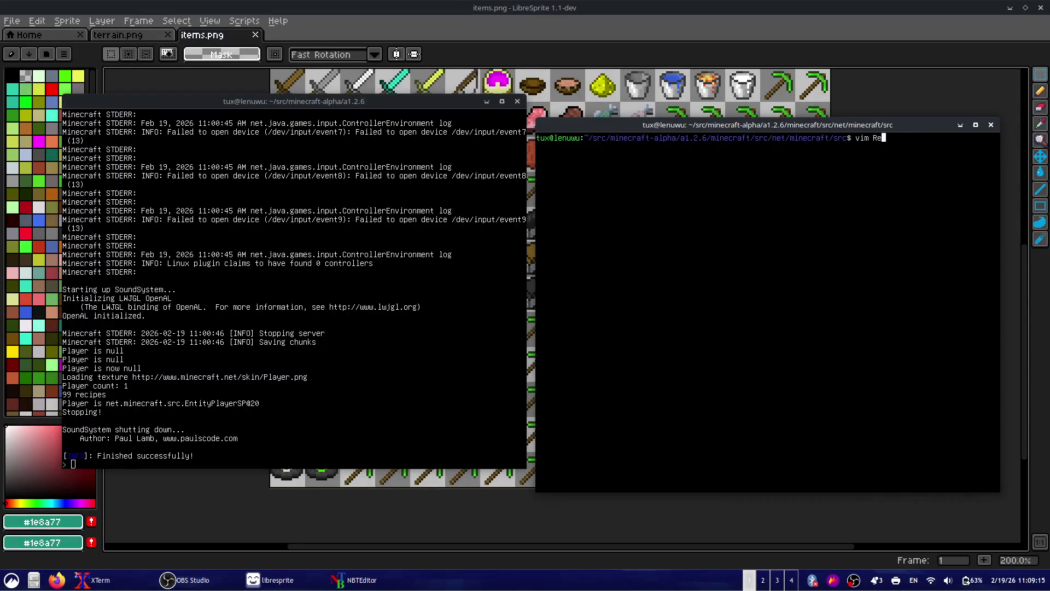
pyautogui.write('cipesT')
pyautogui.press('Tab')
pyautogui.press('Return')
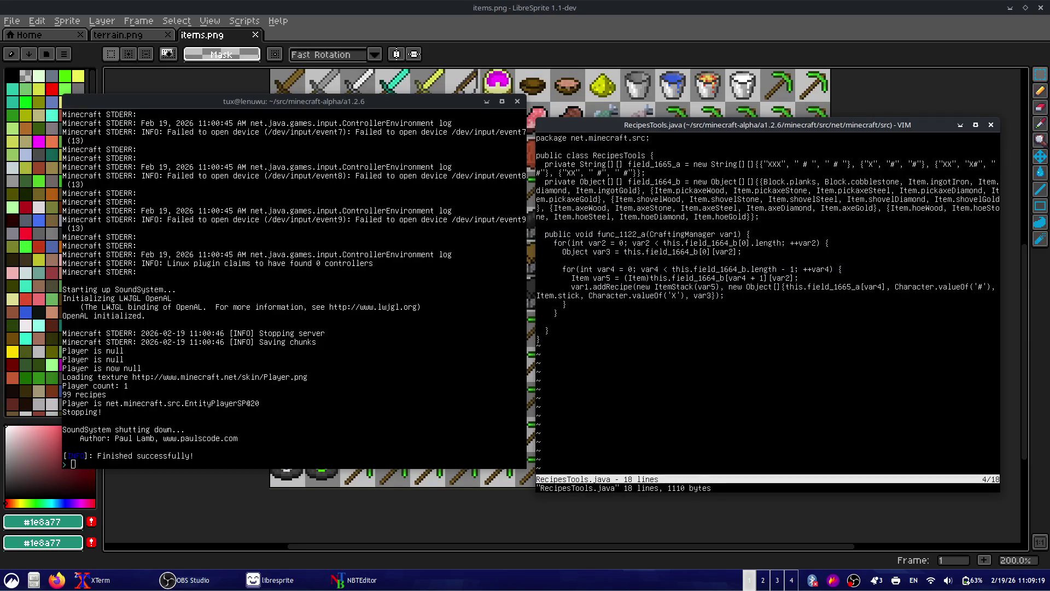
# - Add Item.emerald after Item.ingotGold as a new tool material
pyautogui.click(542, 164)
pyautogui.hotkey('shift', 'v')
pyautogui.press('y')
pyautogui.press('j')
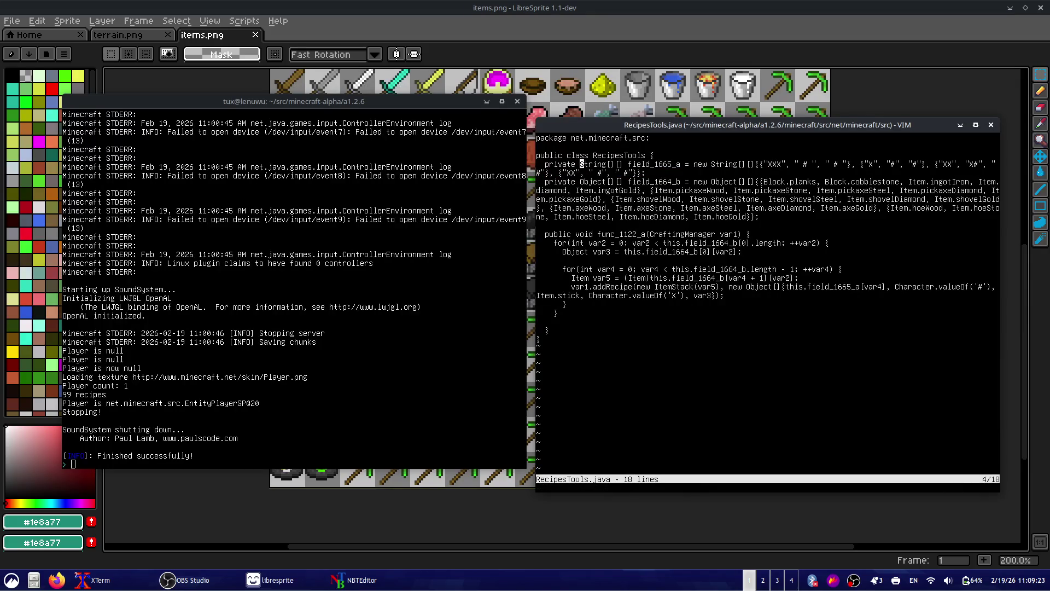
pyautogui.click(818, 164)
pyautogui.press('w')
pyautogui.press('w')
pyautogui.press('w')
pyautogui.press('w')
pyautogui.press('w')
pyautogui.press('w')
pyautogui.press('w')
pyautogui.press('w')
pyautogui.press('j')
pyautogui.press('w')
pyautogui.press('w')
pyautogui.press('w')
pyautogui.press('w')
pyautogui.press('w')
pyautogui.press('b')
pyautogui.press('b')
pyautogui.write('ingotGold, Item.')
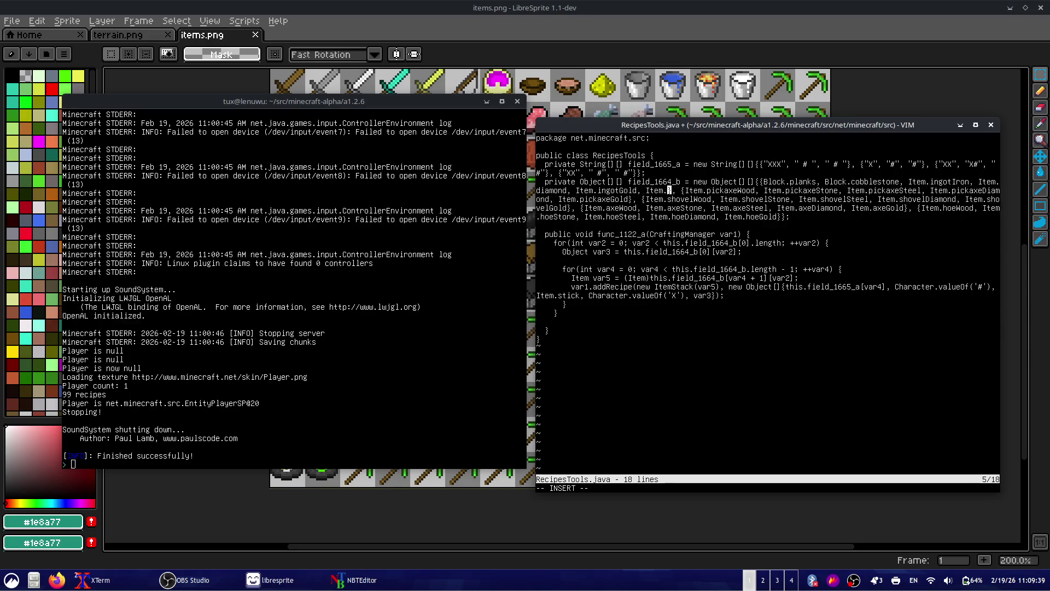
pyautogui.write('emerald')
pyautogui.press('Escape')
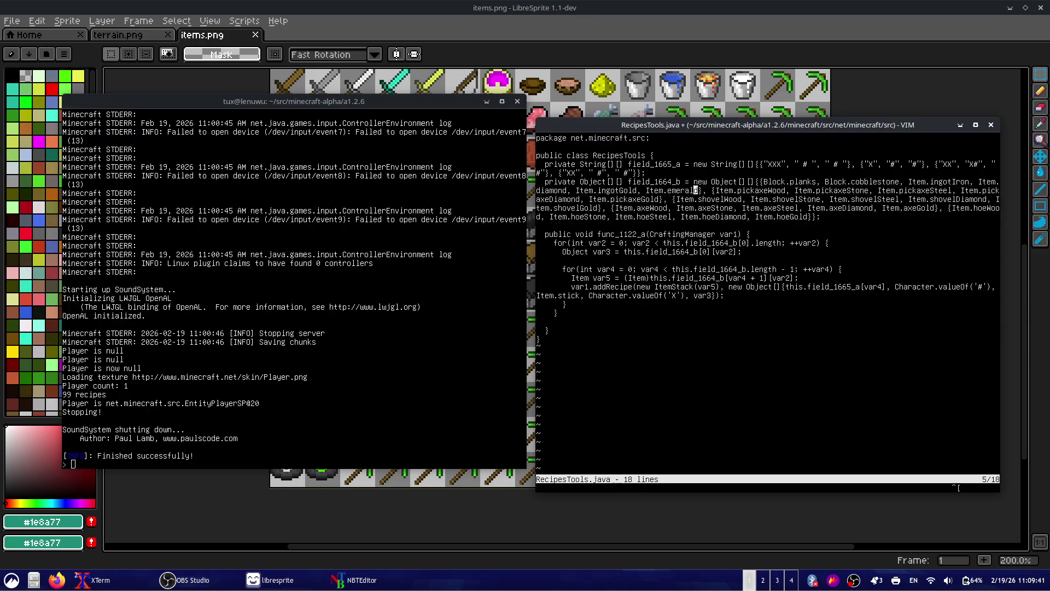
# - Append Item.hoeDiamond and Item.pickaxeDiamond to the tool item lists
pyautogui.write(', Item.')
pyautogui.press('BackSpace')
pyautogui.press('BackSpace')
pyautogui.press('BackSpace')
pyautogui.write(', Item.hoeDiamond')
pyautogui.press('Escape')
pyautogui.press('b')
pyautogui.press('b')
pyautogui.press('b')
pyautogui.press('b')
pyautogui.press('b')
pyautogui.press('b')
pyautogui.press('b')
pyautogui.press('b')
pyautogui.press('b')
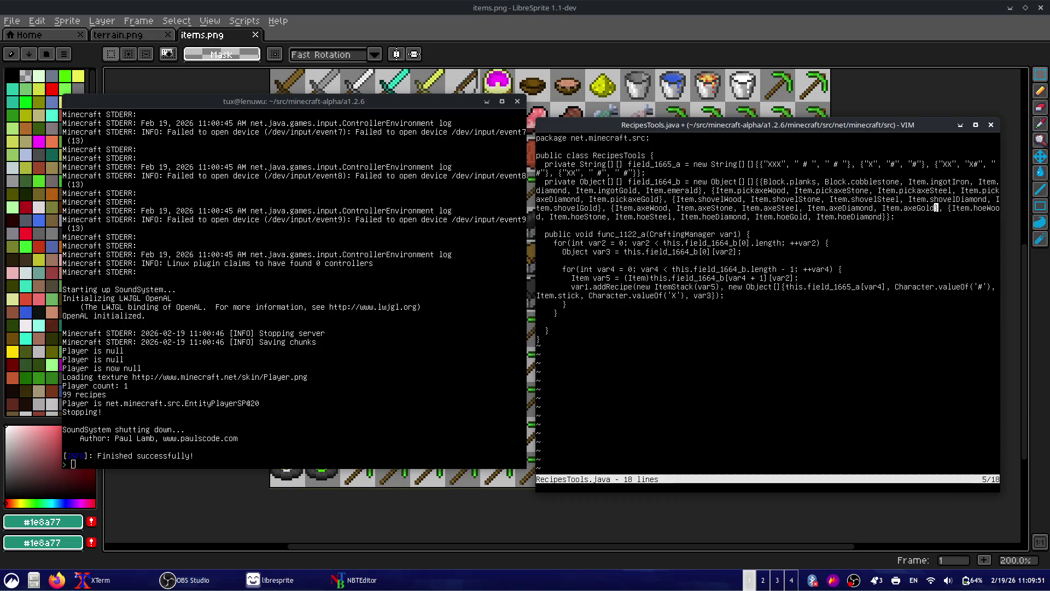
pyautogui.write('ickaxeSteel, Item.pickaxeDiamond')
pyautogui.press('Escape')
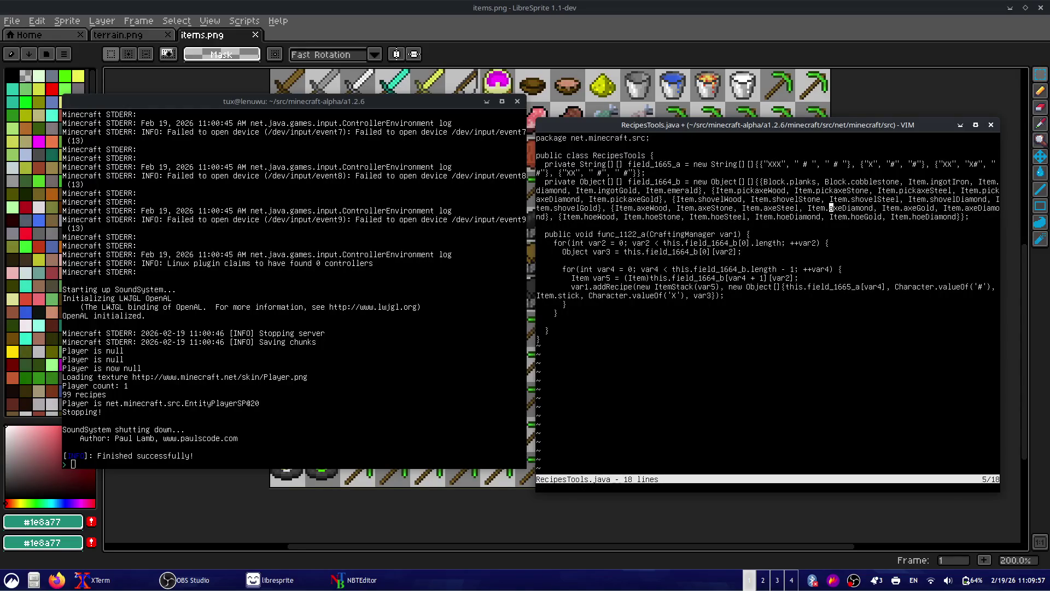
# - Append Item.shovelDiamond and Item.pickaxeEmerald to the shovel and pickaxe lists
pyautogui.press('b')
pyautogui.press('b')
pyautogui.press('b')
pyautogui.write('i, Item.shovelDiamond')
pyautogui.press('Escape')
pyautogui.press('n')
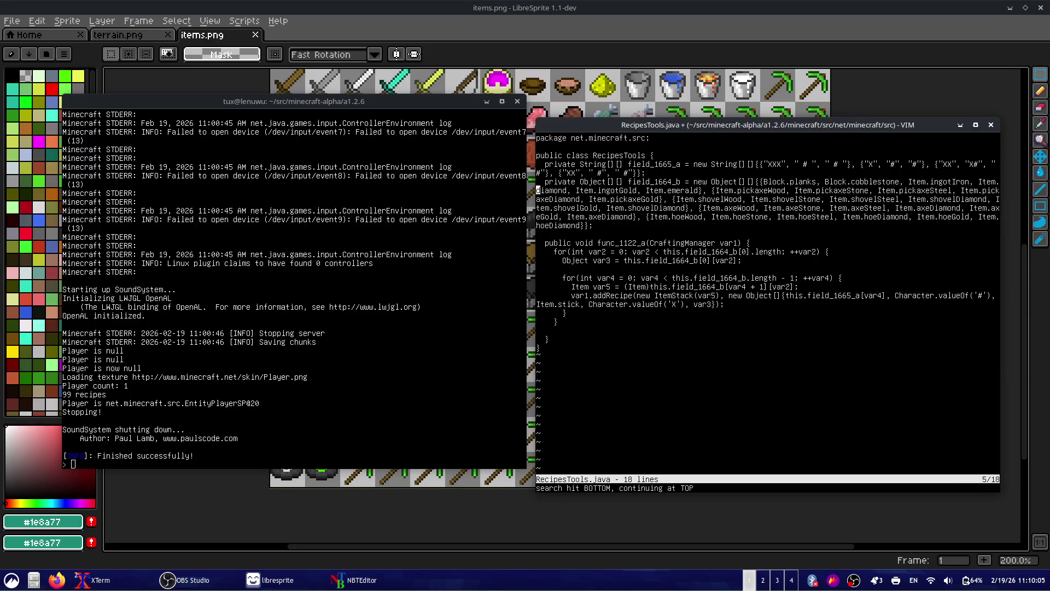
pyautogui.press('e')
pyautogui.write(', Item.pick')
pyautogui.write('axeGold, Item.pickaxeEmerald')
pyautogui.press('Escape')
# - Save RecipesTools.java, quit Vim, and list the Java source files with ls
pyautogui.write(':w')
pyautogui.press('Return')
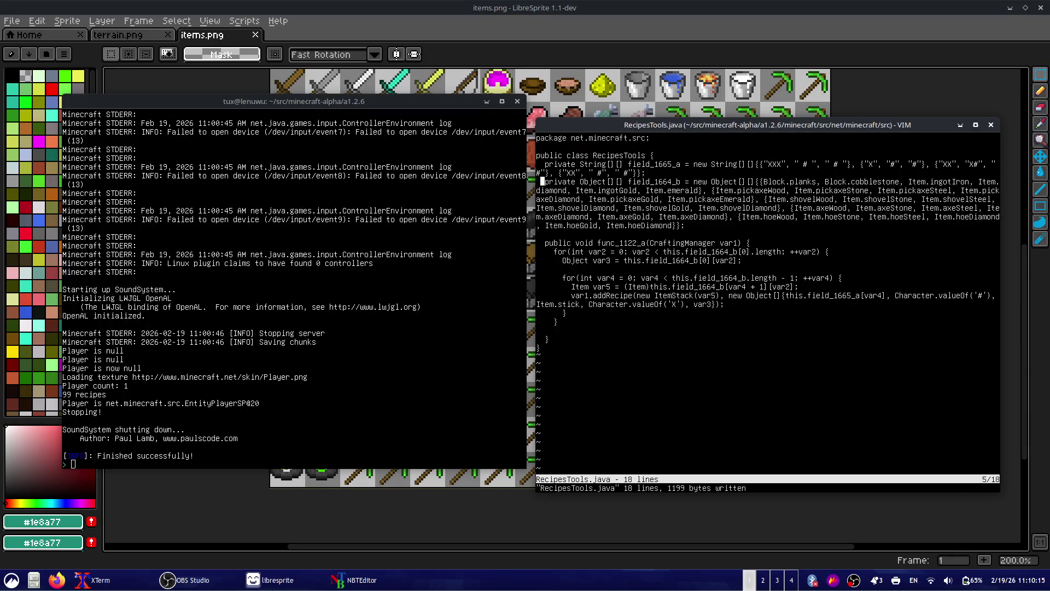
pyautogui.press('j')
pyautogui.write('h:')
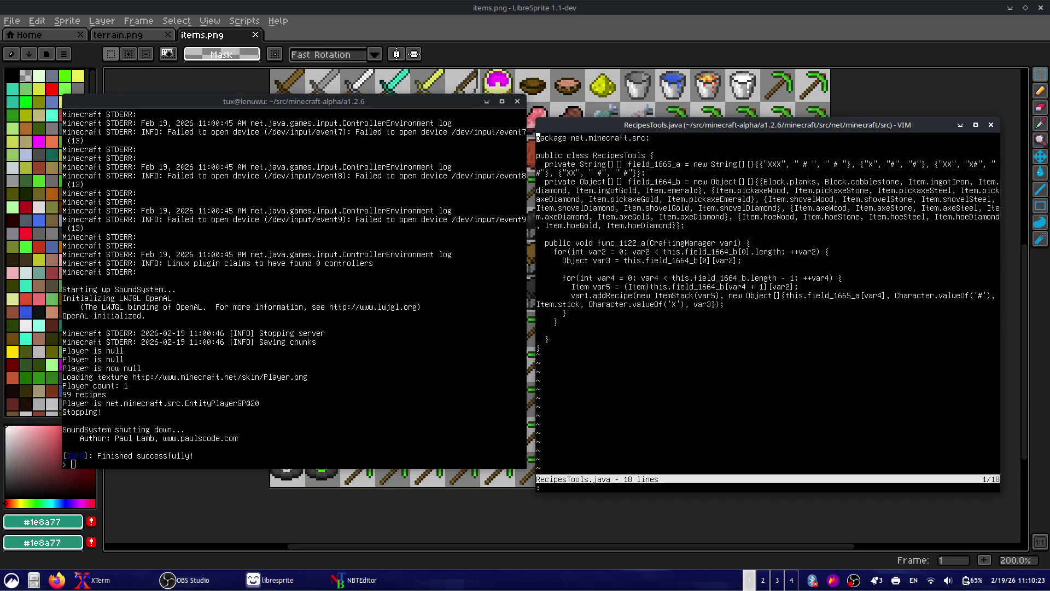
pyautogui.write('q')
pyautogui.press('Return')
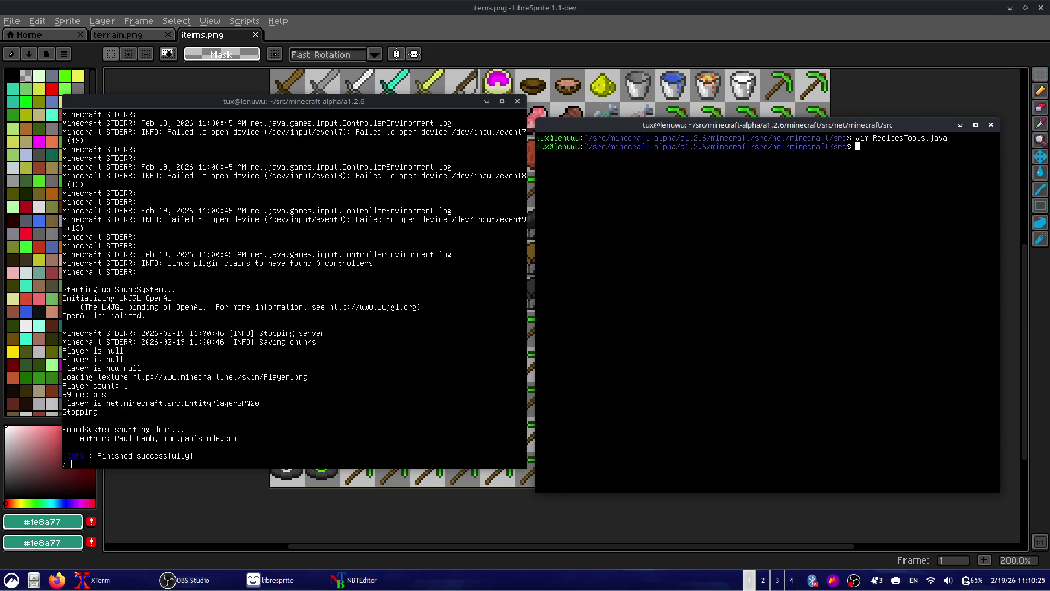
pyautogui.write('ls')
pyautogui.press('Return')
# - Type vim at the XTerm shell prompt
pyautogui.press('Up')
pyautogui.press('Up')
pyautogui.press('Down')
pyautogui.press('Down')
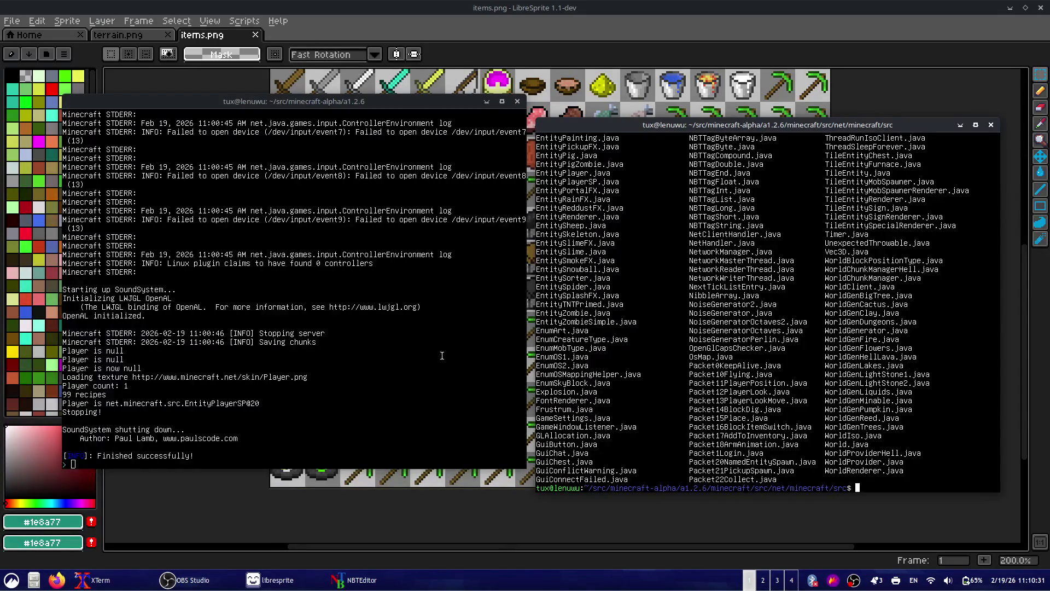
pyautogui.write('vim')
# - Switch the OBS broadcast to Scene 2, then minimize OBS Studio afterwards
pyautogui.hotkey('alt', 'Tab')
pyautogui.hotkey('alt', 'Tab')
pyautogui.hotkey('alt', 'Tab')
pyautogui.hotkey('alt', 'Tab')
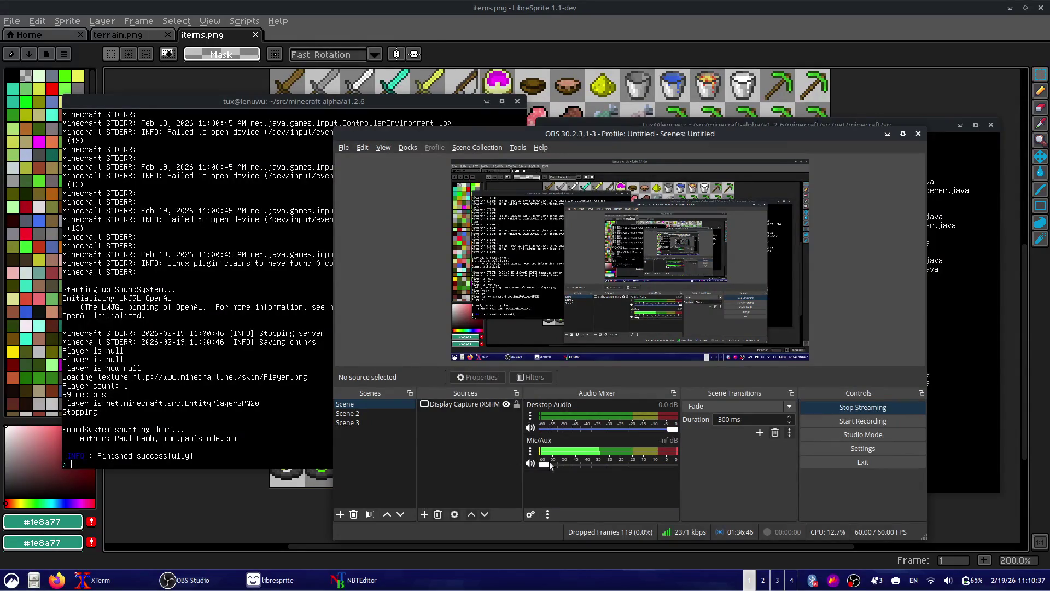
pyautogui.click(400, 413)
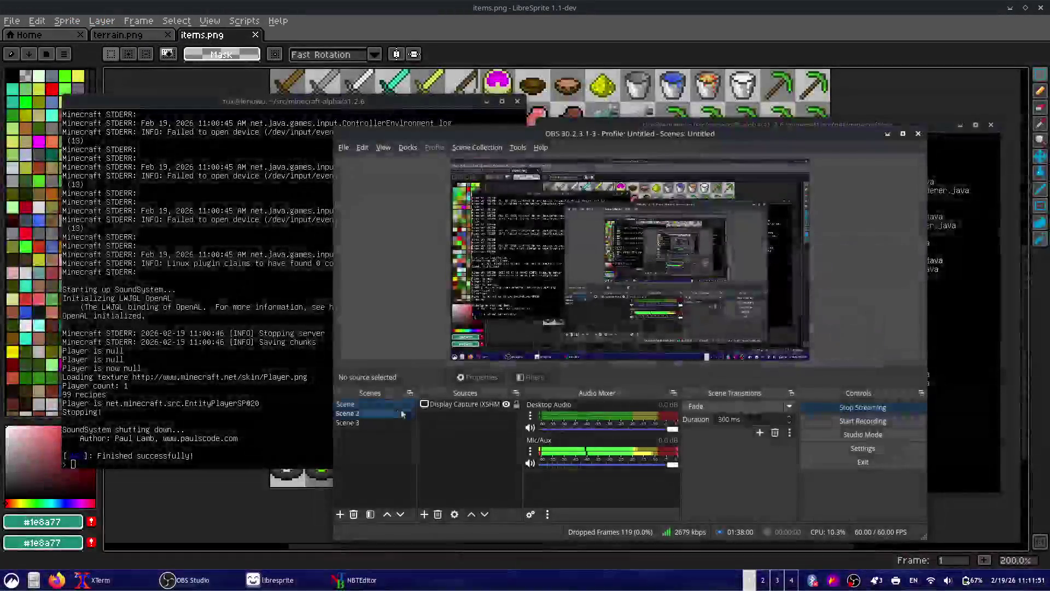
pyautogui.click(887, 134)
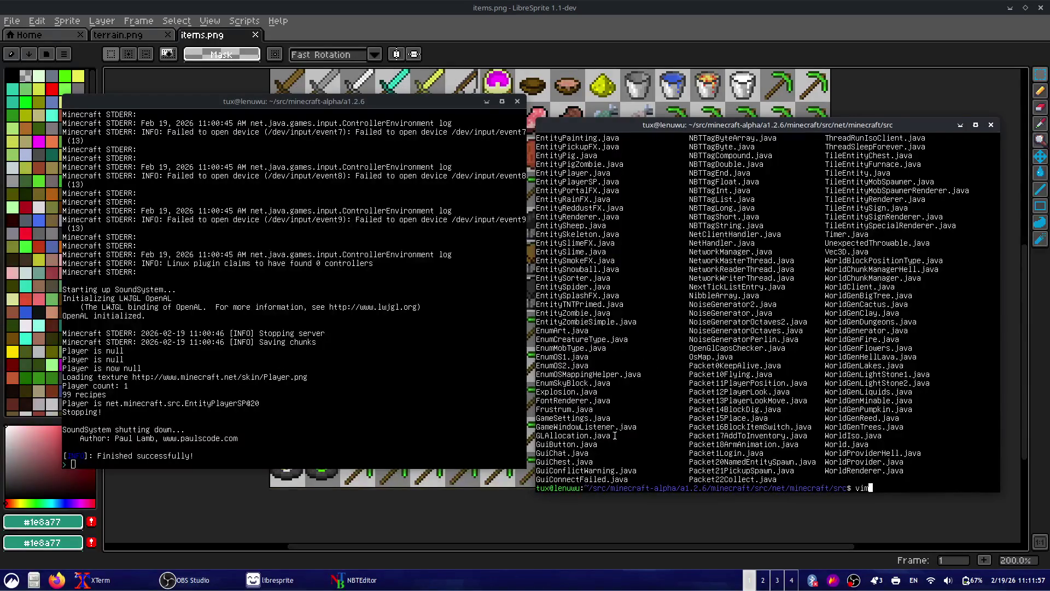
# - Refocus the right terminal, then raise OBS Studio from the taskbar and minimize it again
pyautogui.click(328, 408)
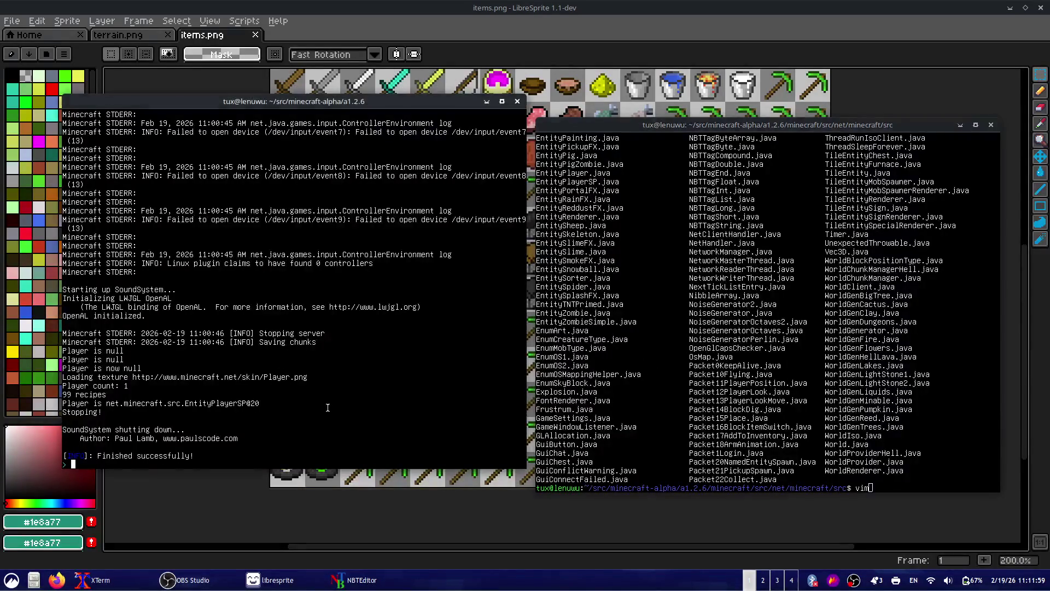
pyautogui.click(678, 420)
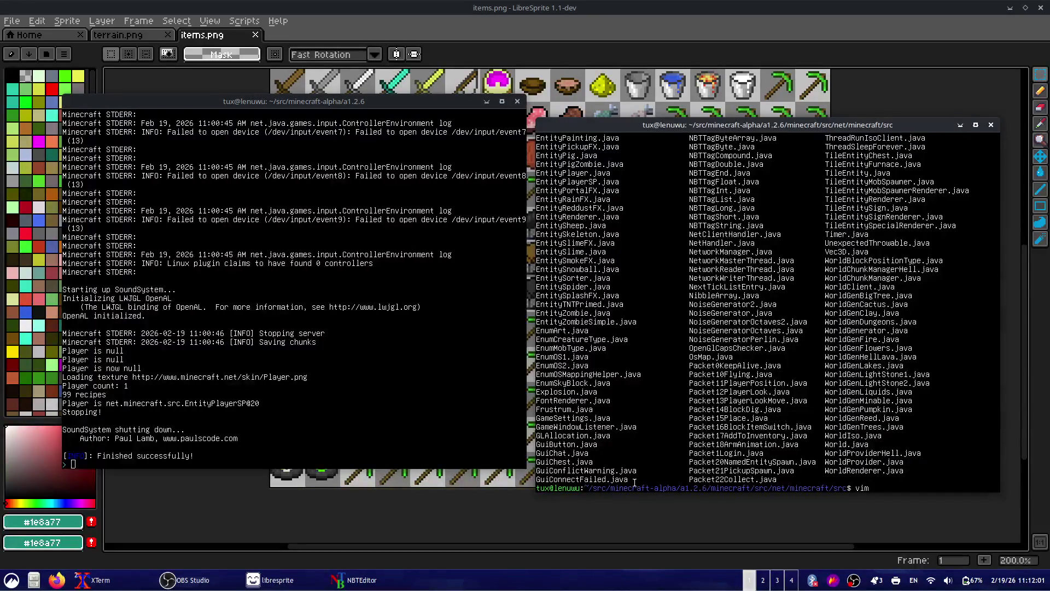
pyautogui.moveTo(258, 587)
pyautogui.moveTo(224, 588)
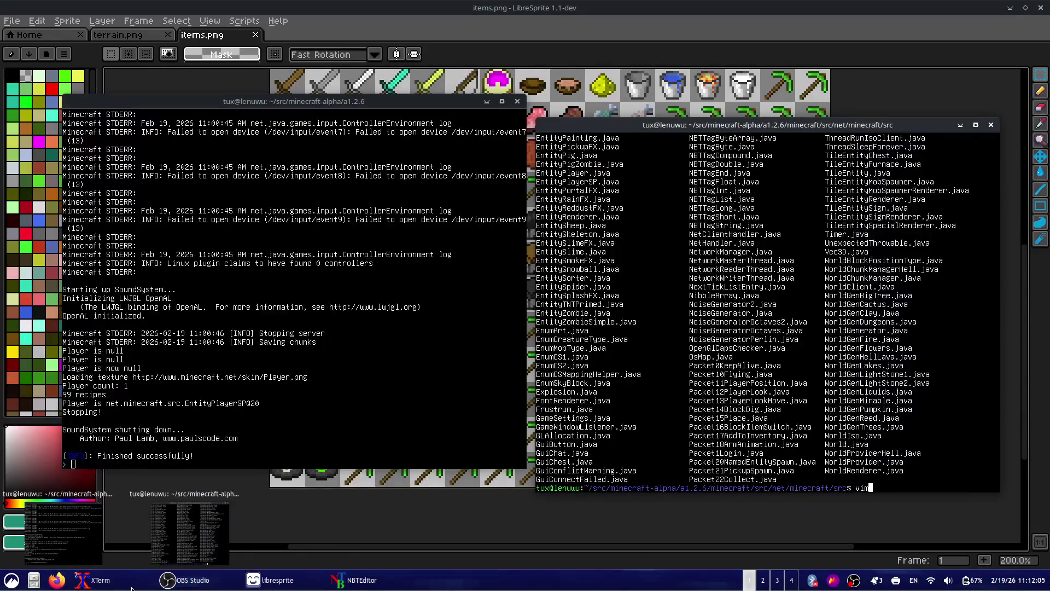
pyautogui.moveTo(121, 588)
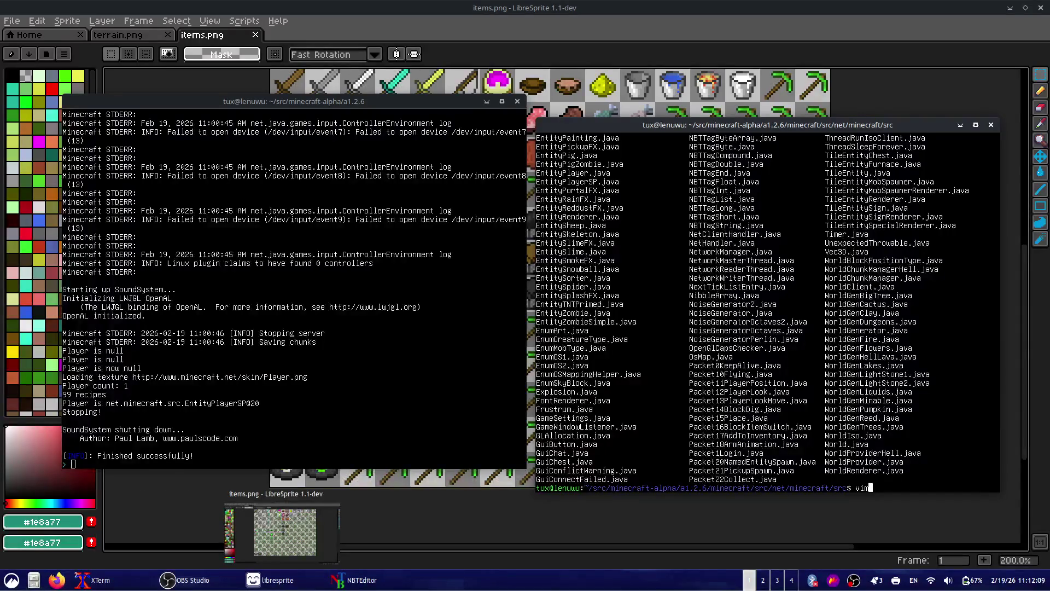
pyautogui.click(186, 580)
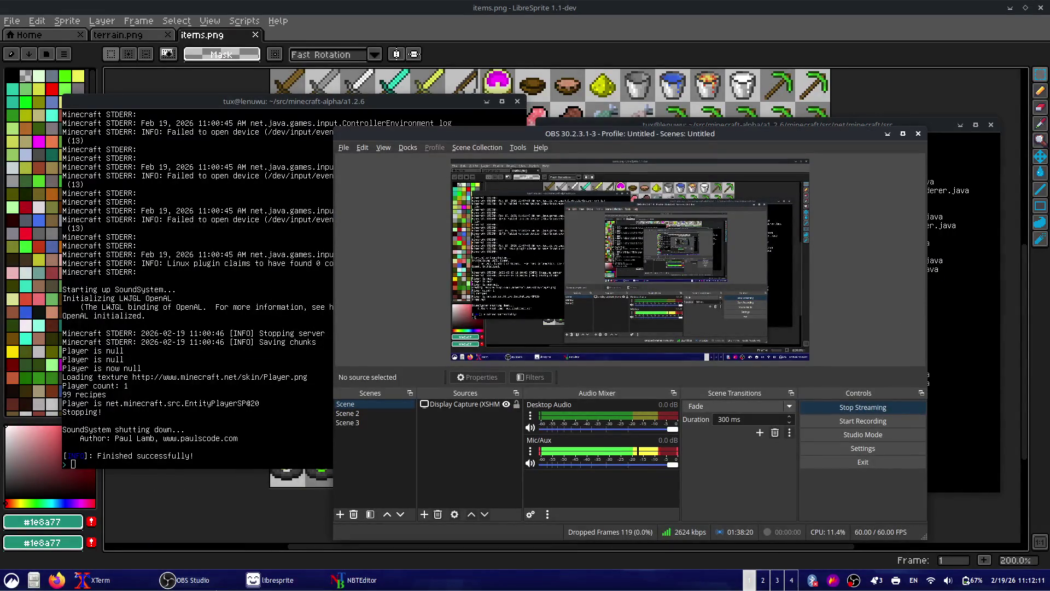
pyautogui.click(186, 580)
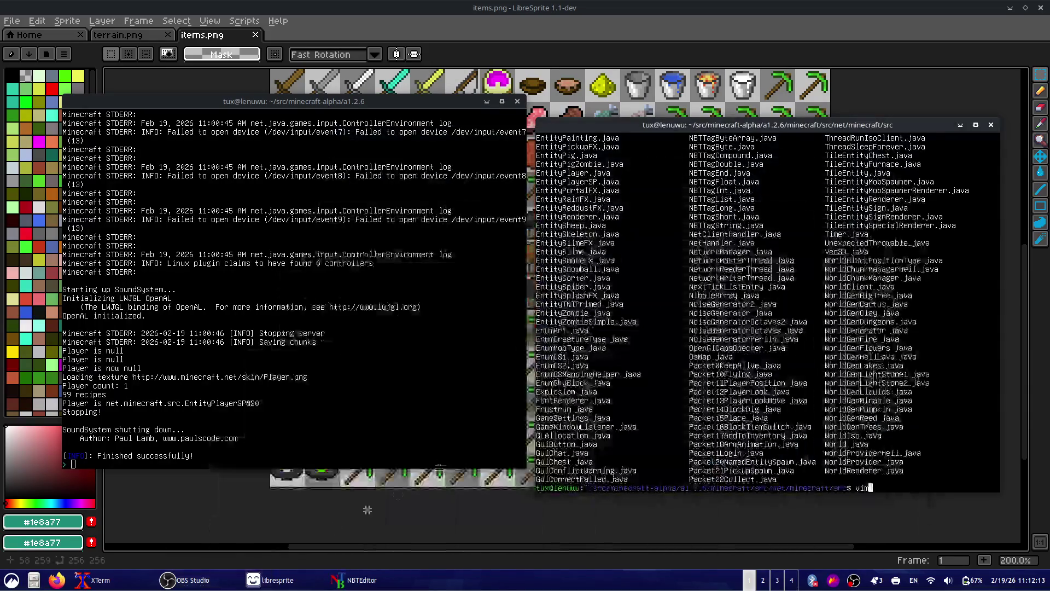
# - In Item.java, move the emerald item line down near recordCat
pyautogui.write('Item.java')
pyautogui.press('Return')
pyautogui.write('/emerald')
pyautogui.press('Return')
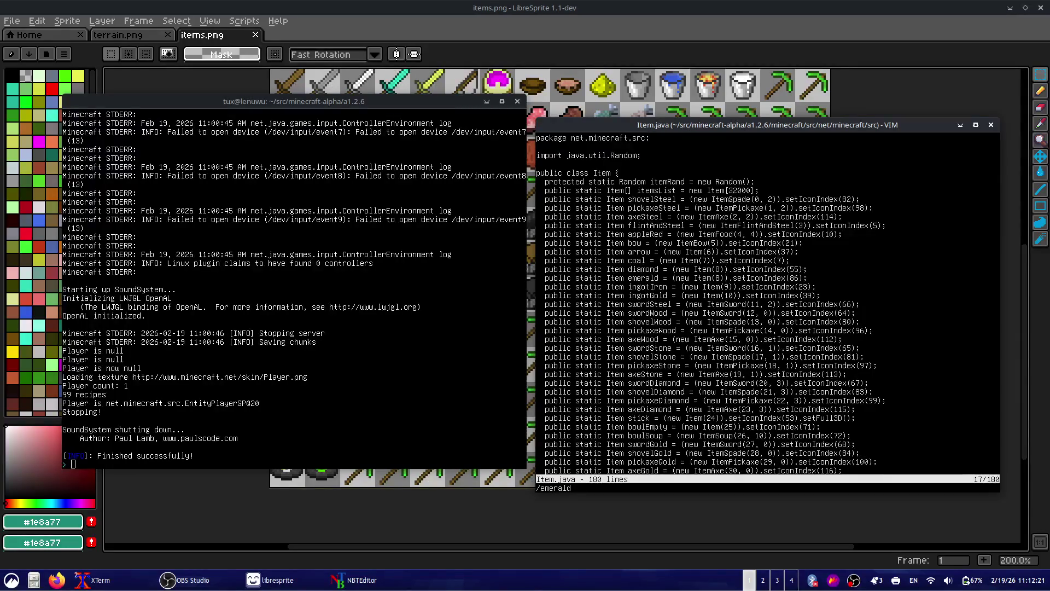
pyautogui.press('e')
pyautogui.press('e')
pyautogui.press('e')
pyautogui.press('V')
pyautogui.press('Escape')
pyautogui.press('d')
pyautogui.press('d')
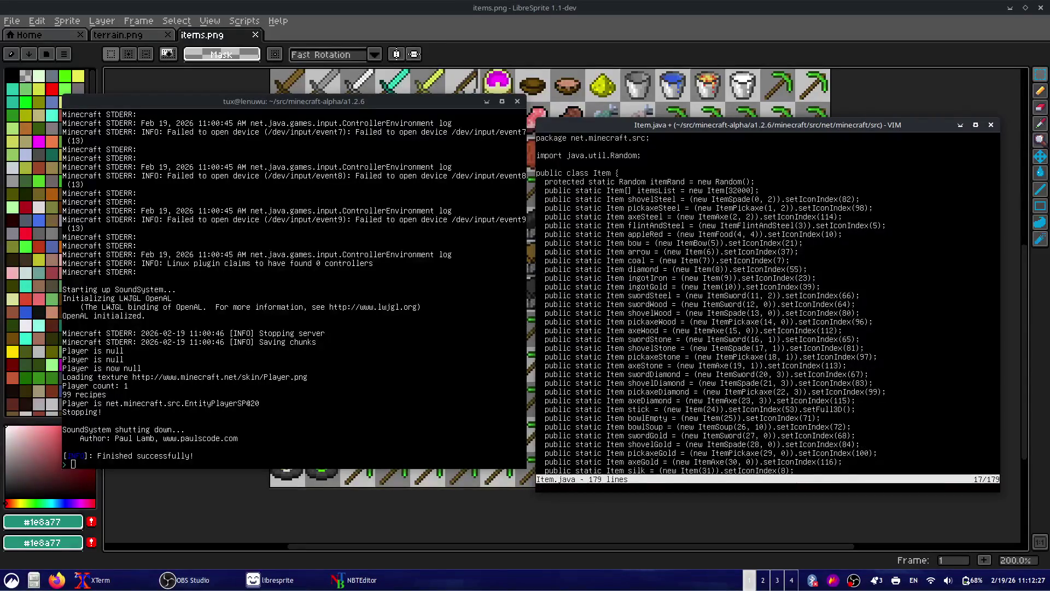
pyautogui.scroll(-20, 766, 306)
pyautogui.press('k')
pyautogui.press('k')
pyautogui.press('k')
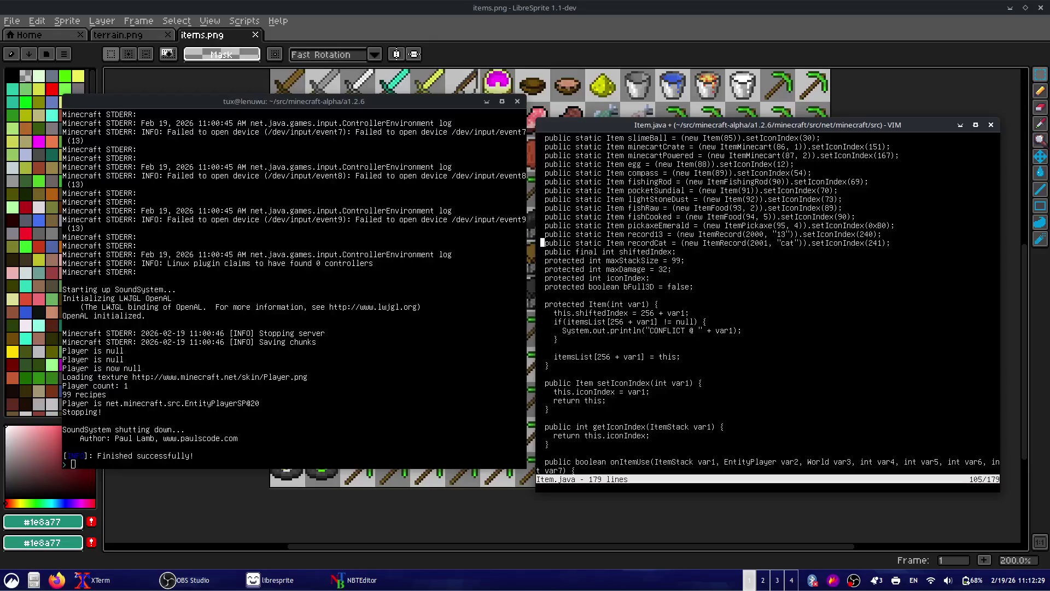
pyautogui.press('P')
# - Change the emerald item id from Item(8) to 96, then save and close Item.java
pyautogui.press('w')
pyautogui.press('w')
pyautogui.write('ls96')
pyautogui.press('Escape')
pyautogui.write(':w')
pyautogui.press('Return')
pyautogui.press('k')
pyautogui.press('k')
pyautogui.press('k')
pyautogui.press('k')
pyautogui.press('k')
pyautogui.write(':wq')
pyautogui.press('Return')
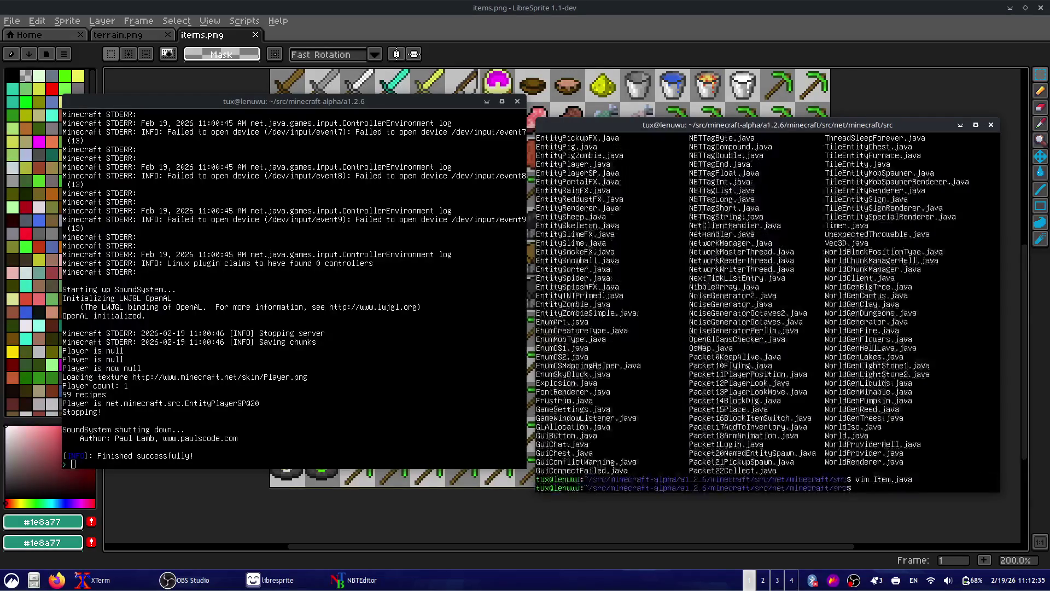
# - In Block.java, change oreEmerald to BlockOre(92, 106) and save and quit
pyautogui.press('Up')
pyautogui.press('BackSpace')
pyautogui.press('BackSpace')
pyautogui.press('BackSpace')
pyautogui.write('Block.java')
pyautogui.press('Return')
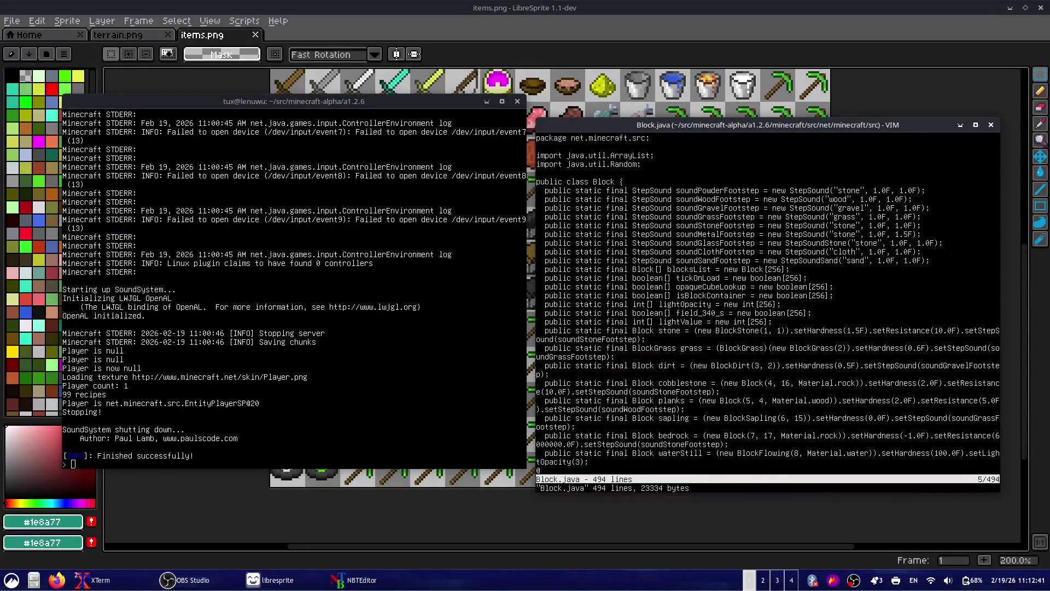
pyautogui.press('}')
pyautogui.press('k')
pyautogui.press('k')
pyautogui.press('k')
pyautogui.press('k')
pyautogui.press('k')
pyautogui.press('k')
pyautogui.press('j')
pyautogui.press('j')
pyautogui.press('j')
pyautogui.press('k')
pyautogui.press('k')
pyautogui.press('k')
pyautogui.press('j')
pyautogui.press('j')
pyautogui.press('j')
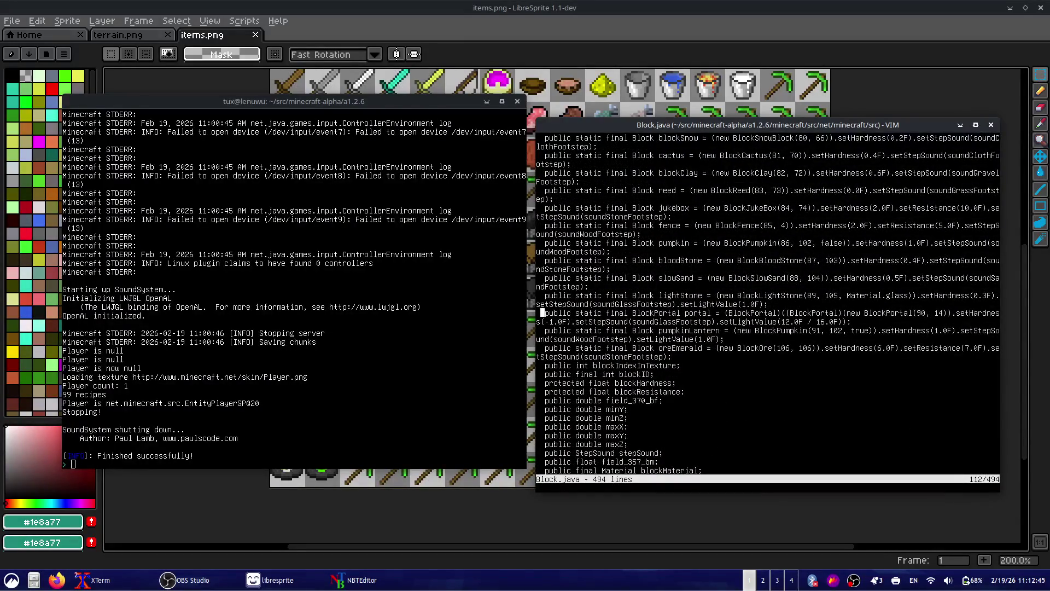
pyautogui.press('j')
pyautogui.press('j')
pyautogui.press('w')
pyautogui.press('w')
pyautogui.press('w')
pyautogui.press('w')
pyautogui.press('w')
pyautogui.press('w')
pyautogui.hotkey('shift', 'r')
pyautogui.write('92')
pyautogui.press('Escape')
pyautogui.write('lx0:w ')
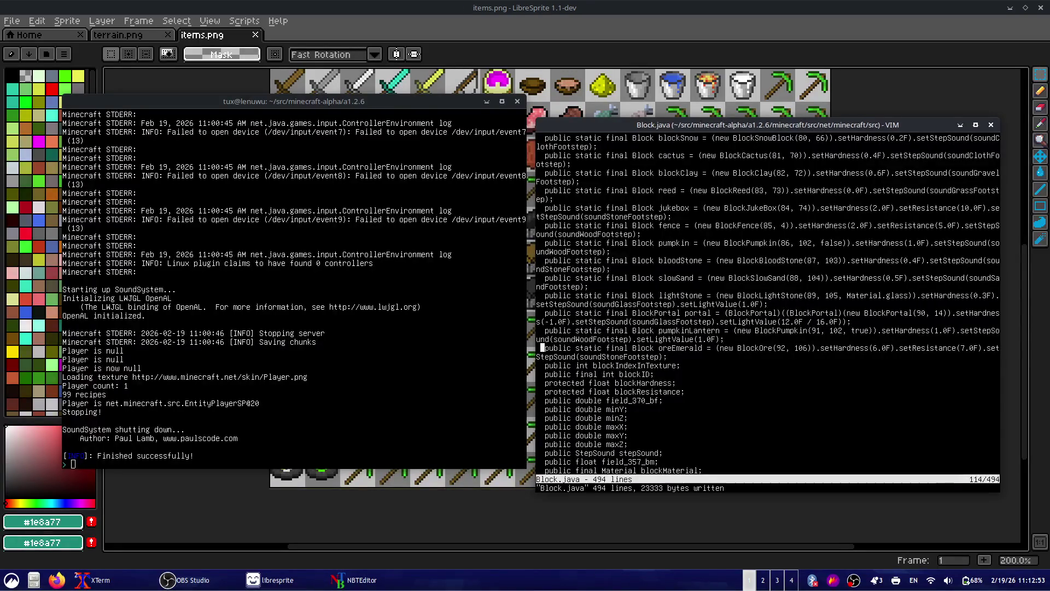
pyautogui.write(':q')
# - Run recompile in the build terminal
pyautogui.hotkey('alt', 'Tab')
pyautogui.write('recompile')
pyautogui.press('Return')
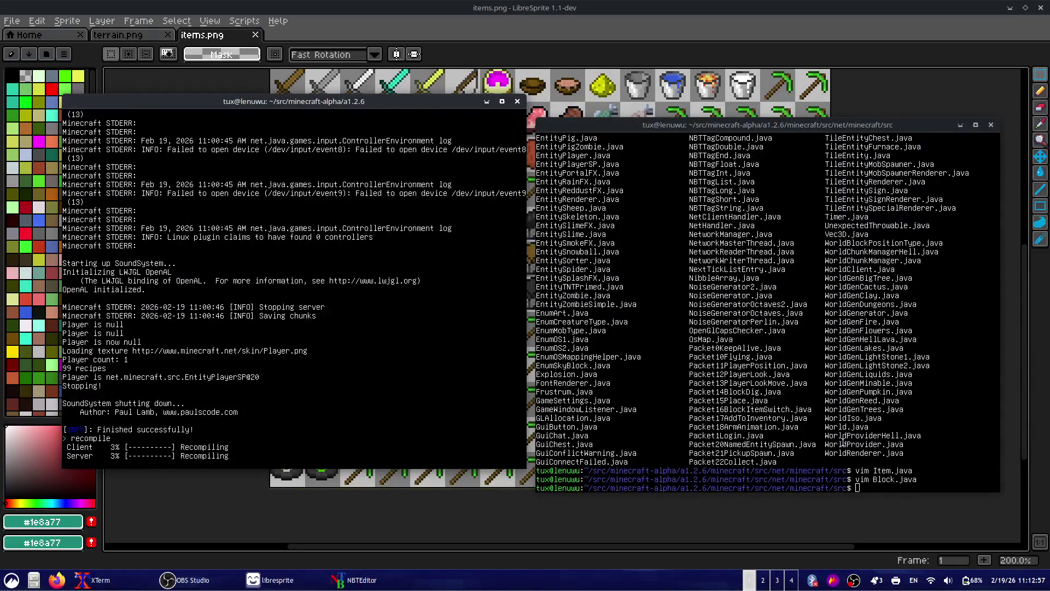
# - Run startserver and try loading World 1 from Singleplayer
pyautogui.write('startserver')
pyautogui.press('Return')
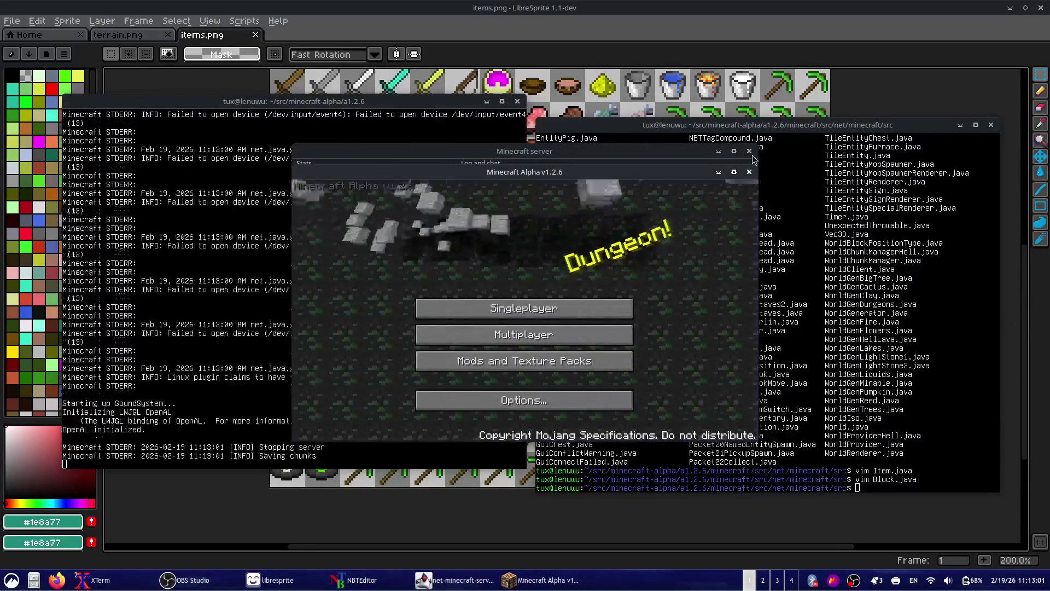
pyautogui.click(569, 312)
pyautogui.click(574, 233)
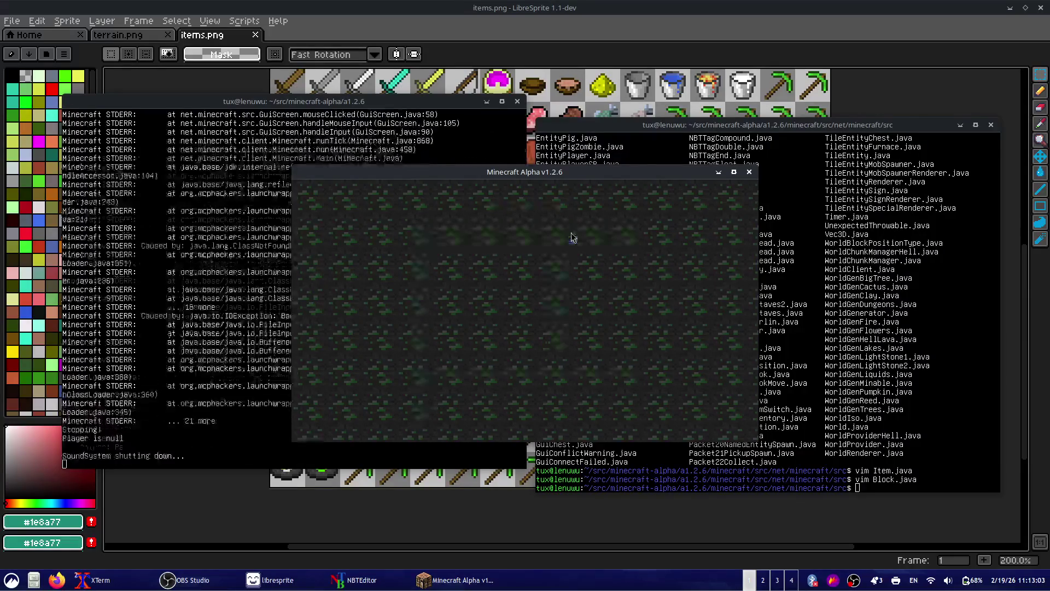
# - Recompile, start the client again and load World 1, which crashes with a NullPointerException
pyautogui.write('recompile')
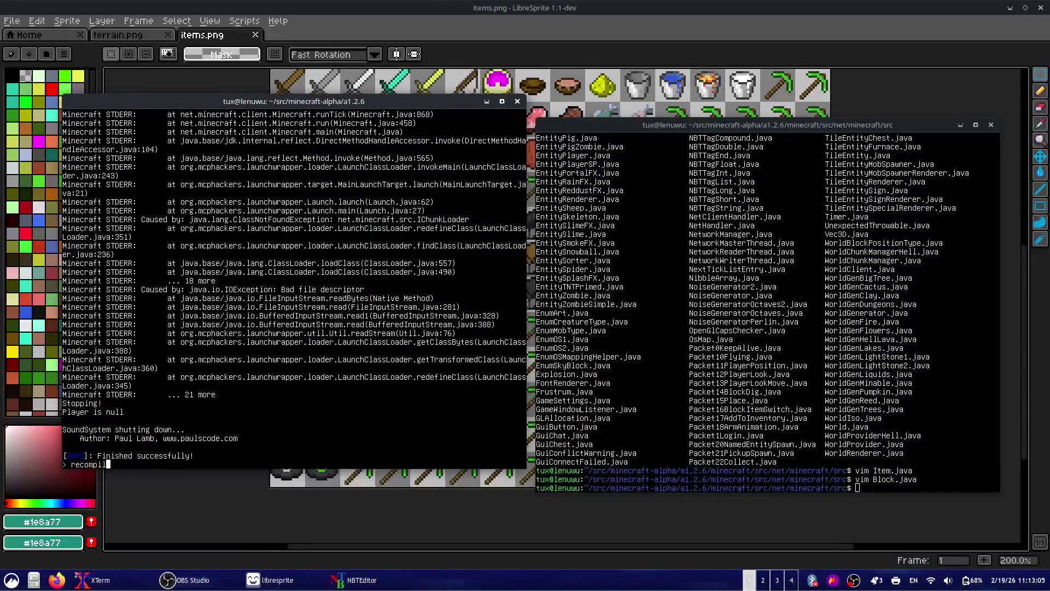
pyautogui.press('Return')
pyautogui.write('sta')
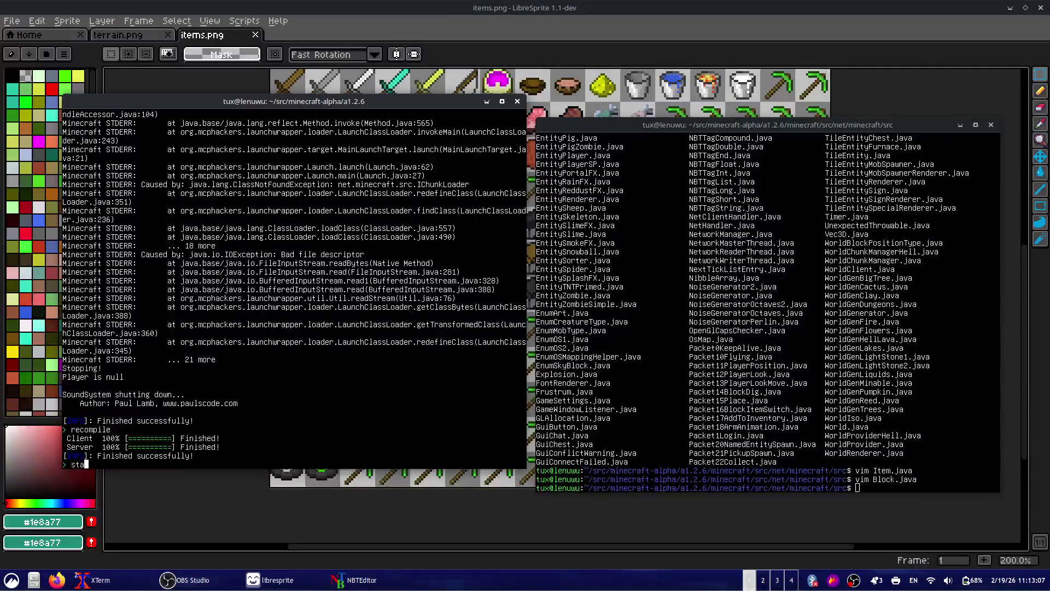
pyautogui.write('rt client')
pyautogui.press('Return')
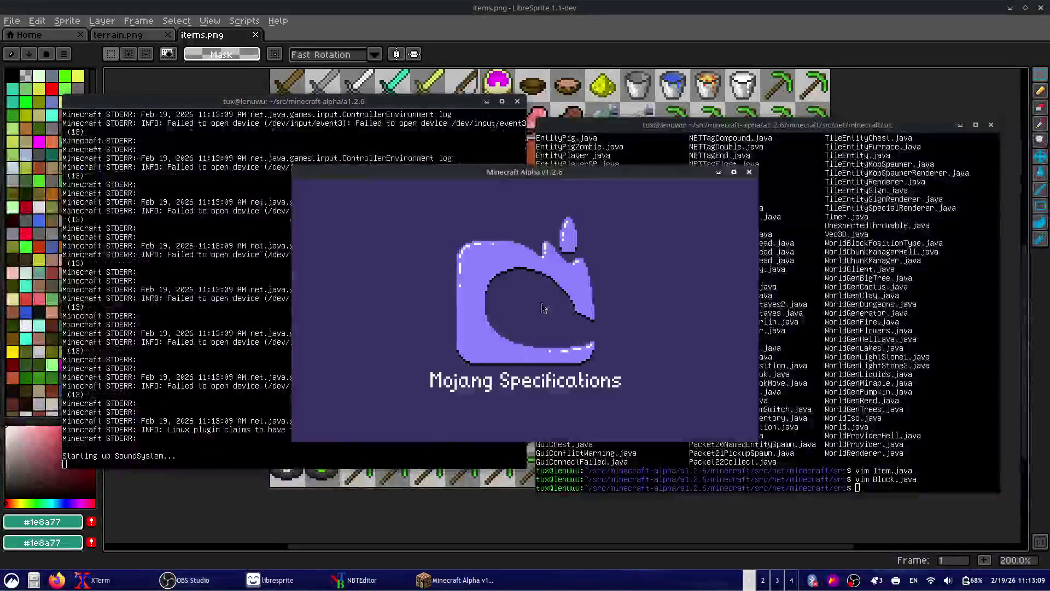
pyautogui.click(542, 316)
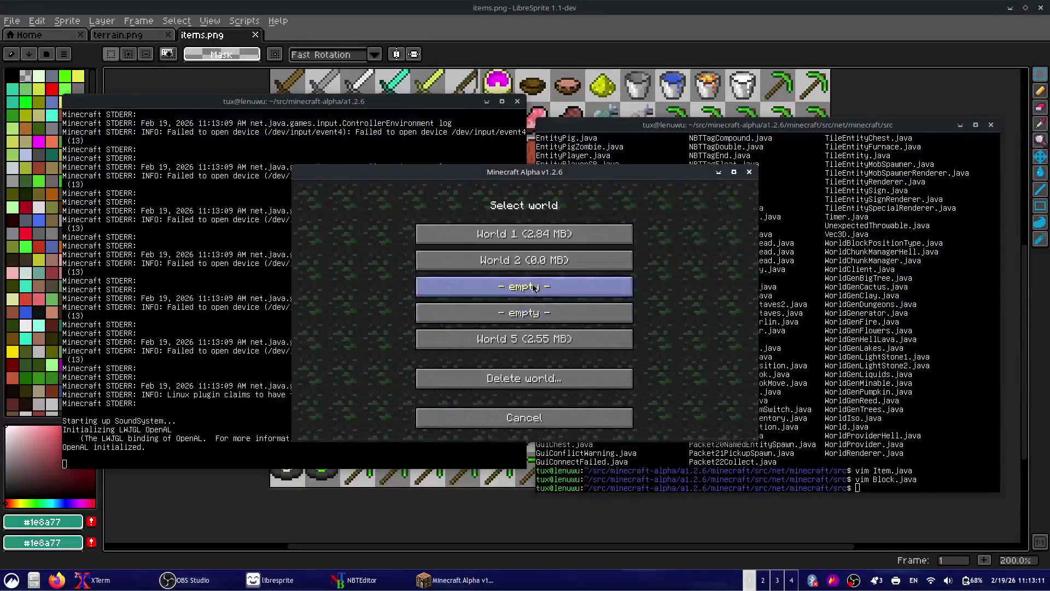
pyautogui.click(541, 233)
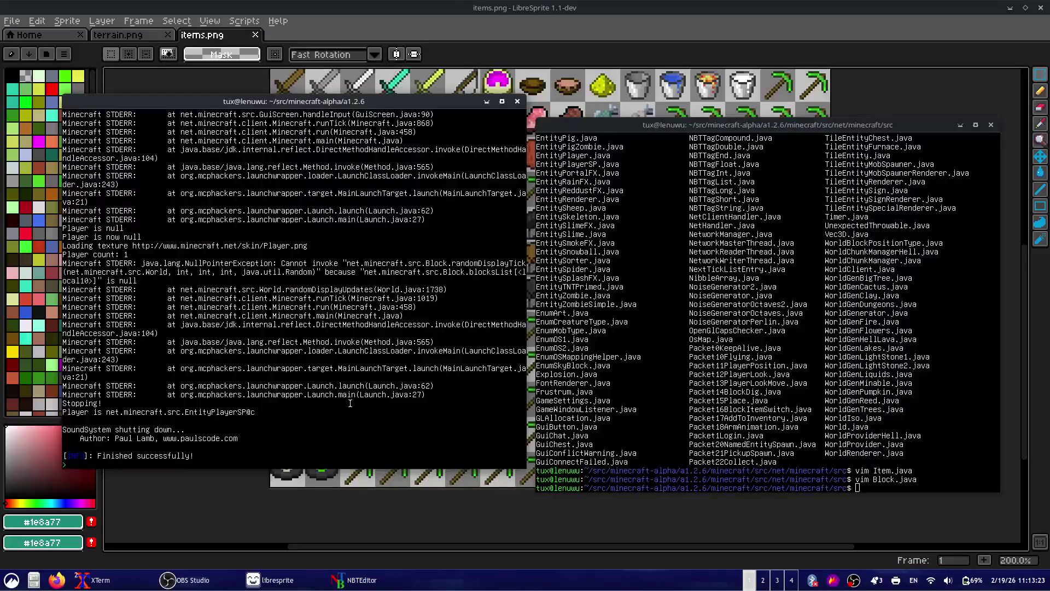
pyautogui.tripleClick(427, 263)
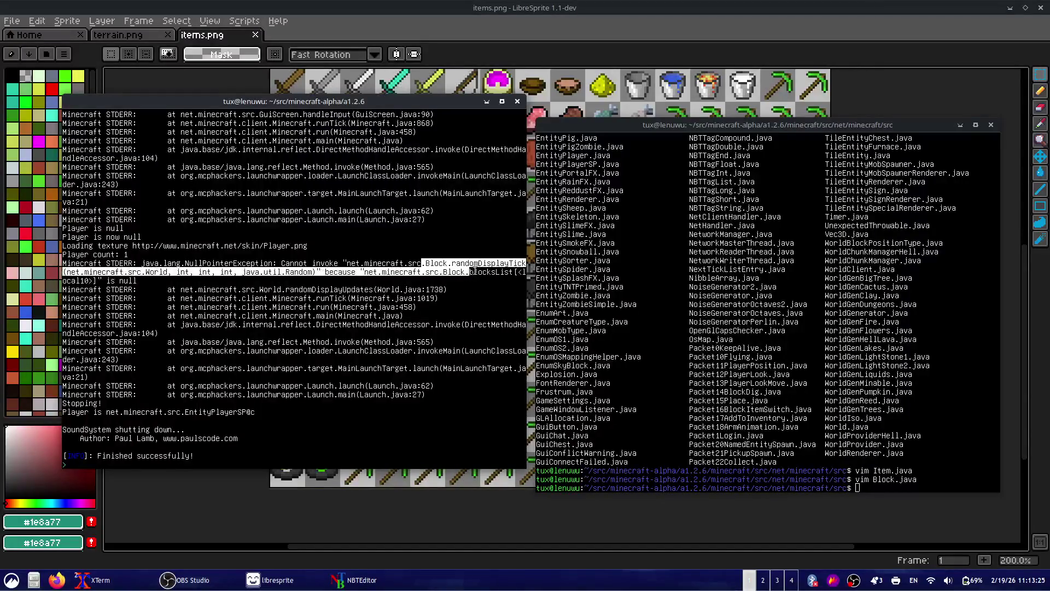
pyautogui.click(422, 276)
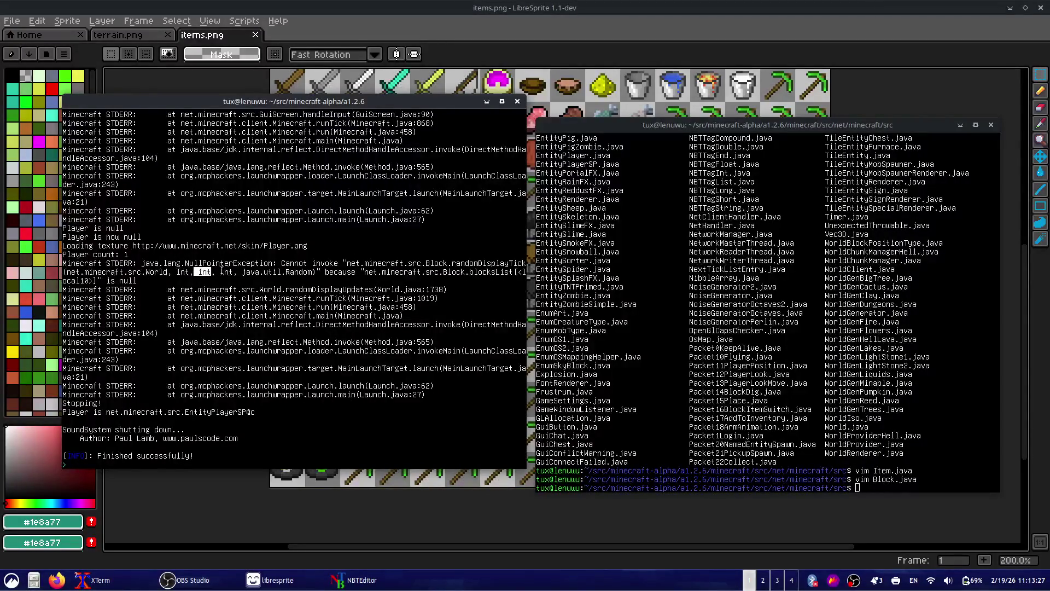
pyautogui.tripleClick(184, 272)
pyautogui.click(175, 277)
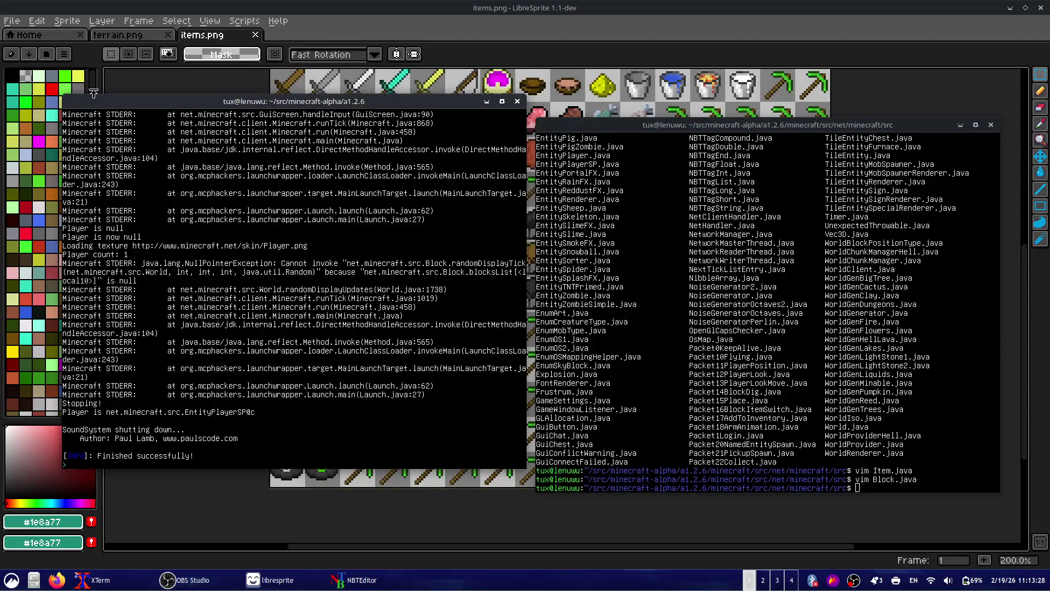
pyautogui.click(651, 379)
# - Reopen Block.java and go to the oreEmerald line's block id 92 near line 128
pyautogui.press('Up')
pyautogui.press('Return')
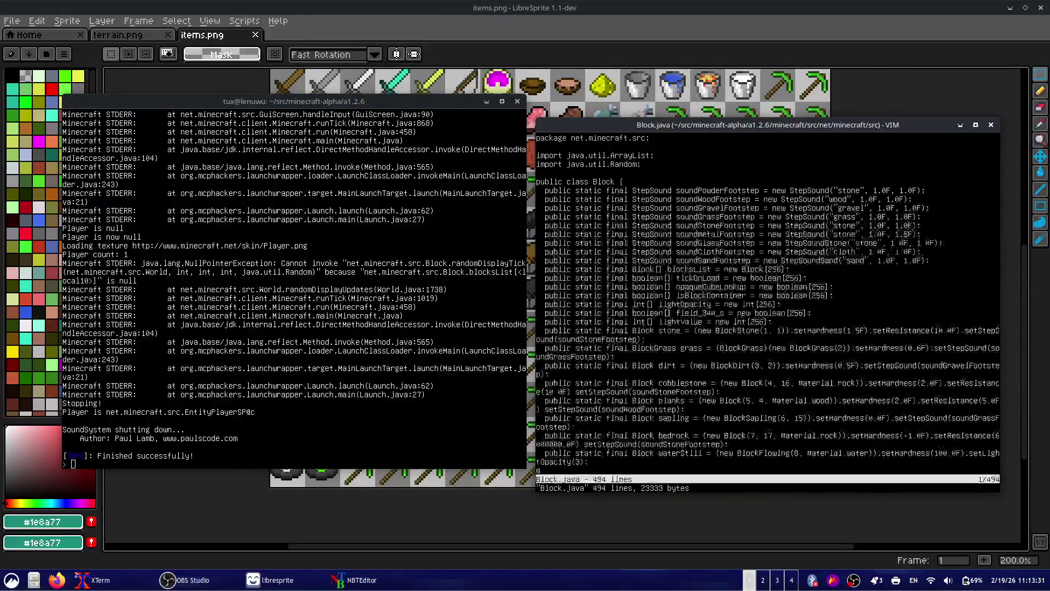
pyautogui.press('j')
pyautogui.press('j')
pyautogui.press('j')
pyautogui.press('j')
pyautogui.press('j')
pyautogui.press('j')
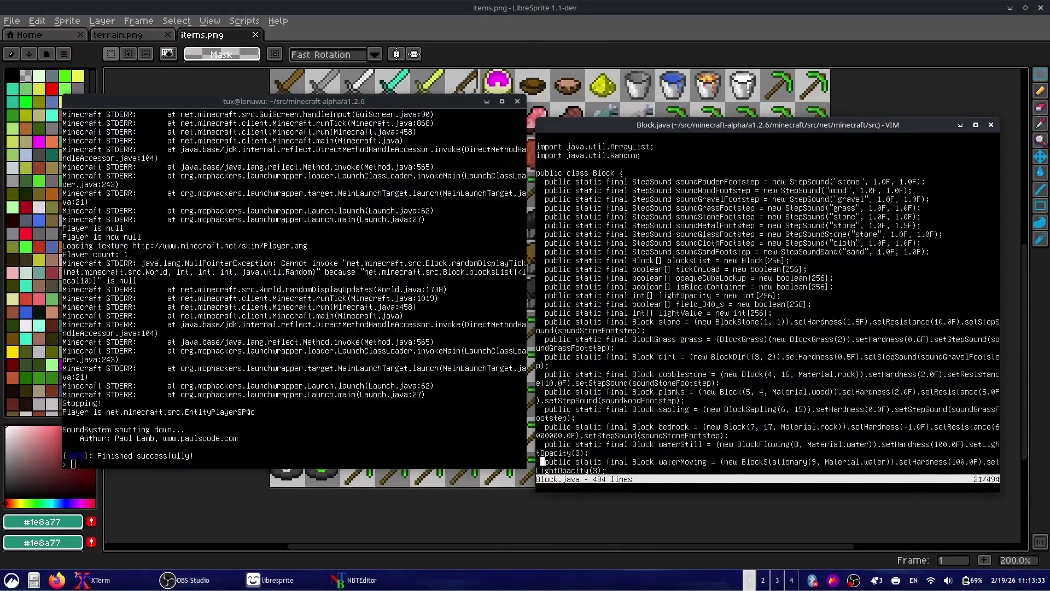
pyautogui.press('1')
pyautogui.press('2')
pyautogui.press('8')
pyautogui.hotkey('shift', 'g')
pyautogui.press('k')
pyautogui.press('k')
pyautogui.press('k')
pyautogui.press('k')
pyautogui.press('k')
pyautogui.press('k')
pyautogui.press('k')
pyautogui.press('k')
pyautogui.press('j')
pyautogui.press('j')
pyautogui.press('j')
pyautogui.press('w')
pyautogui.press('w')
pyautogui.press('w')
pyautogui.press('w')
pyautogui.press('w')
pyautogui.press('w')
pyautogui.press('h')
pyautogui.press('h')
pyautogui.press('h')
pyautogui.press('l')
pyautogui.press('h')
pyautogui.press('h')
pyautogui.press('h')
pyautogui.press('h')
pyautogui.press('h')
pyautogui.press('h')
pyautogui.press('h')
pyautogui.press('h')
pyautogui.press('h')
pyautogui.press('h')
pyautogui.press('h')
pyautogui.press('h')
pyautogui.press('h')
pyautogui.press('l')
pyautogui.press('l')
pyautogui.press('l')
pyautogui.press('l')
pyautogui.press('l')
pyautogui.press('l')
pyautogui.press('l')
pyautogui.press('l')
pyautogui.press('l')
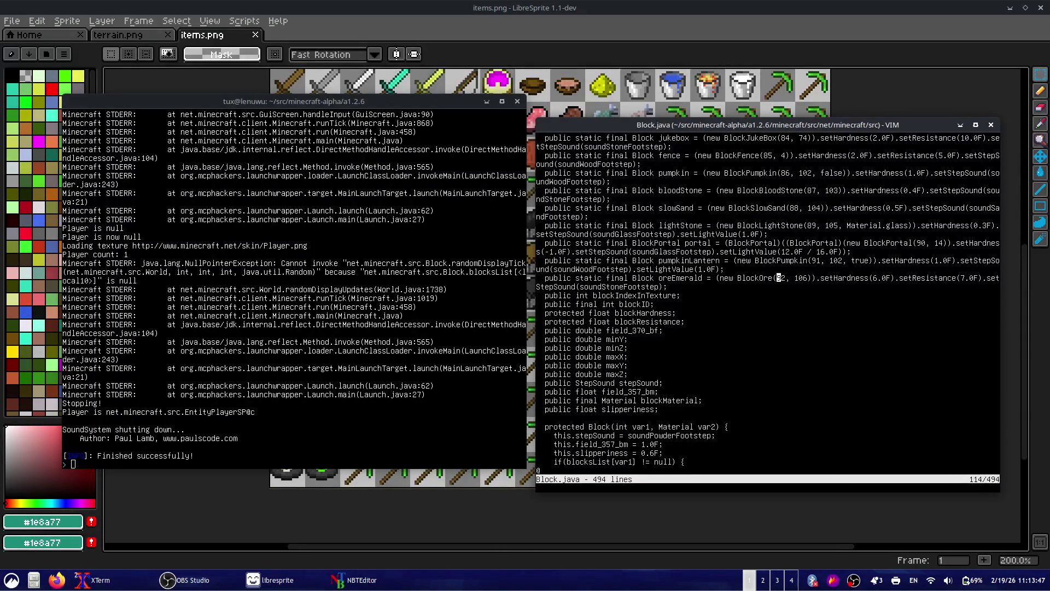
# - Search Block.java for other uses of 92, then return to the build terminal
pyautogui.press('Escape')
pyautogui.write('/')
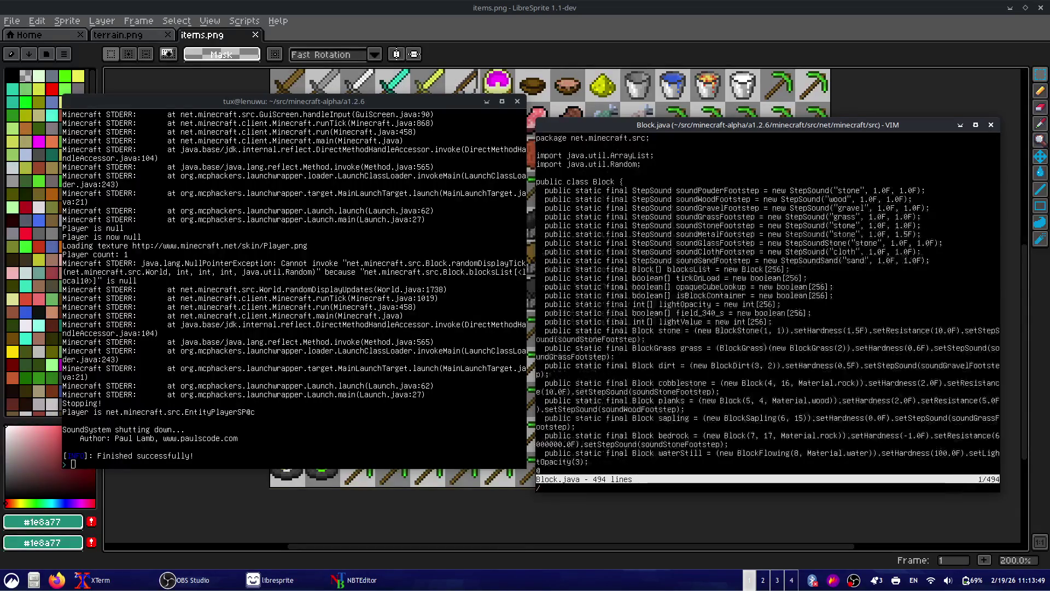
pyautogui.write('92,')
pyautogui.press('Return')
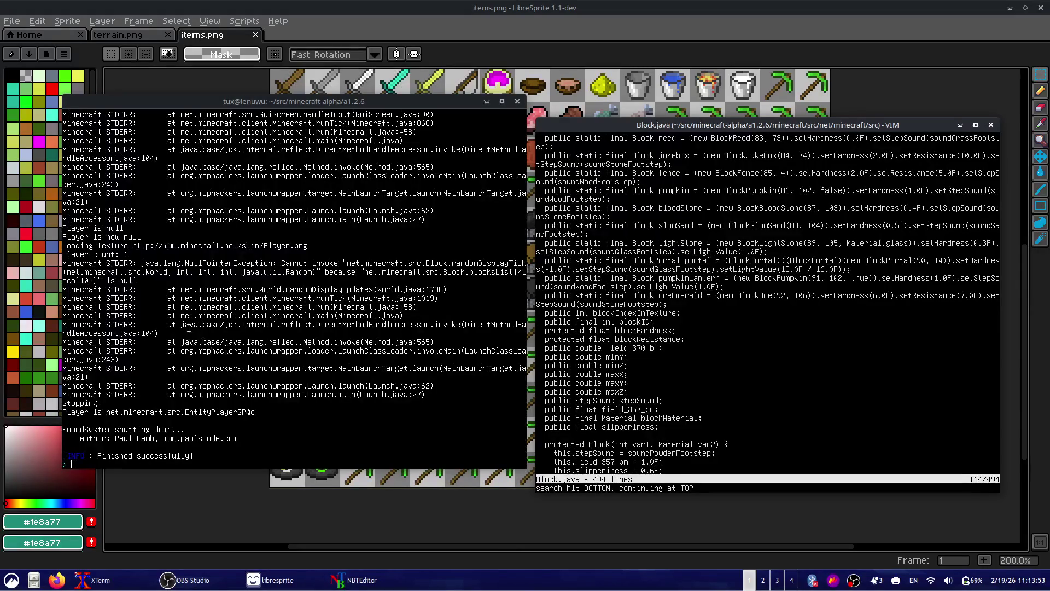
pyautogui.click(232, 263)
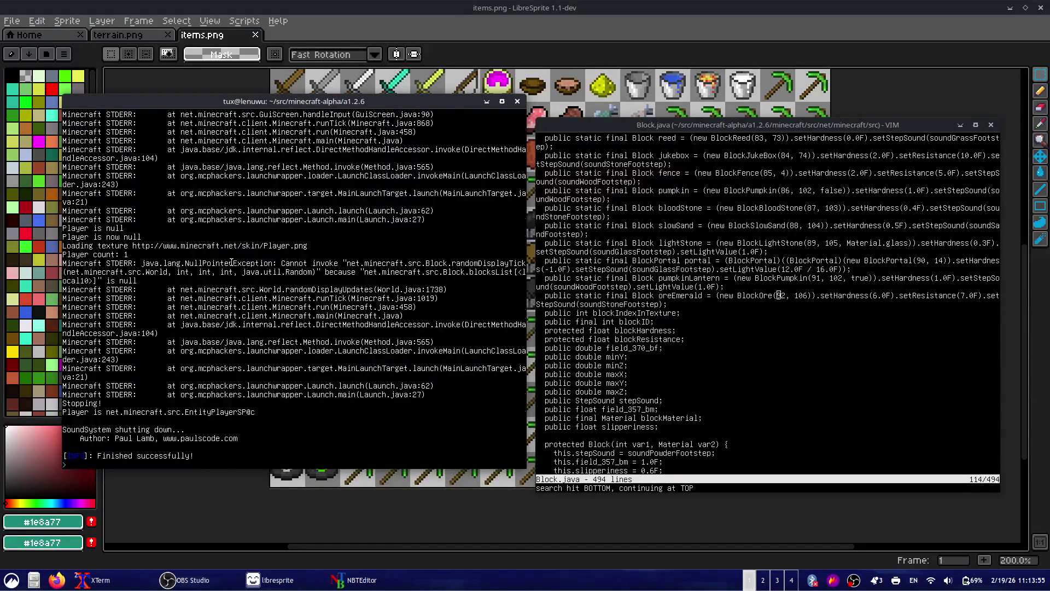
# - Scroll back through the terminal output and select the IOException lines
pyautogui.scroll(2, 232, 263)
pyautogui.scroll(2, 232, 263)
pyautogui.scroll(2, 231, 263)
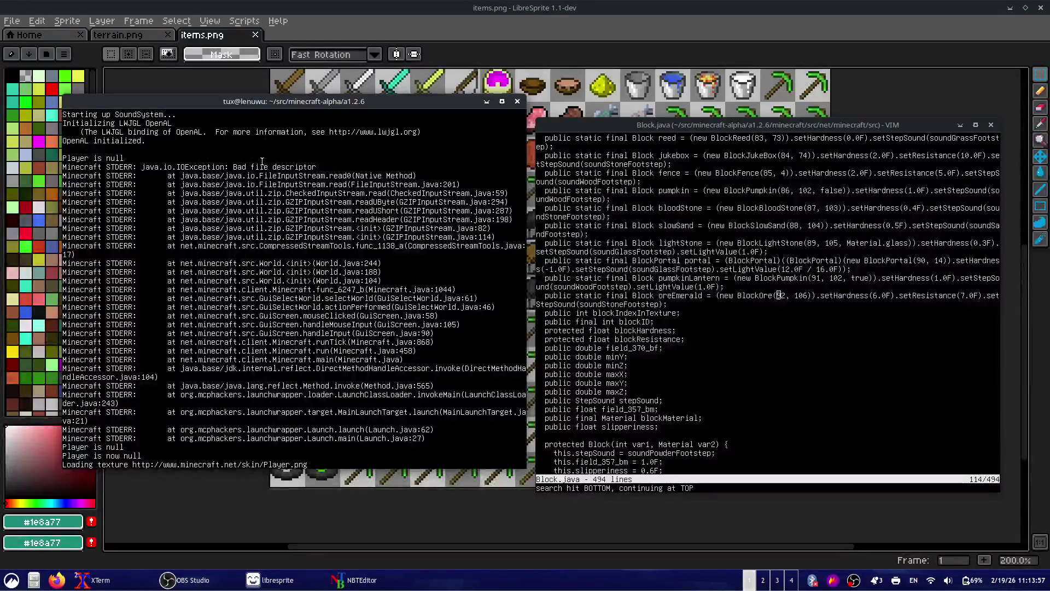
pyautogui.moveTo(208, 168); pyautogui.dragTo(348, 177)
pyautogui.click(348, 177)
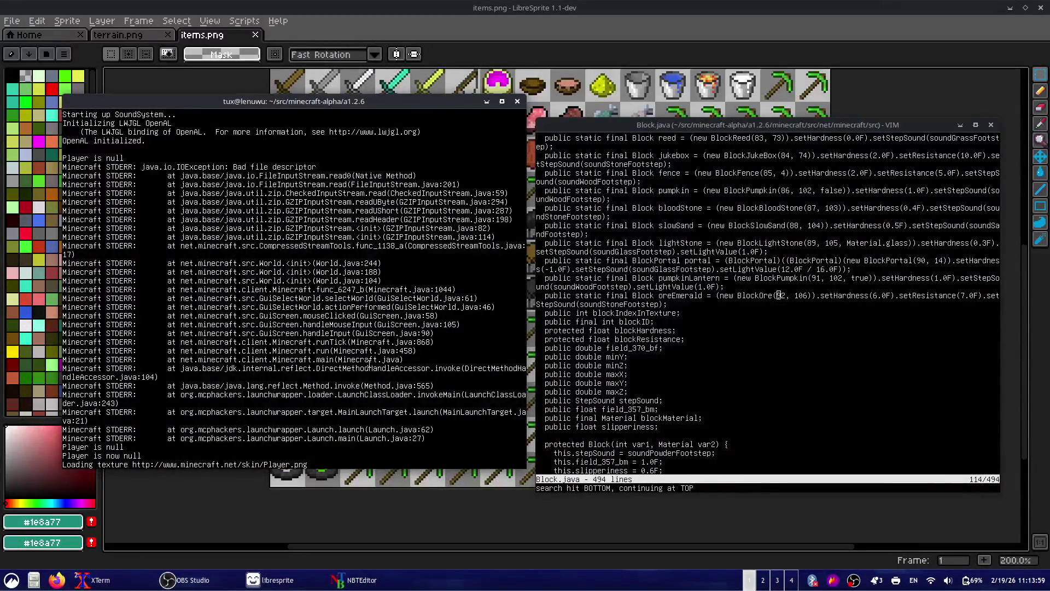
# - Run start client, load World 1, and select the new Block.func_234_g exception lines
pyautogui.write('cl')
pyautogui.press('BackSpace')
pyautogui.press('BackSpace')
pyautogui.write('st')
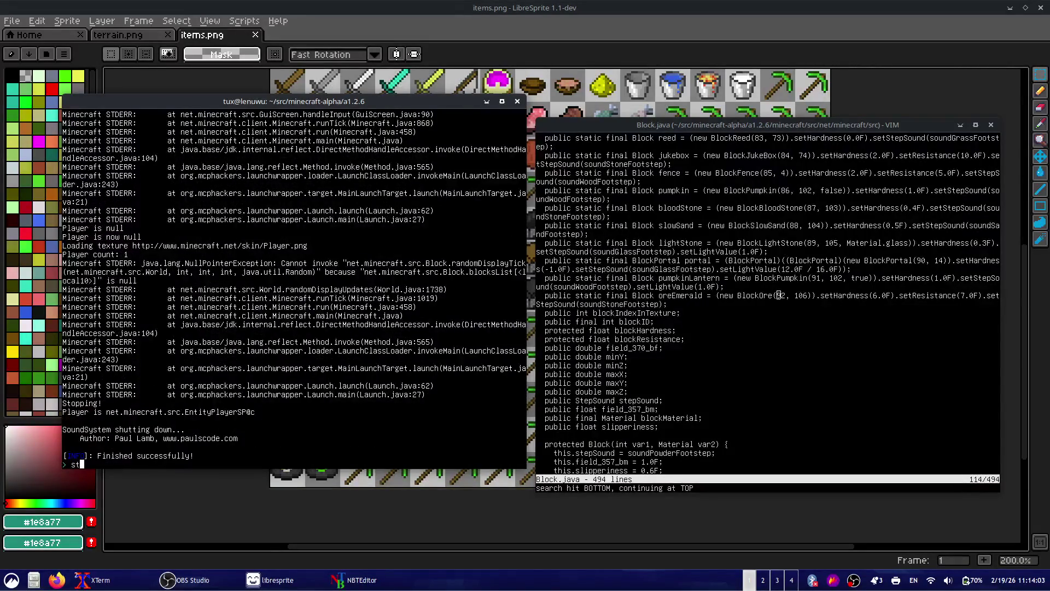
pyautogui.write('art client')
pyautogui.press('Return')
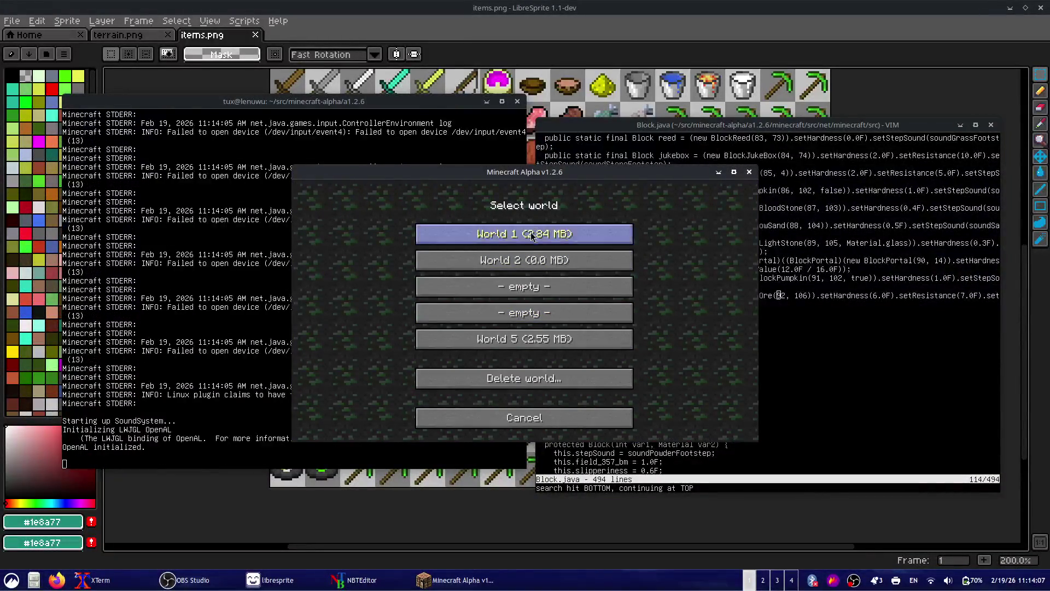
pyautogui.click(530, 231)
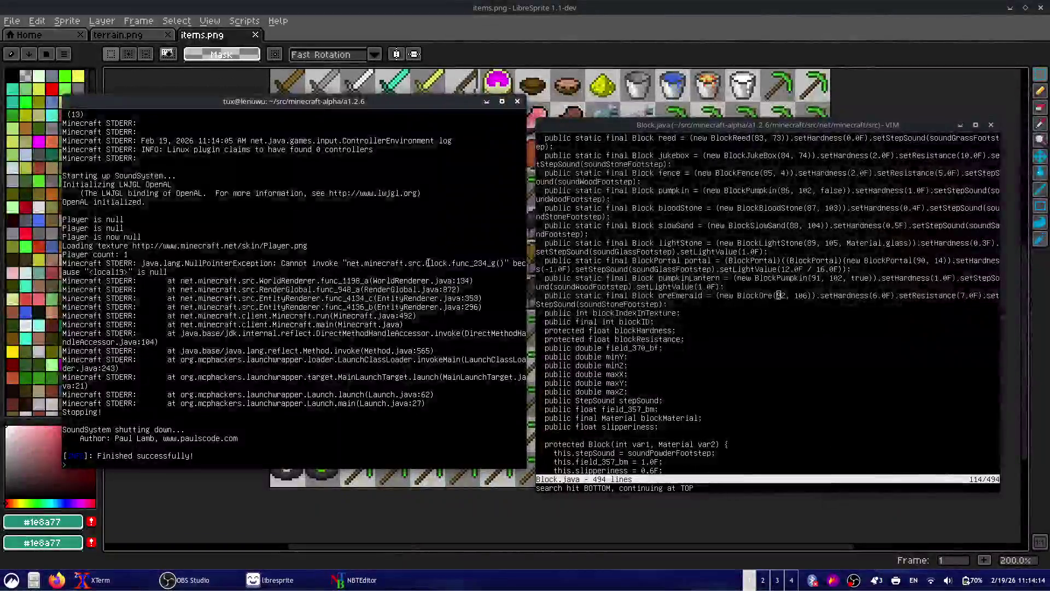
pyautogui.moveTo(425, 263)
pyautogui.mouseDown()
pyautogui.moveTo(80, 240)
pyautogui.moveTo(134, 272)
pyautogui.mouseUp()
pyautogui.click(134, 271)
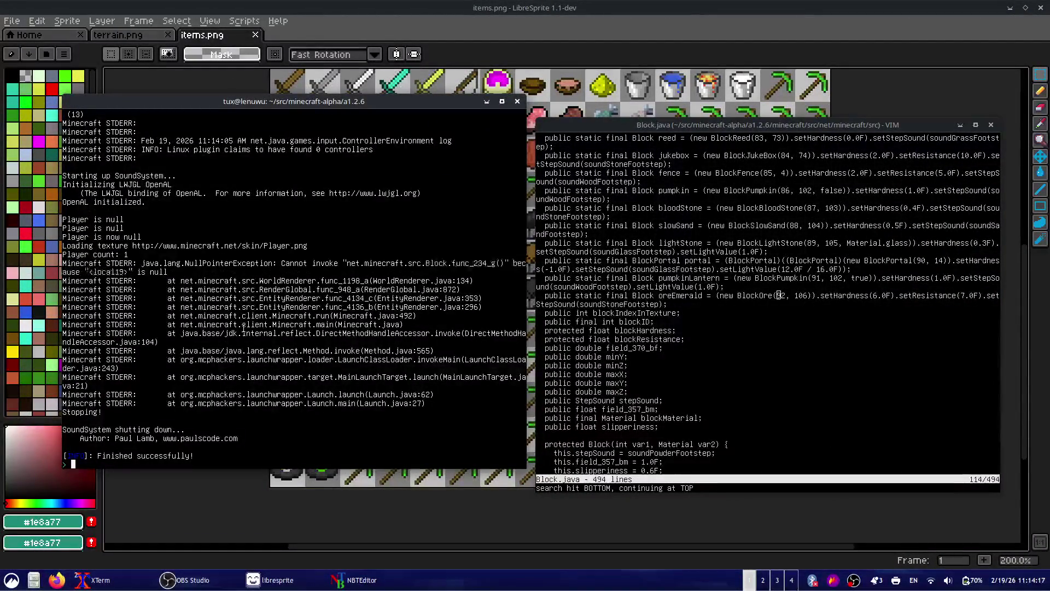
# - Increment the oreEmerald block id from 92 to 93 with Ctrl+A, then save and quit Vim
pyautogui.click(616, 347)
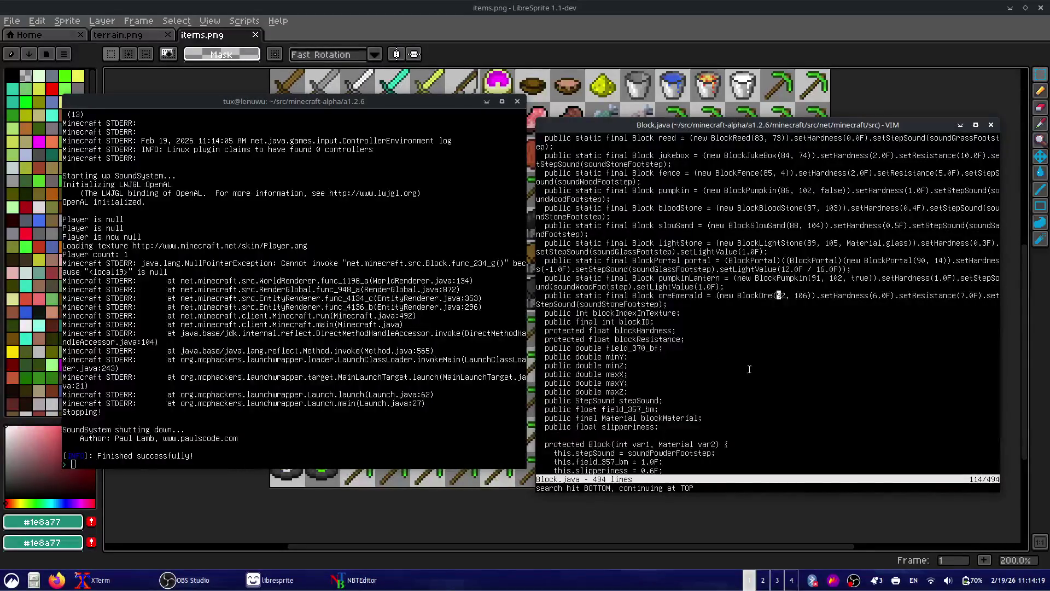
pyautogui.hotkey('ctrl', 'a')
pyautogui.write(':w')
pyautogui.press('Return')
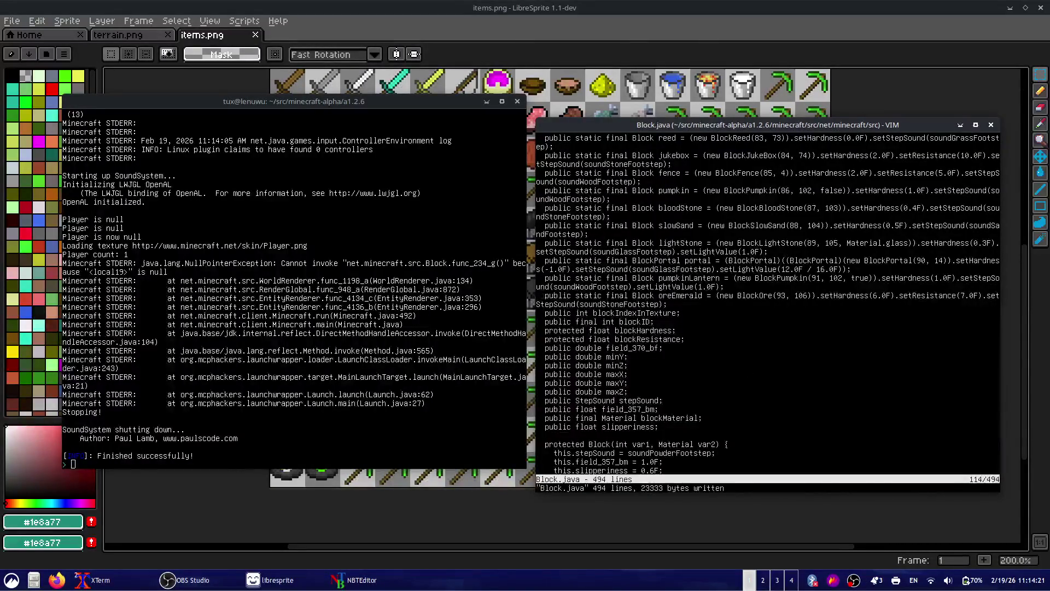
pyautogui.click(421, 318)
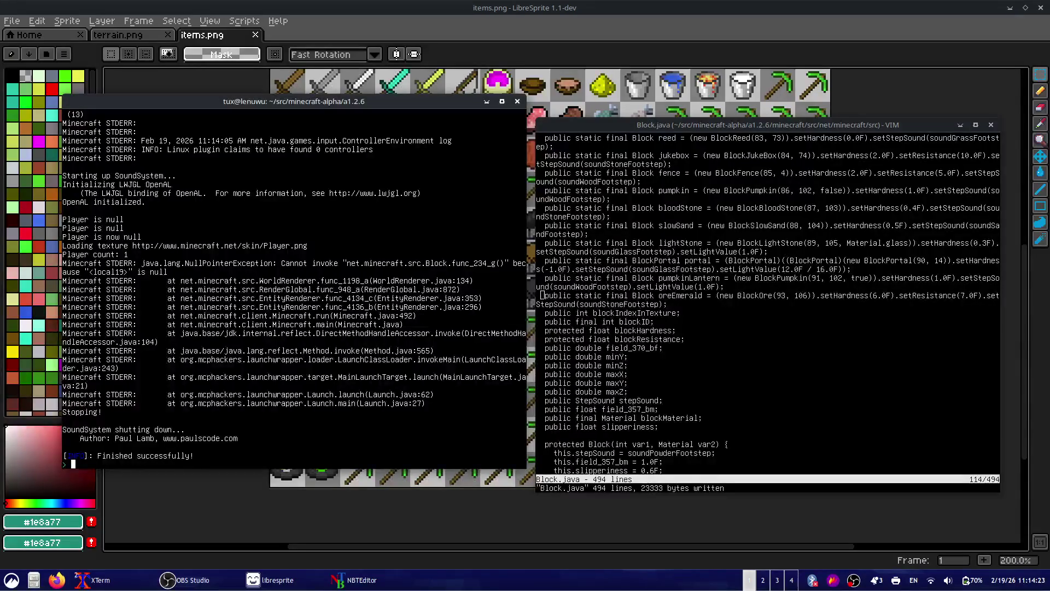
pyautogui.click(712, 329)
pyautogui.write(':q')
pyautogui.press('Return')
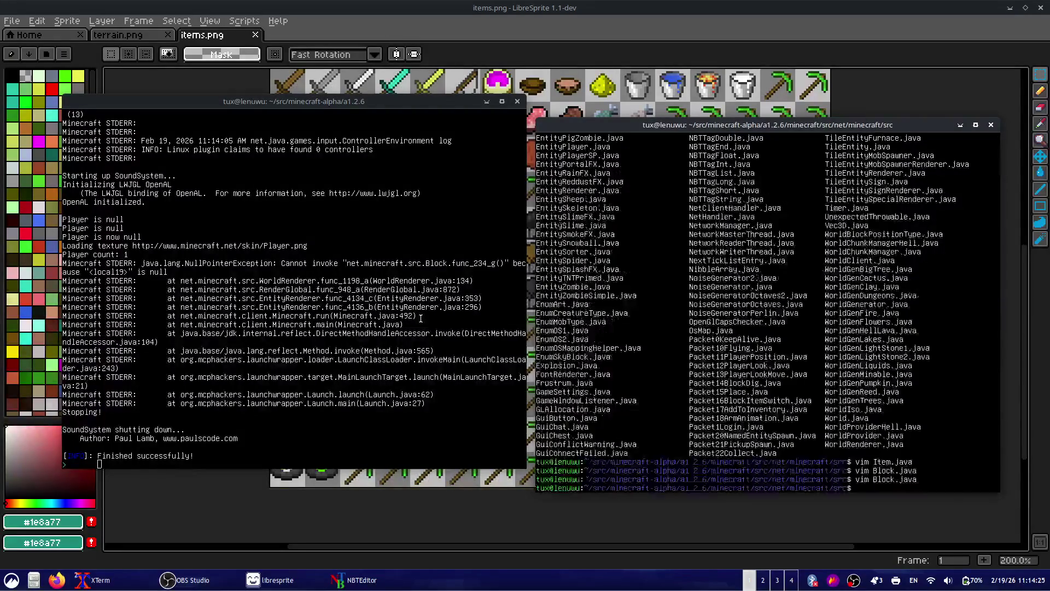
# - Recompile, run start client, and start a Singleplayer world to test the change
pyautogui.hotkey('ctrl', 'l')
pyautogui.click(366, 344)
pyautogui.write('recomp')
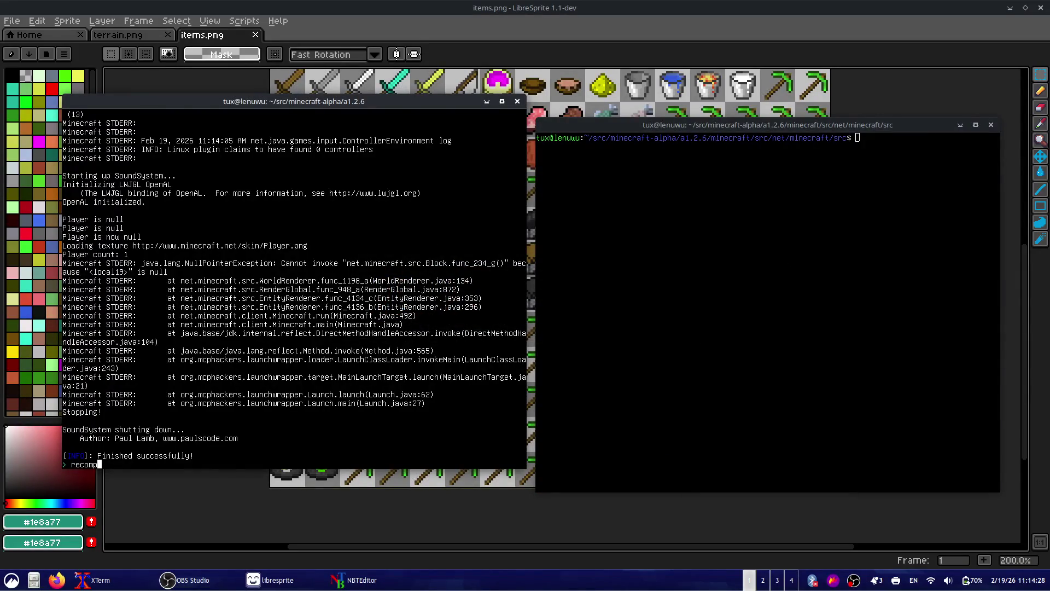
pyautogui.write('ile')
pyautogui.press('Return')
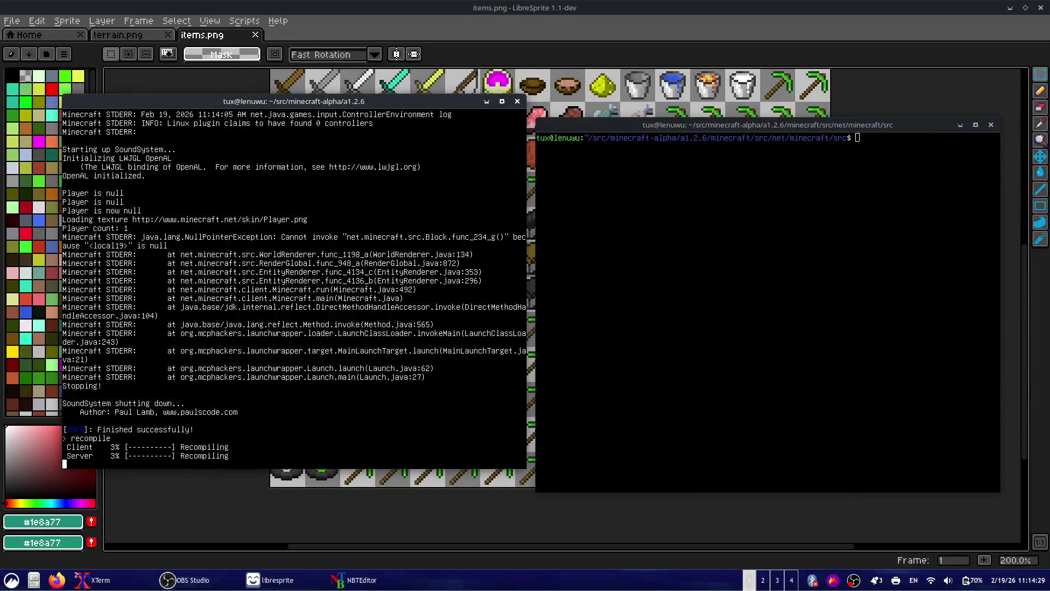
pyautogui.write('start client')
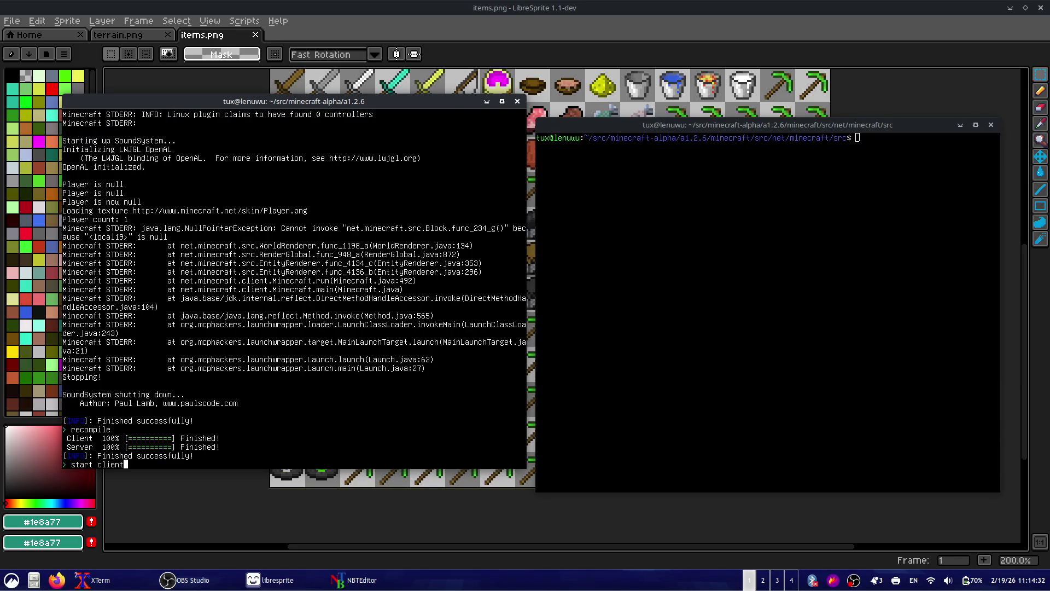
pyautogui.press('Return')
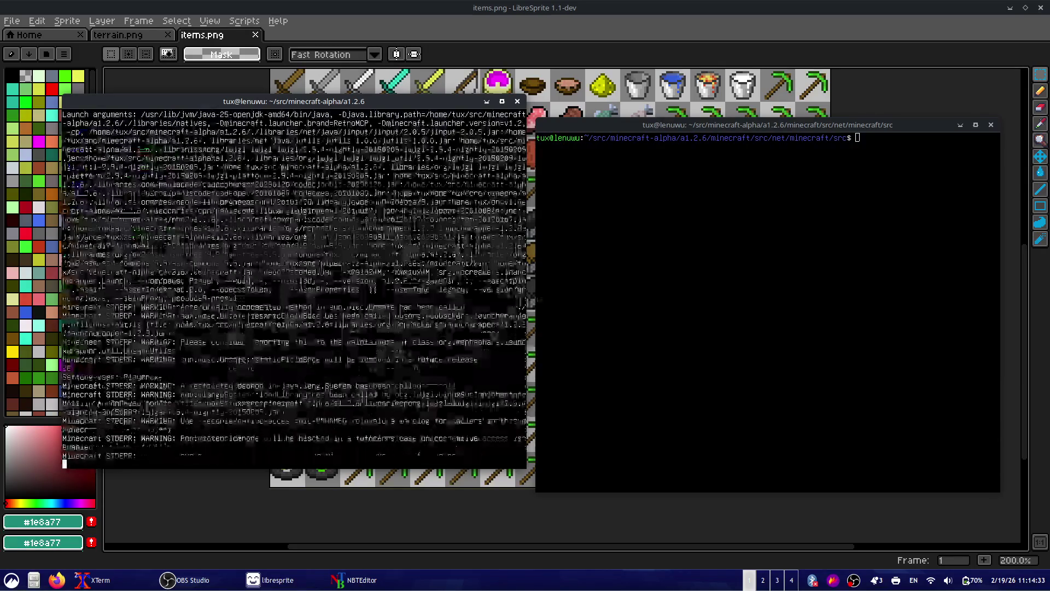
pyautogui.click(568, 302)
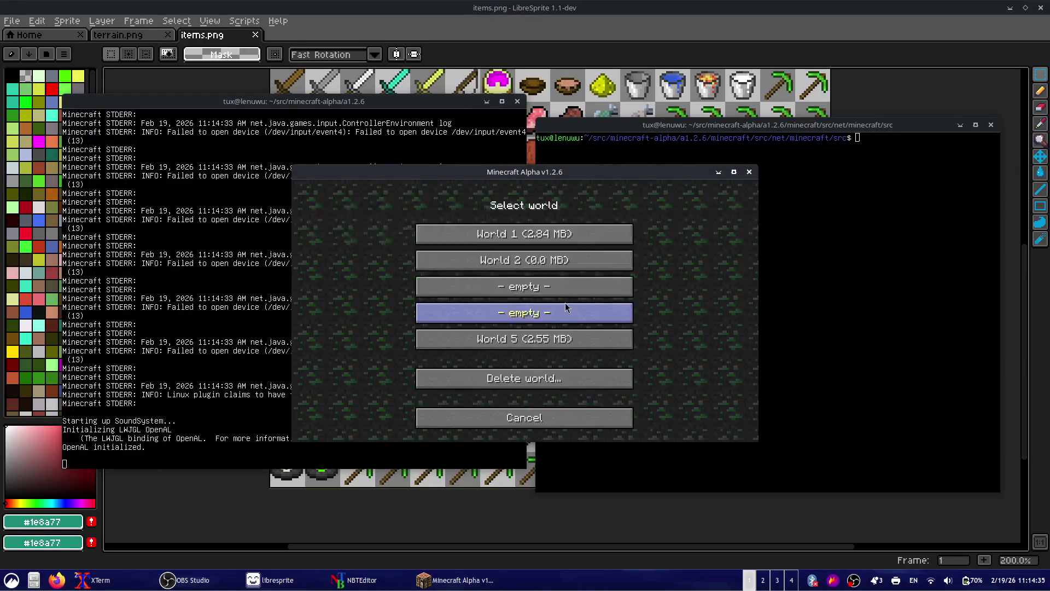
pyautogui.click(579, 235)
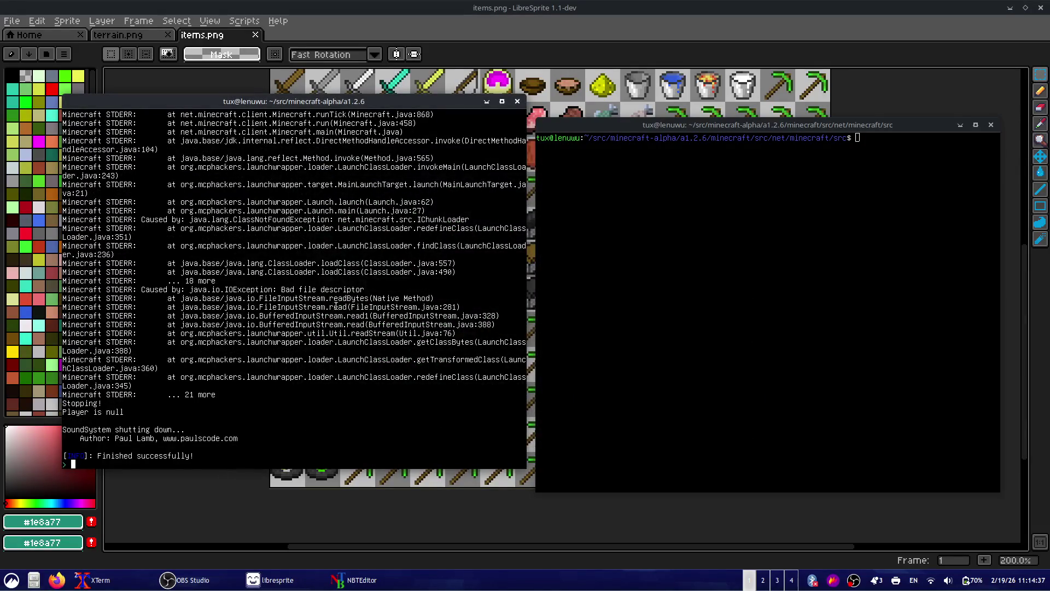
# - Inspect the crash trace, marking the missing IChunkLoader class name, then focus the right terminal
pyautogui.scroll(4, 346, 272)
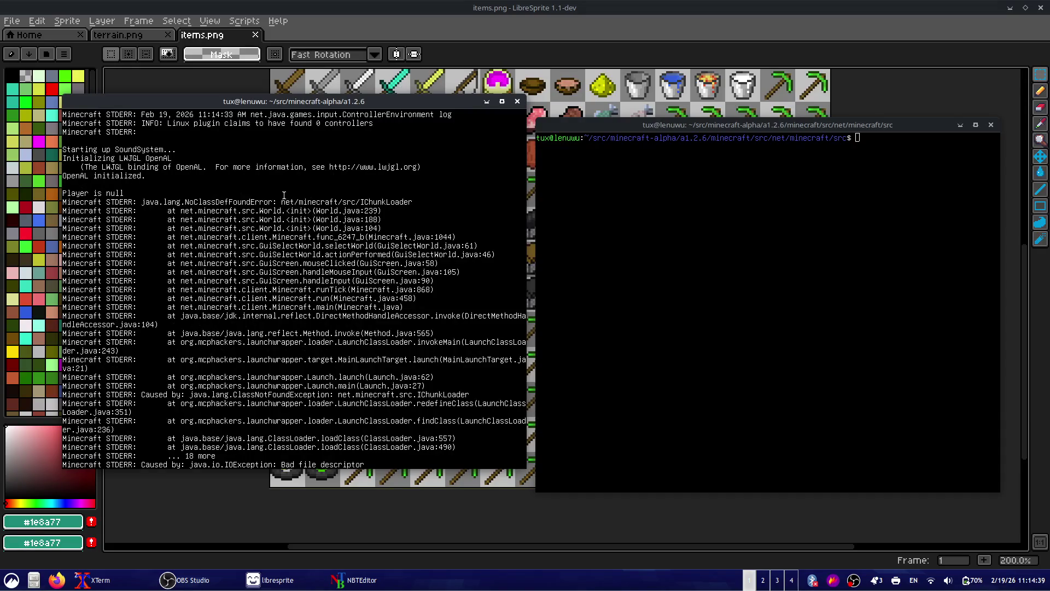
pyautogui.moveTo(277, 200); pyautogui.dragTo(400, 198)
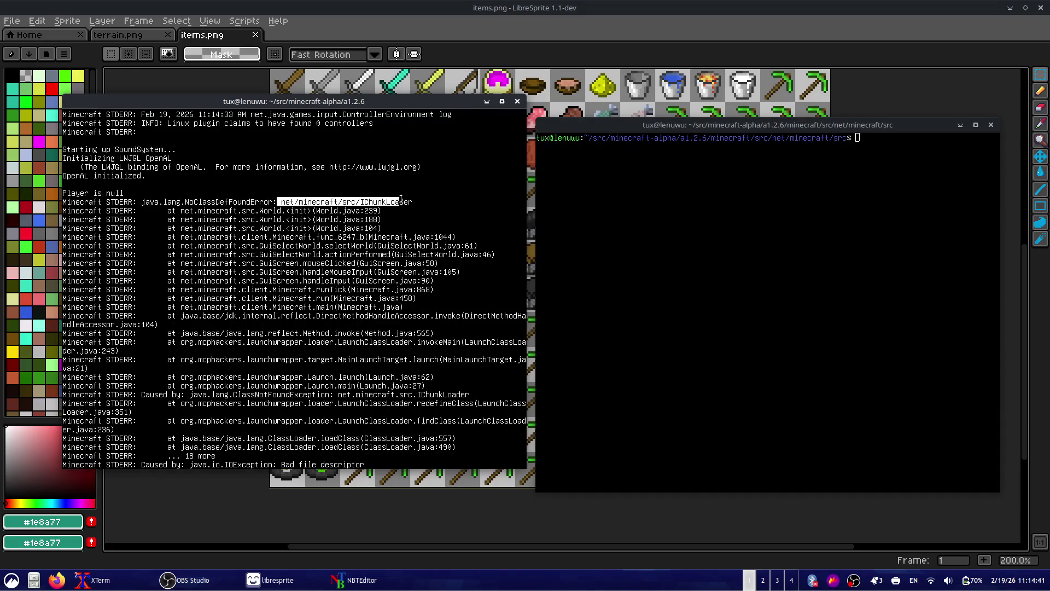
pyautogui.click(342, 392)
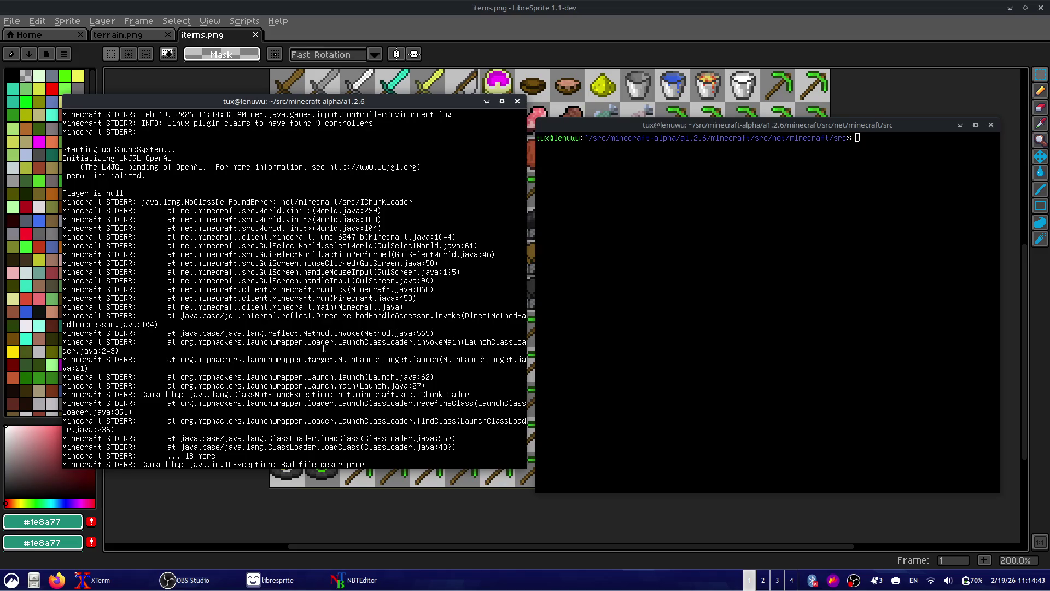
pyautogui.write('reco')
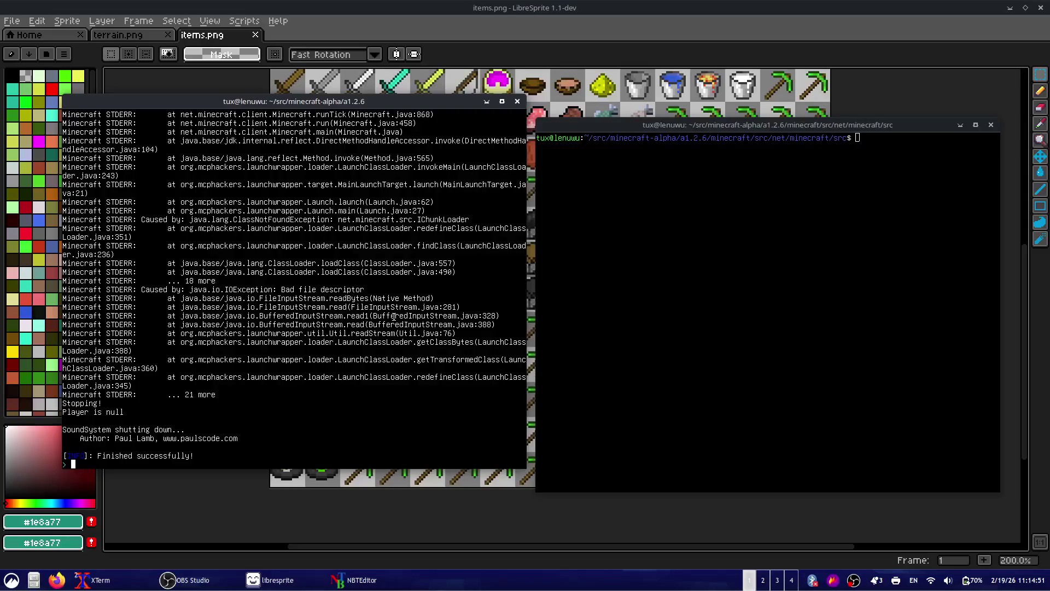
pyautogui.scroll(2, 363, 276)
pyautogui.scroll(1, 363, 275)
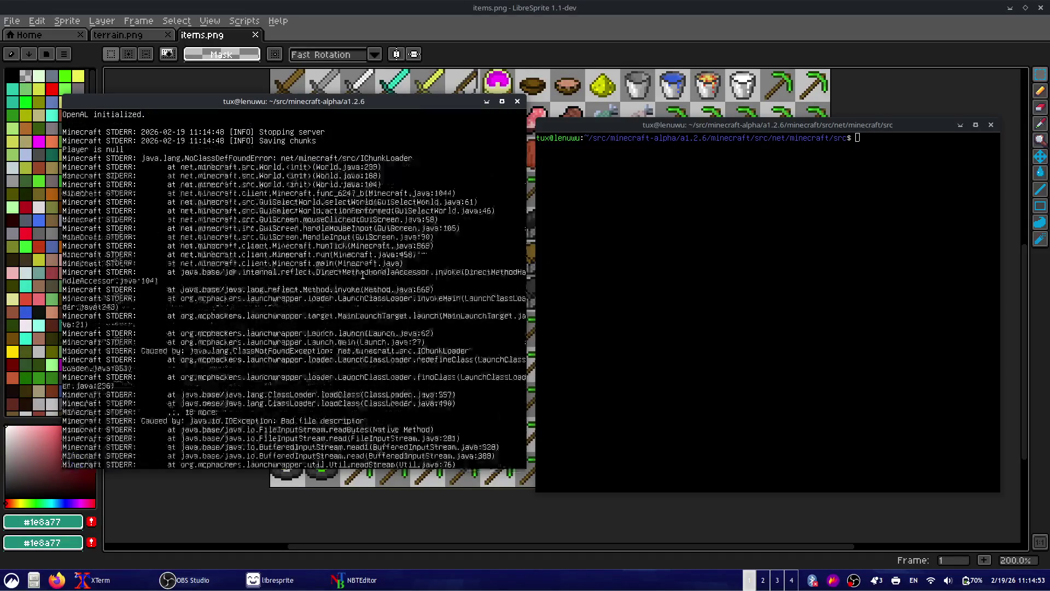
pyautogui.click(645, 249)
# - Open Block.java at the oreEmerald BlockOre(92, 106) line, quit Vim, and begin typing vim World
pyautogui.write('vim Block.java')
pyautogui.press('Return')
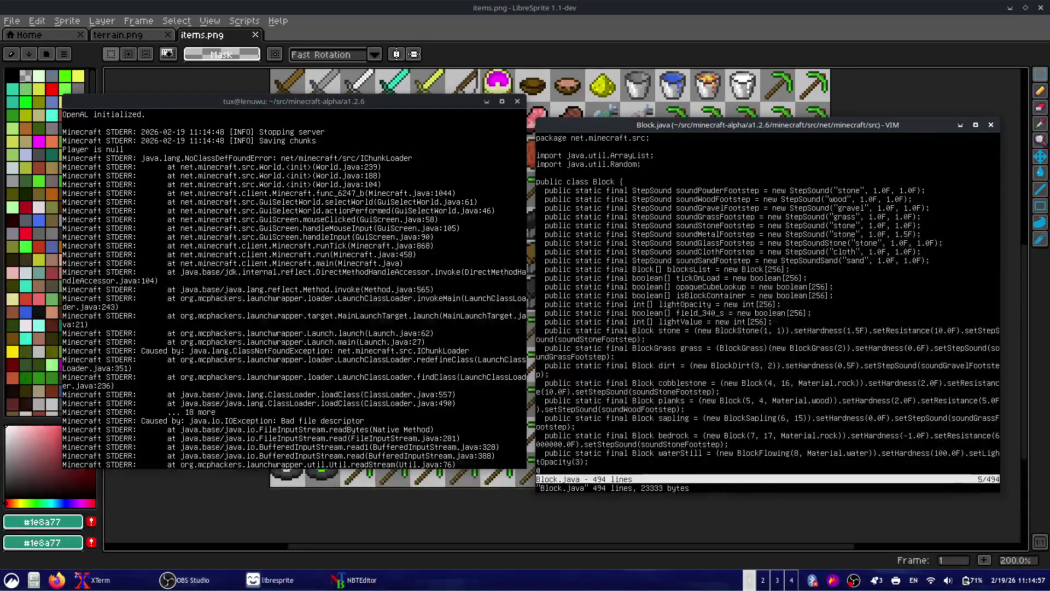
pyautogui.press('}')
pyautogui.press('}')
pyautogui.press('}')
pyautogui.press('Up')
pyautogui.press('Up')
pyautogui.press('Up')
pyautogui.press('Up')
pyautogui.press('Up')
pyautogui.press('Up')
pyautogui.press('w')
pyautogui.press('w')
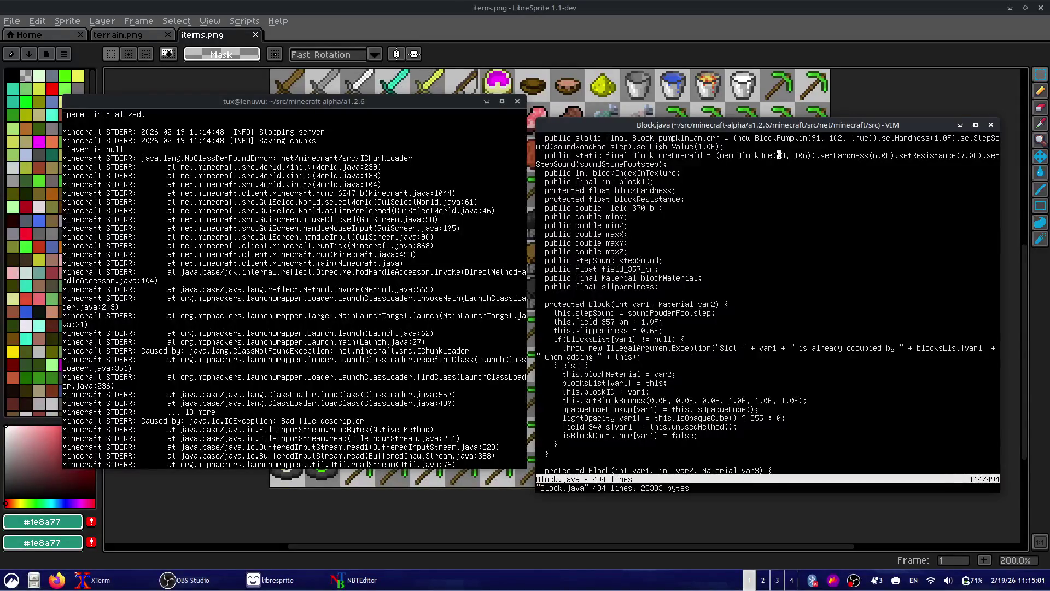
pyautogui.write(':q')
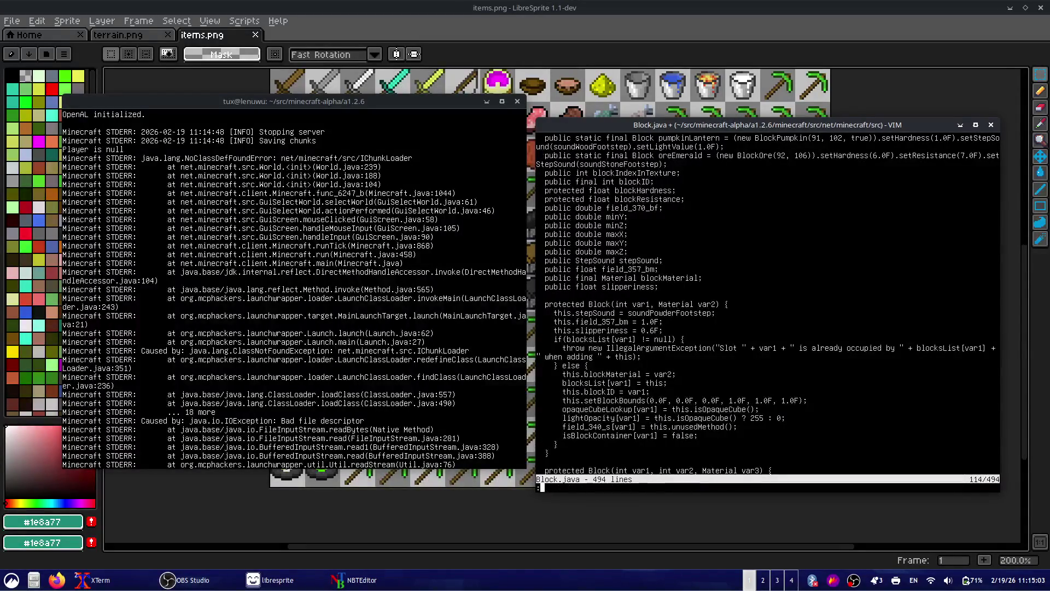
pyautogui.press('Return')
pyautogui.write('vim')
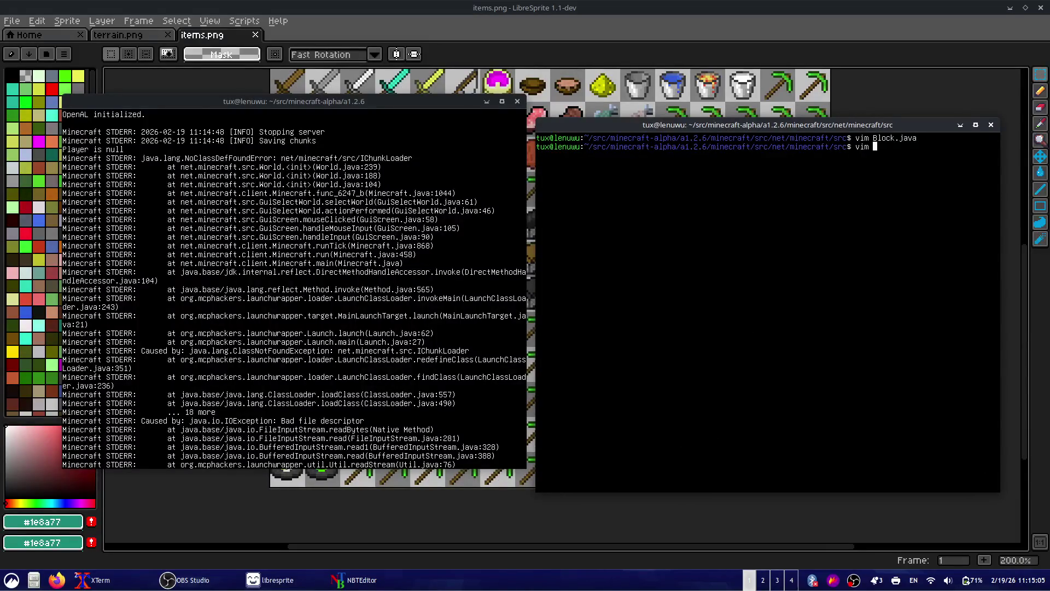
pyautogui.press('Tab')
pyautogui.press('Tab')
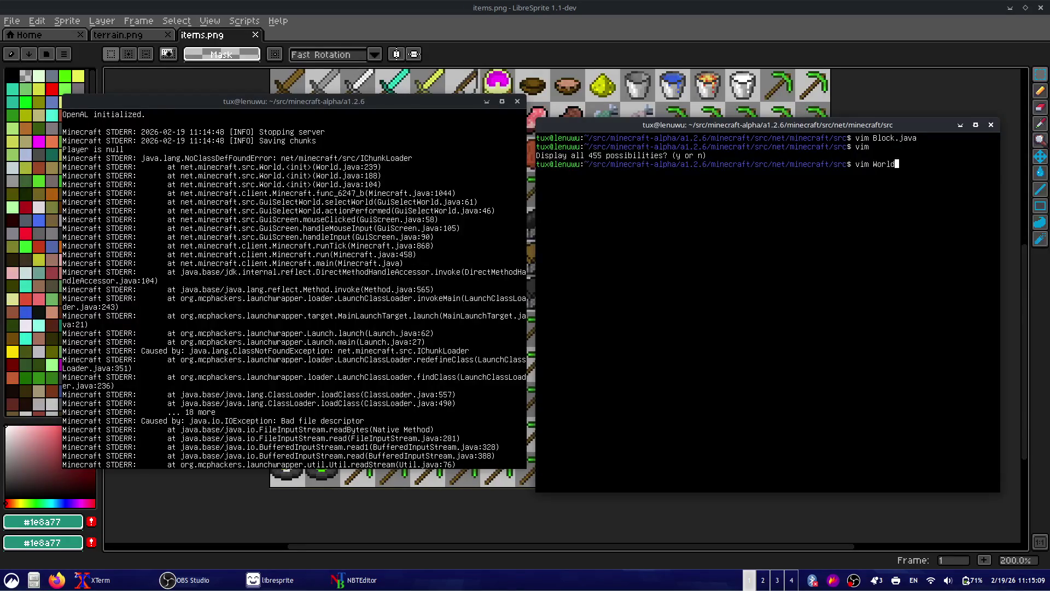
# - In WorldGenTrees.java, replace the leaves block id 106 with Block.oreEmerald.blockID
pyautogui.write('T')
pyautogui.press('Tab')
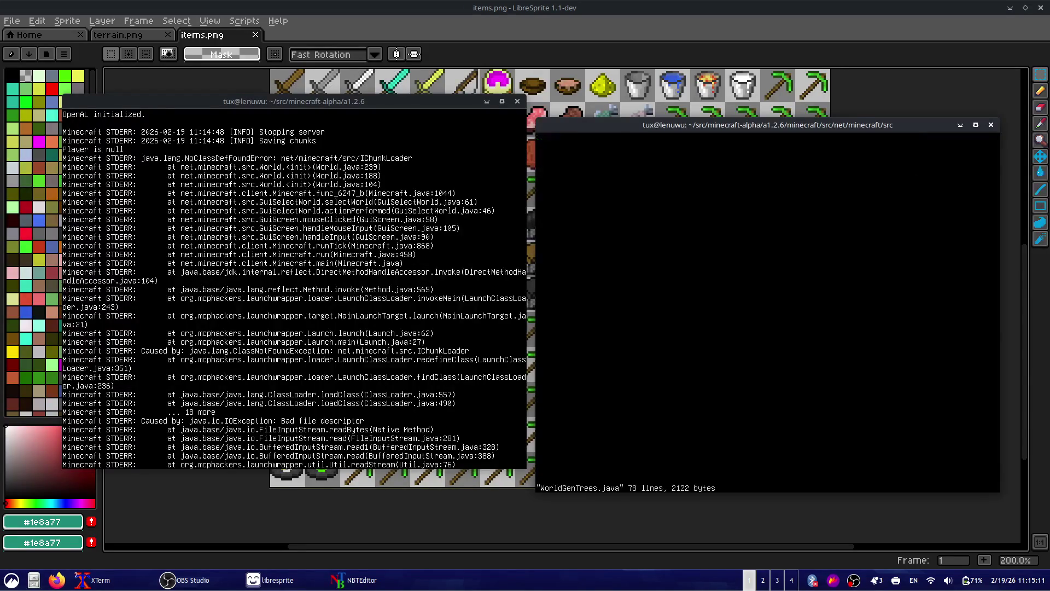
pyautogui.hotkey('shift', 'g')
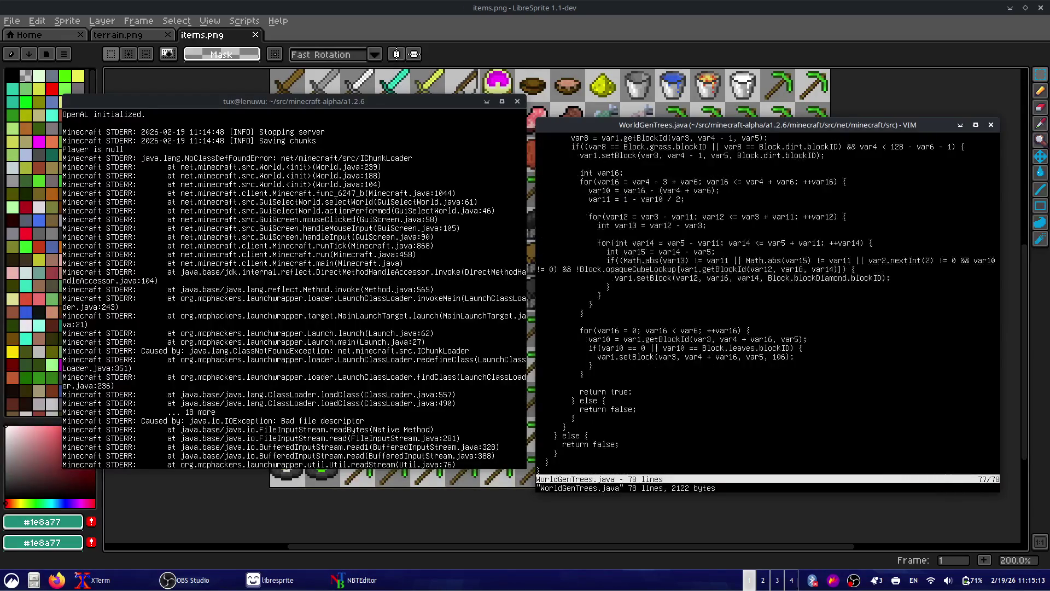
pyautogui.press('c')
pyautogui.press('i')
pyautogui.press('w')
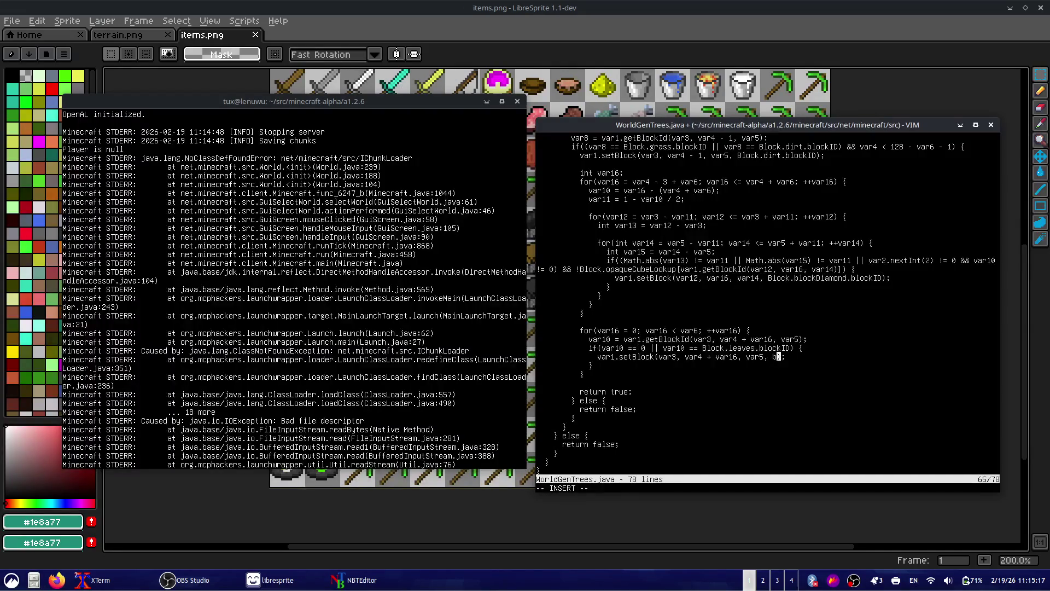
pyautogui.write('Block')
pyautogui.press('BackSpace')
pyautogui.press('BackSpace')
pyautogui.write('rald.')
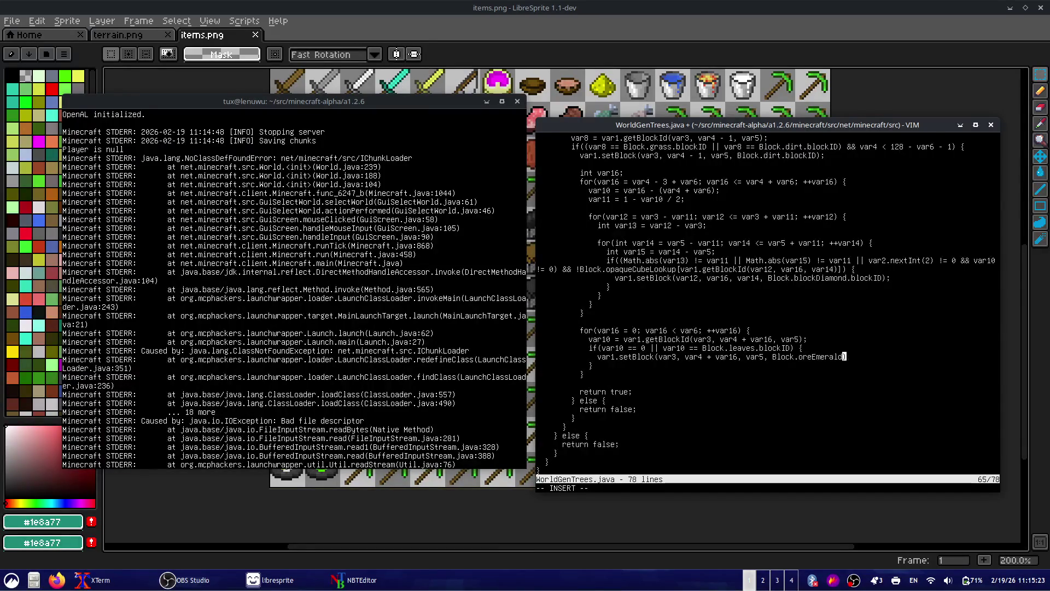
pyautogui.write('blockID')
pyautogui.press('Escape')
# - Save and close WorldGenTrees.java, then recompile in the left terminal
pyautogui.write(':w')
pyautogui.press('Return')
pyautogui.write(':q')
pyautogui.press('Return')
pyautogui.hotkey('alt', 'Tab')
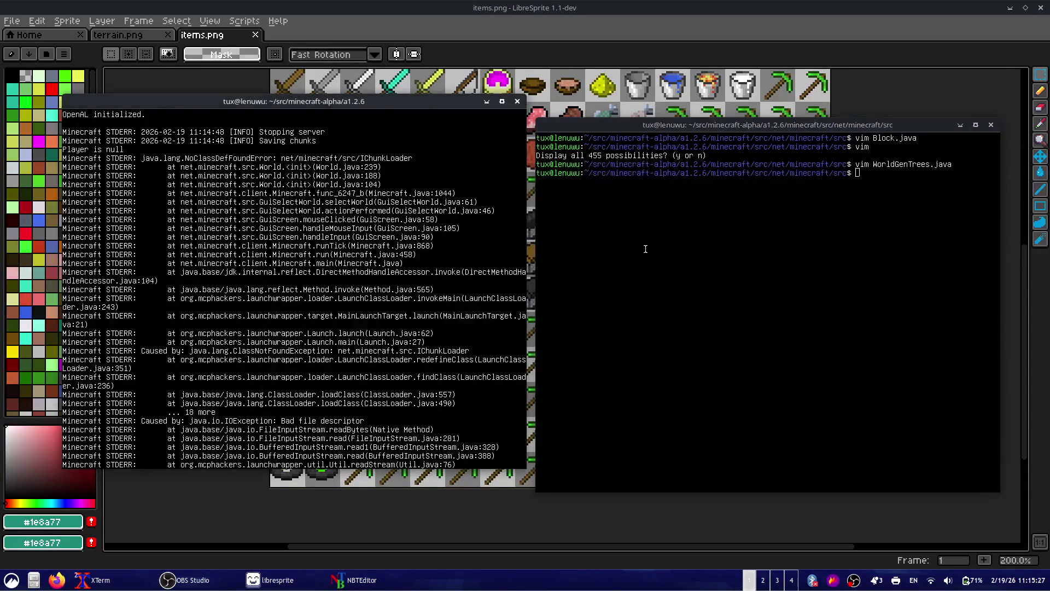
pyautogui.write('recompile')
pyautogui.press('Return')
pyautogui.write('start clien')
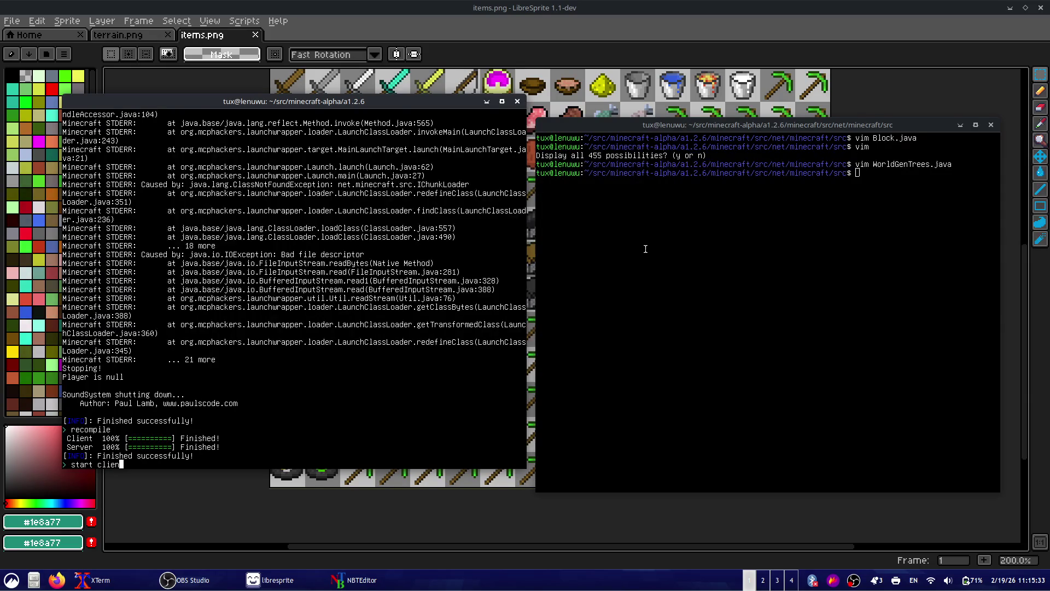
# - Start the client and load a Singleplayer world to test the emerald trees
pyautogui.write('t')
pyautogui.press('Return')
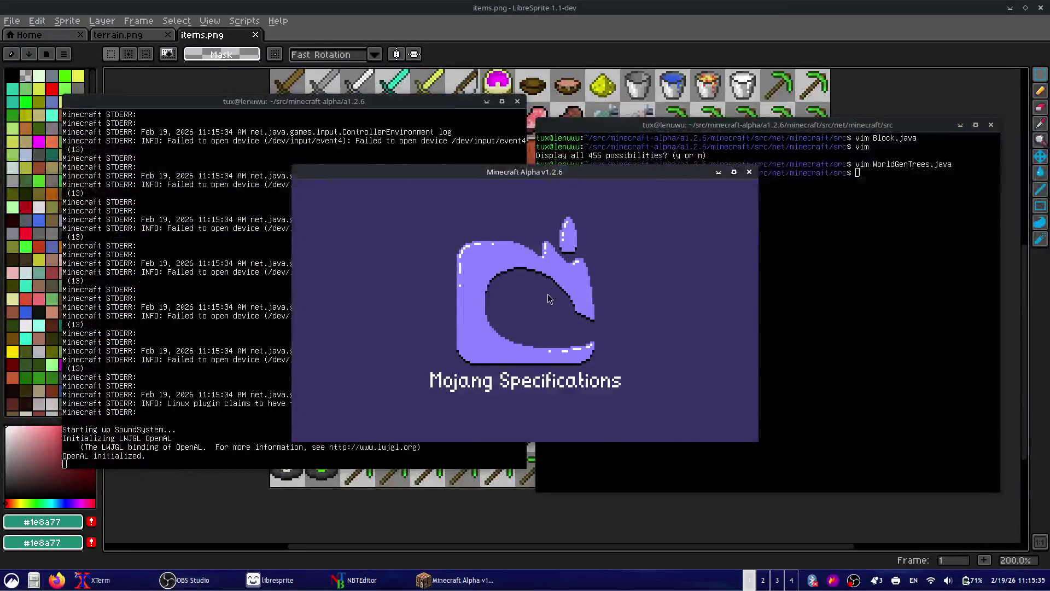
pyautogui.click(549, 309)
pyautogui.click(578, 232)
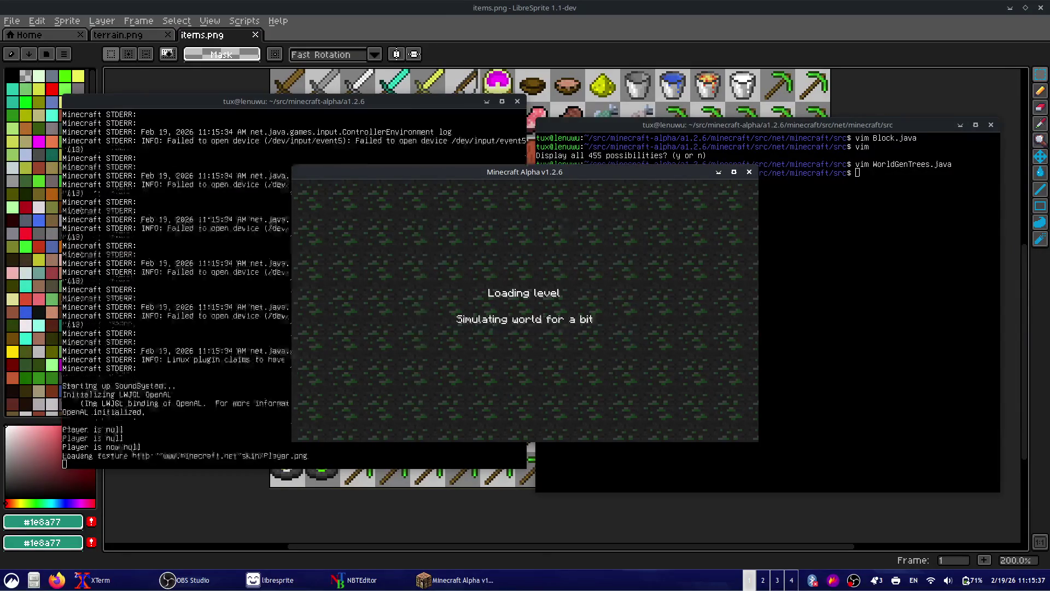
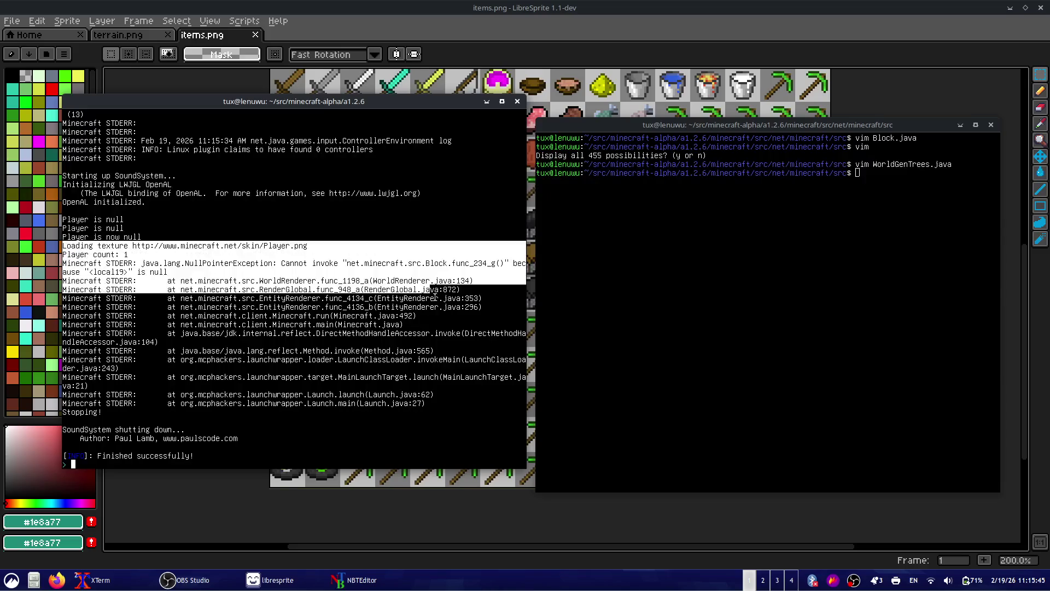
# - Open WorldGenTrees.java in vim, search for 106, then quit the editor
pyautogui.click(657, 281)
pyautogui.press('Up')
pyautogui.press('Up')
pyautogui.press('Up')
pyautogui.press('Up')
pyautogui.press('Return')
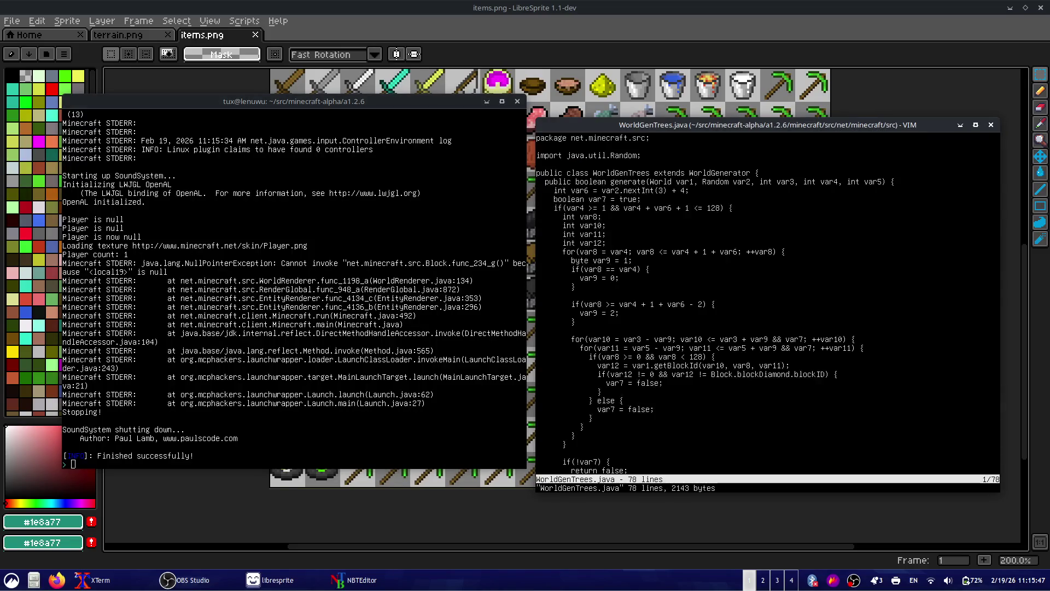
pyautogui.hotkey('shift', 'g')
pyautogui.press('k')
pyautogui.press('k')
pyautogui.press('k')
pyautogui.press('g')
pyautogui.press('/')
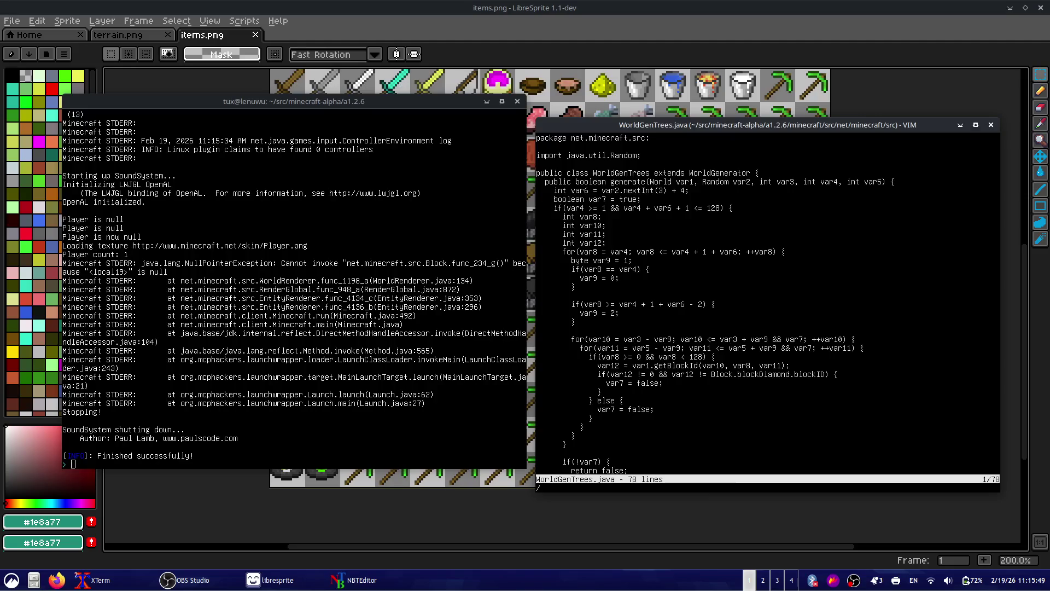
pyautogui.write('6')
pyautogui.press('Return')
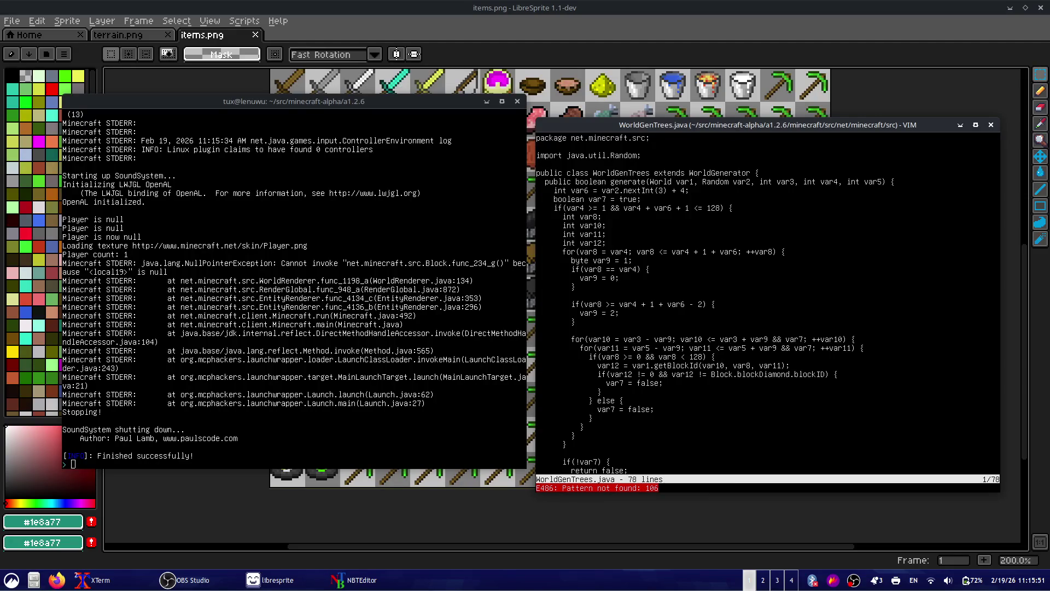
pyautogui.press(':')
pyautogui.write('q')
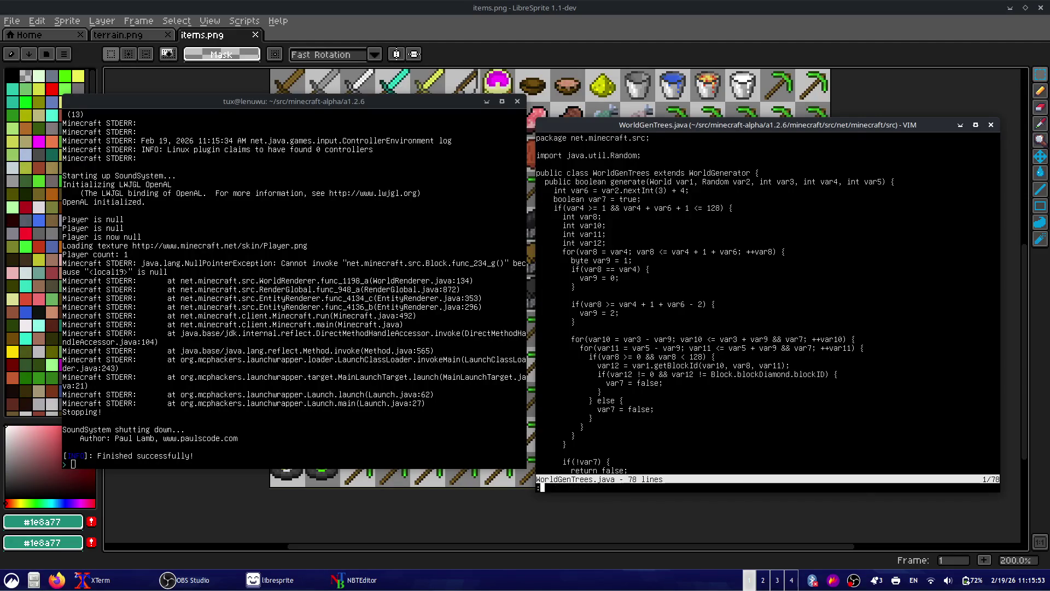
pyautogui.press('Return')
# - Open Block.java and go to the oreEmerald definition line
pyautogui.press('Up')
pyautogui.press('Up')
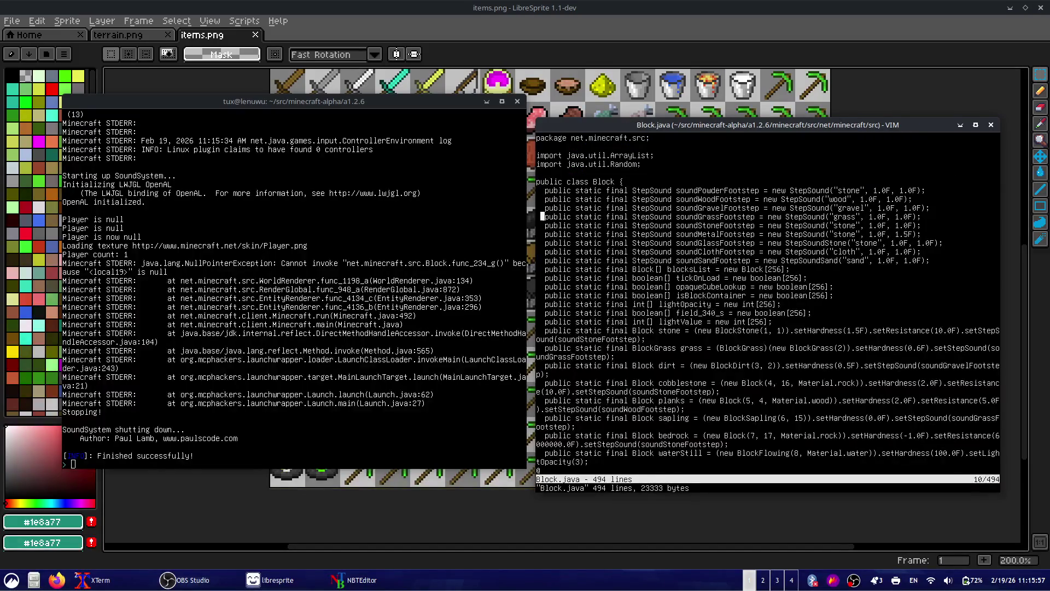
pyautogui.press('Down')
pyautogui.press('Down')
pyautogui.press('Down')
pyautogui.press('1')
pyautogui.press('0')
pyautogui.press('0')
pyautogui.press('Down')
pyautogui.press('Up')
pyautogui.press('Up')
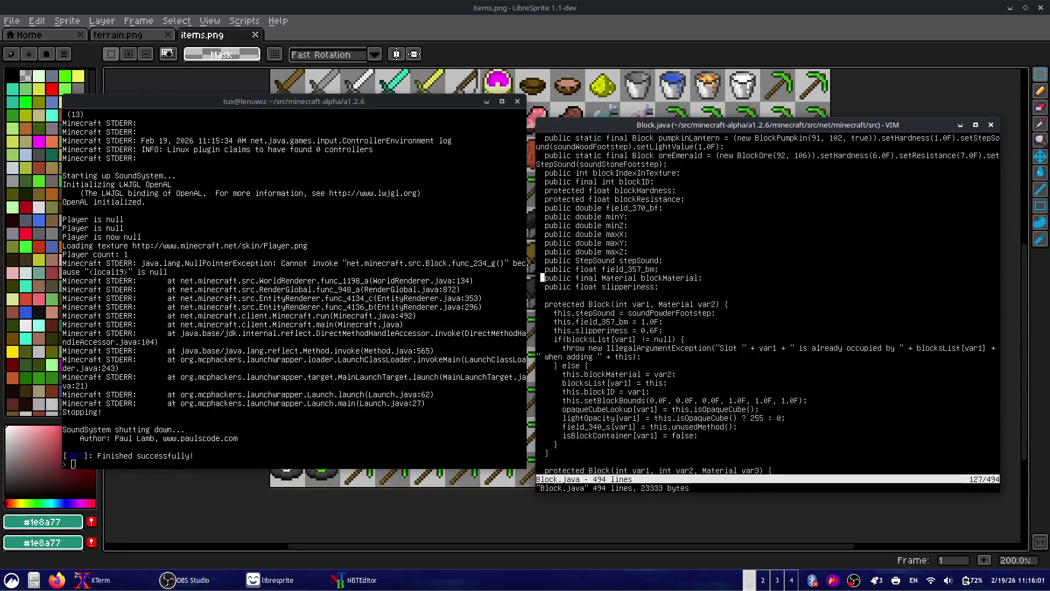
pyautogui.press('Up')
pyautogui.press('Up')
pyautogui.press('Up')
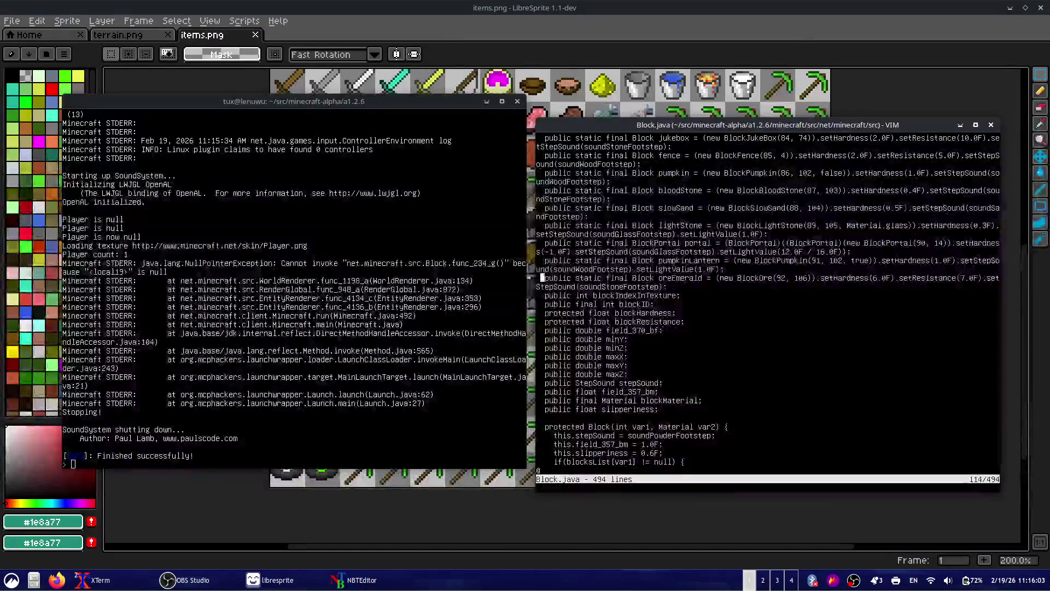
pyautogui.press('Up')
pyautogui.press('Up')
# - Replace oreEmerald's first BlockOre argument 92 with 106
pyautogui.press('Right')
pyautogui.press('Right')
pyautogui.press('Right')
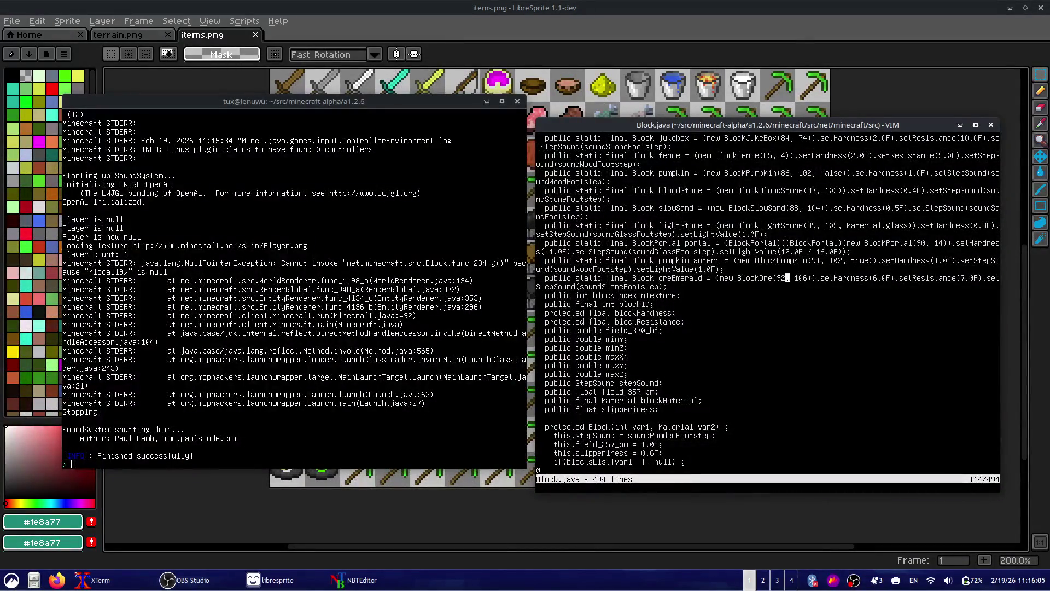
pyautogui.press('i')
pyautogui.press('BackSpace')
pyautogui.write('106')
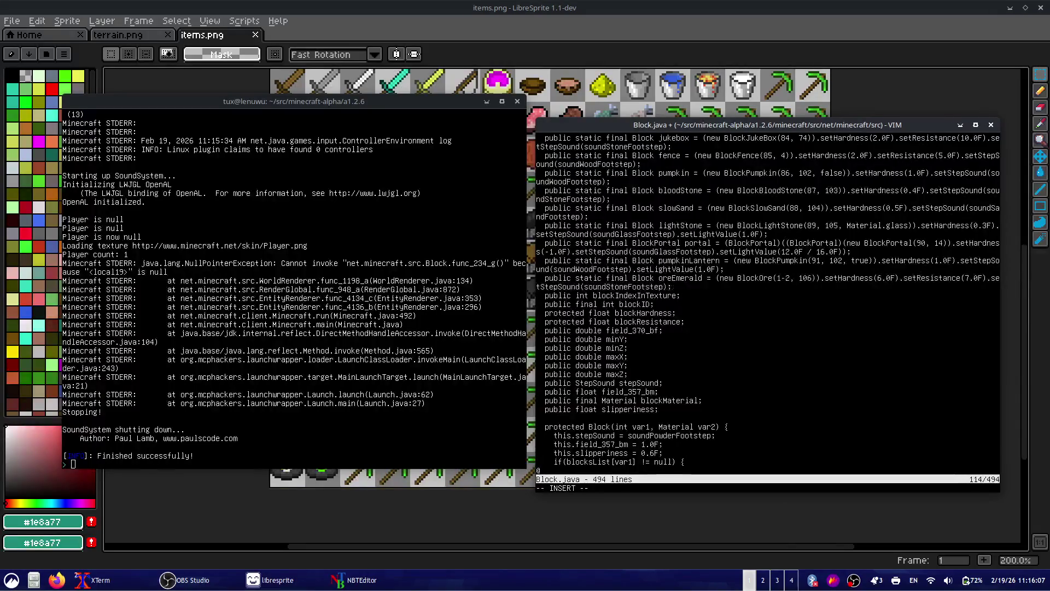
pyautogui.press('Escape')
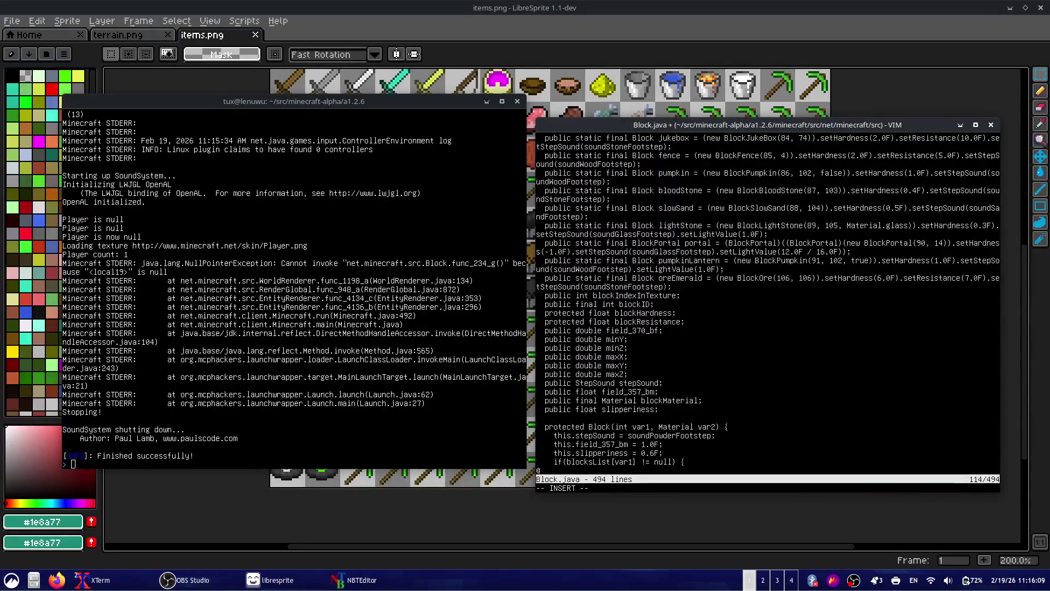
# - Delete the leftover digit, save Block.java with :w and quit vim
pyautogui.write('x:w')
pyautogui.press('Return')
pyautogui.press('0')
pyautogui.press('w')
pyautogui.press('w')
pyautogui.press('w')
pyautogui.press('w')
pyautogui.press('w')
pyautogui.press('w')
pyautogui.press('w')
pyautogui.write(':q')
pyautogui.press('Return')
pyautogui.write('recompile')
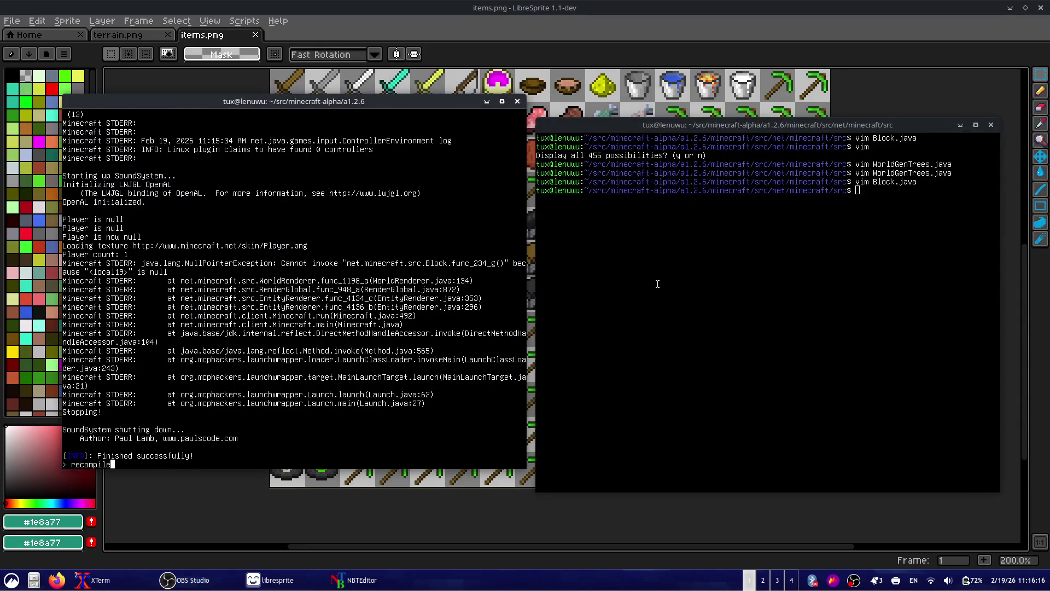
# - Run recompile and start, then try loading World 2 from Singleplayer
pyautogui.press('Return')
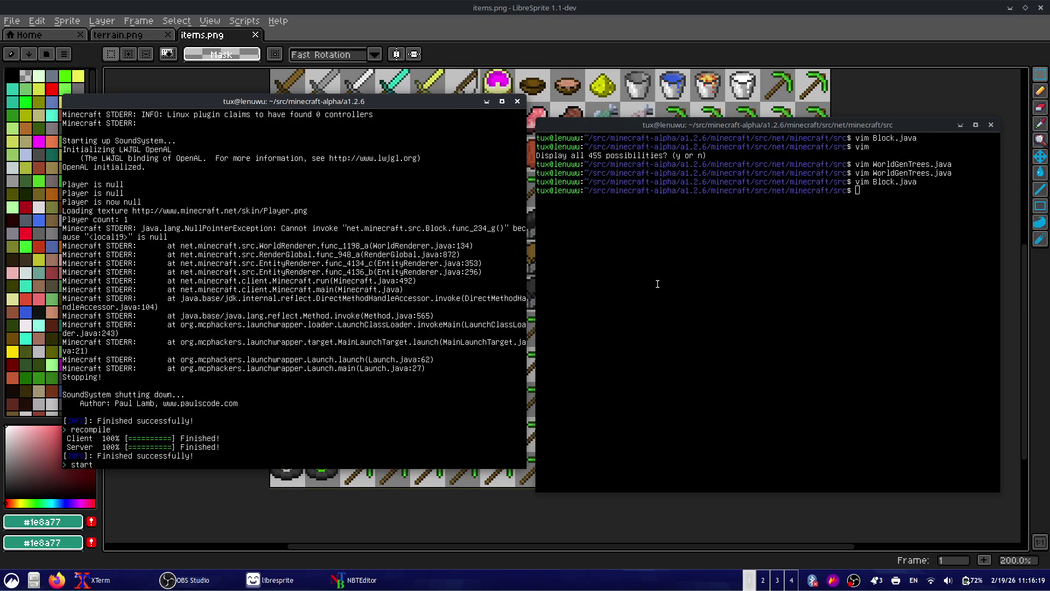
pyautogui.press('Return')
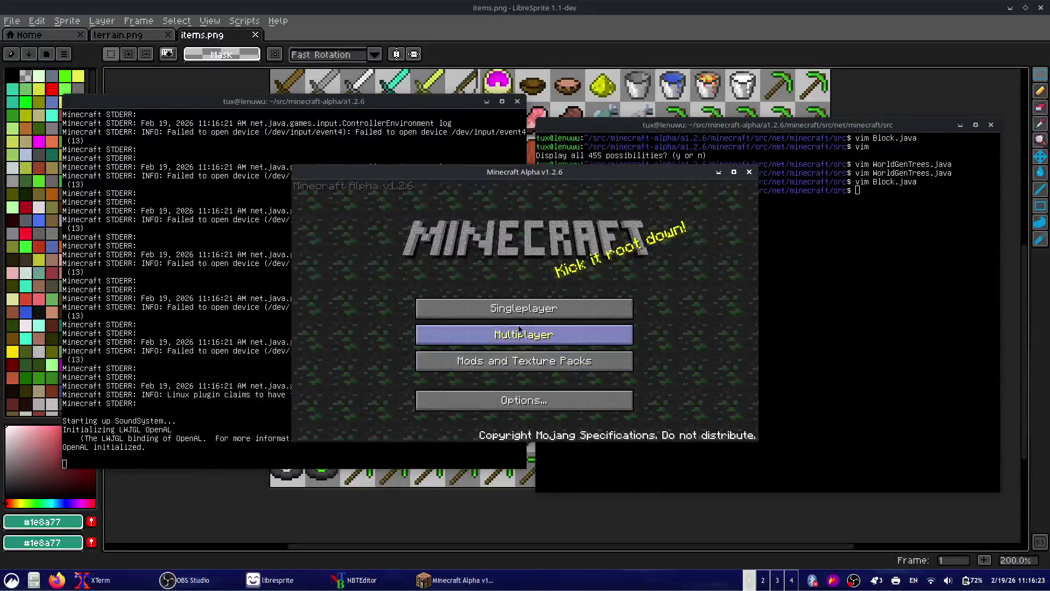
pyautogui.click(530, 309)
pyautogui.click(534, 261)
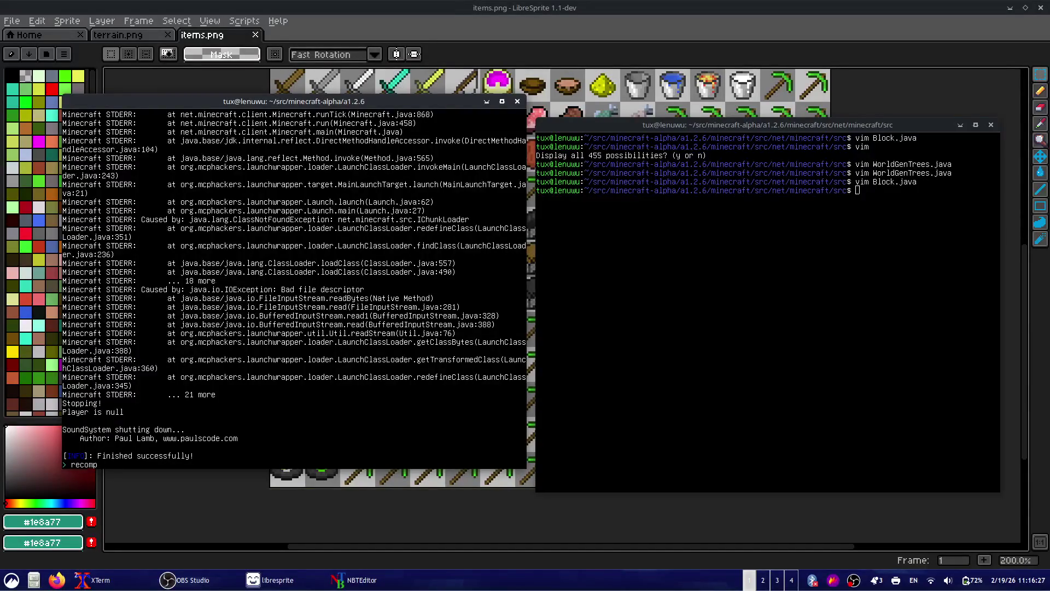
# - After the crash, run recompile and start again
pyautogui.write('ile')
pyautogui.press('Return')
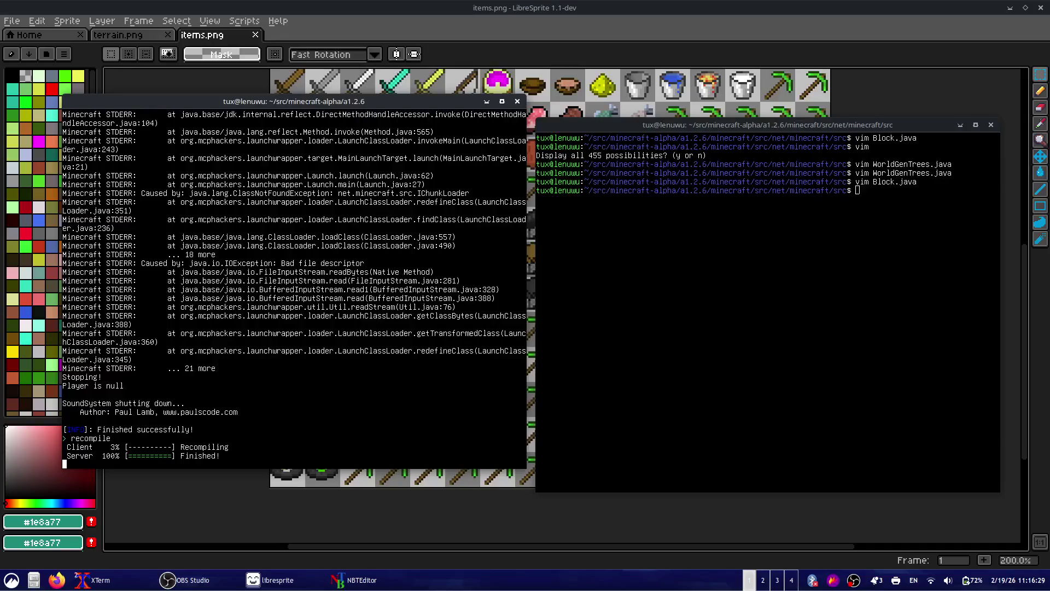
pyautogui.write('s')
pyautogui.press('Return')
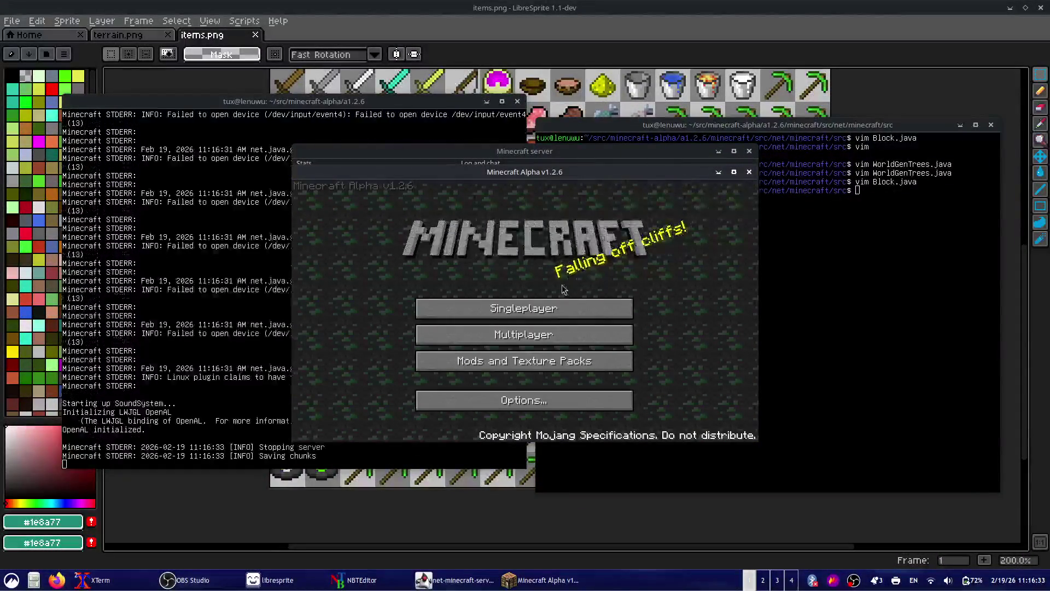
# - Load a saved singleplayer world and mine the emerald ore blocks in the tree pillar
pyautogui.click(524, 308)
pyautogui.click(554, 240)
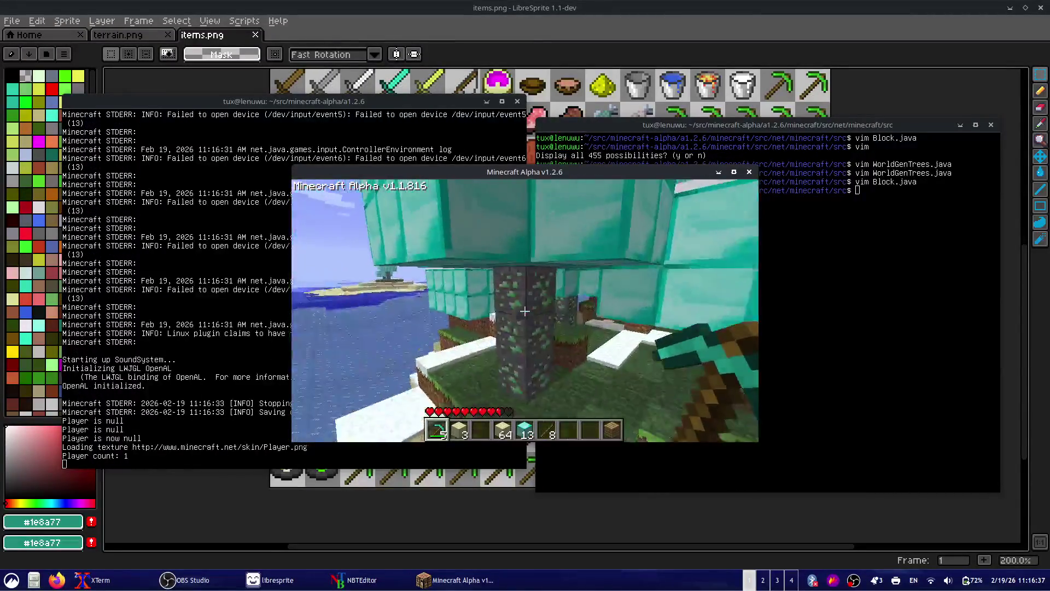
pyautogui.click(524, 311)
pyautogui.click(525, 311)
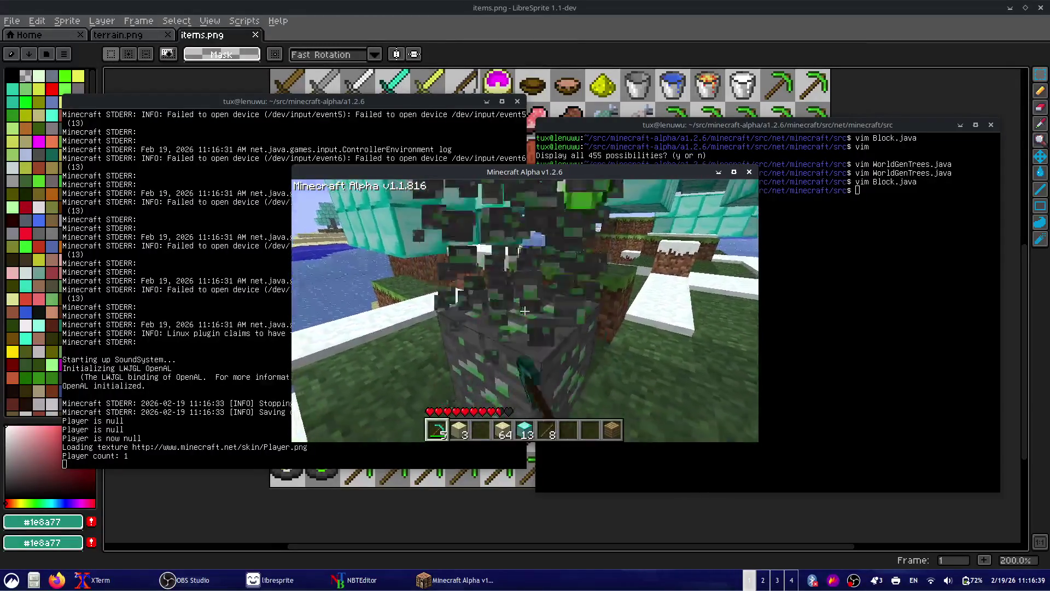
pyautogui.click(525, 311)
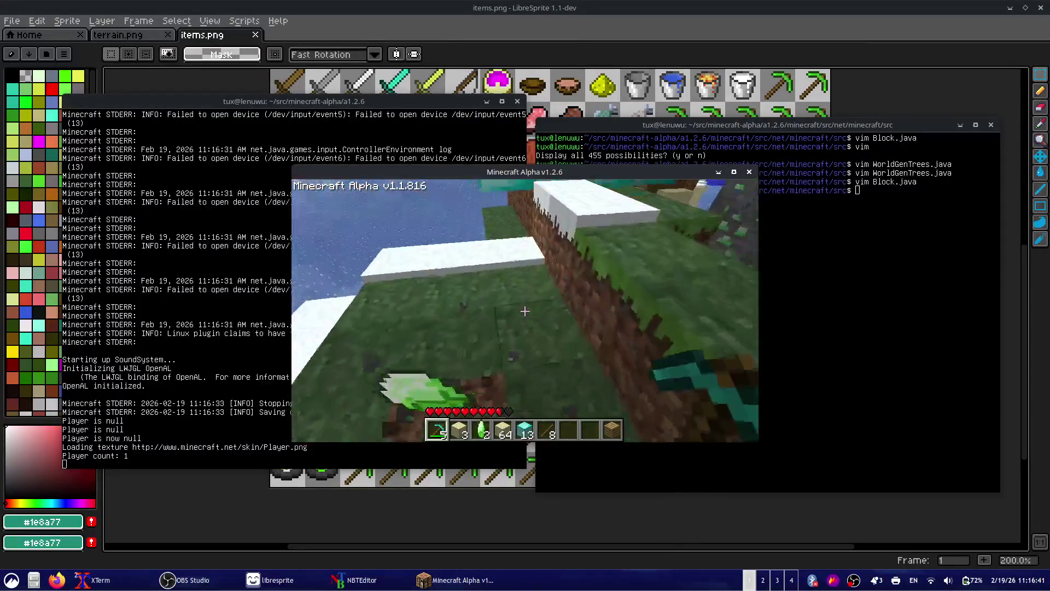
pyautogui.click(524, 310)
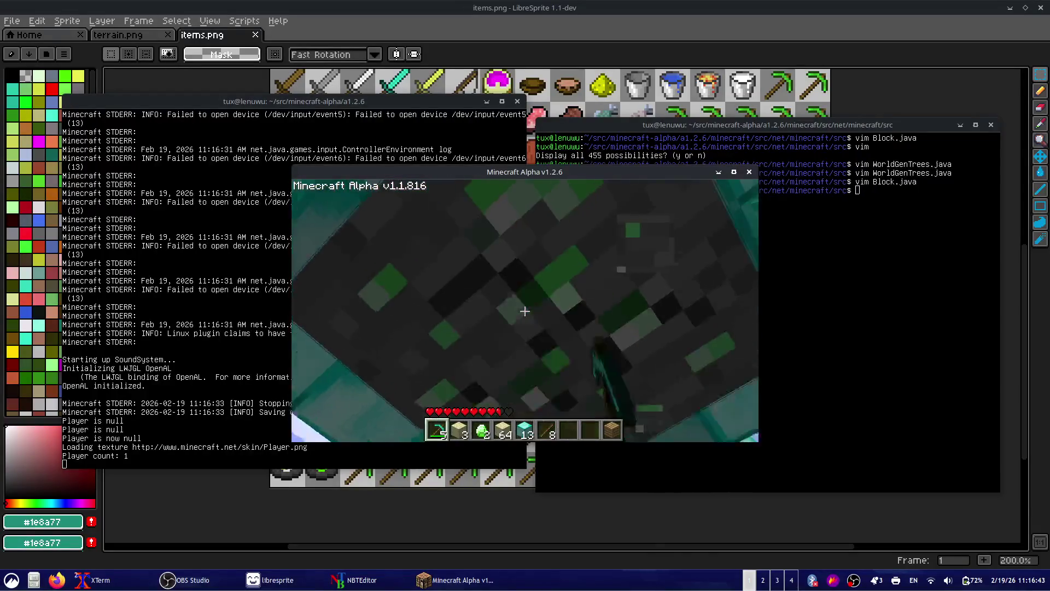
# - Mine two teal diamond leaf blocks, then save and quit to title
pyautogui.click(525, 310)
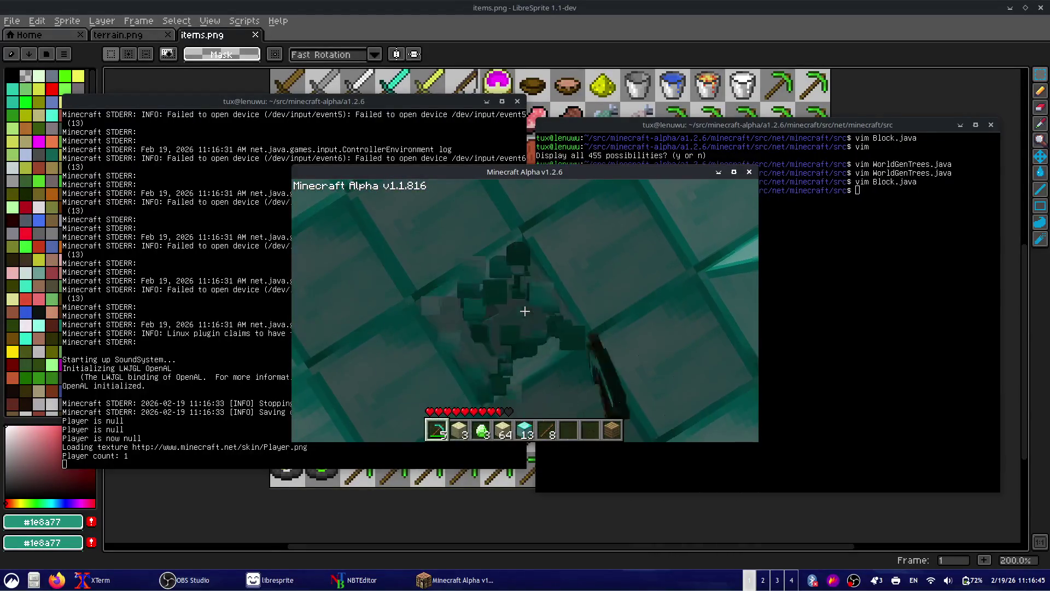
pyautogui.click(524, 311)
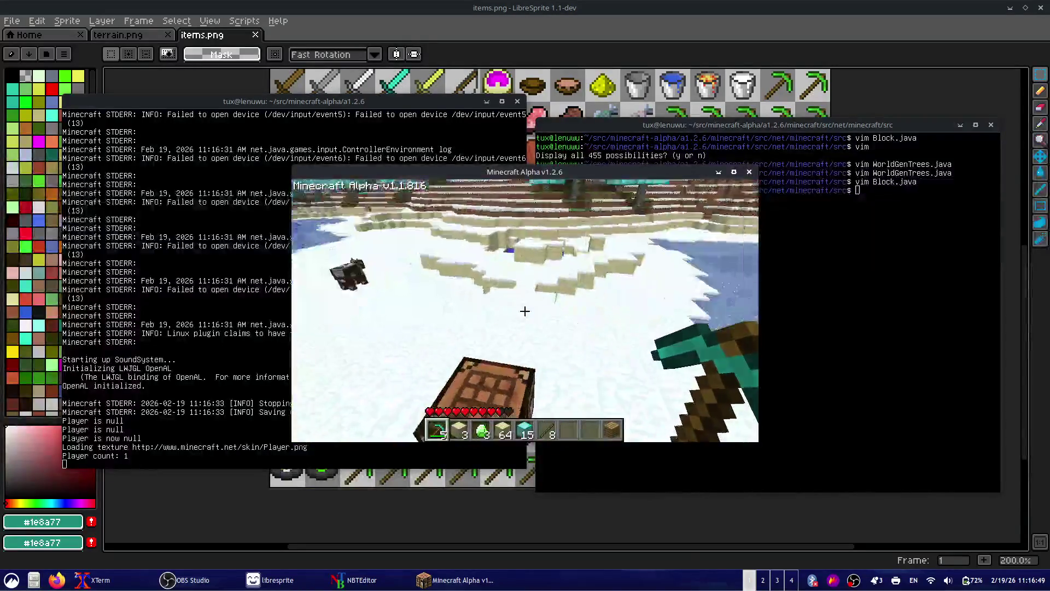
pyautogui.moveTo(524, 311)
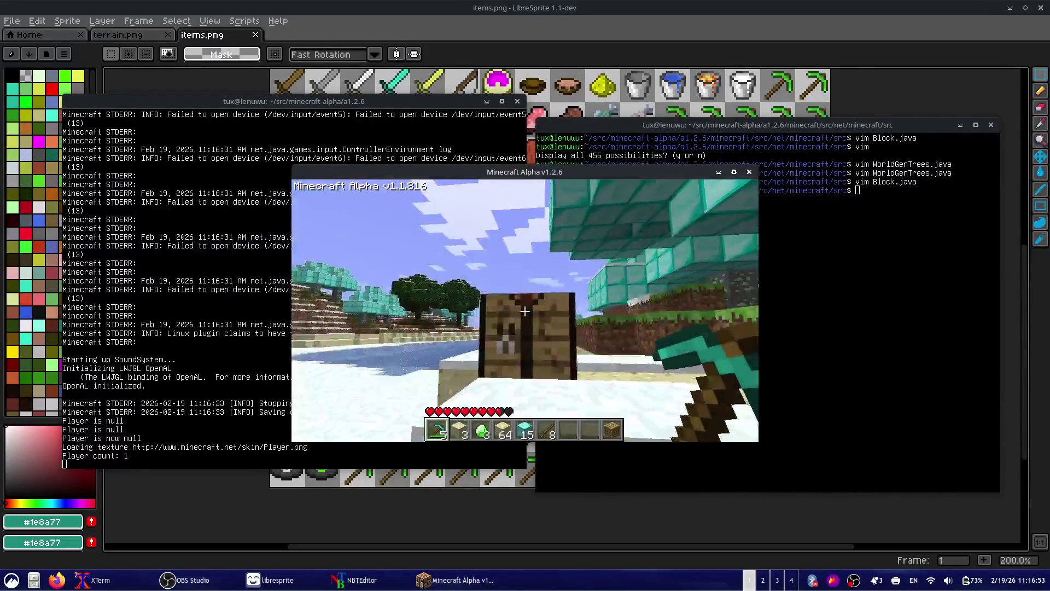
pyautogui.press('Escape')
pyautogui.click(544, 303)
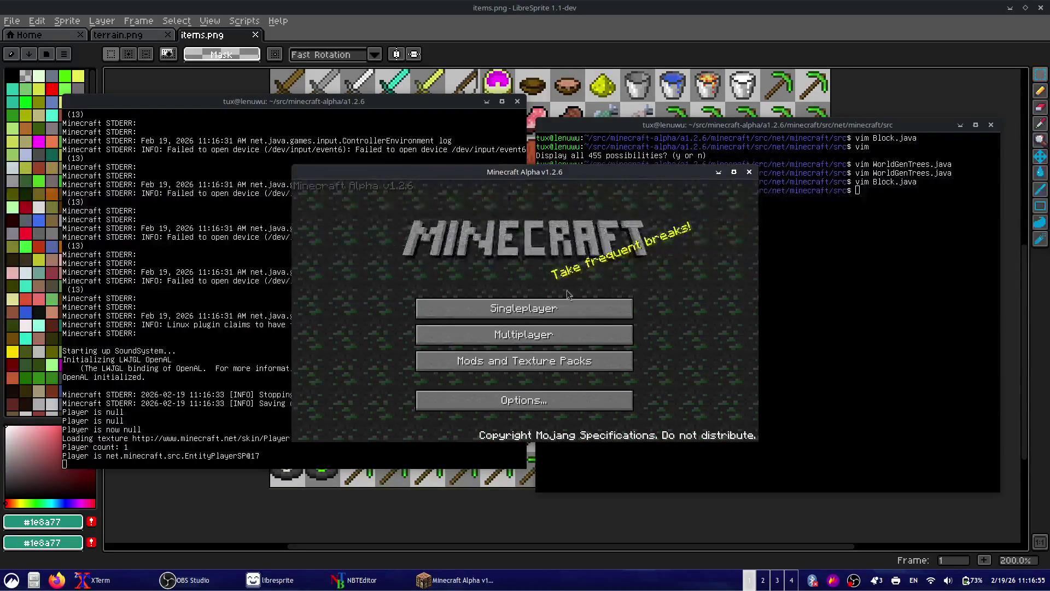
# - Clear World1's save folders with rm -rf ../../../../game/saves/World1/*/
pyautogui.click(886, 371)
pyautogui.write('rm -rf ../../../../game/saves/World1/*/')
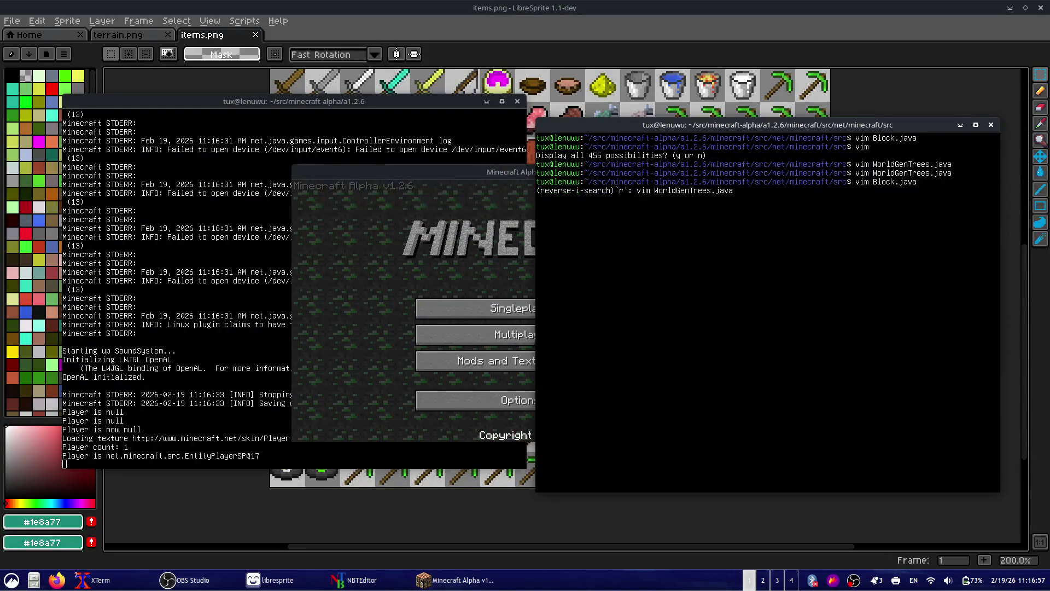
pyautogui.press('Return')
# - Load World 1, walk up to the emerald ore pillar, then save and quit to title
pyautogui.click(467, 313)
pyautogui.click(467, 313)
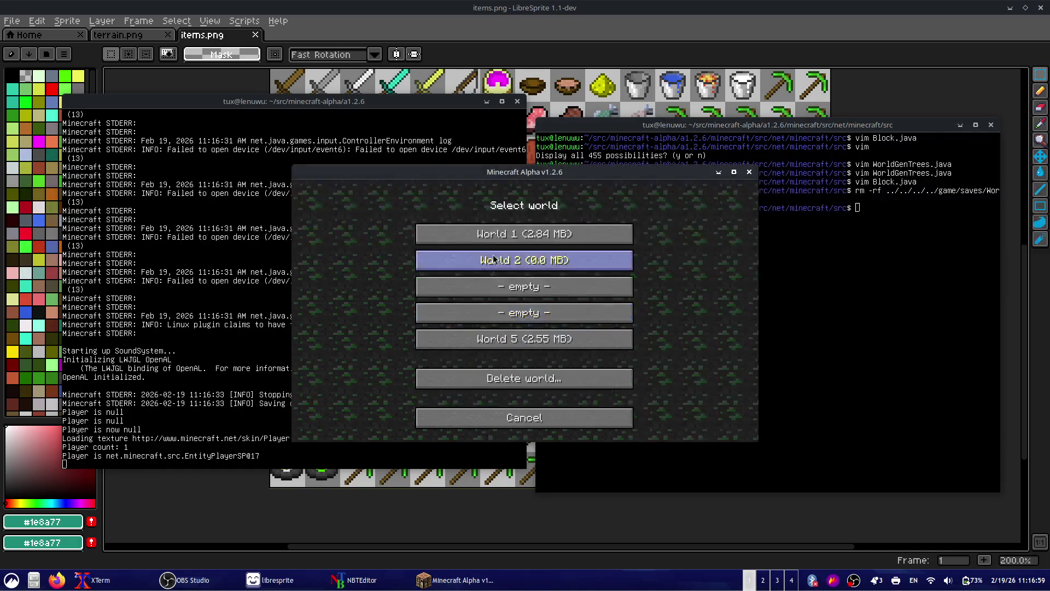
pyautogui.click(510, 232)
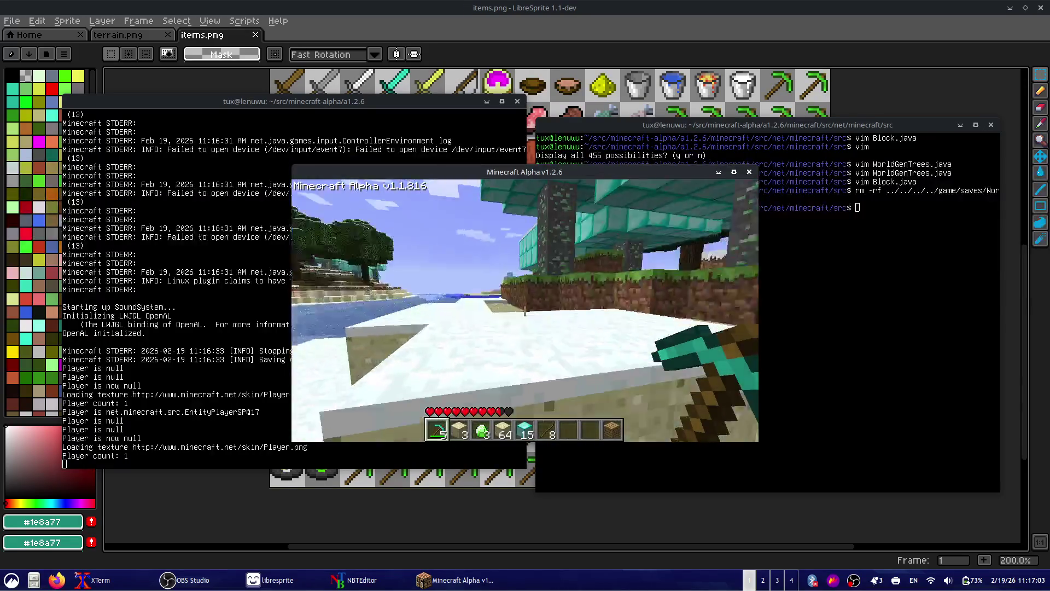
pyautogui.press('w')
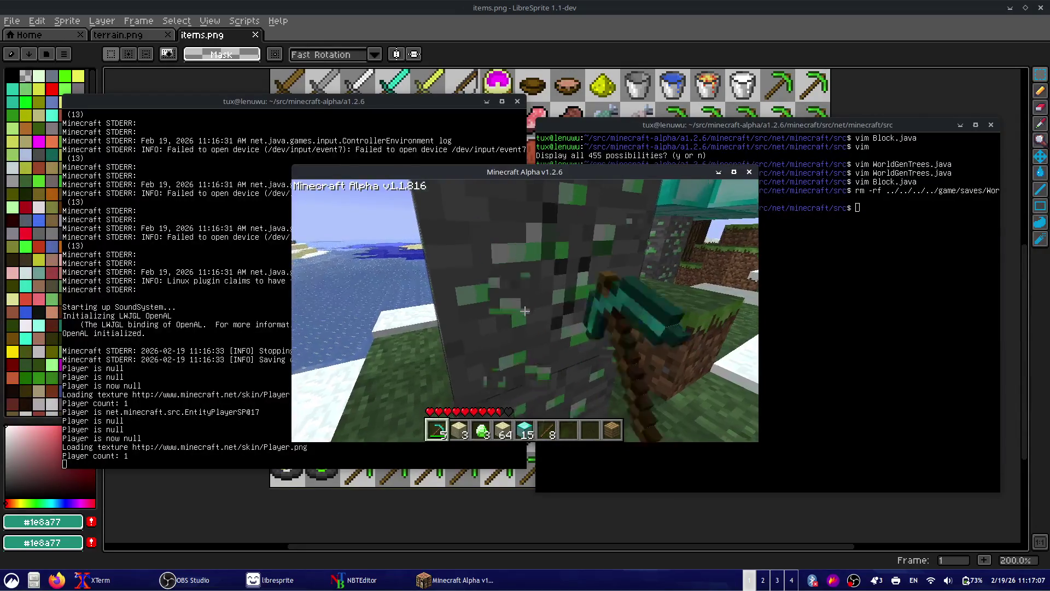
pyautogui.press('Escape')
pyautogui.click(555, 300)
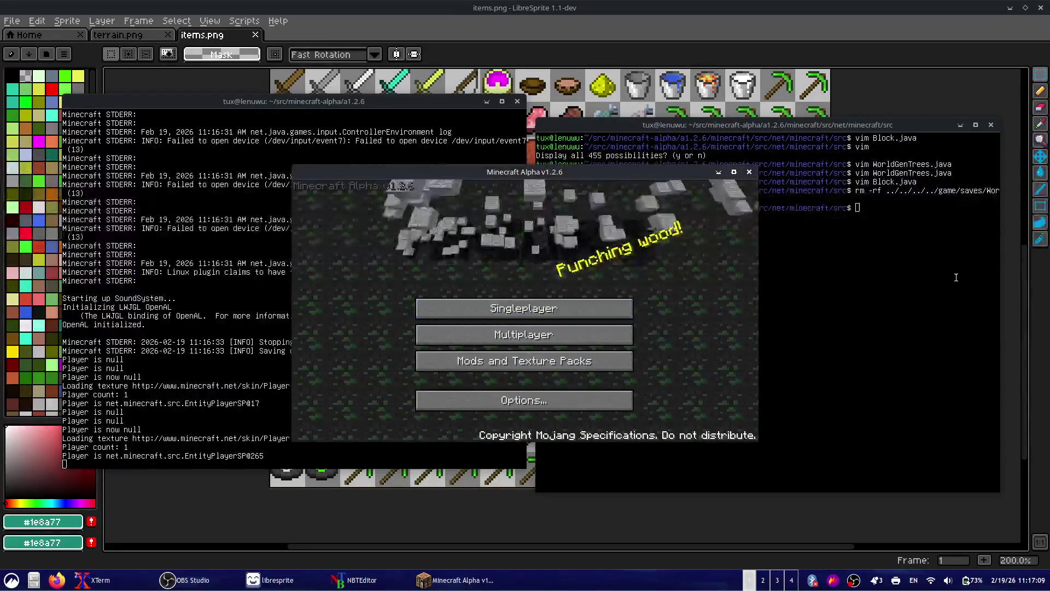
# - Delete the World1 save folders again and close the Minecraft game window
pyautogui.click(933, 277)
pyautogui.press('Up')
pyautogui.press('Return')
pyautogui.click(524, 189)
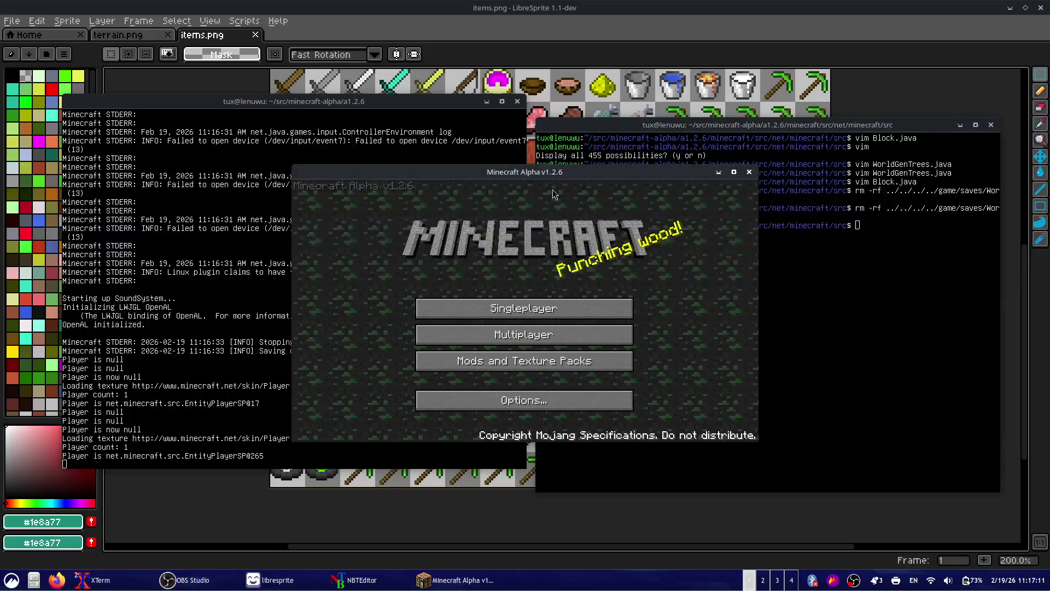
pyautogui.click(748, 173)
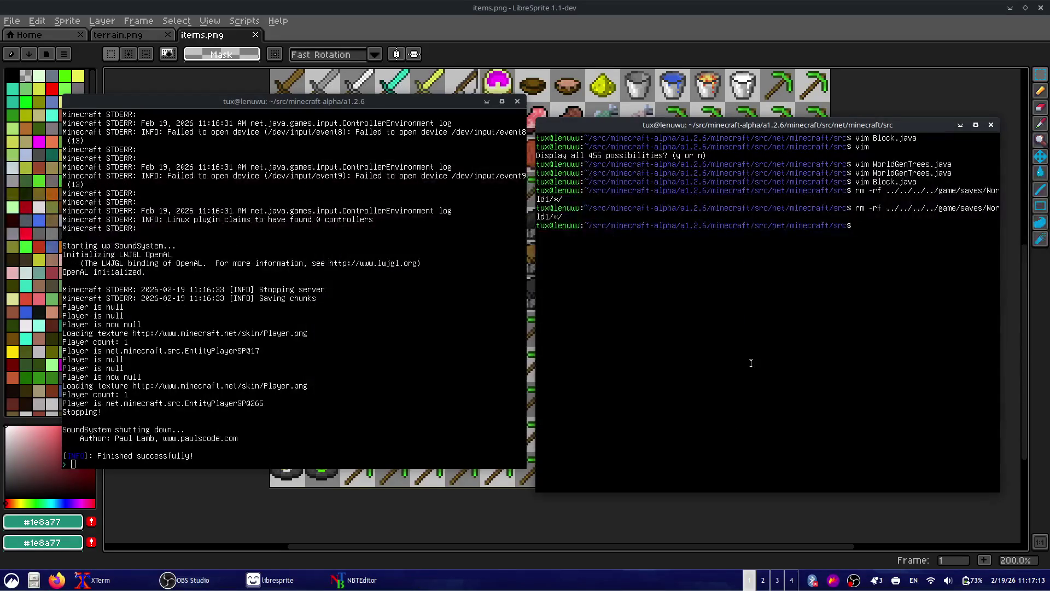
# - Reopen Block.java, change the emerald ore's block ID to 92 with cw, and save
pyautogui.hotkey('ctrl', 'r')
pyautogui.write('vim')
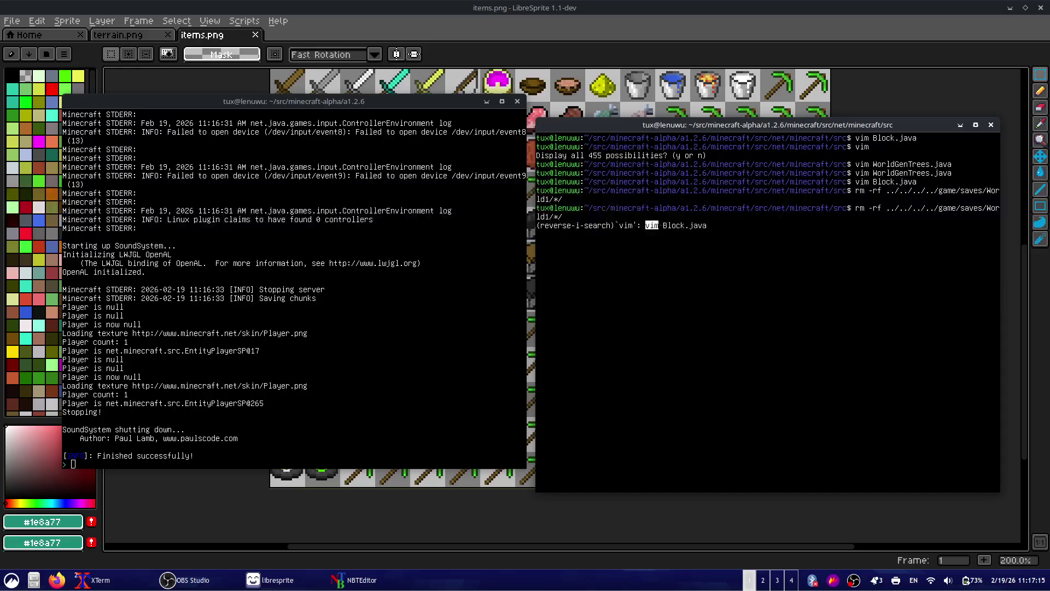
pyautogui.press('Return')
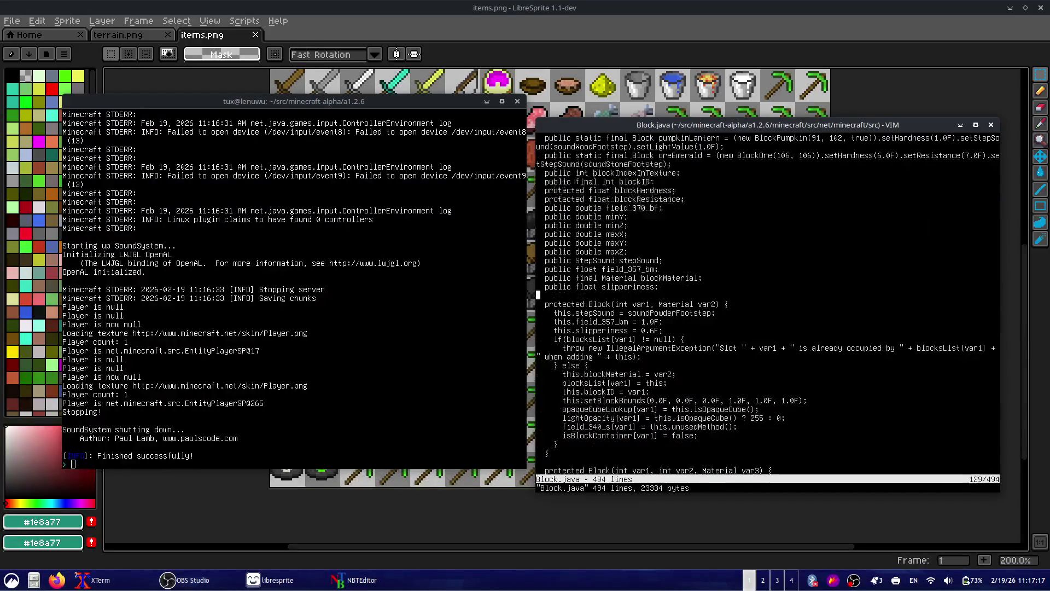
pyautogui.scroll(2, 765, 301)
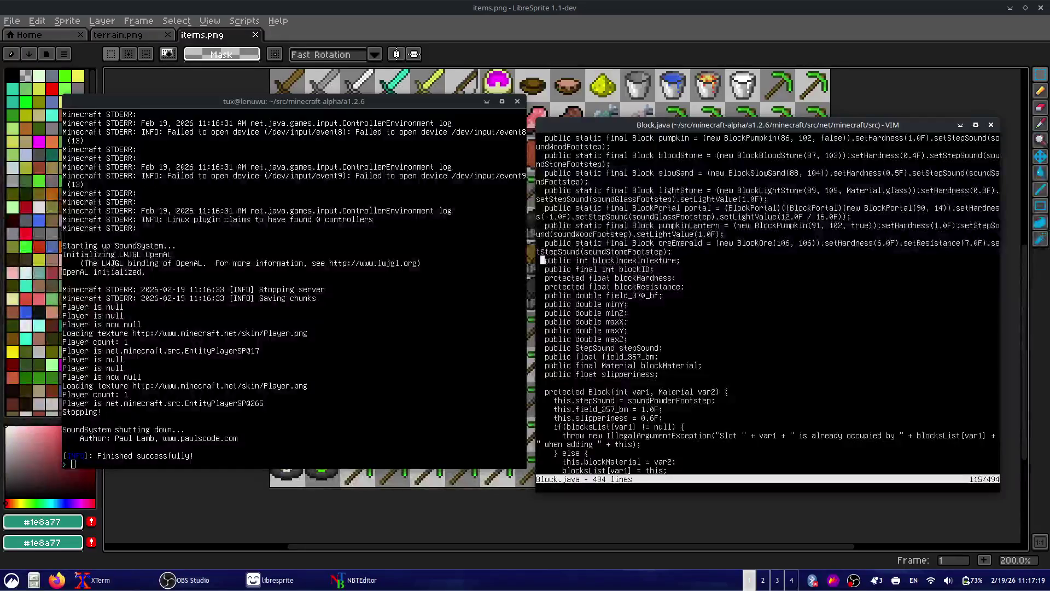
pyautogui.click(717, 243)
pyautogui.write('cw')
pyautogui.write('92')
pyautogui.press('Escape')
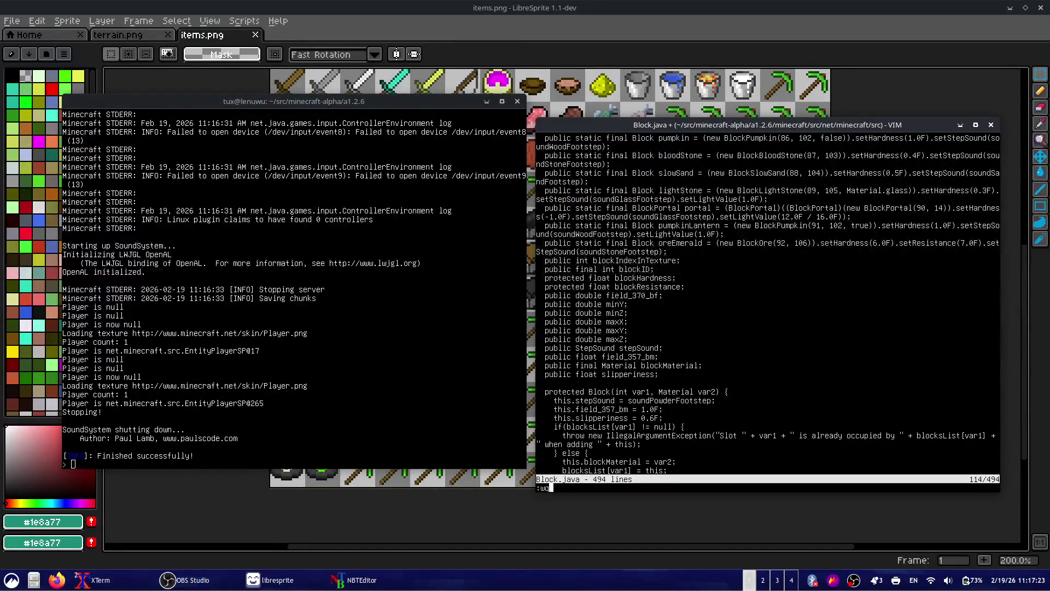
pyautogui.press('Return')
# - Run recompile and start in the build terminal
pyautogui.hotkey('alt', 'Tab')
pyautogui.write('recomp')
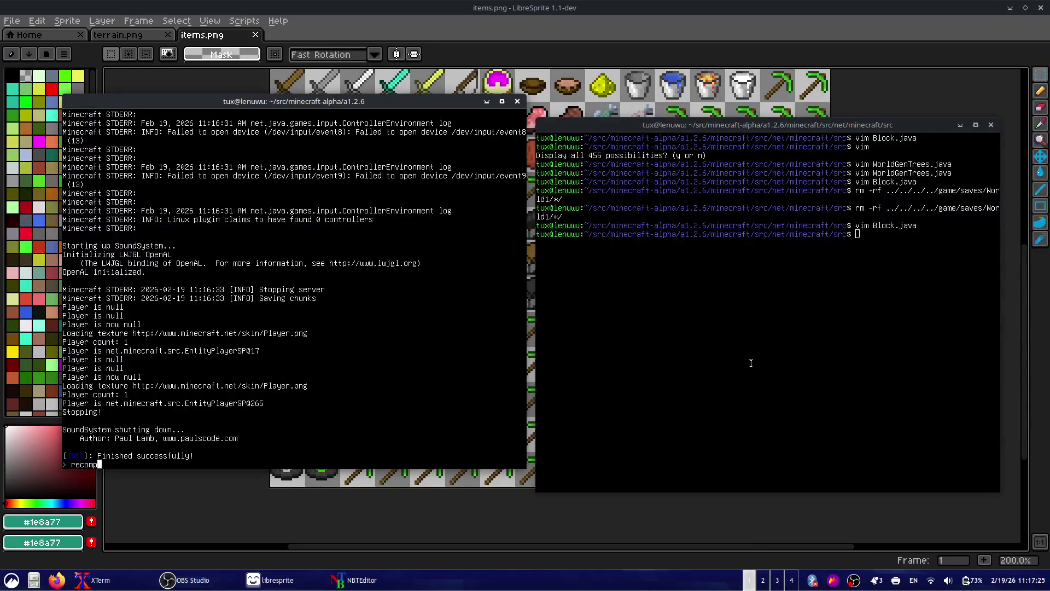
pyautogui.write('ile')
pyautogui.press('Return')
pyautogui.write('start')
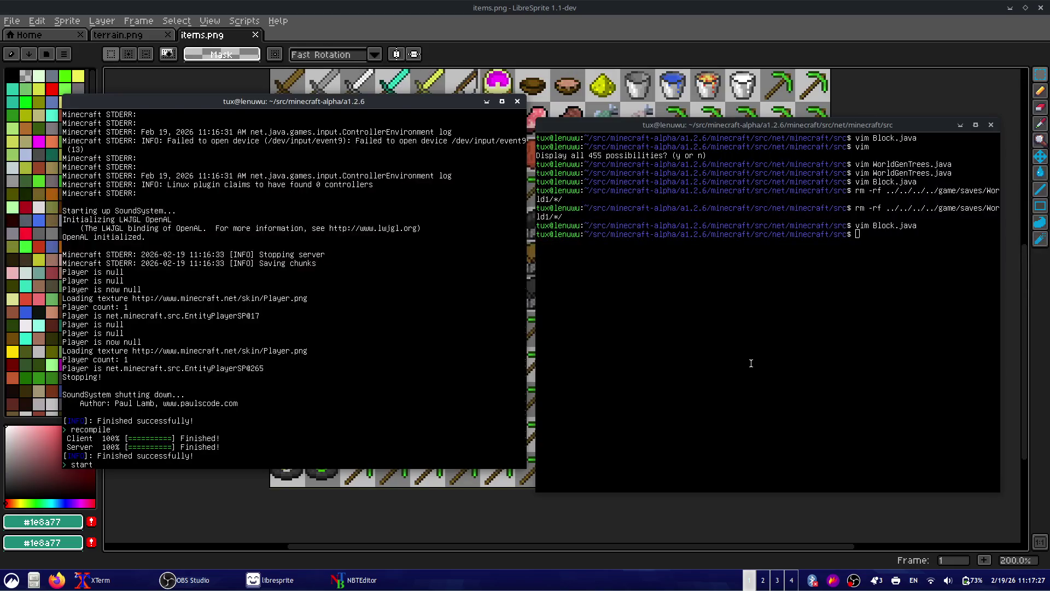
pyautogui.press('Return')
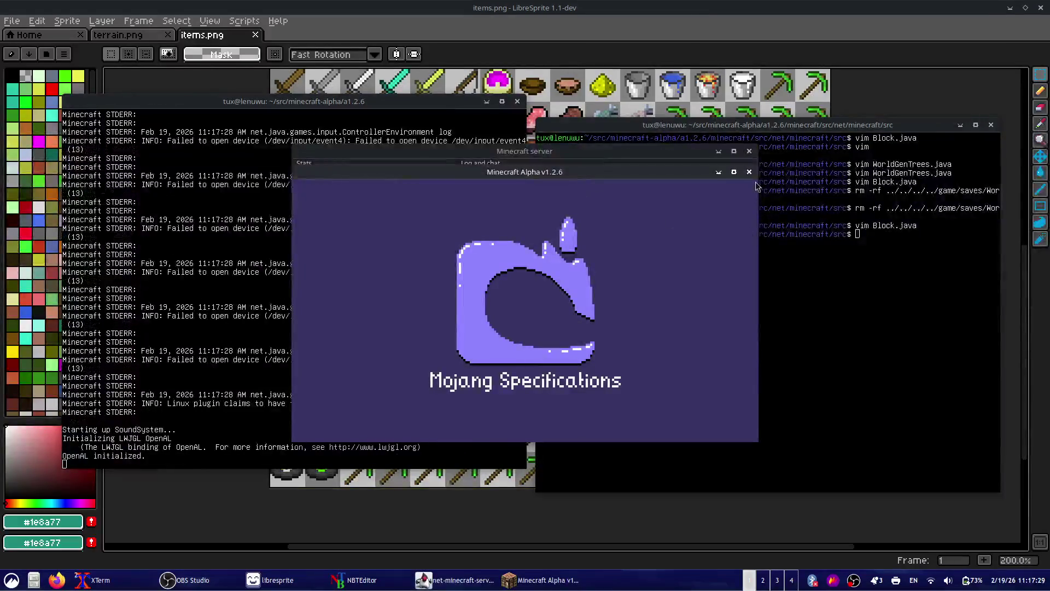
# - Try loading a world, then rerun recompile and start after the crash
pyautogui.click(525, 308)
pyautogui.click(524, 231)
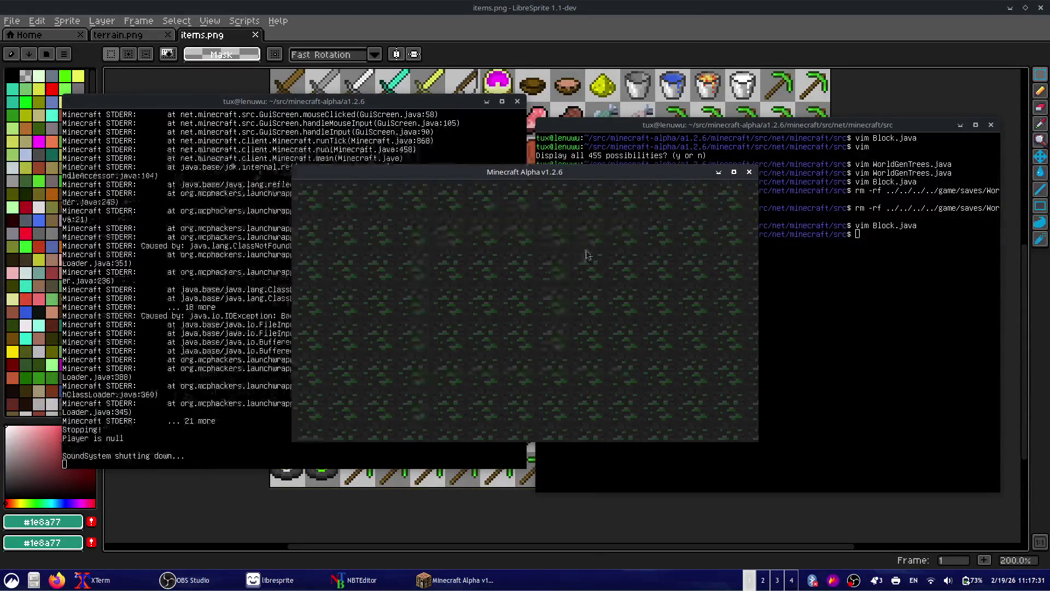
pyautogui.write('recomp')
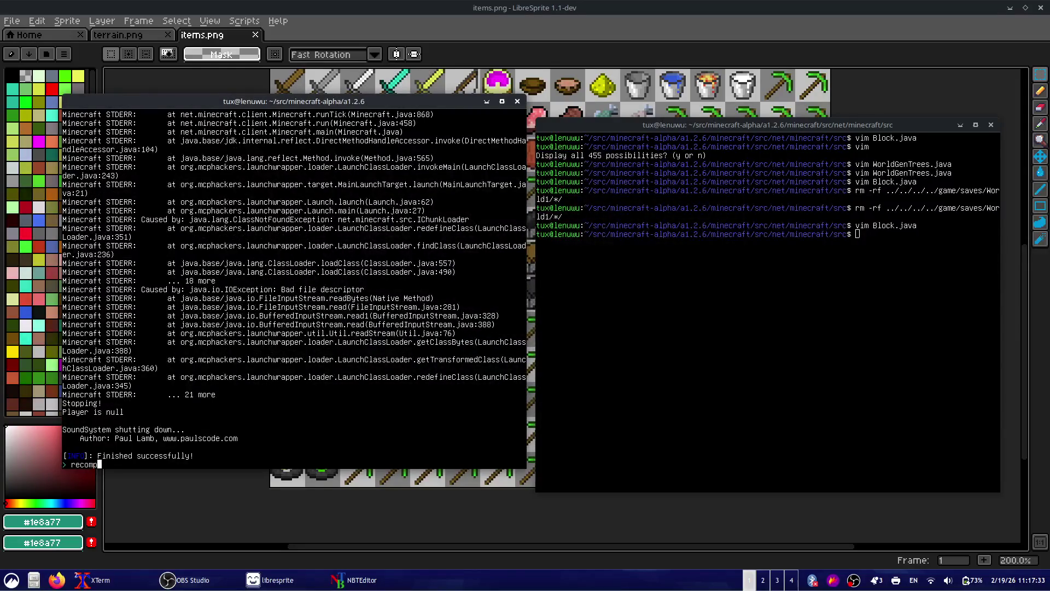
pyautogui.write('ile')
pyautogui.press('Return')
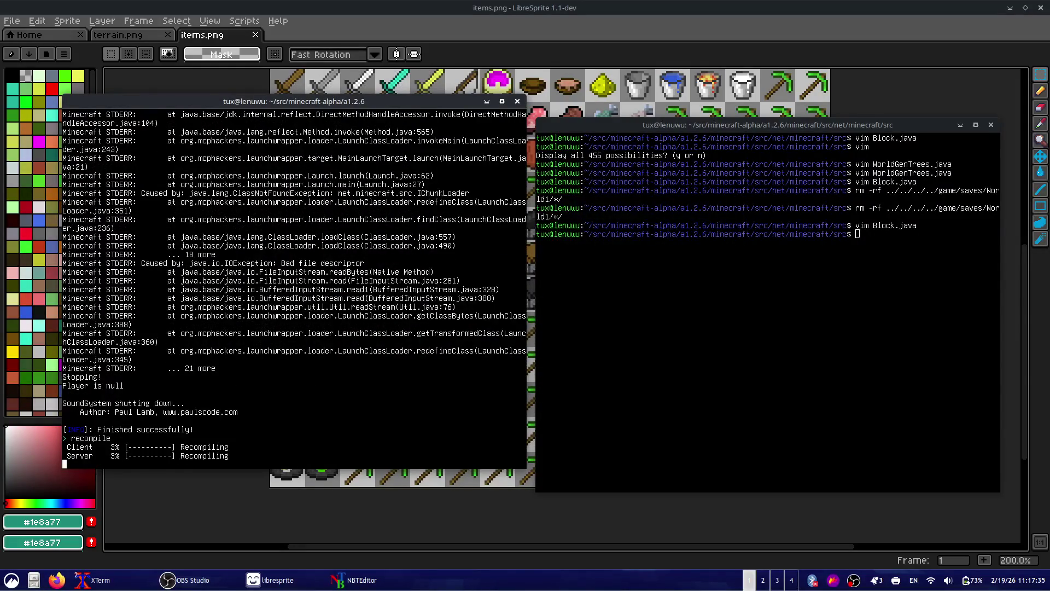
pyautogui.write('star')
pyautogui.press('Return')
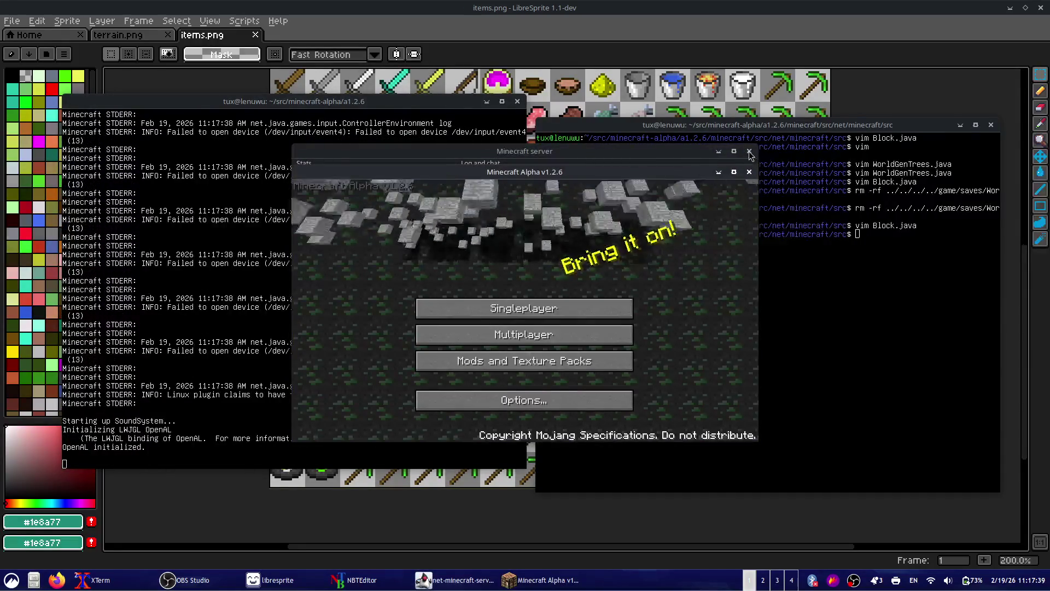
# - Load a world from Singleplayer, stop the log with Ctrl+C, and resume playing
pyautogui.click(605, 307)
pyautogui.click(596, 239)
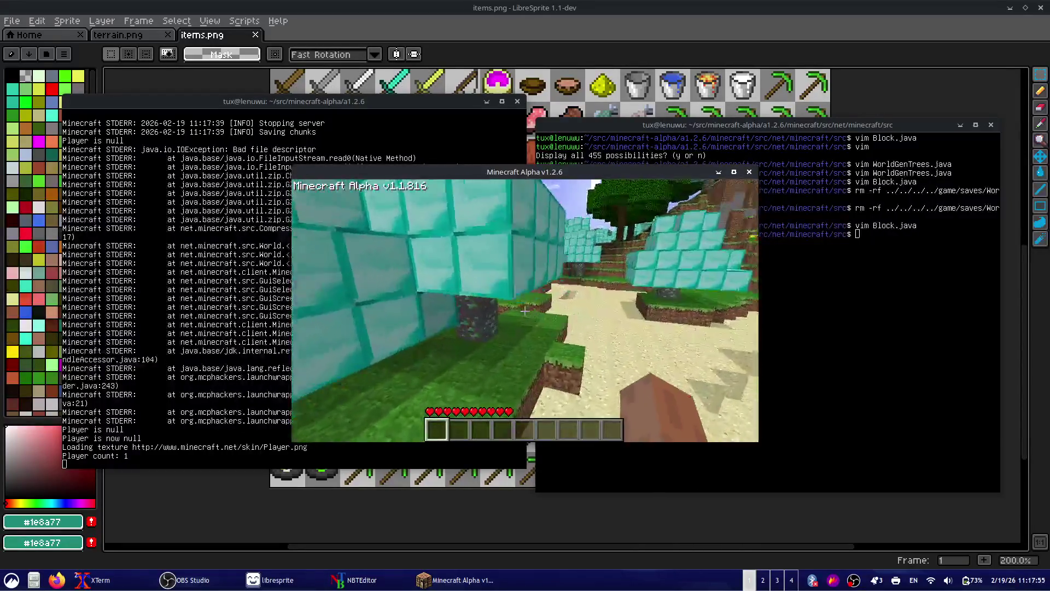
pyautogui.hotkey('alt', 'Tab')
pyautogui.hotkey('ctrl', 'c')
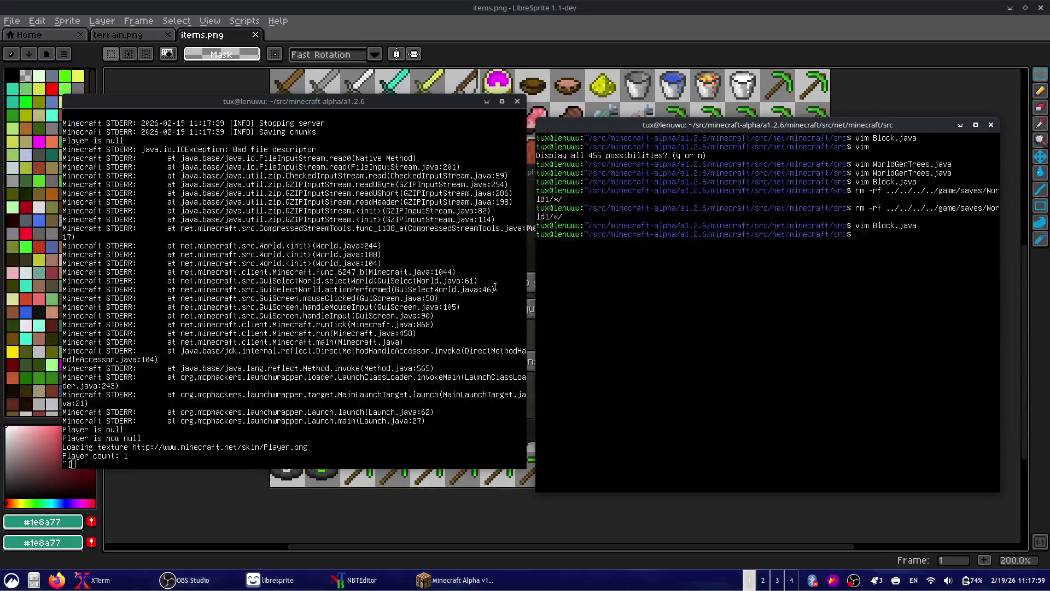
pyautogui.hotkey('alt', 'Tab')
pyautogui.press('Escape')
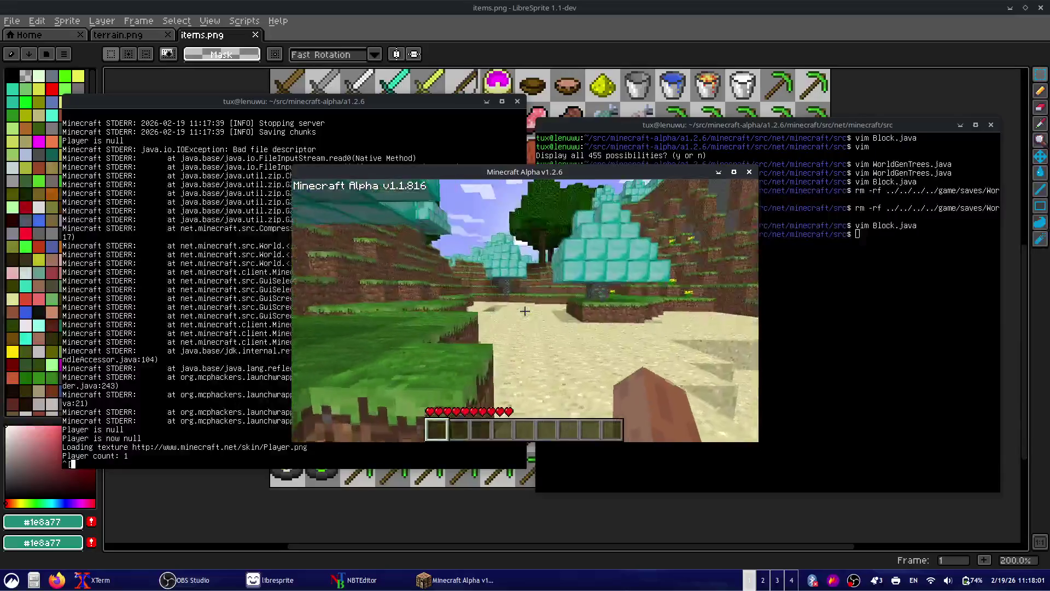
# - Walk past the ore trunk through the cave and climb out using a sand block
pyautogui.press('w')
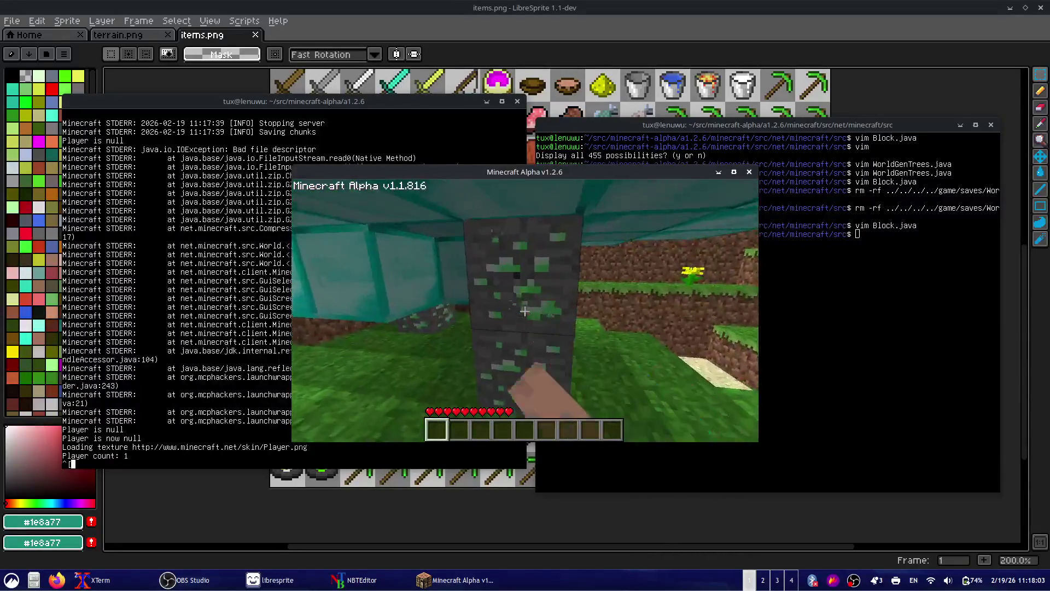
pyautogui.press('d')
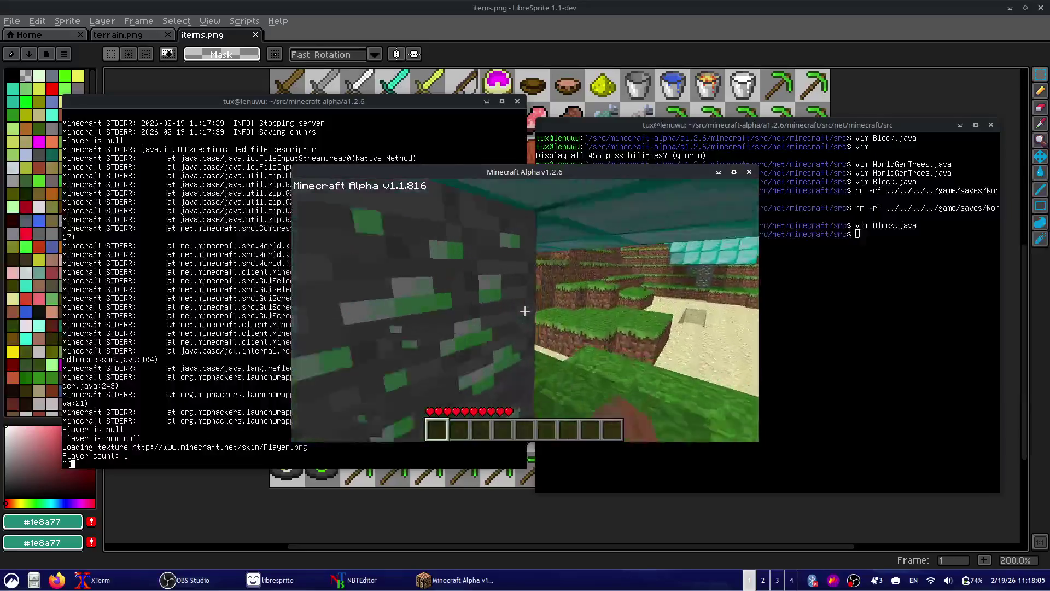
pyautogui.press('w')
pyautogui.press('w')
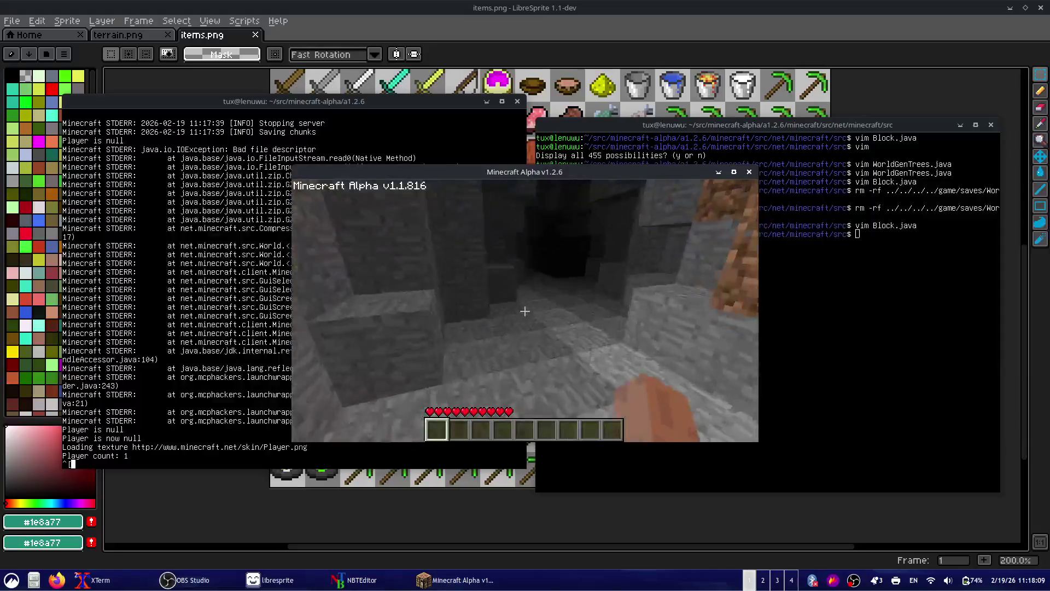
pyautogui.press('w')
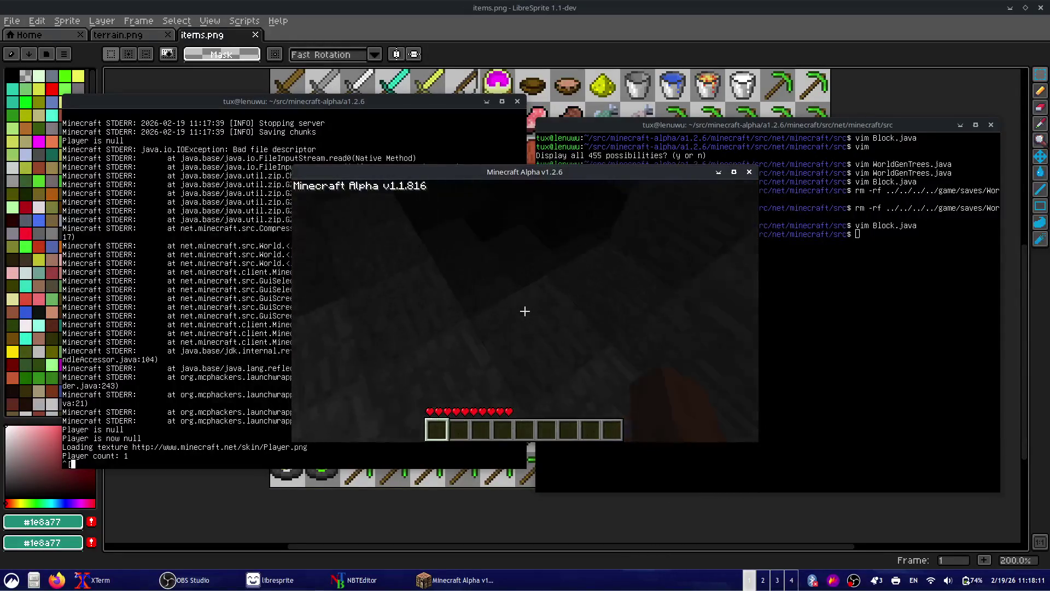
pyautogui.press('w')
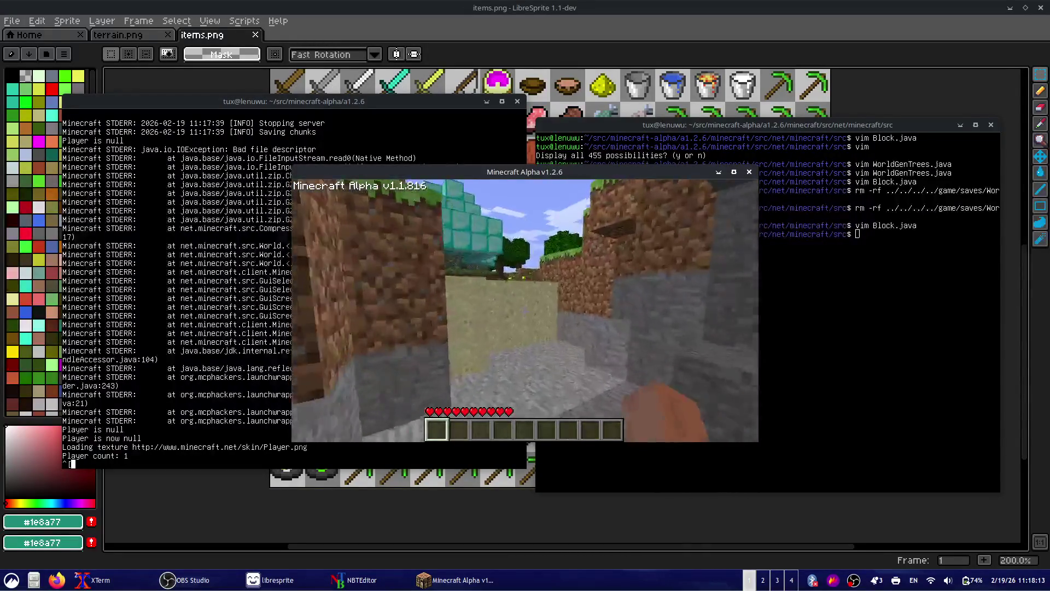
pyautogui.press('w')
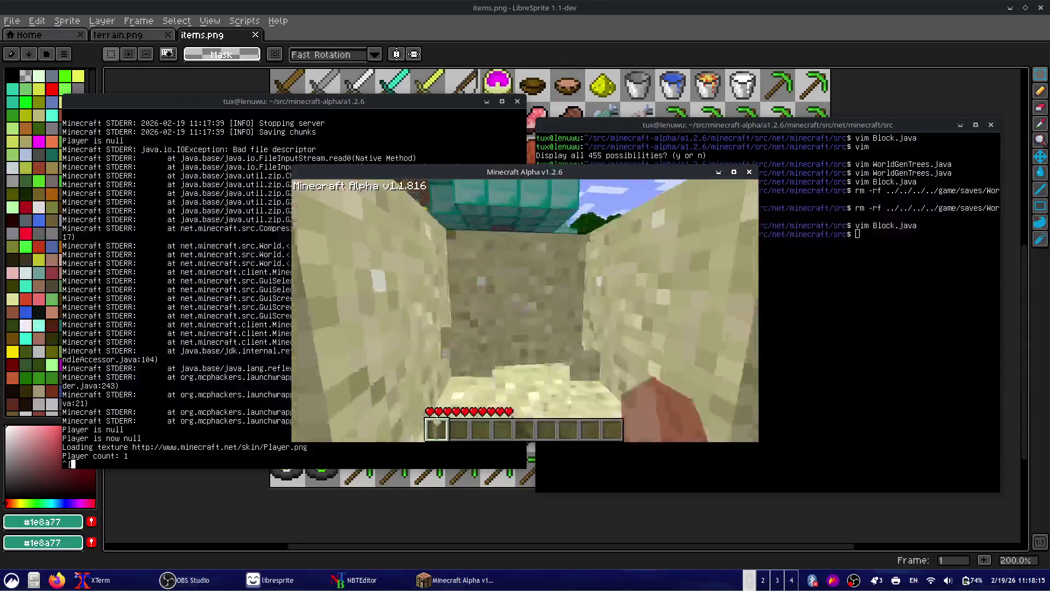
pyautogui.click(525, 311)
pyautogui.press('w')
pyautogui.rightClick(525, 311)
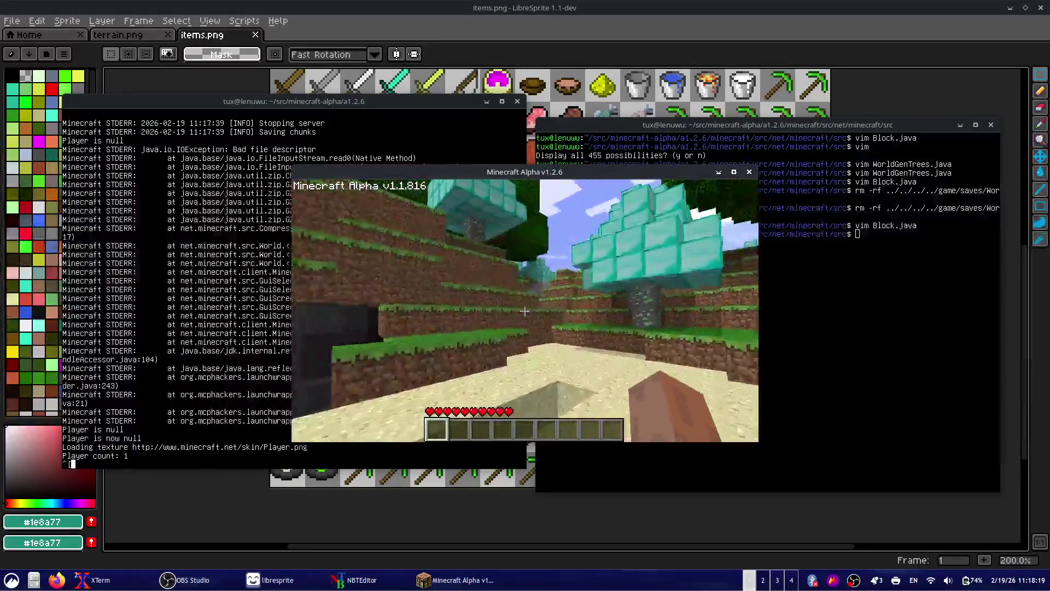
# - Explore the diamond trees and teal leaf bushes, then save and quit to title
pyautogui.press('w')
pyautogui.press('w')
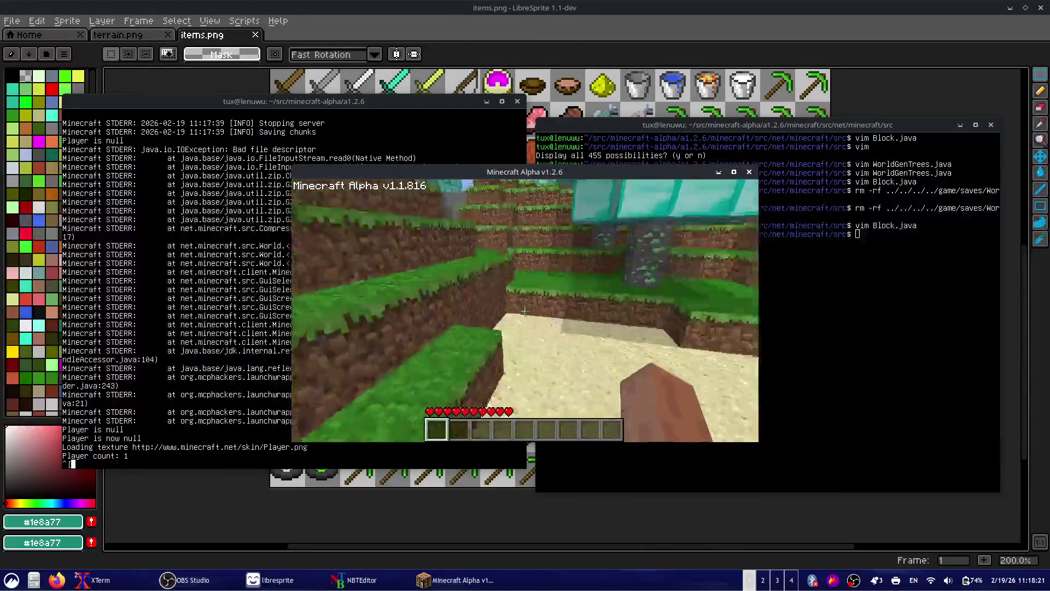
pyautogui.press('w')
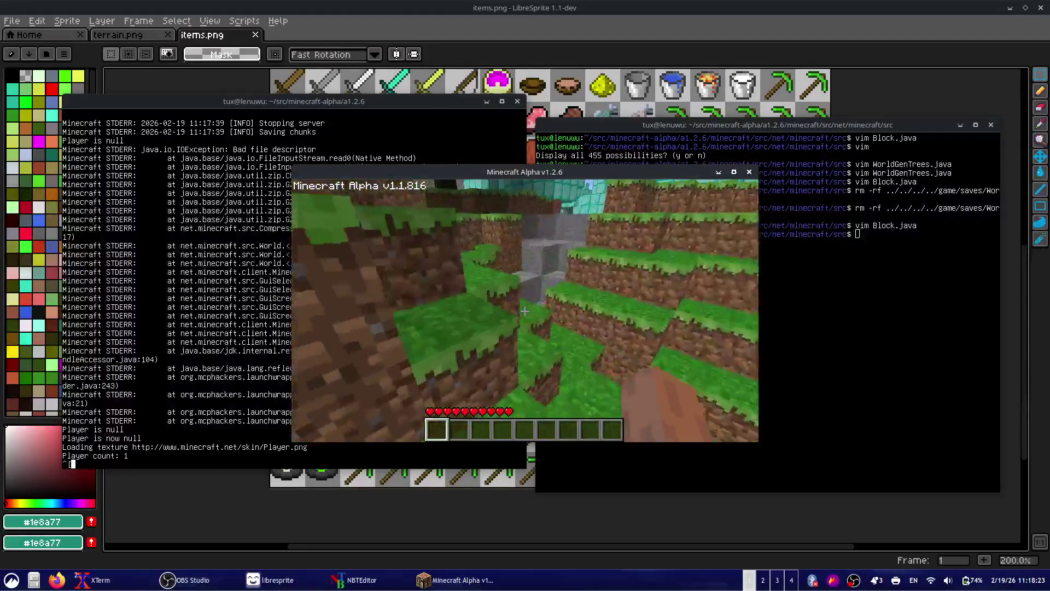
pyautogui.press('w')
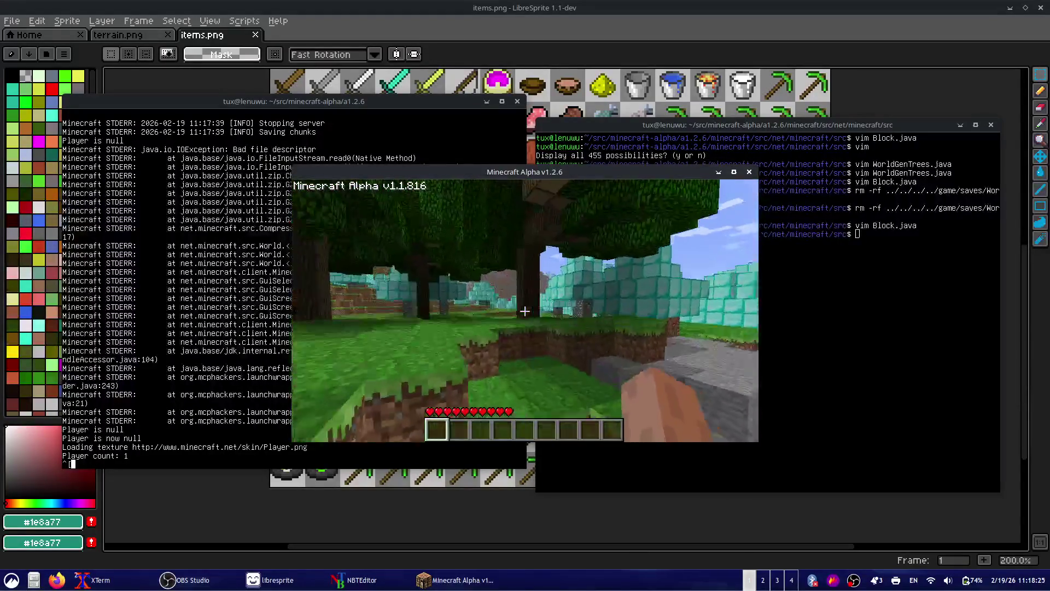
pyautogui.press('w')
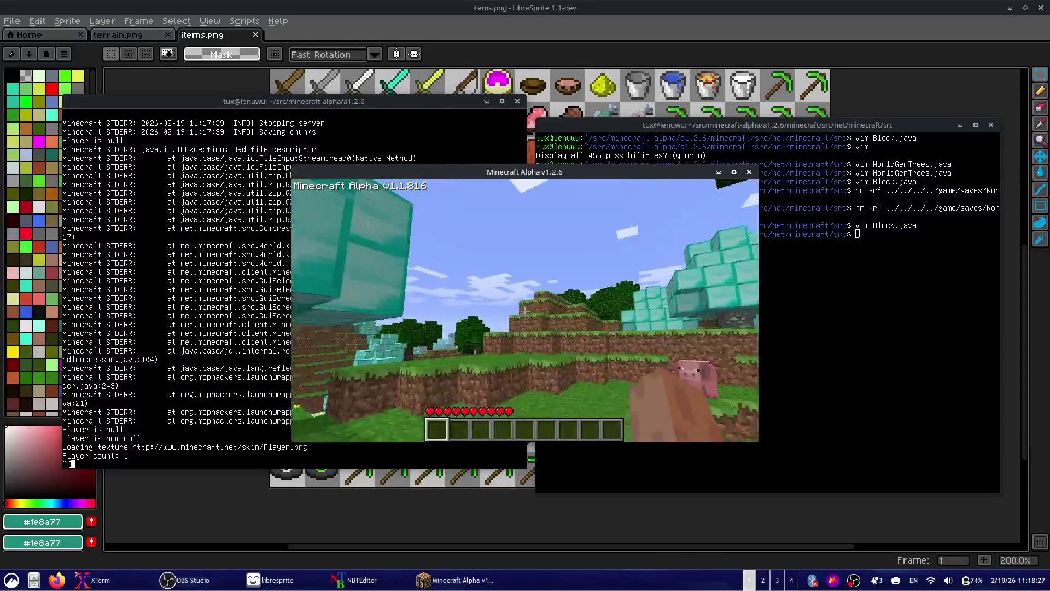
pyautogui.press('w')
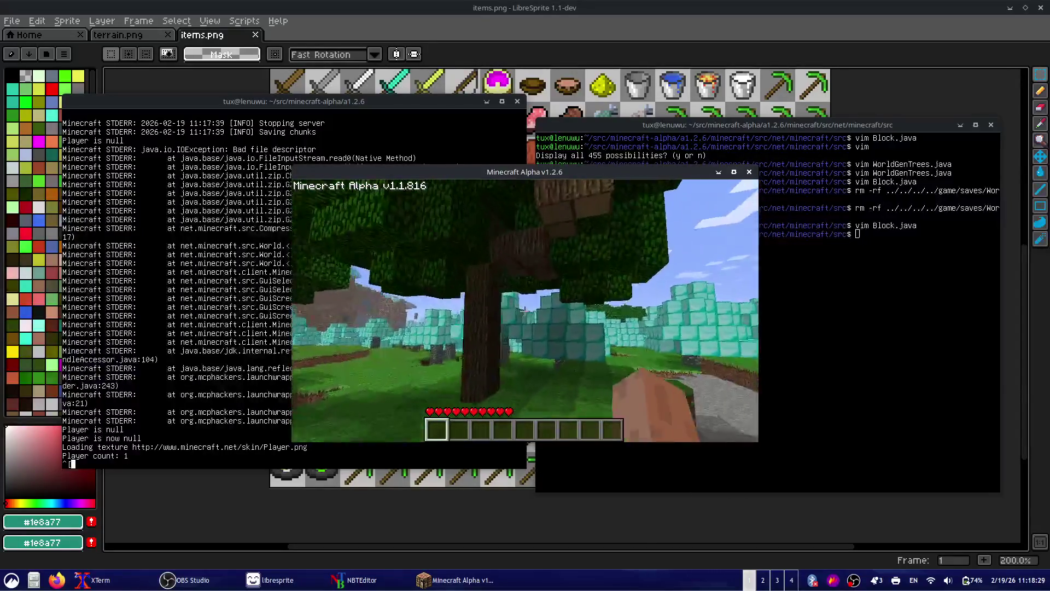
pyautogui.press('w')
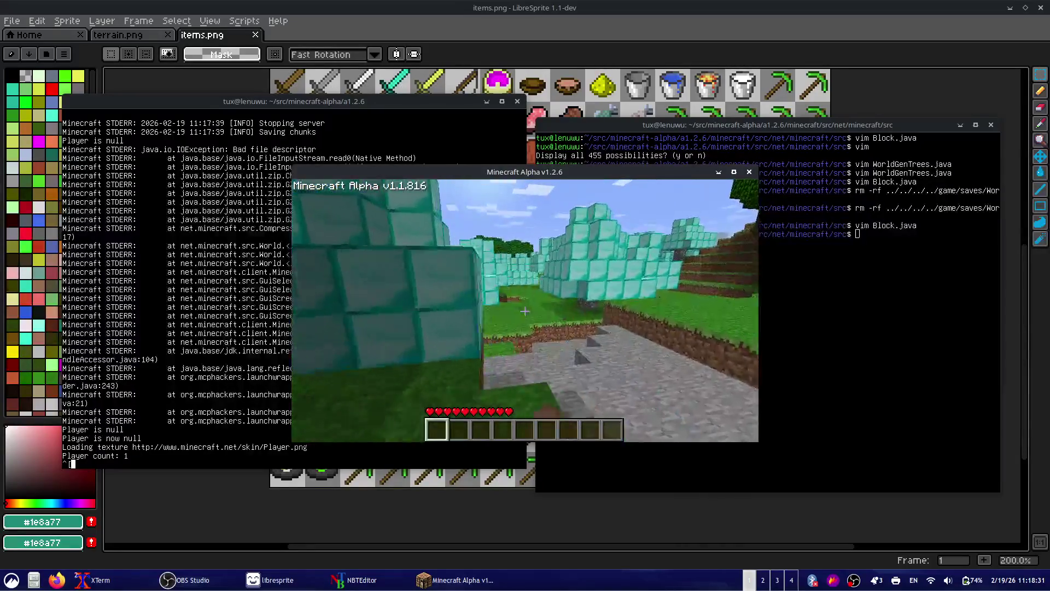
pyautogui.press('w')
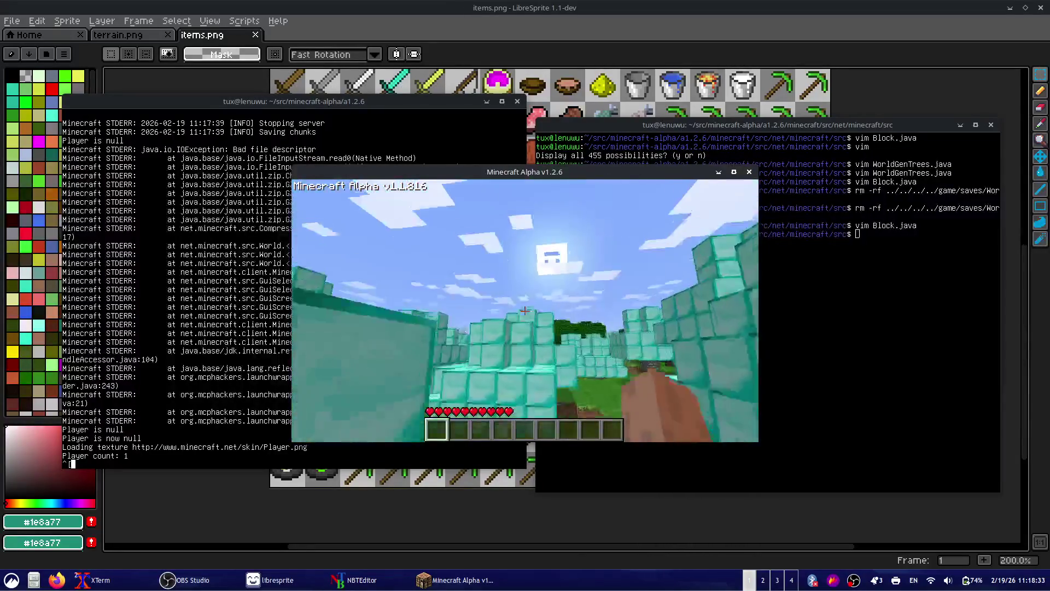
pyautogui.press('w')
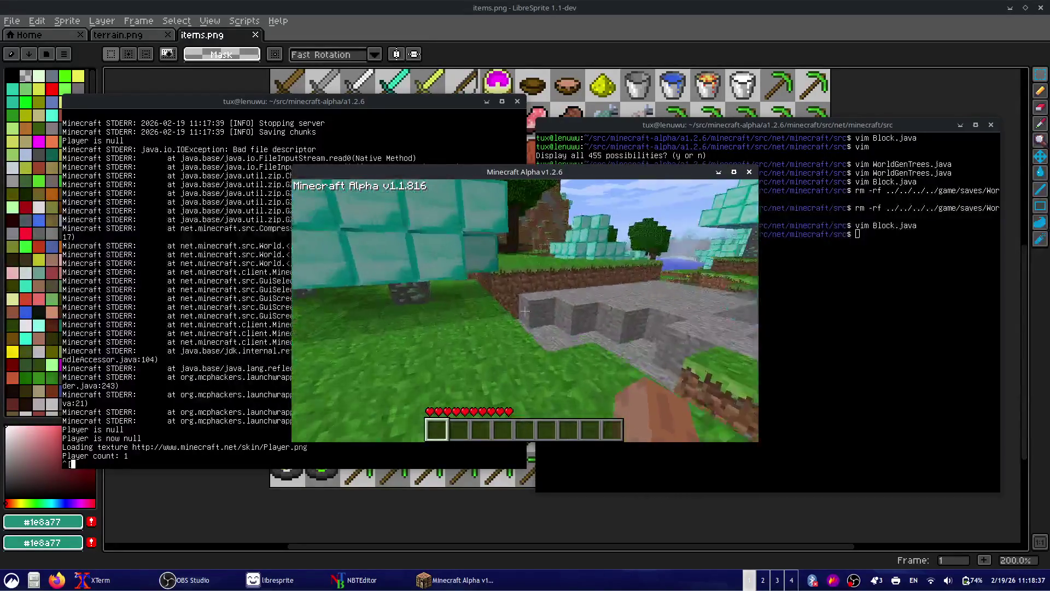
pyautogui.press('Escape')
pyautogui.click(532, 318)
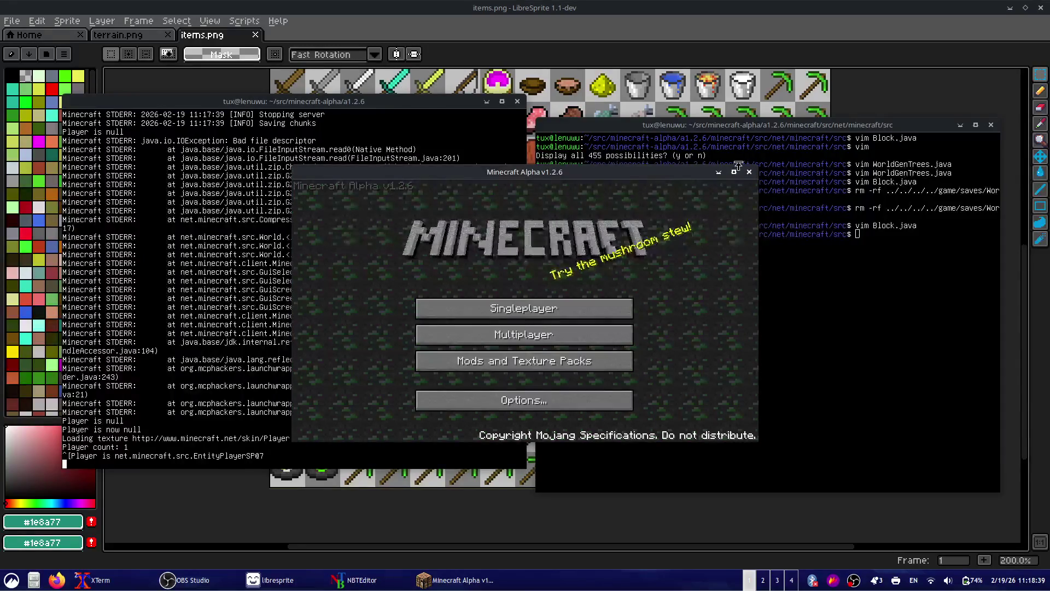
# - Check the NBTEditor Player inventory (slot id 278, count 5), then load the edited world
pyautogui.click(377, 579)
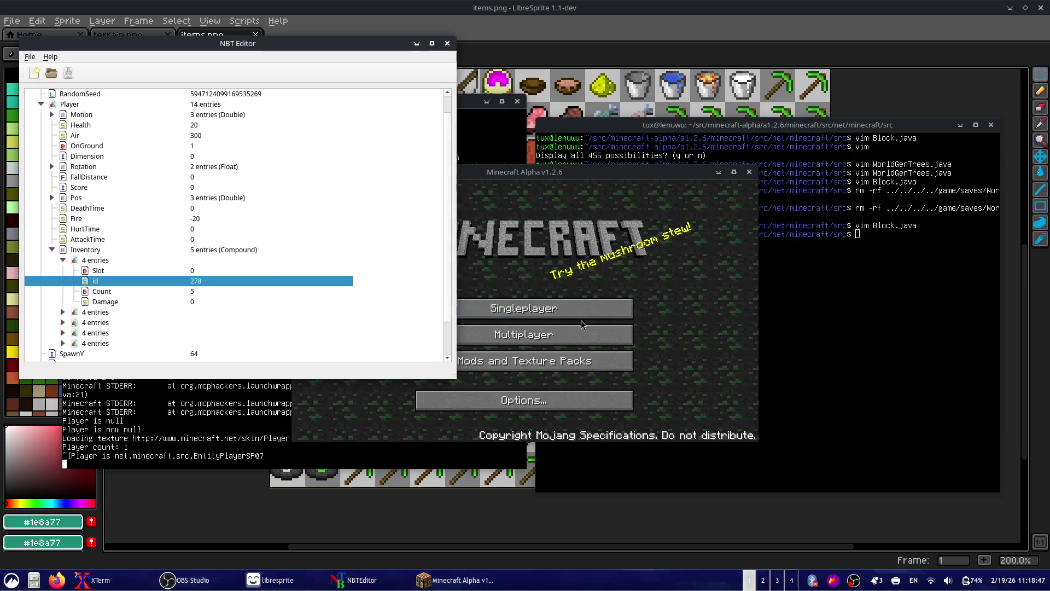
pyautogui.click(555, 303)
pyautogui.click(544, 234)
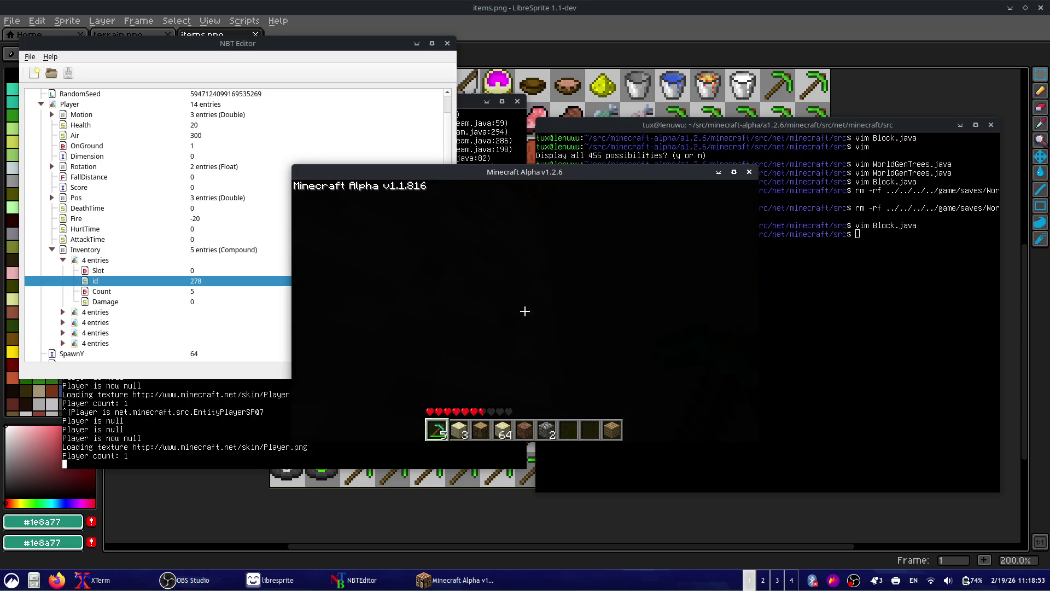
# - Toggle the F3 debug overlay on and off twice
pyautogui.press('F3')
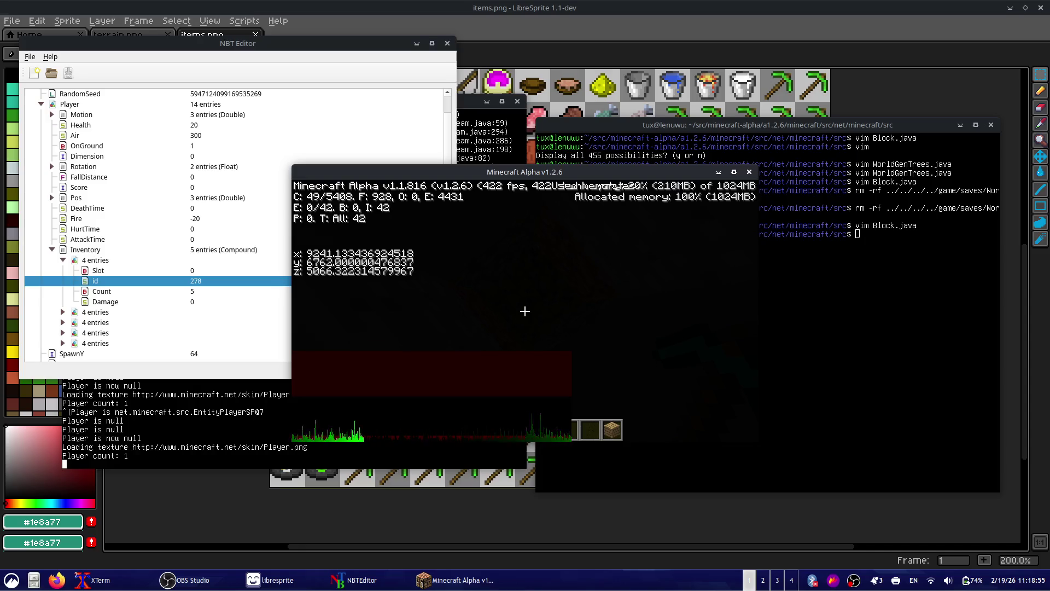
pyautogui.press('F3')
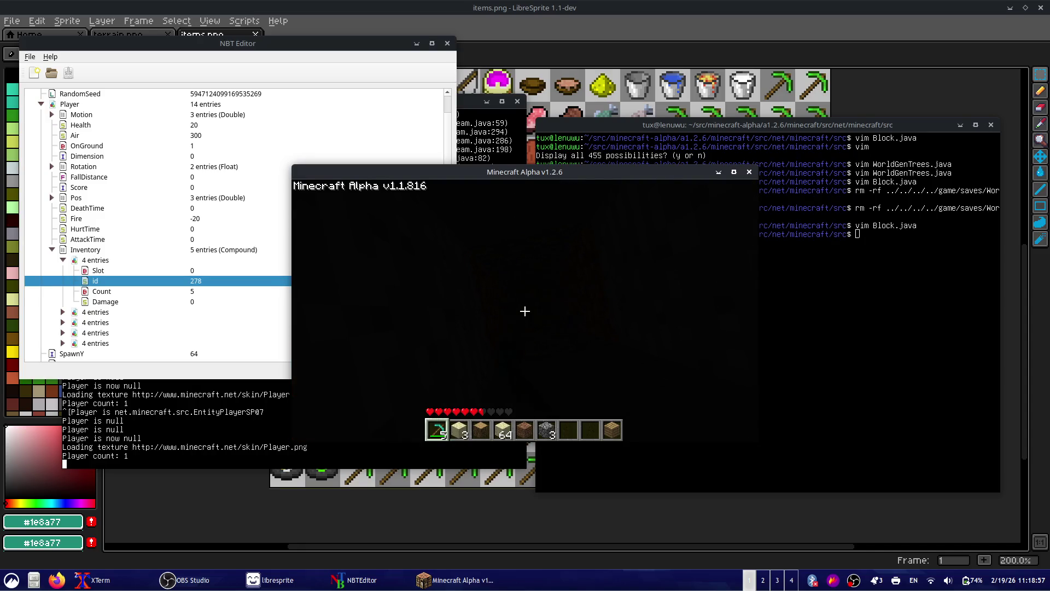
pyautogui.scroll(4, 524, 311)
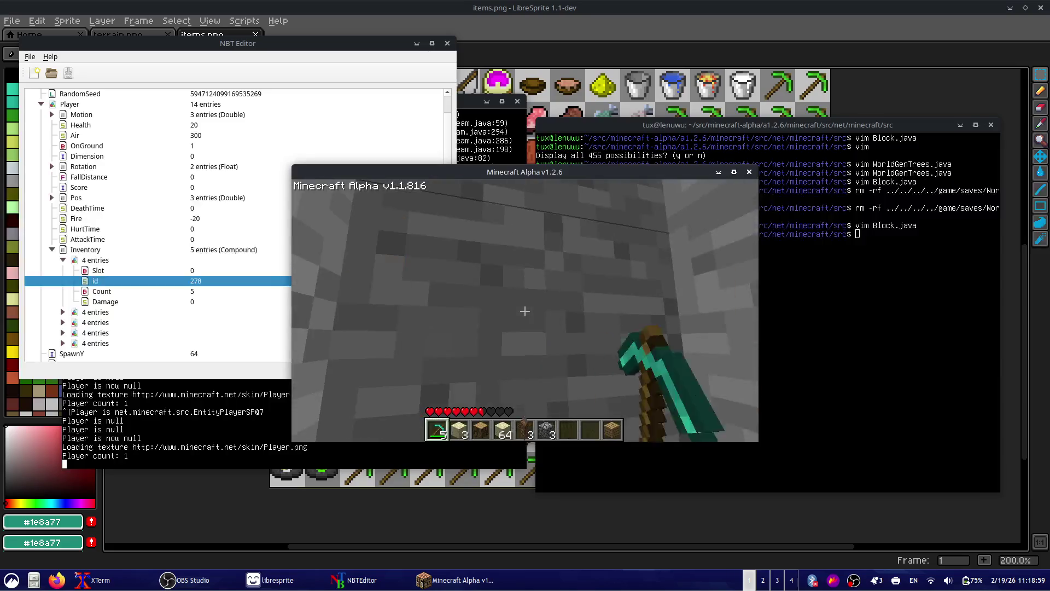
pyautogui.press('F3')
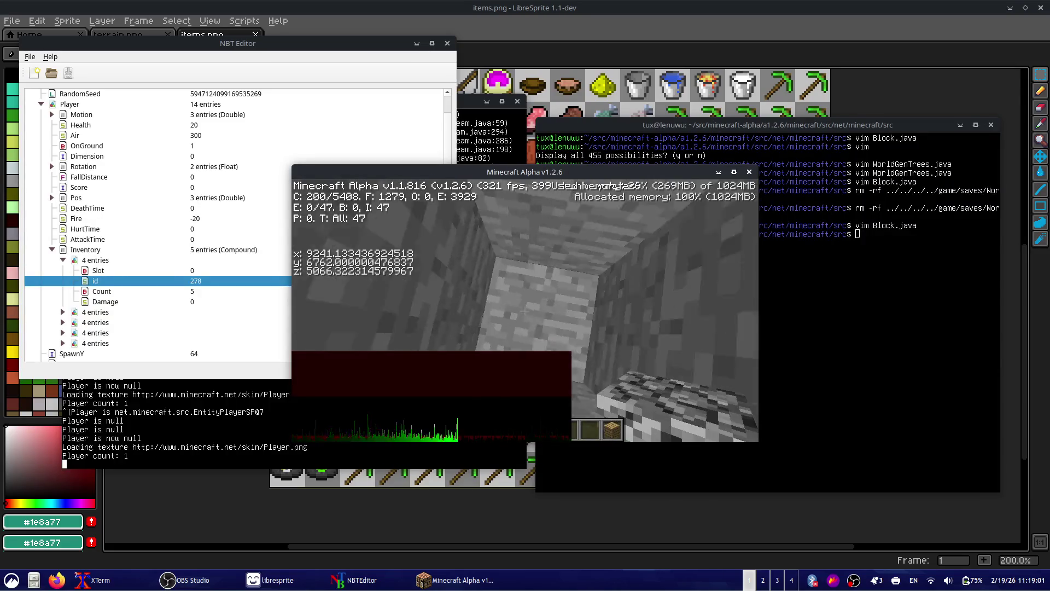
pyautogui.press('F3')
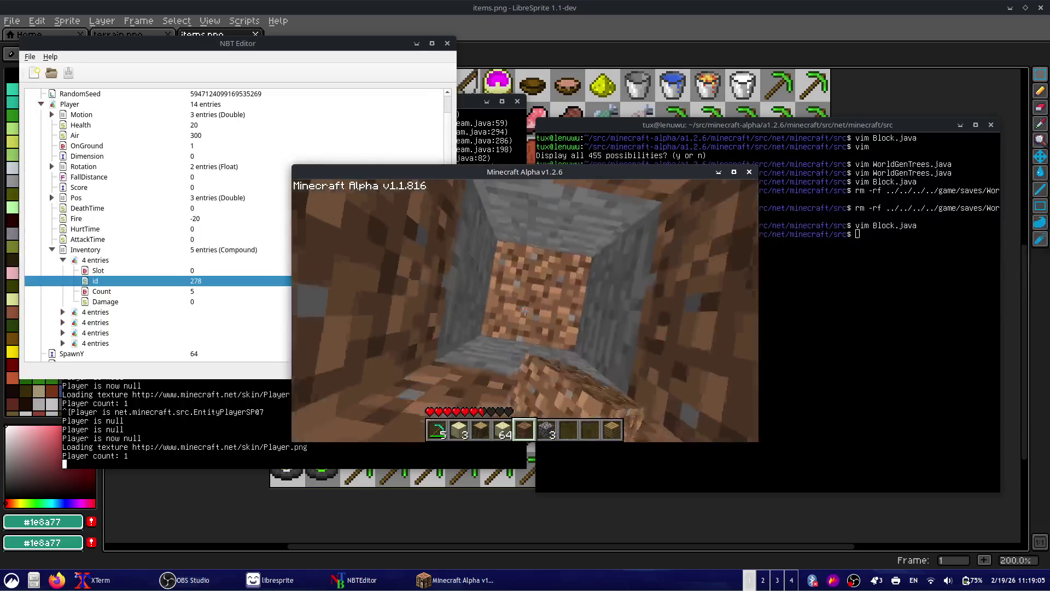
# - Place two dirt blocks and two cobblestone blocks
pyautogui.rightClick(525, 311)
pyautogui.rightClick(524, 310)
pyautogui.press('6')
pyautogui.rightClick(525, 311)
pyautogui.rightClick(524, 311)
pyautogui.moveTo(524, 310)
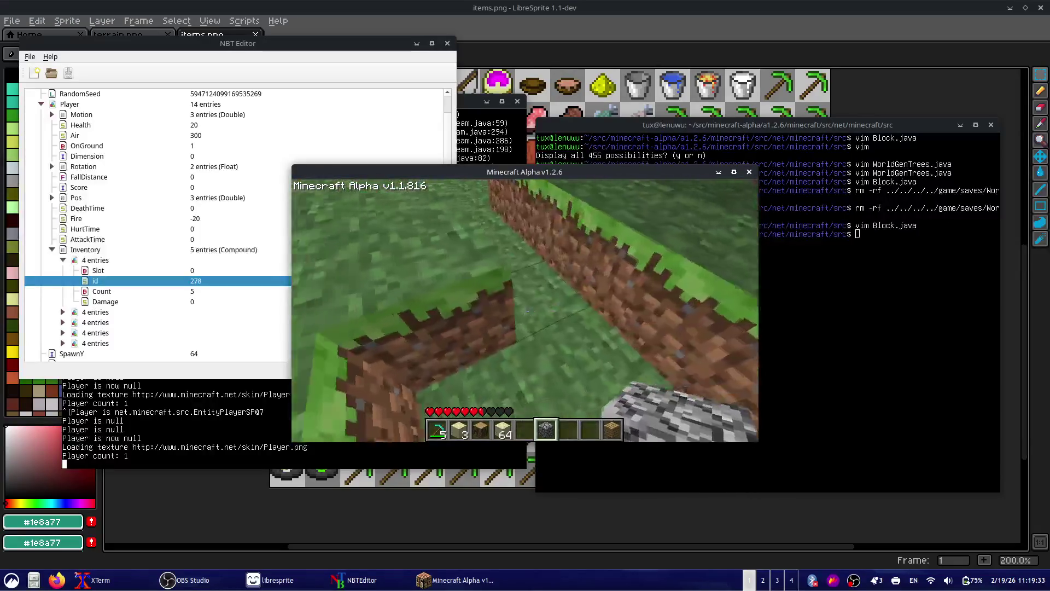
# - With the diamond pickaxe, mine the diamond block and emerald ore, collect drops, open inventory
pyautogui.press('1')
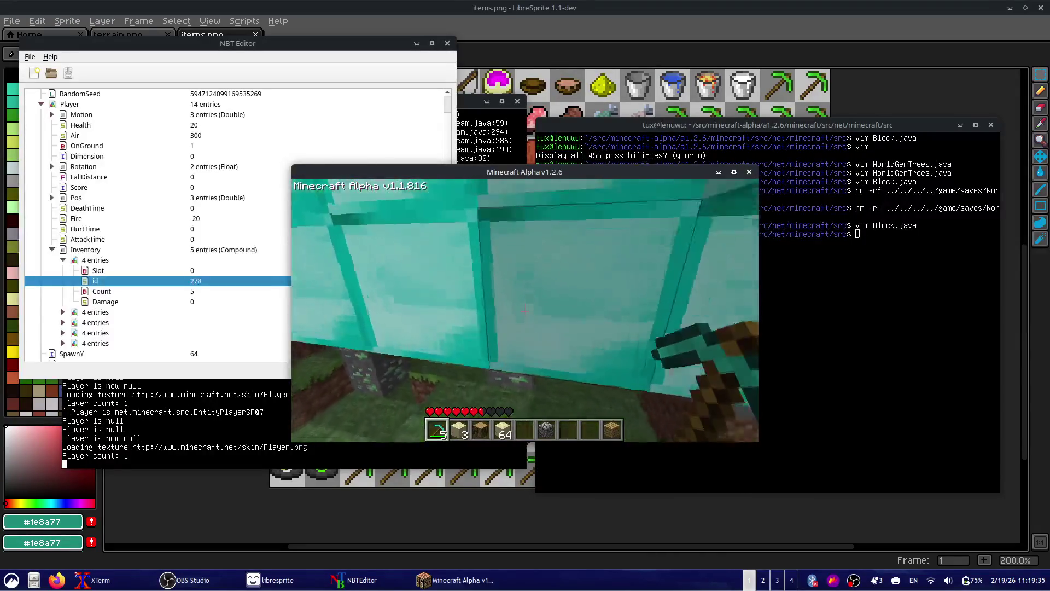
pyautogui.click(525, 311)
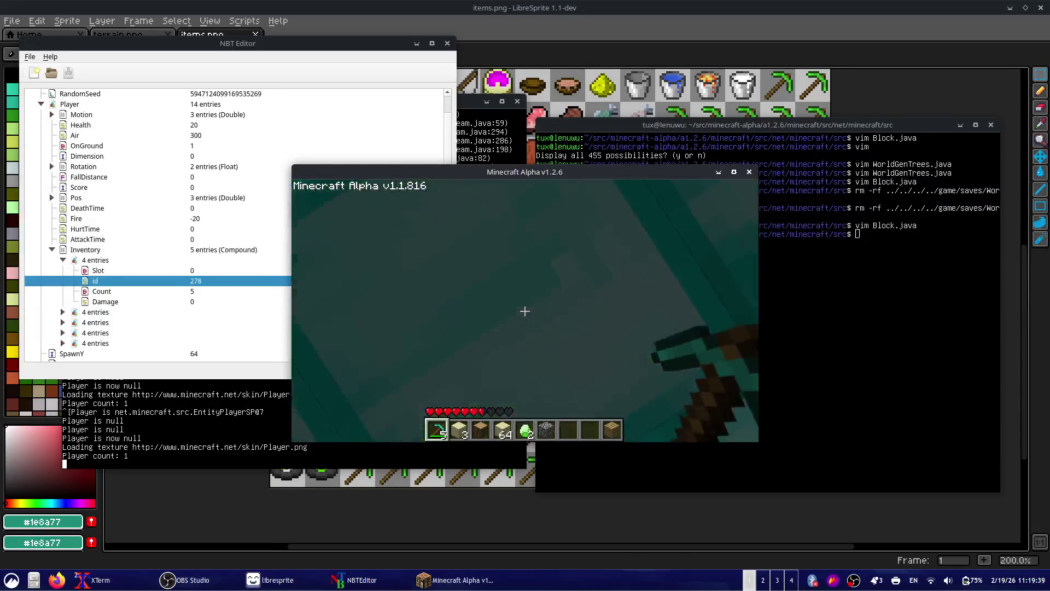
pyautogui.click(525, 310)
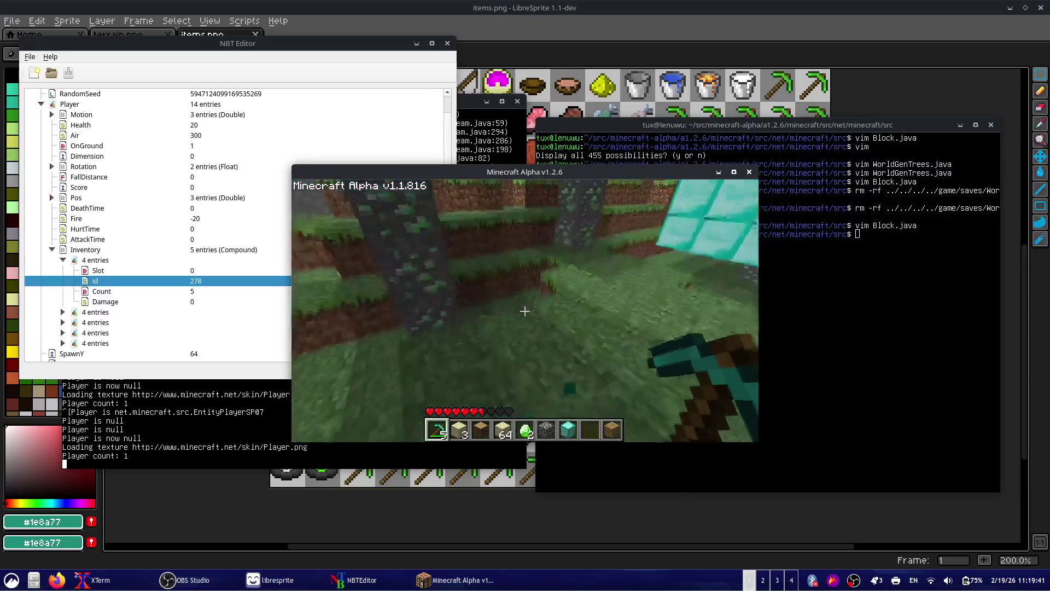
pyautogui.click(524, 311)
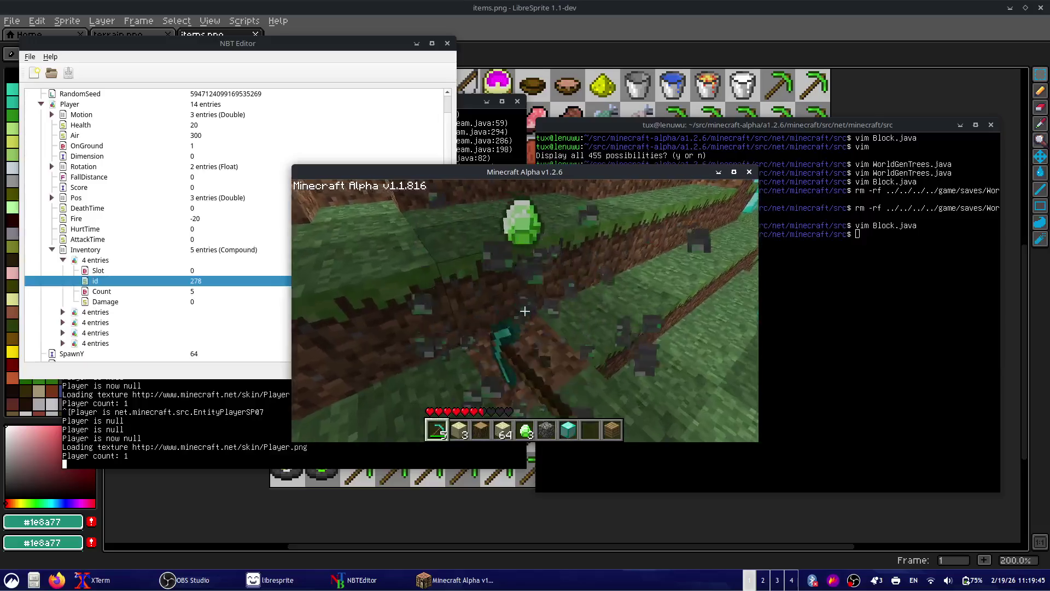
pyautogui.moveTo(525, 310)
pyautogui.press('w')
pyautogui.press('e')
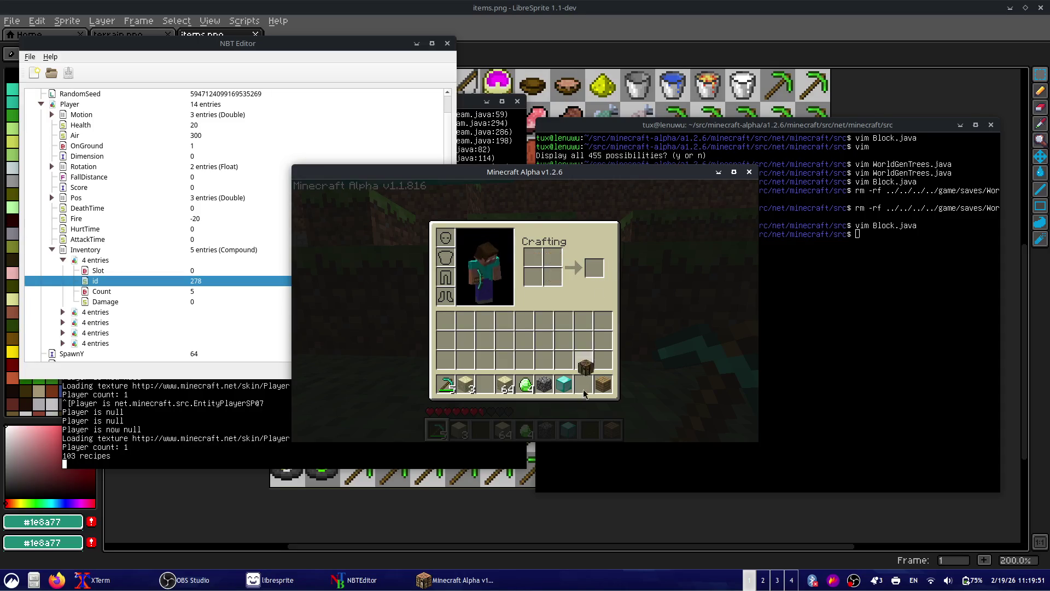
# - Walk toward the diamond blocks and dig down into the grass ahead
pyautogui.press('e')
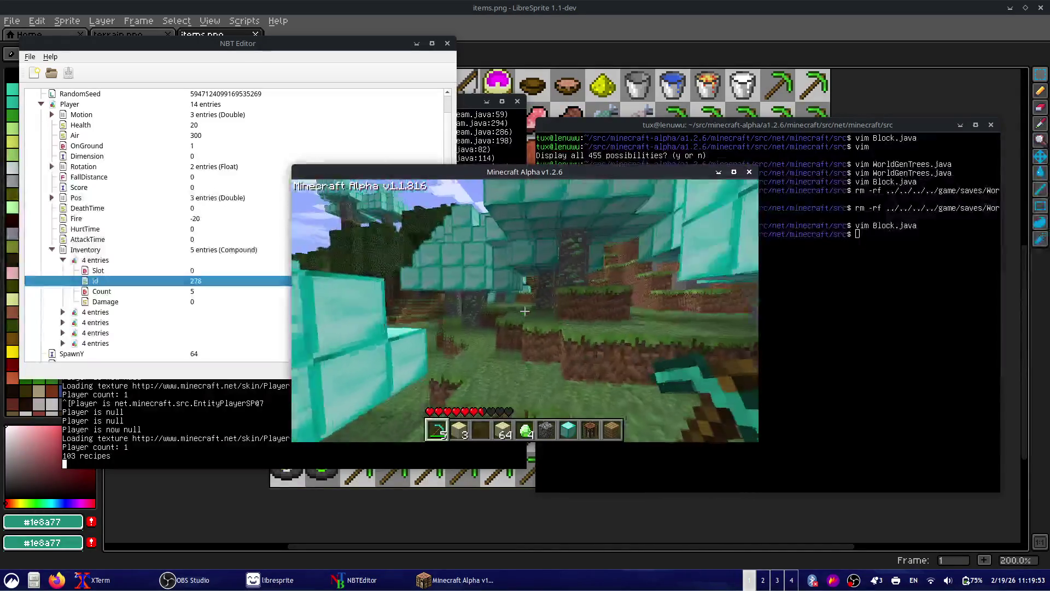
pyautogui.scroll(-1, 525, 311)
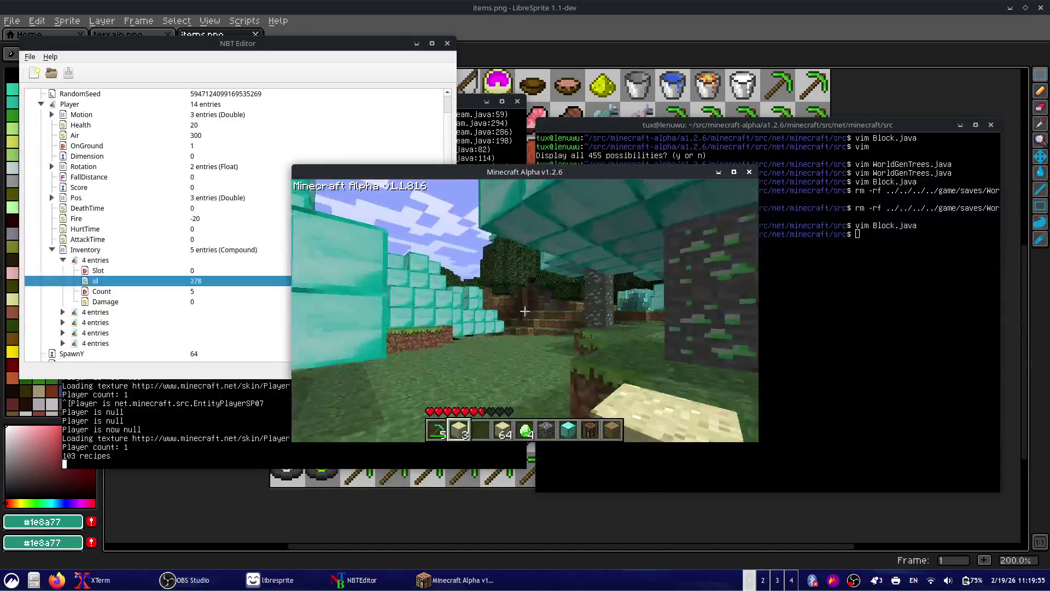
pyautogui.press('w')
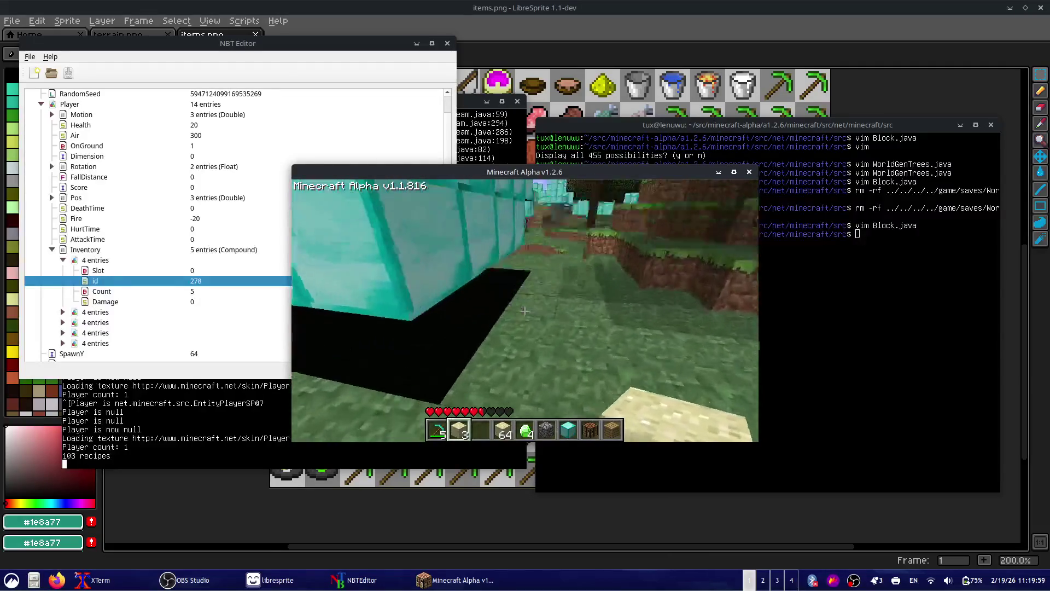
pyautogui.click(524, 311)
pyautogui.press('w')
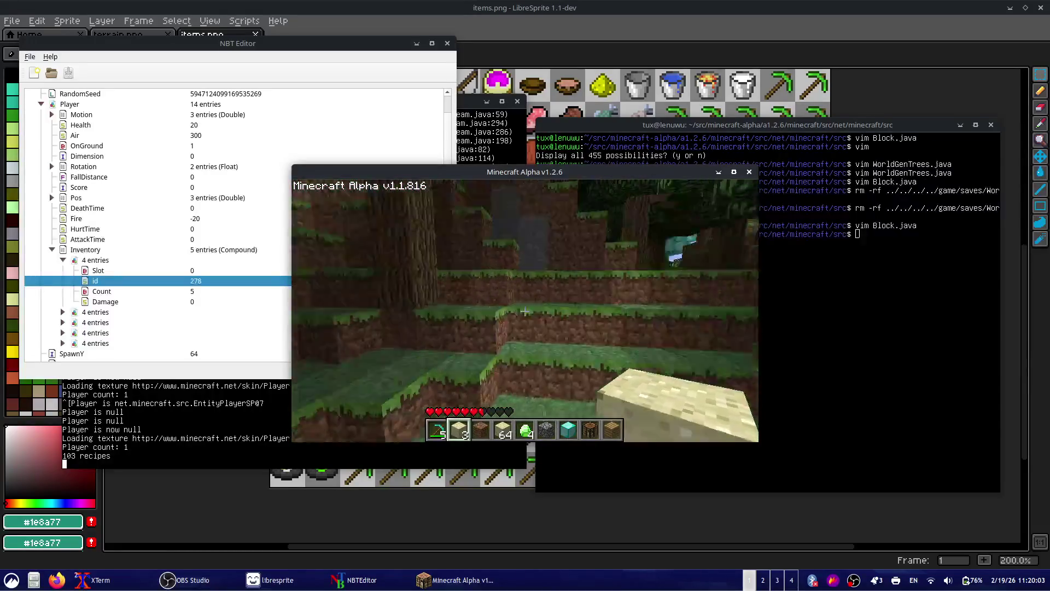
# - Place a crafting table on the ground and open its grid
pyautogui.moveTo(524, 310)
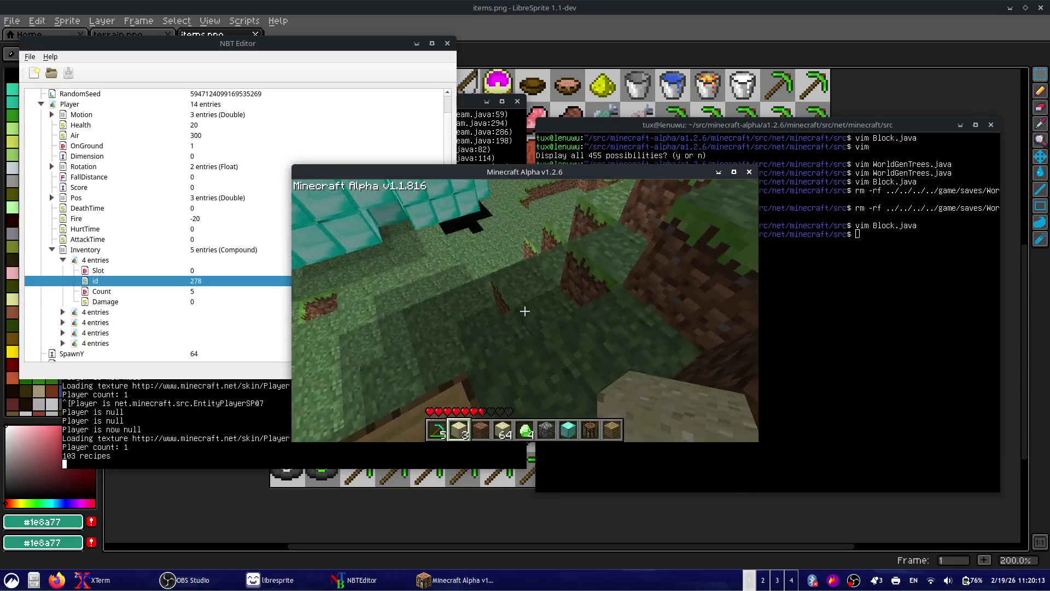
pyautogui.press('8')
pyautogui.rightClick(525, 310)
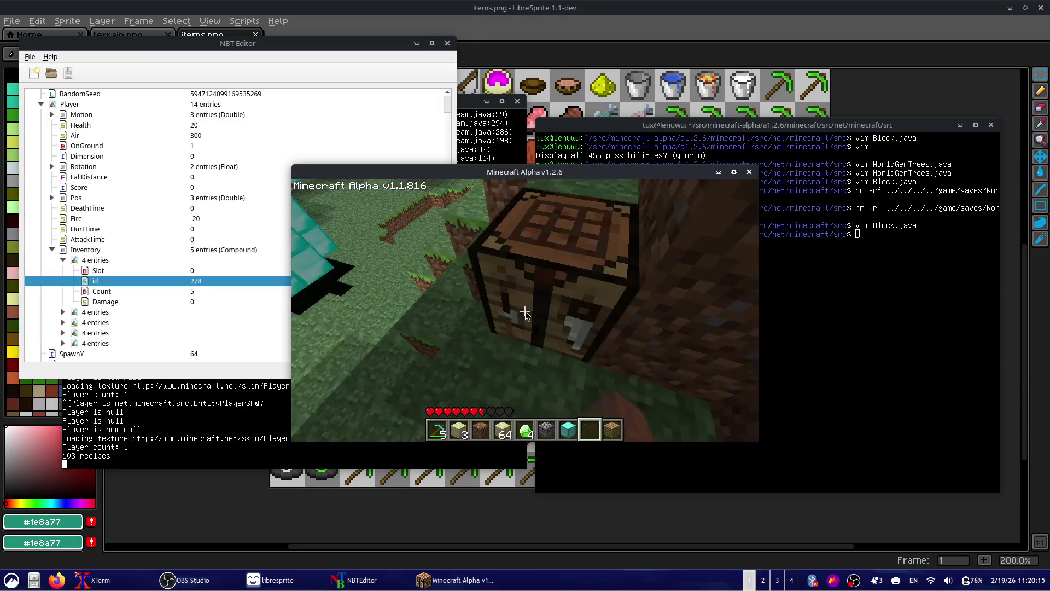
pyautogui.rightClick(525, 311)
# - Craft the logs into planks and the planks into sticks
pyautogui.click(489, 273)
pyautogui.click(572, 267)
pyautogui.click(573, 267)
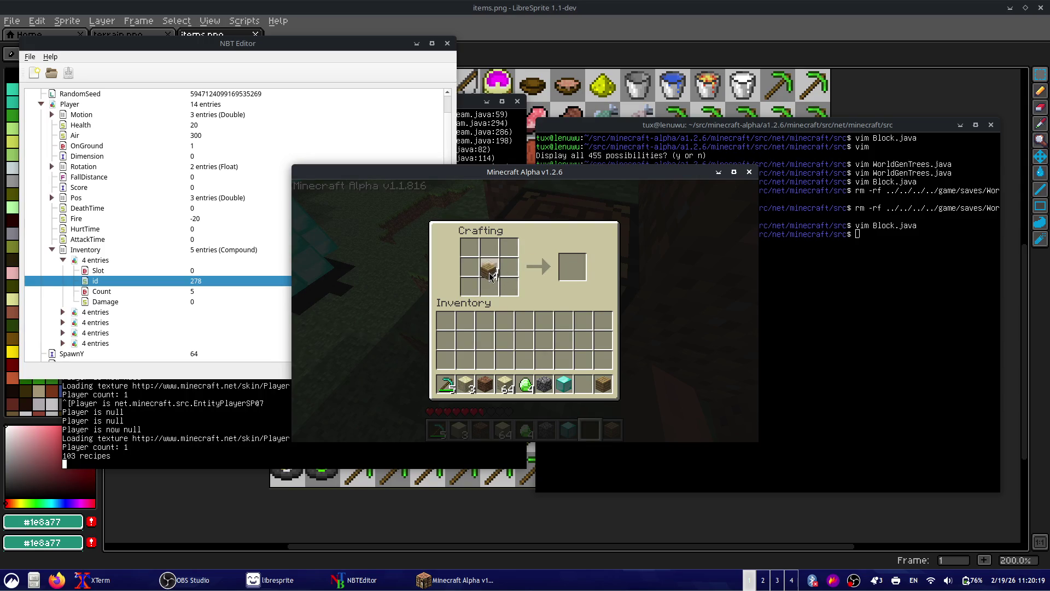
pyautogui.rightClick(490, 268)
pyautogui.rightClick(490, 286)
pyautogui.click(573, 267)
# - Lay out three emeralds over two sticks to make an emerald pickaxe
pyautogui.click(490, 268)
pyautogui.rightClick(489, 268)
pyautogui.click(490, 286)
pyautogui.click(526, 385)
pyautogui.rightClick(470, 248)
pyautogui.rightClick(491, 247)
pyautogui.rightClick(509, 247)
pyautogui.click(545, 321)
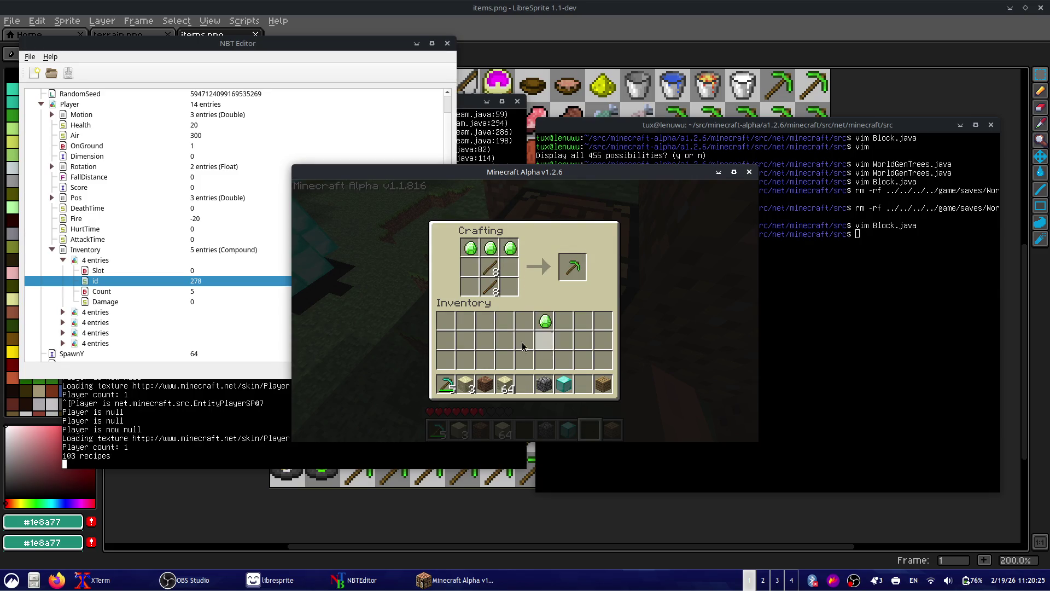
# - Capture the crafting panel with Flameshot, copy it to the clipboard, and switch to OBS
pyautogui.press('Print')
pyautogui.moveTo(407, 207); pyautogui.dragTo(633, 314)
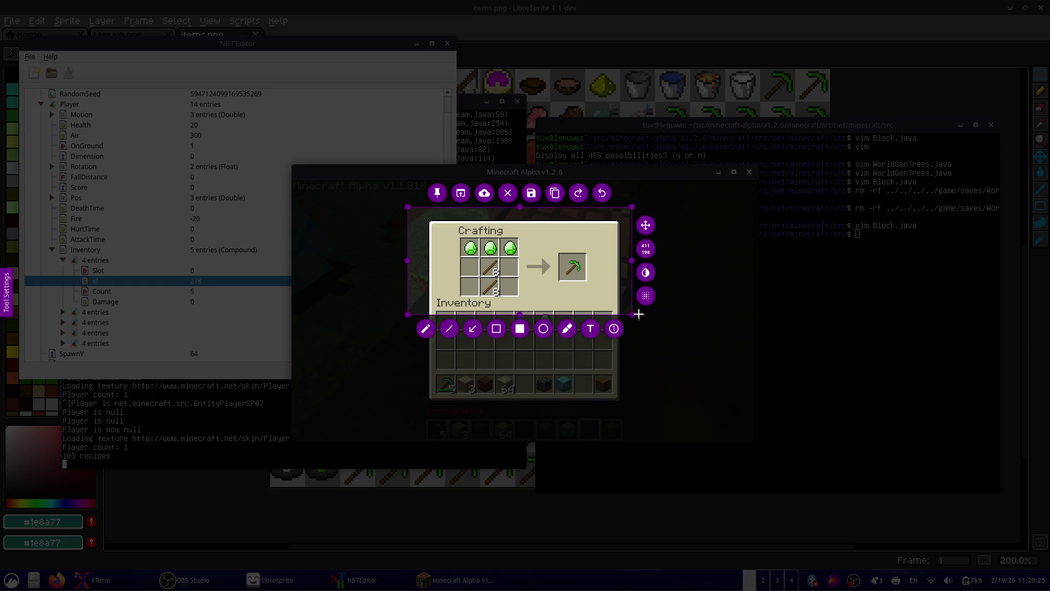
pyautogui.hotkey('ctrl', 'c')
pyautogui.hotkey('alt', 'Tab')
pyautogui.hotkey('alt', 'Tab')
pyautogui.hotkey('alt', 'Tab')
pyautogui.hotkey('alt', 'Tab')
pyautogui.hotkey('alt', 'Tab')
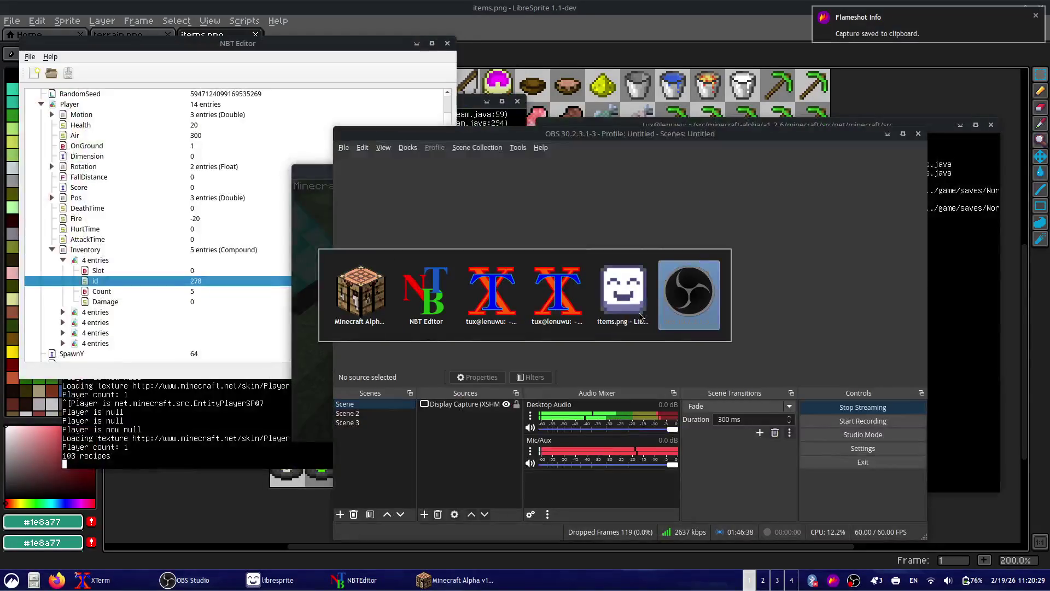
# - Switch the OBS stream to Scene 3
pyautogui.click(386, 422)
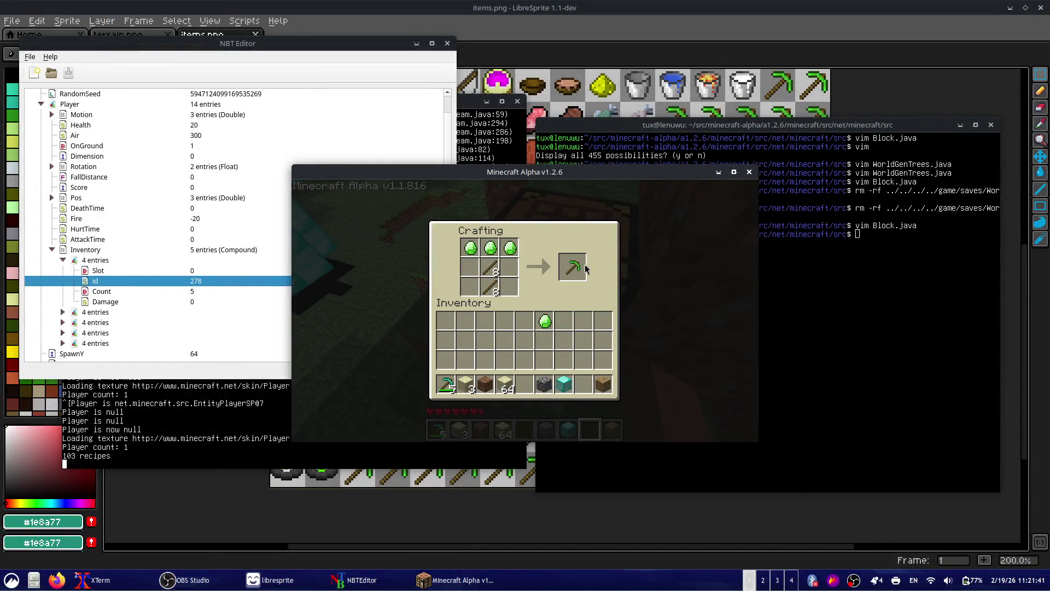
# - Move the crafted emerald pickaxe into the hotbar, close the table, and hold it
pyautogui.click(573, 267)
pyautogui.click(527, 385)
pyautogui.press('Escape')
pyautogui.press('5')
# - Switch to sand and break the grass block ahead
pyautogui.moveTo(525, 311)
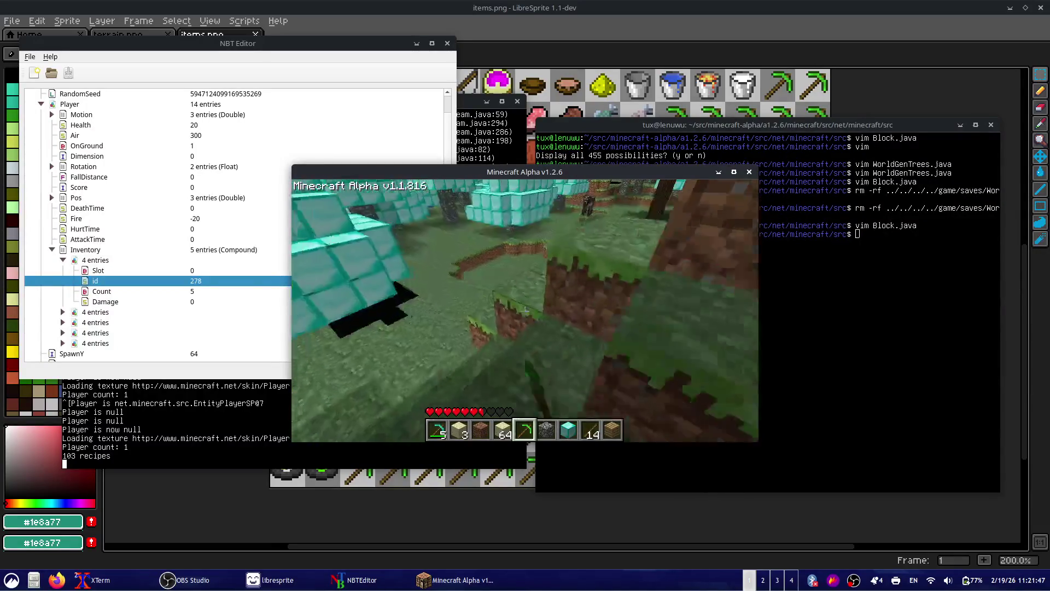
pyautogui.press('2')
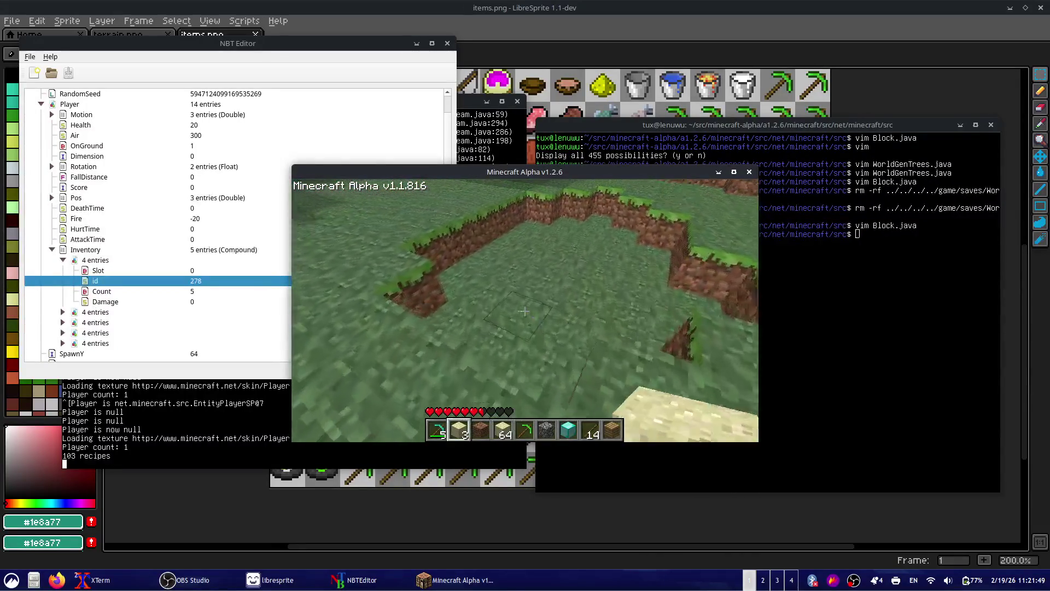
pyautogui.click(525, 311)
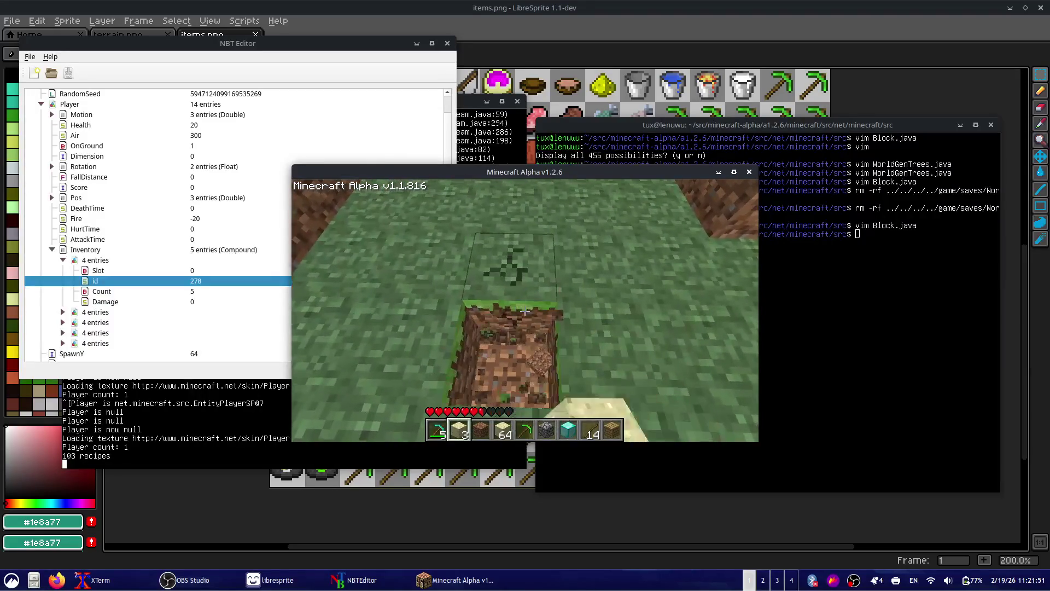
# - Walk down the trench collecting dirt and mine the dirt below
pyautogui.press('w')
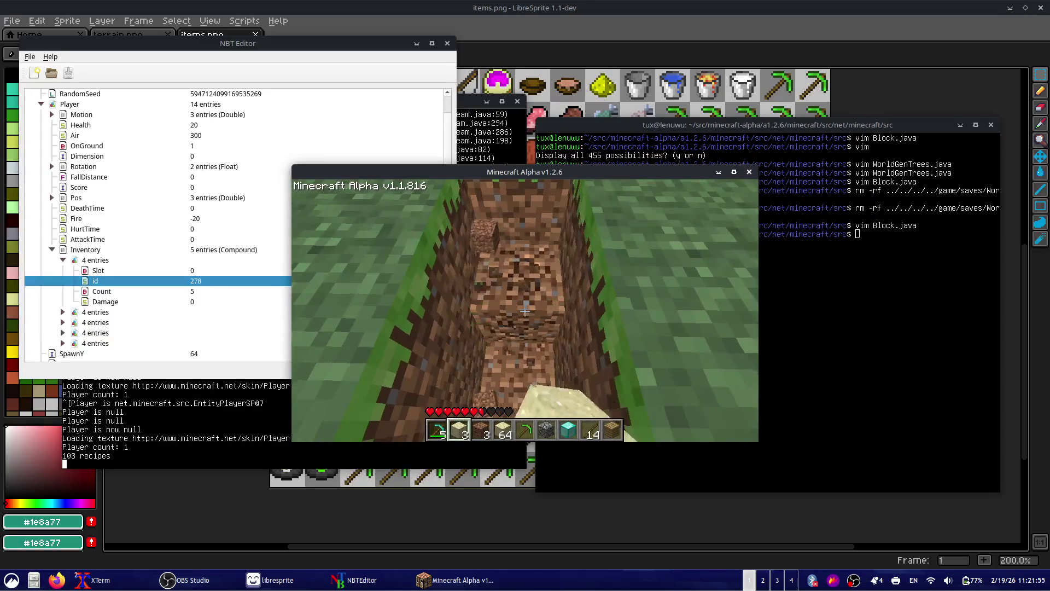
pyautogui.press('w')
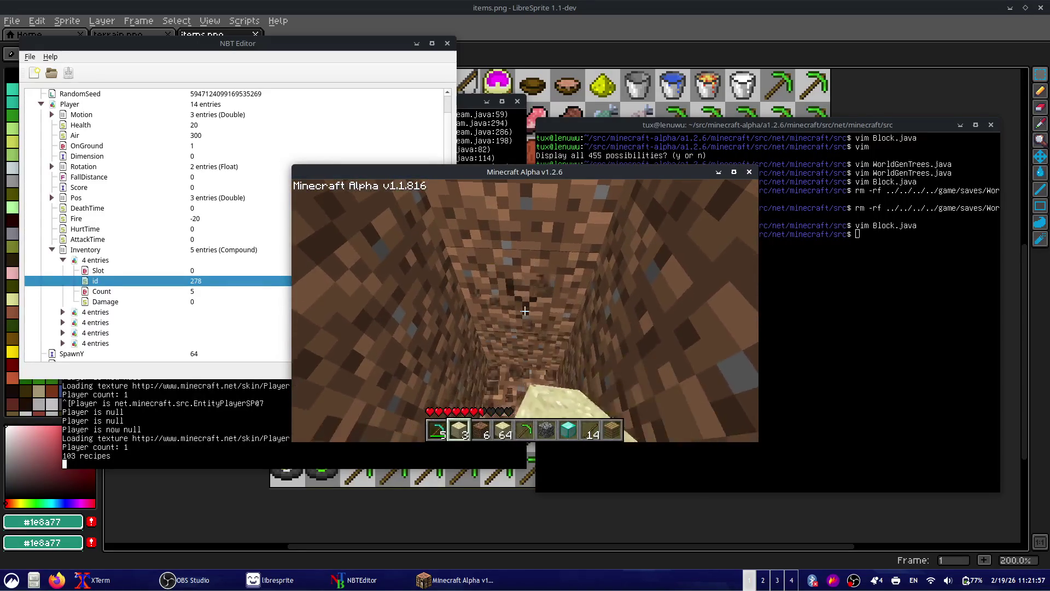
pyautogui.press('w')
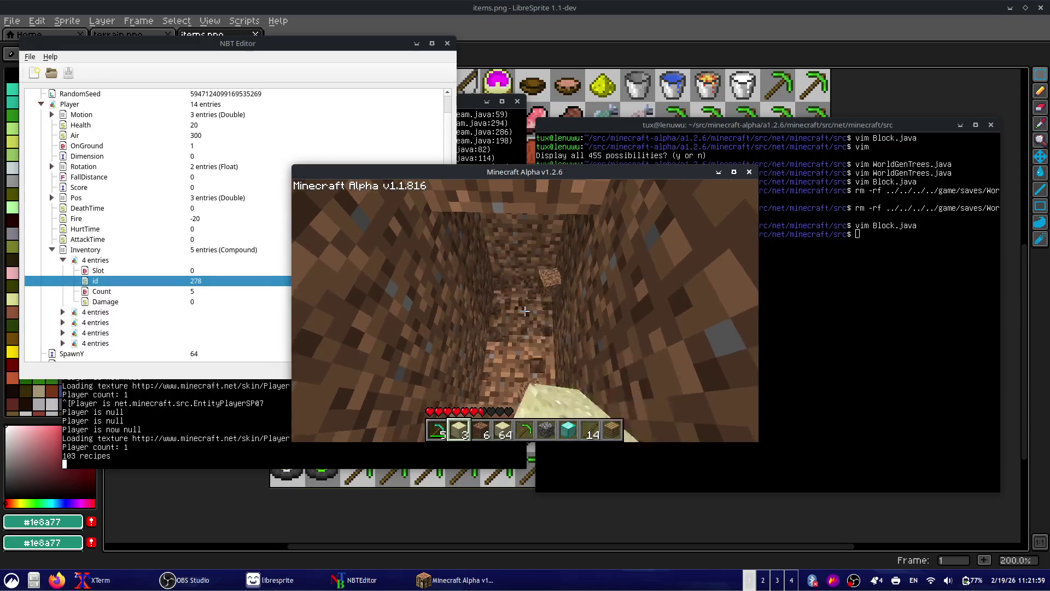
pyautogui.press('w')
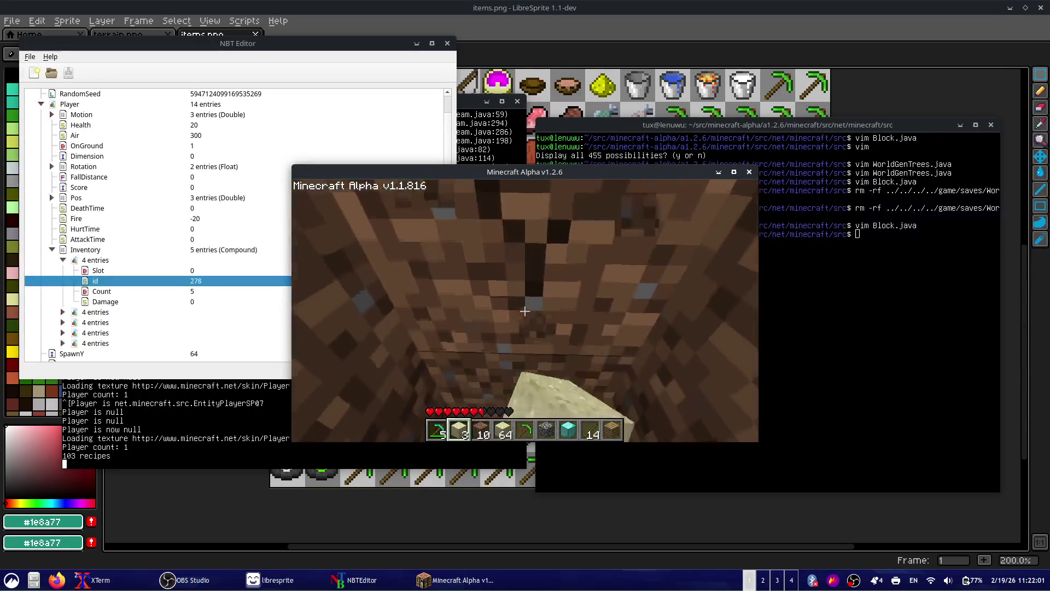
pyautogui.click(524, 311)
# - Dig down through stone and dirt, alternating between pickaxe and sand
pyautogui.press('1')
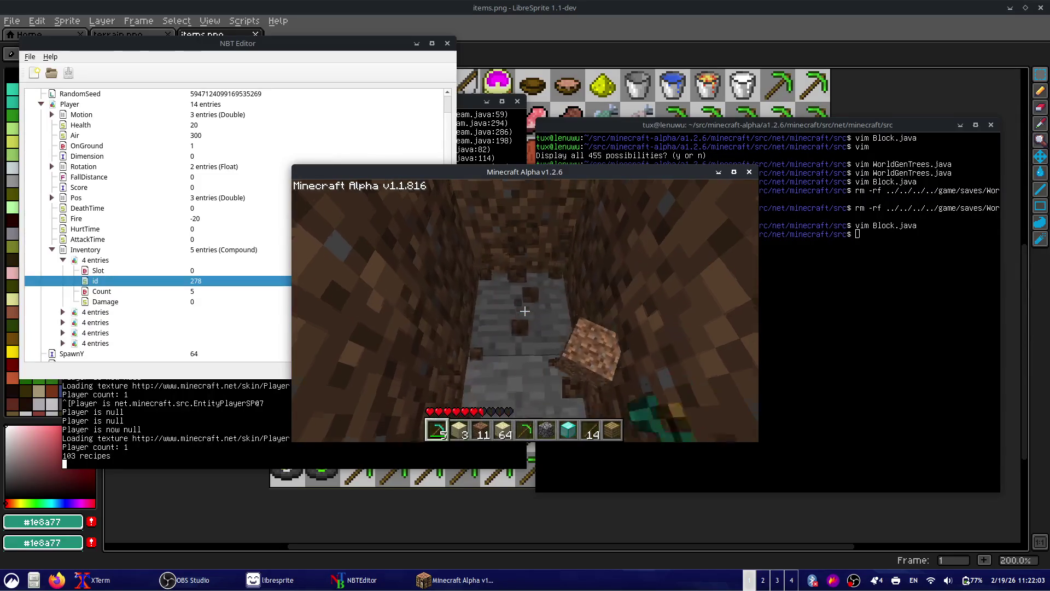
pyautogui.click(524, 310)
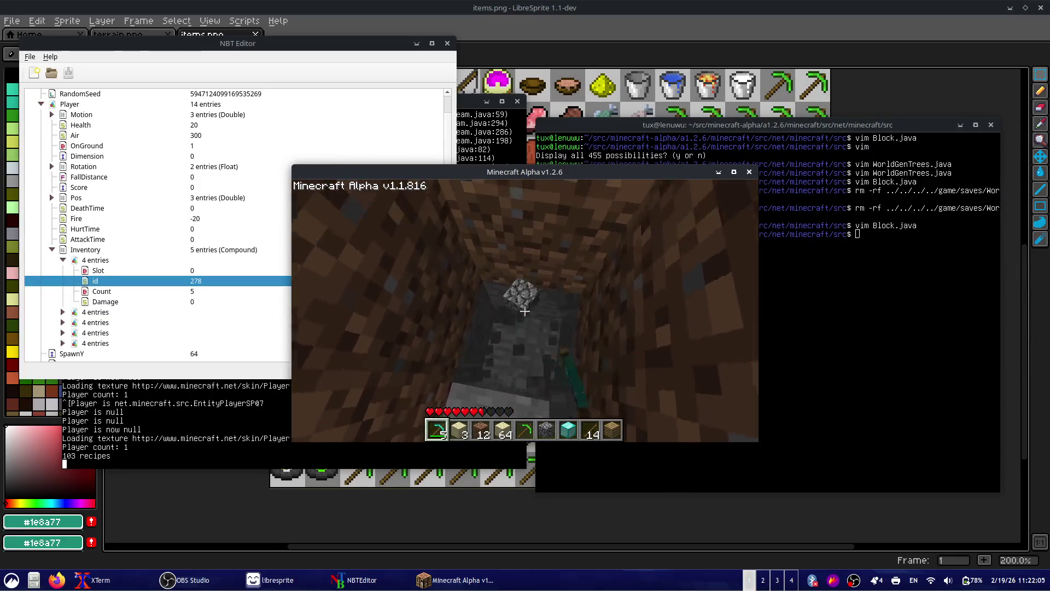
pyautogui.click(525, 311)
pyautogui.press('2')
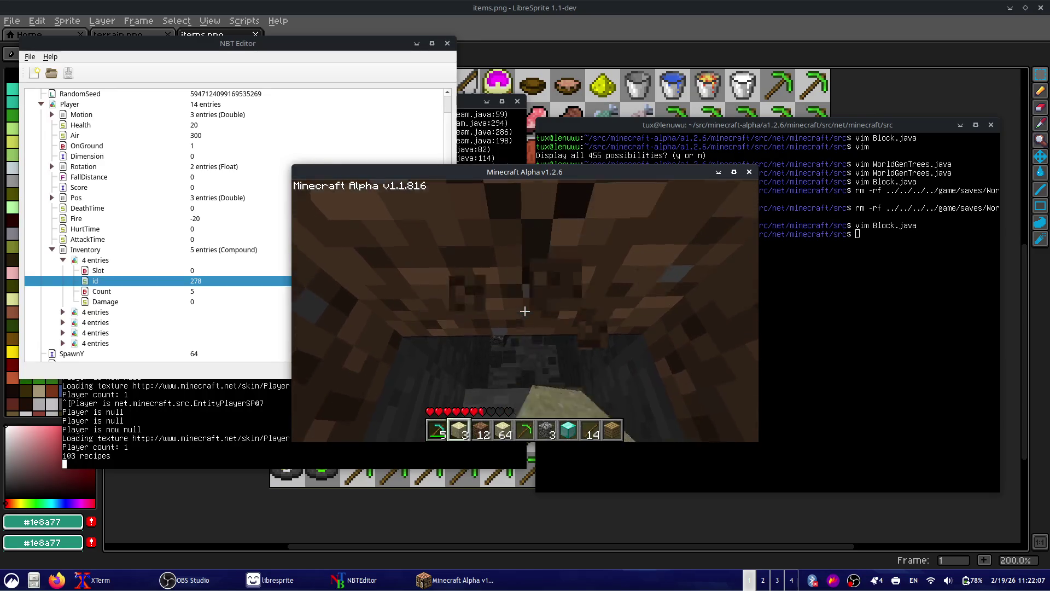
pyautogui.click(525, 311)
pyautogui.press('1')
pyautogui.click(525, 311)
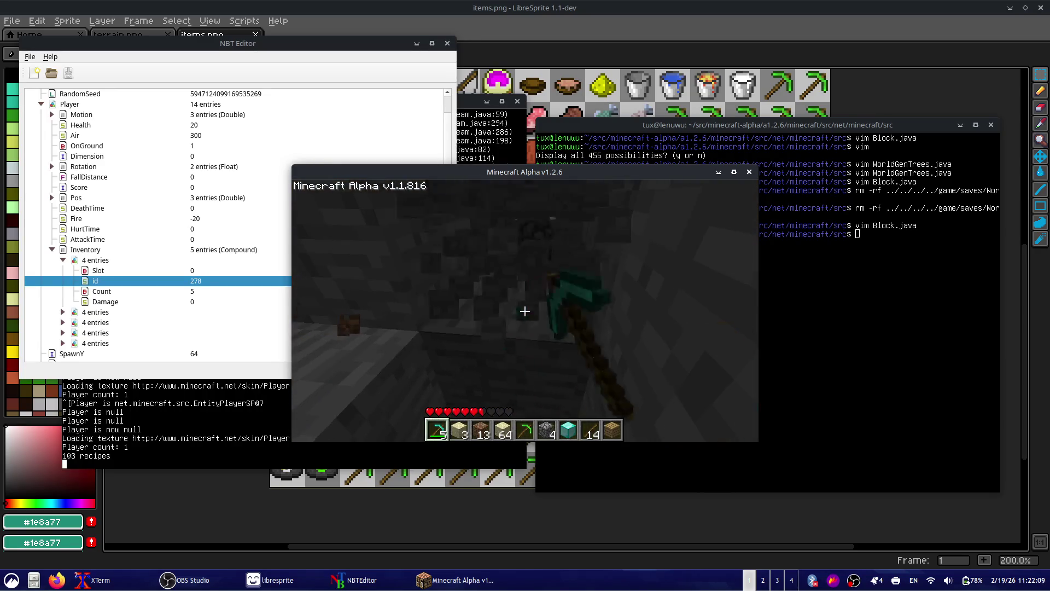
# - Keep mining stone with the emerald pickaxe until cobblestone reaches 20
pyautogui.press('5')
pyautogui.click(525, 310)
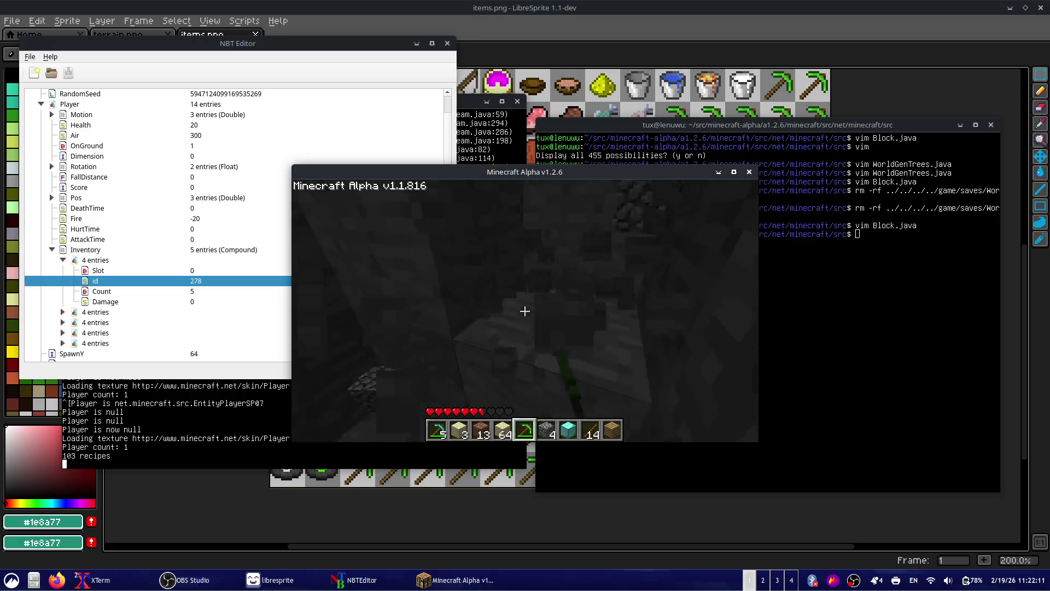
pyautogui.click(524, 311)
pyautogui.press('1')
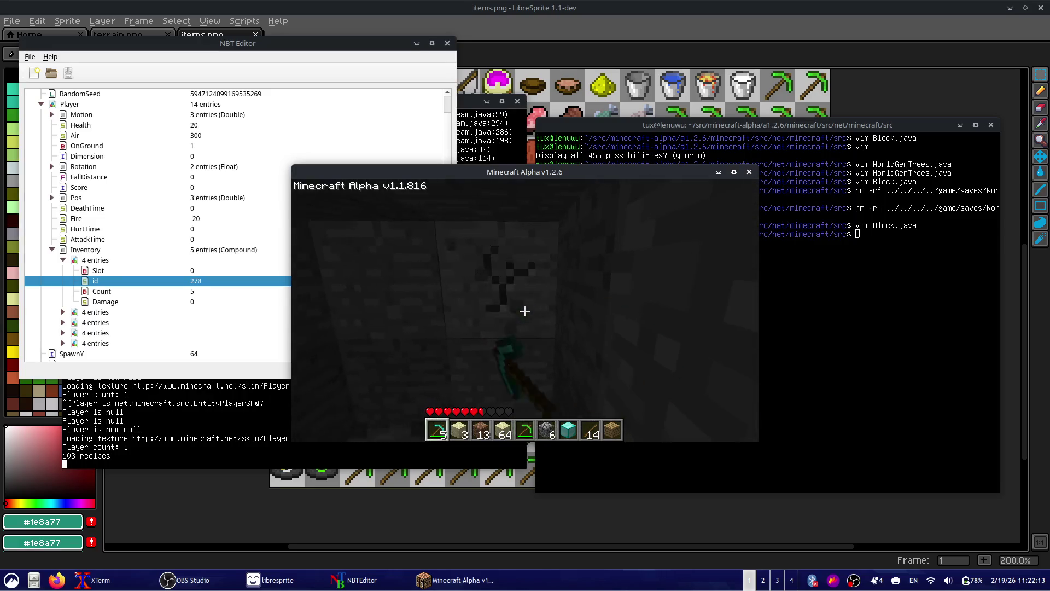
pyautogui.press('5')
pyautogui.click(524, 311)
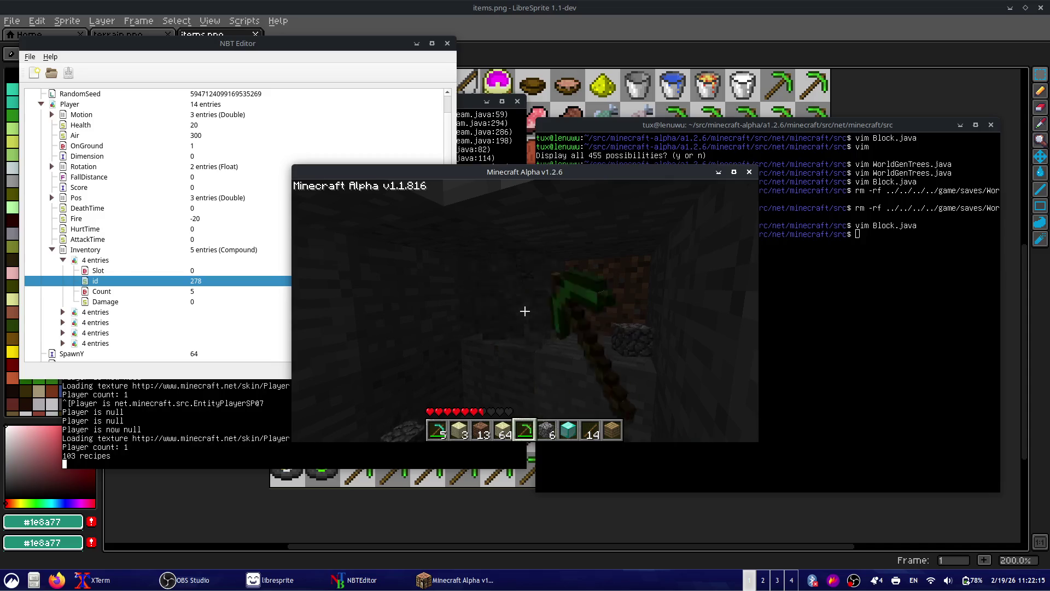
pyautogui.click(525, 310)
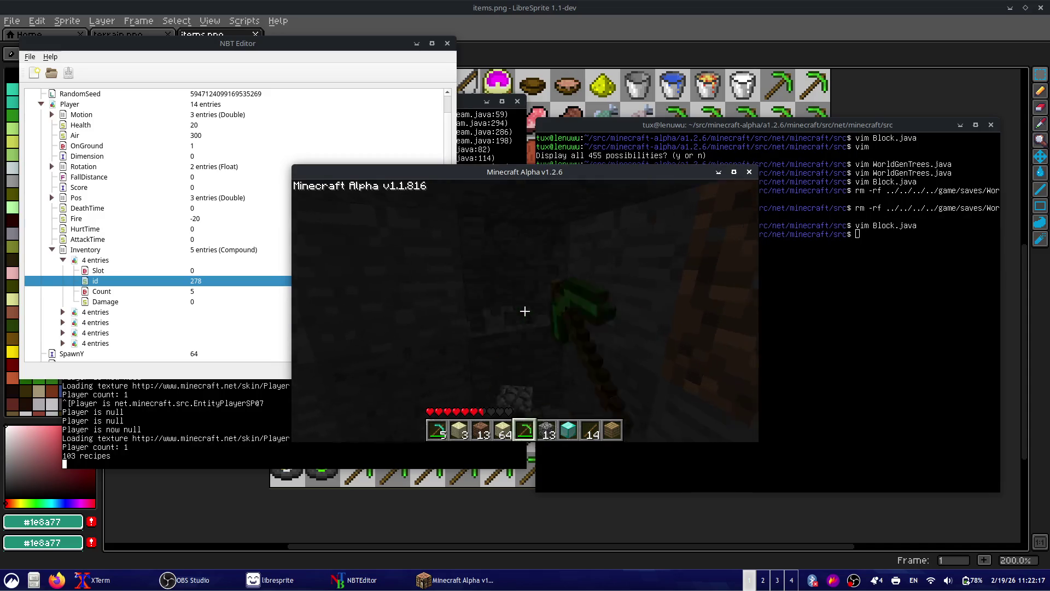
pyautogui.click(524, 311)
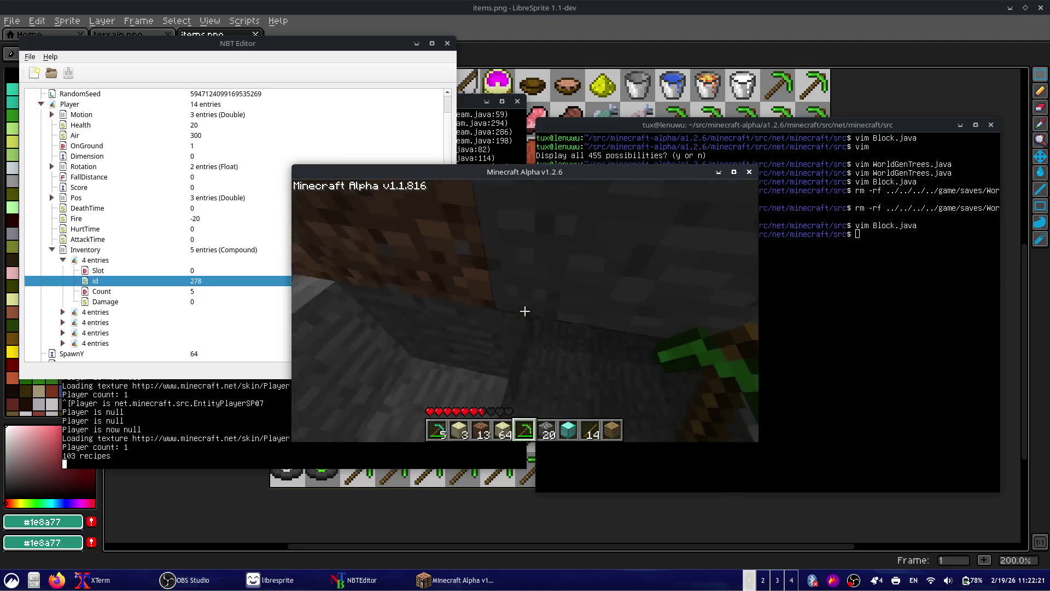
# - Check the inventory, then walk up to the diamond-leaf trees, swapping hotbar items
pyautogui.press('e')
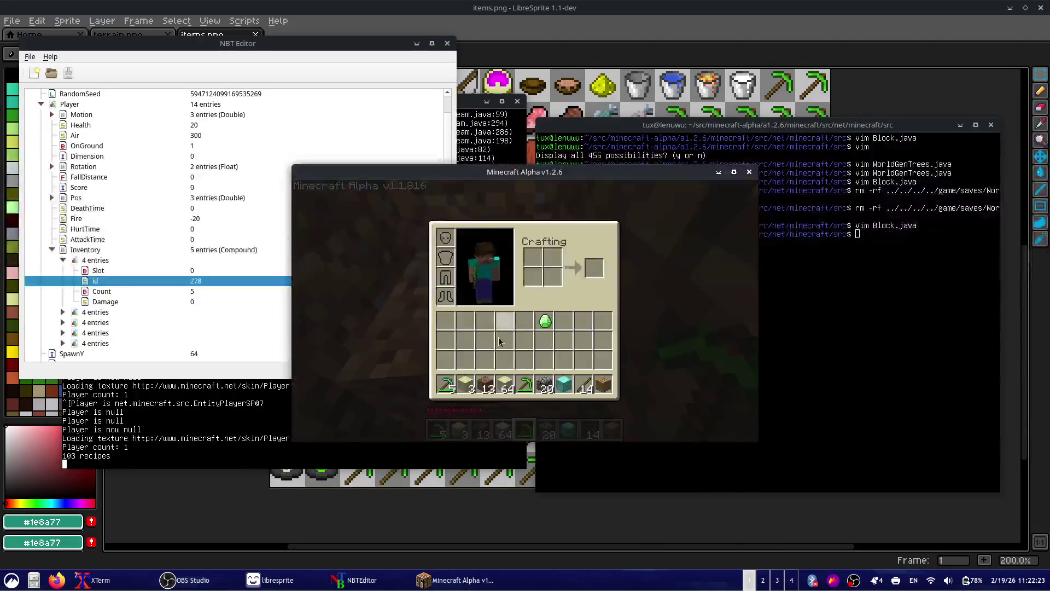
pyautogui.press('e')
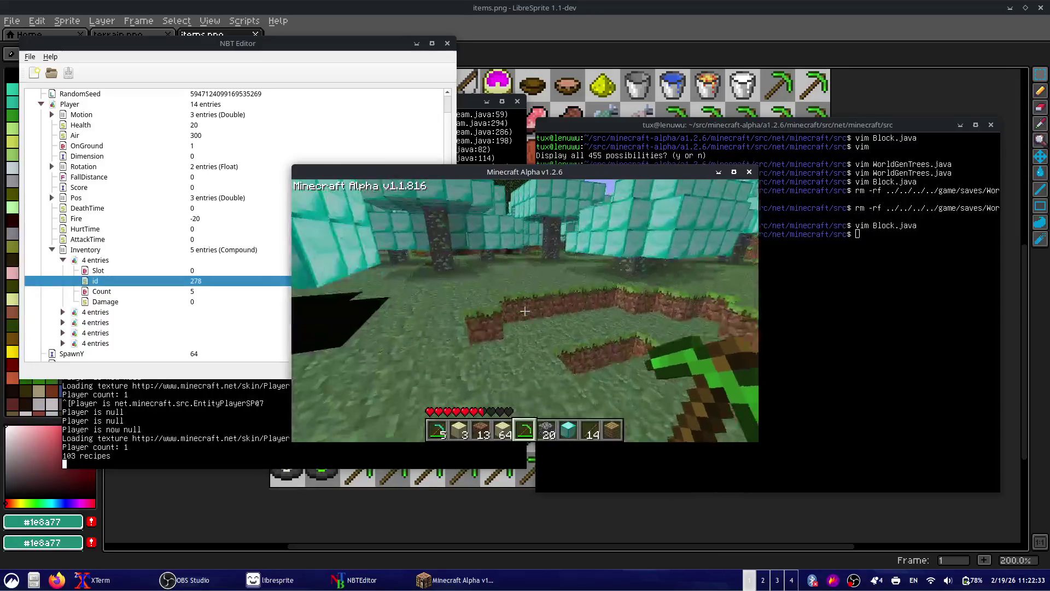
pyautogui.press('1')
pyautogui.press('w')
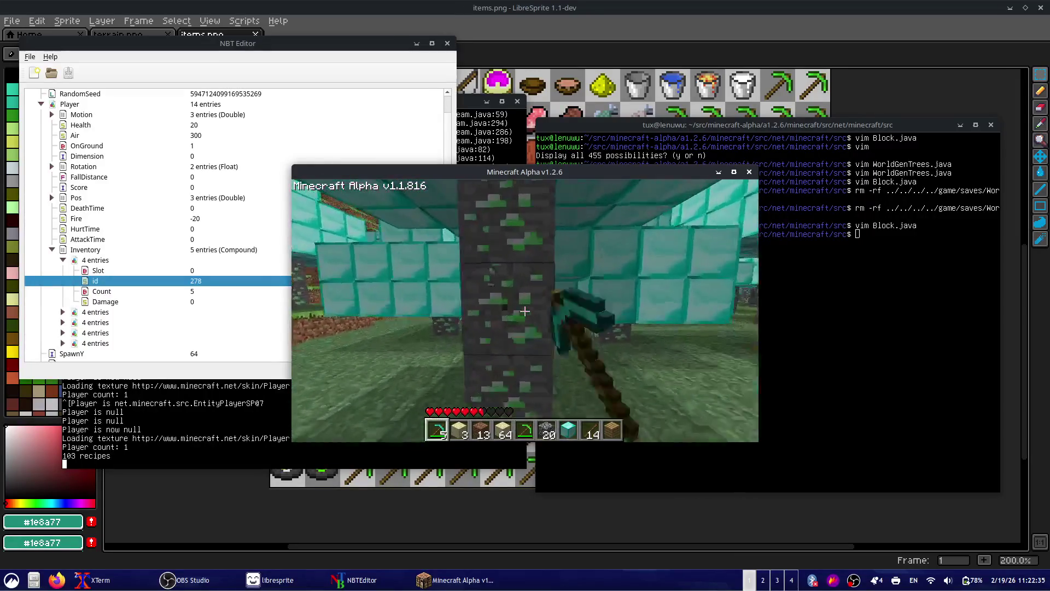
pyautogui.scroll(3, 525, 312)
pyautogui.scroll(2, 525, 311)
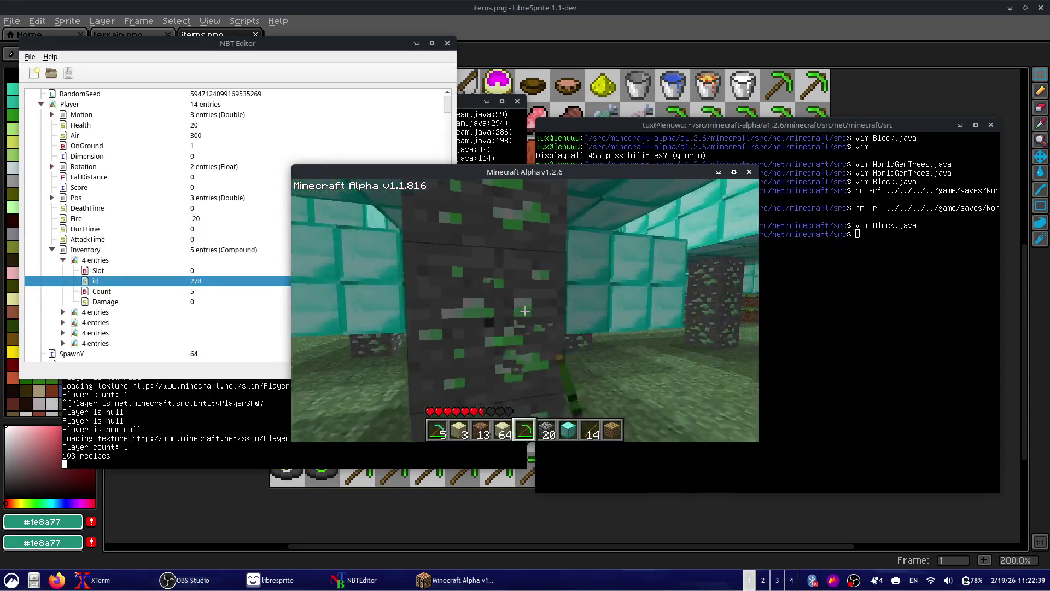
pyautogui.press('1')
pyautogui.press('6')
pyautogui.press('5')
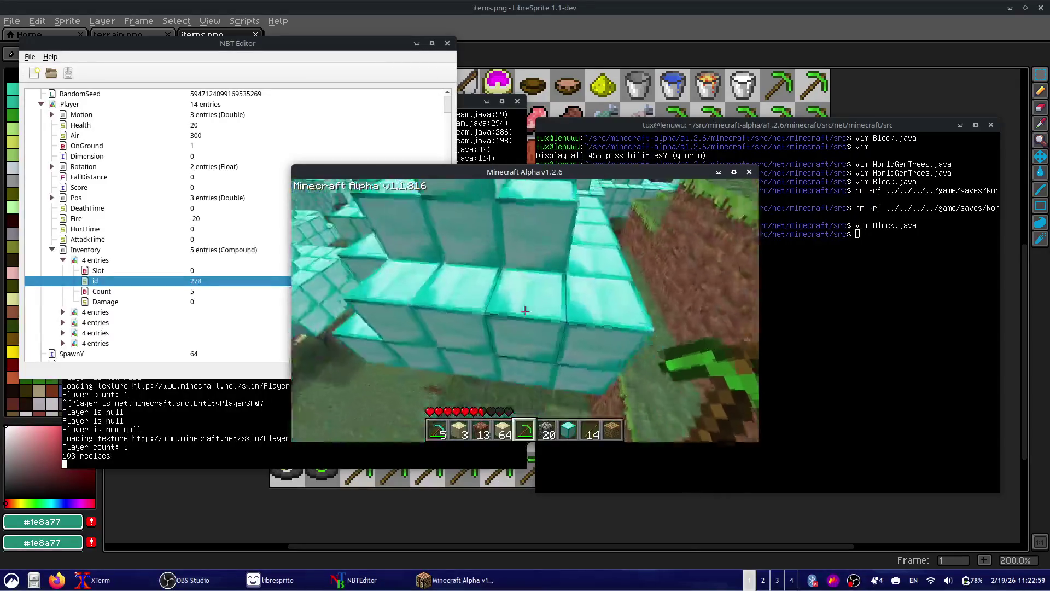
# - Switch to sand, mine the coal-ore stone, and begin a screenshot capture
pyautogui.press('2')
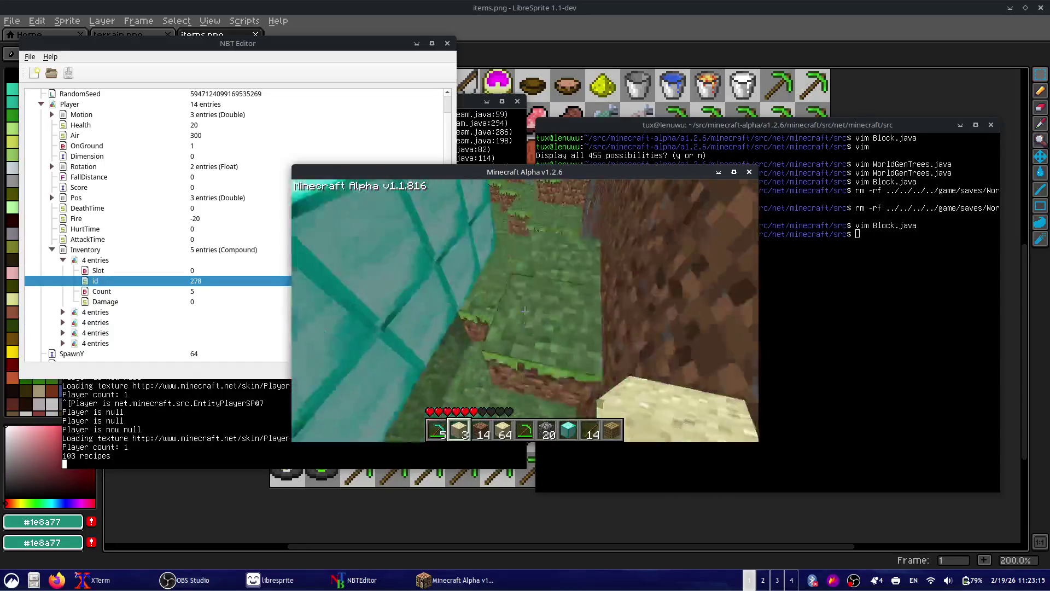
pyautogui.scroll(-1, 525, 310)
pyautogui.scroll(-1, 525, 311)
pyautogui.scroll(-1, 525, 311)
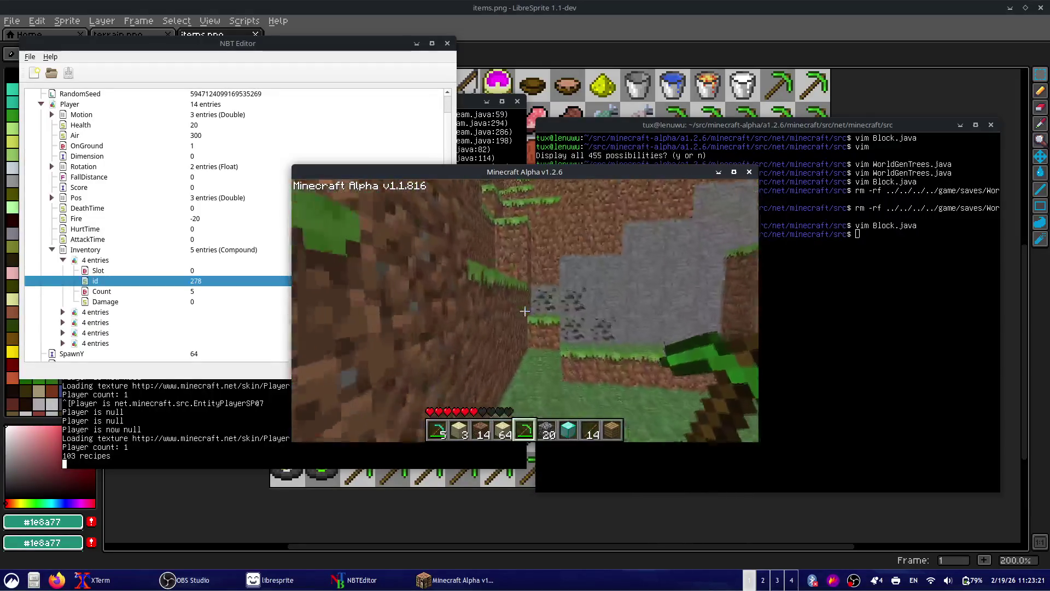
pyautogui.click(526, 311)
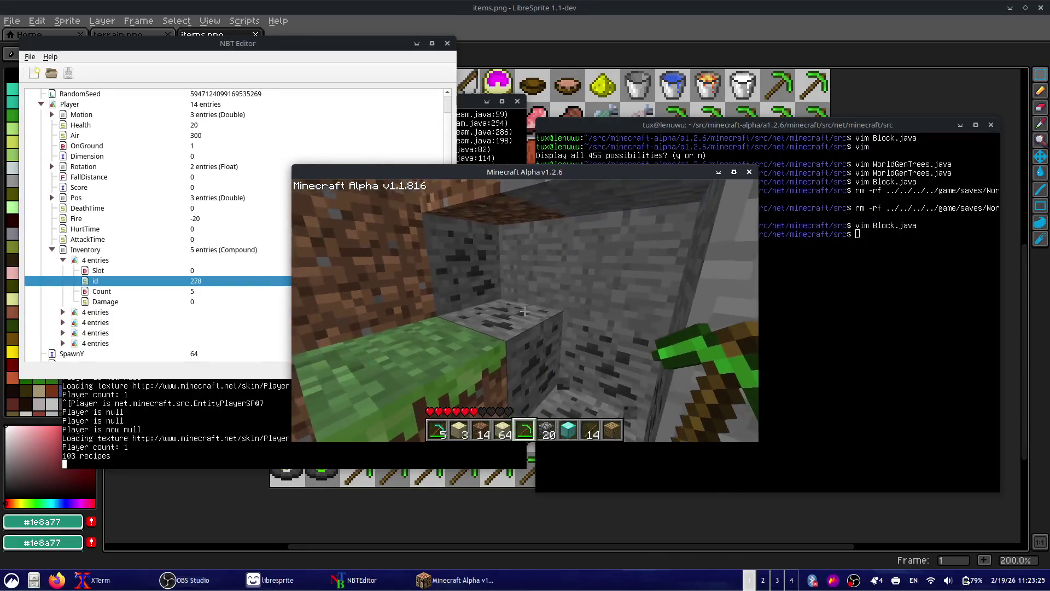
pyautogui.press('Print')
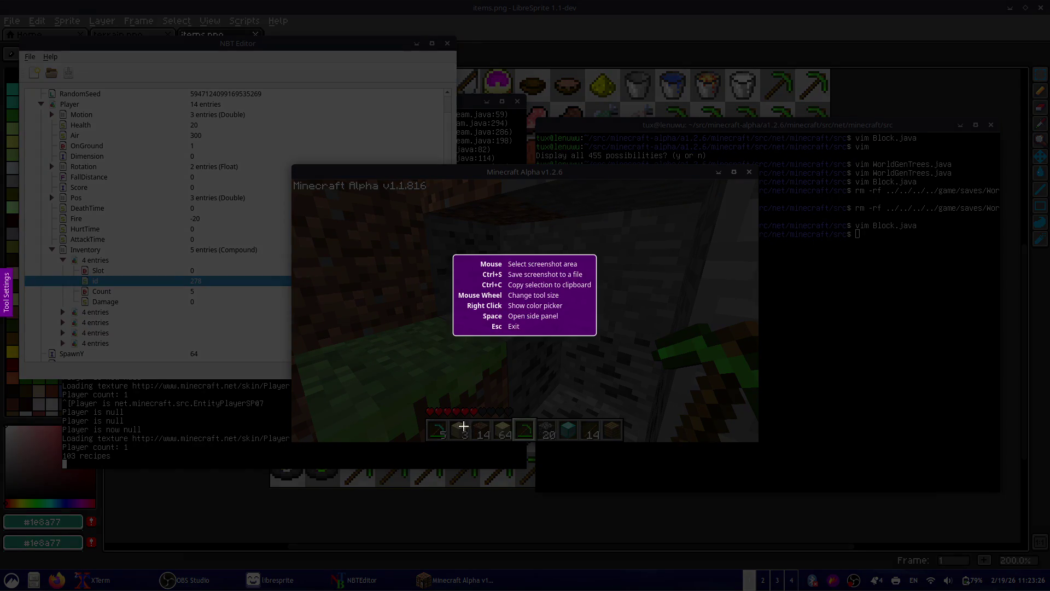
# - Capture the Minecraft game view with Flameshot and copy it to the clipboard
pyautogui.moveTo(334, 243); pyautogui.dragTo(768, 427)
pyautogui.hotkey('ctrl', 'c')
pyautogui.hotkey('alt', 'Tab')
pyautogui.hotkey('alt', 'Tab')
pyautogui.hotkey('alt', 'Tab')
pyautogui.hotkey('alt', 'Tab')
# - Switch the OBS stream to the technical-problems scene and return to Minecraft
pyautogui.hotkey('alt', 'Tab')
pyautogui.hotkey('alt', 'Tab')
pyautogui.hotkey('alt', 'Tab')
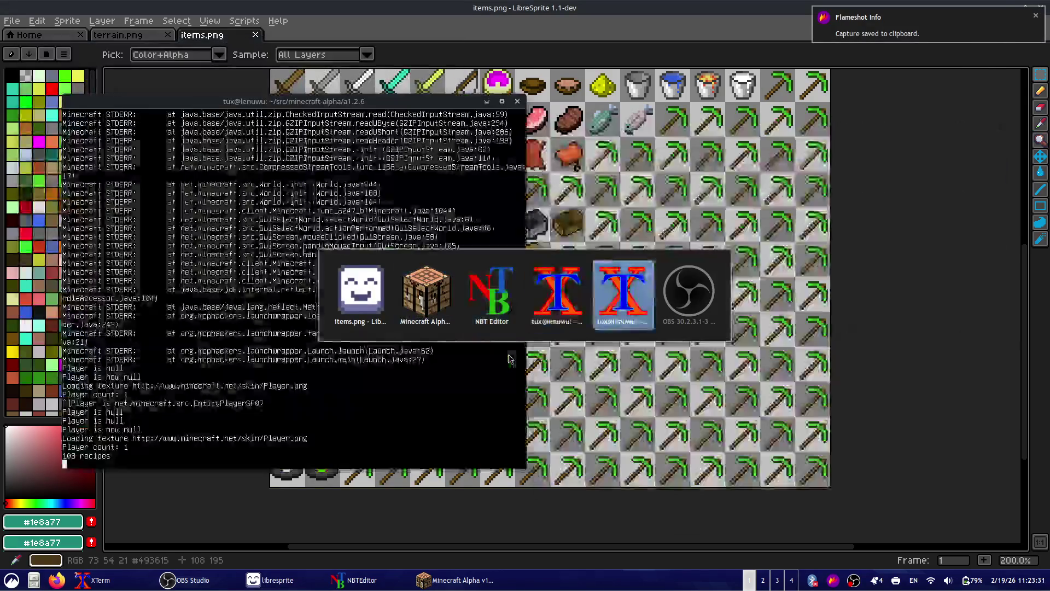
pyautogui.hotkey('alt', 'Tab')
pyautogui.click(365, 424)
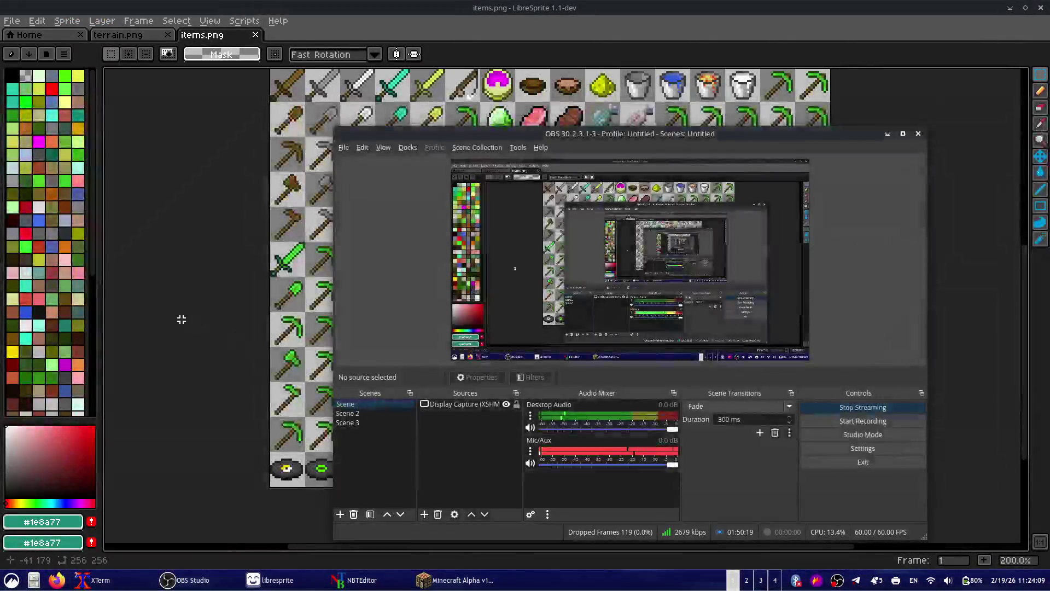
pyautogui.hotkey('alt', 'Tab')
pyautogui.hotkey('alt', 'Tab')
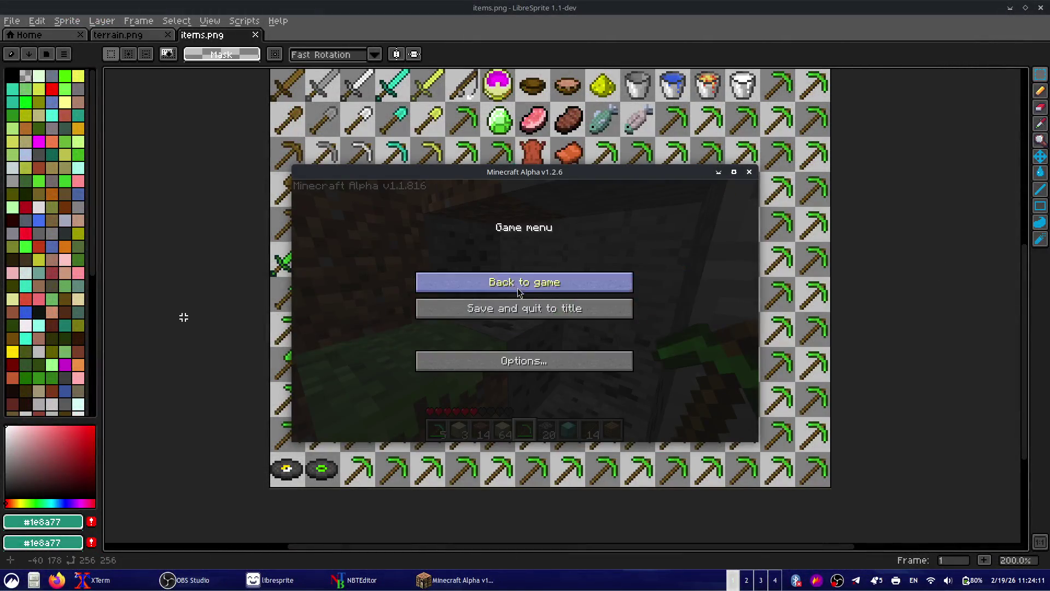
# - Resume, mine the tree's diamond blocks until the count reaches 6, then save and quit
pyautogui.click(518, 291)
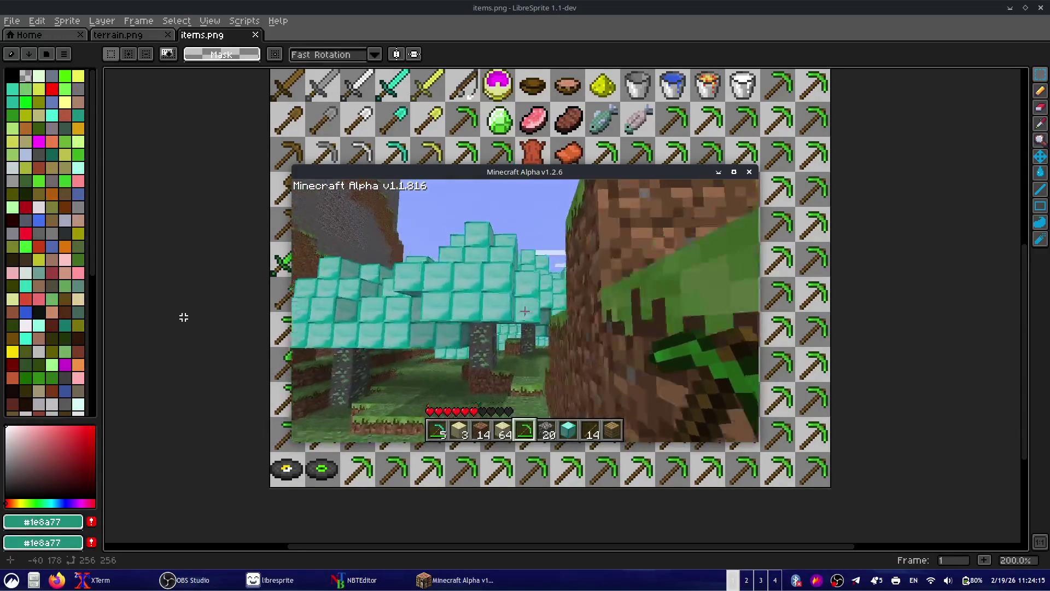
pyautogui.click(525, 311)
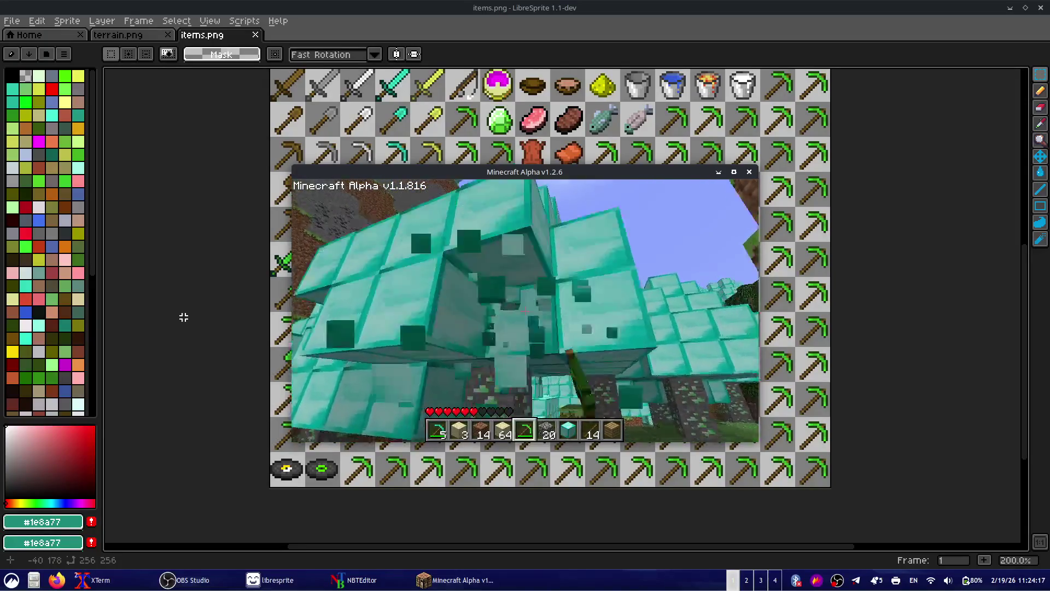
pyautogui.click(525, 311)
pyautogui.click(526, 310)
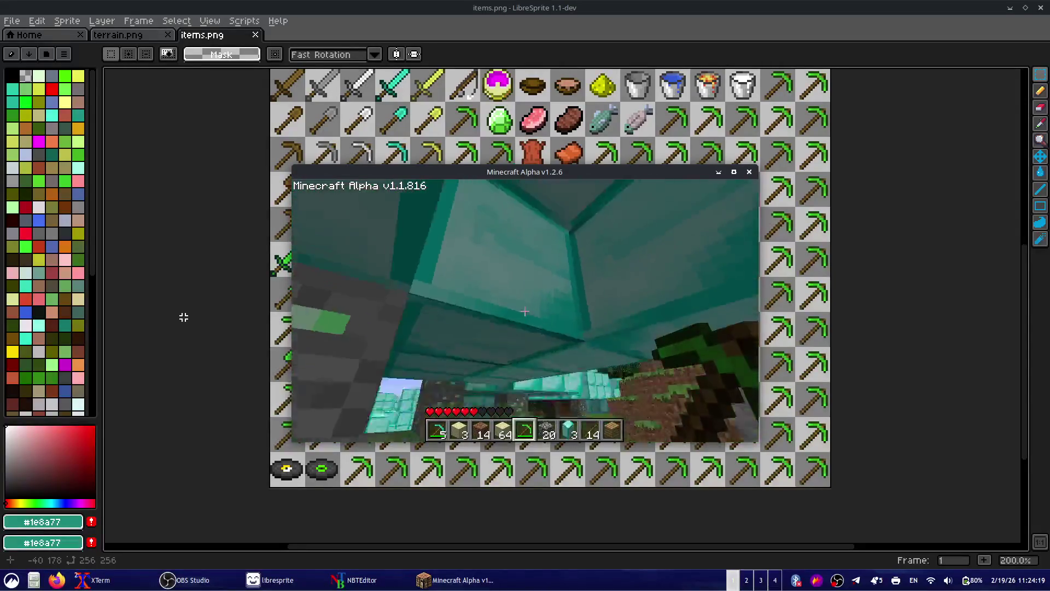
pyautogui.click(525, 311)
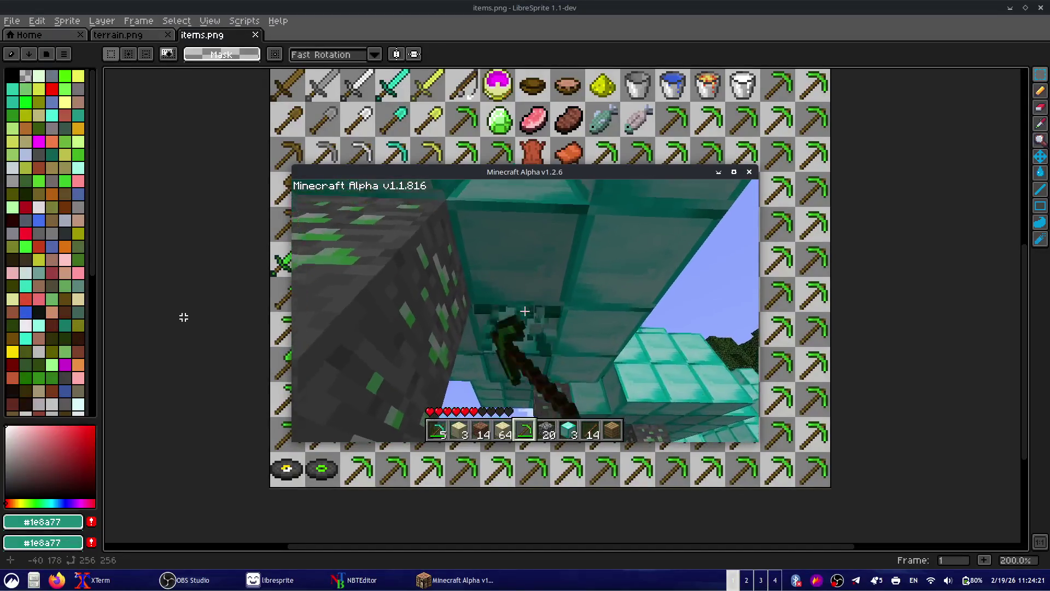
pyautogui.click(525, 311)
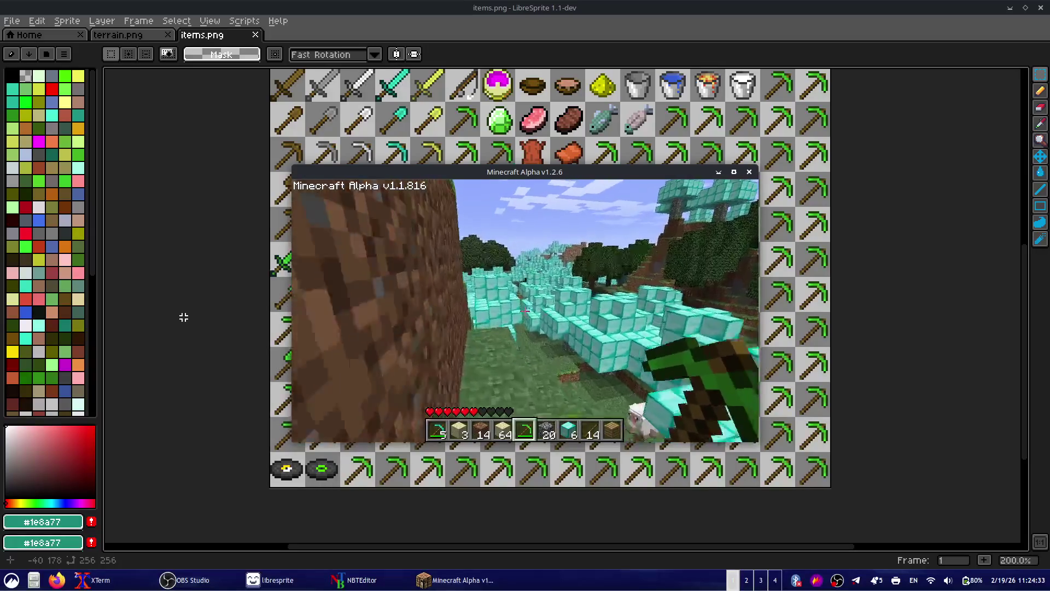
pyautogui.press('Escape')
pyautogui.click(525, 317)
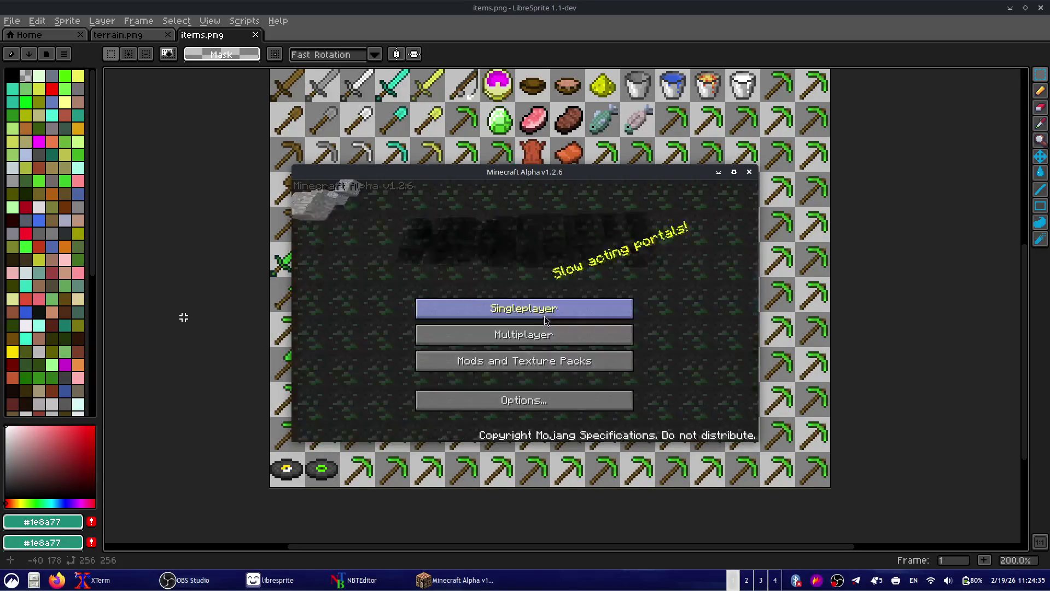
# - Load World 2 and walk out of the house up to the tree trunk
pyautogui.click(525, 315)
pyautogui.click(558, 256)
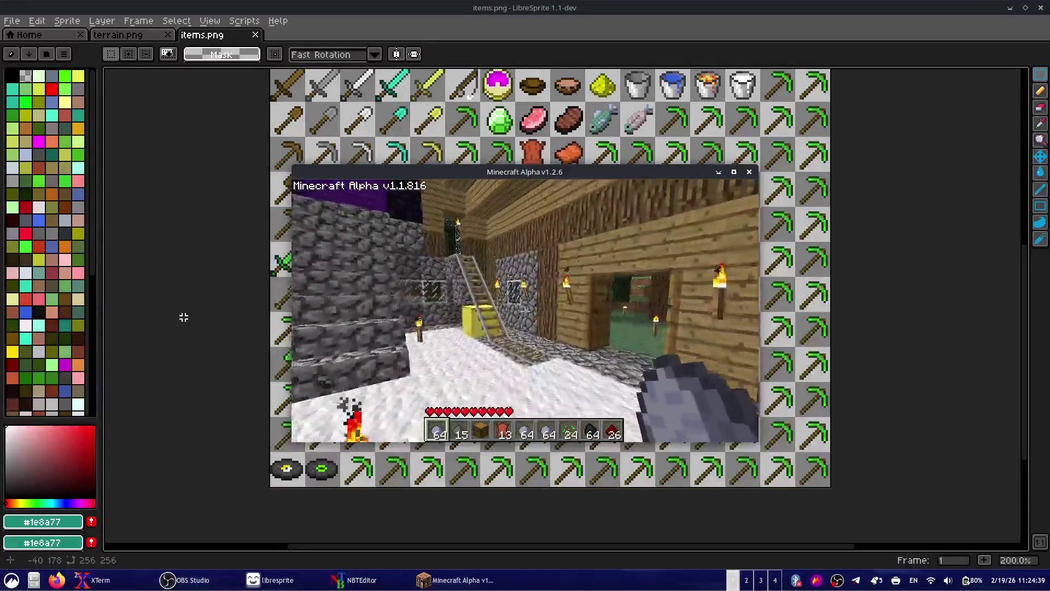
pyautogui.press('e')
pyautogui.press('e')
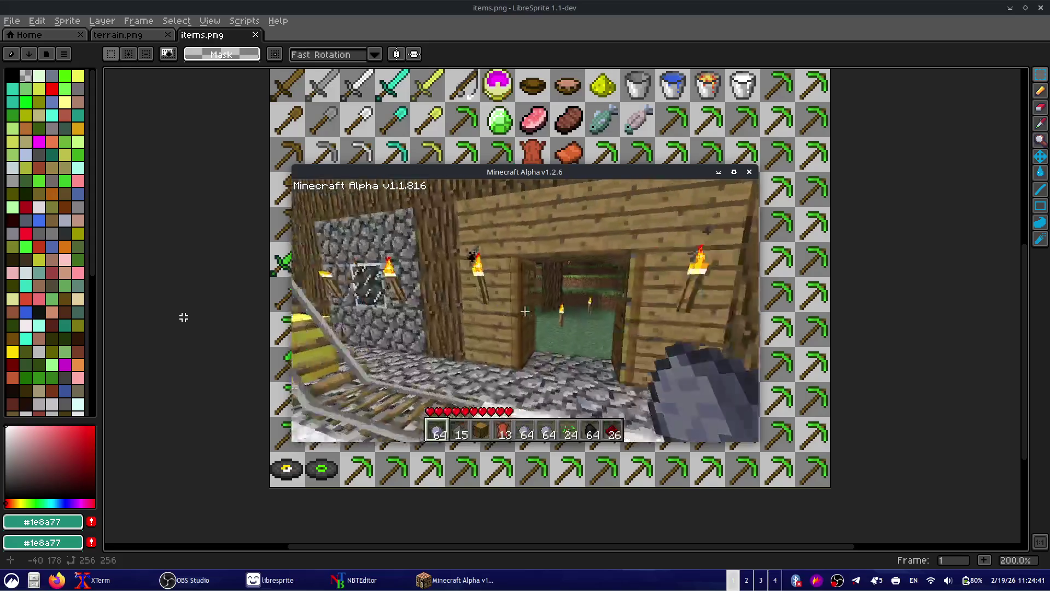
pyautogui.press('w')
pyautogui.press('w')
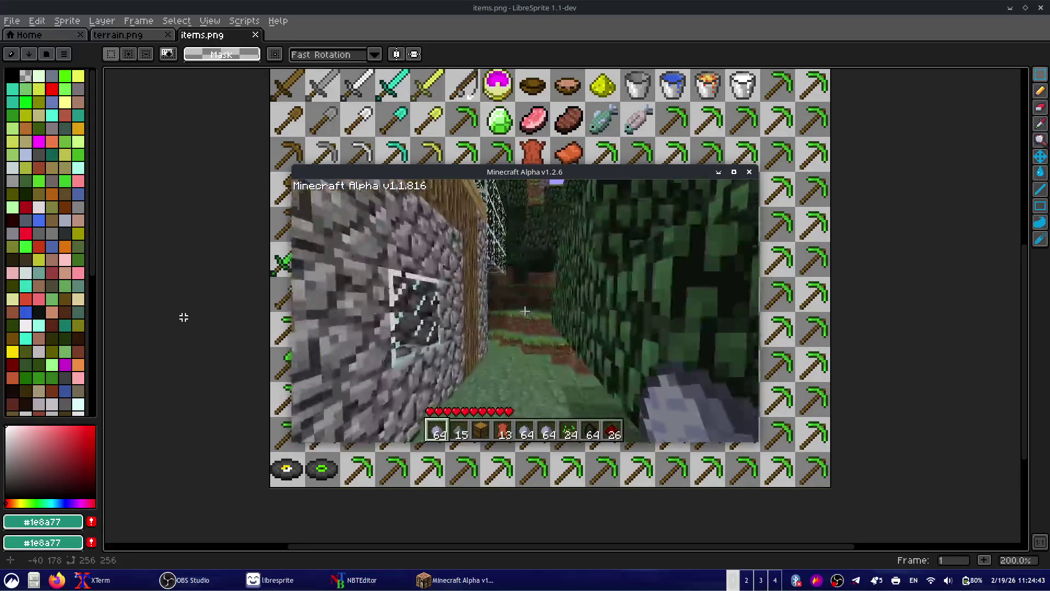
pyautogui.press('w')
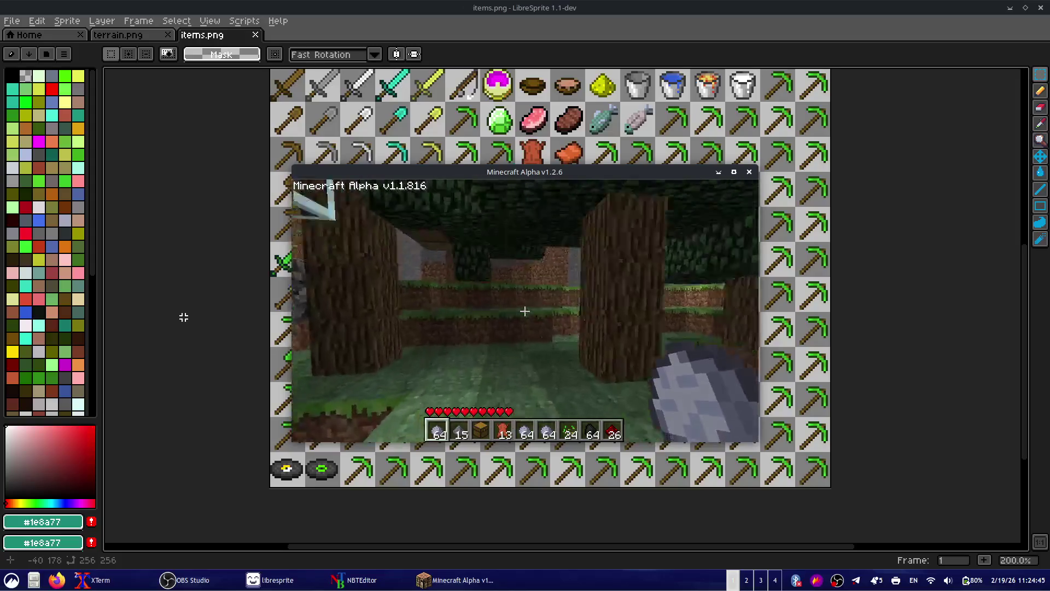
pyautogui.press('w')
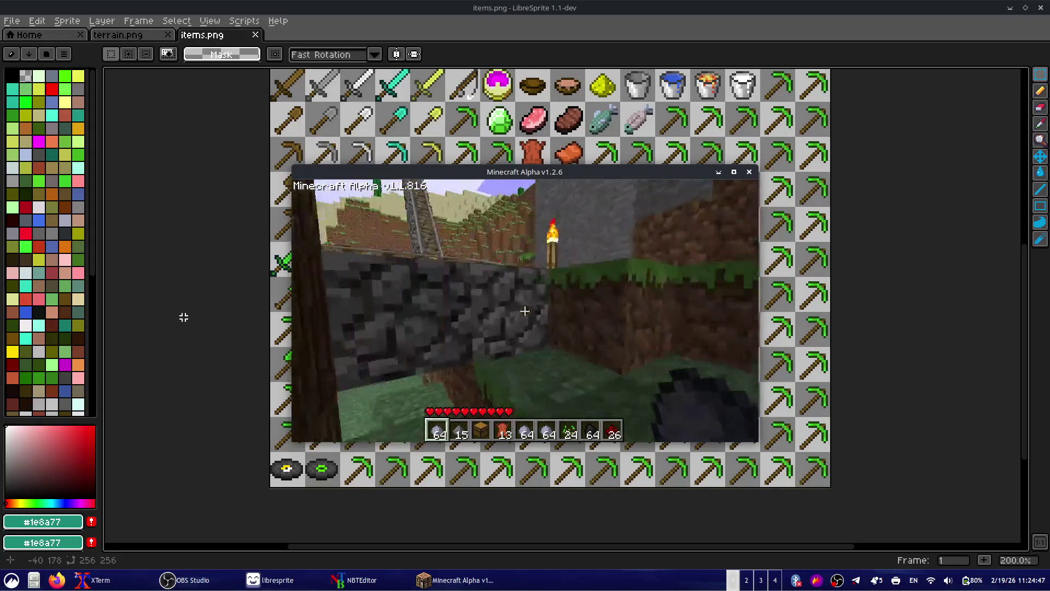
# - Climb the hillside rail to the top of the cobblestone tower, checking the inventory
pyautogui.press('e')
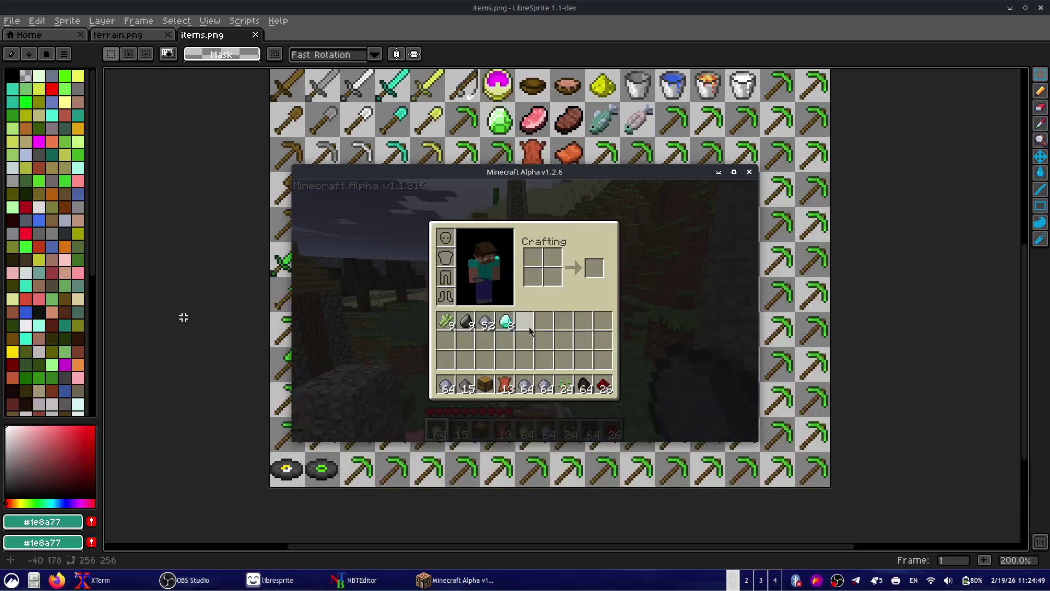
pyautogui.press('e')
pyautogui.press('w')
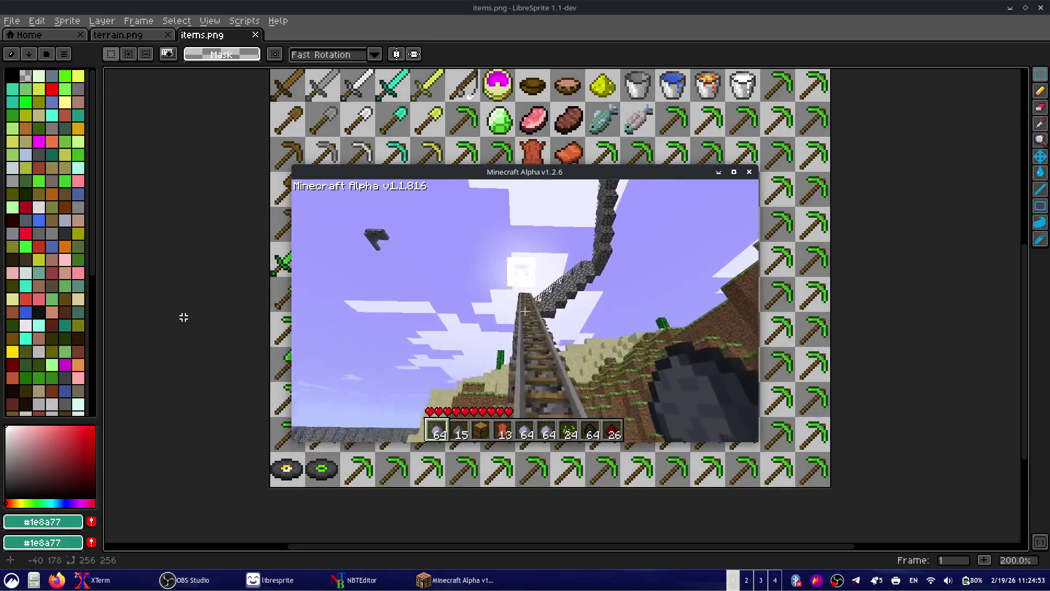
pyautogui.press('w')
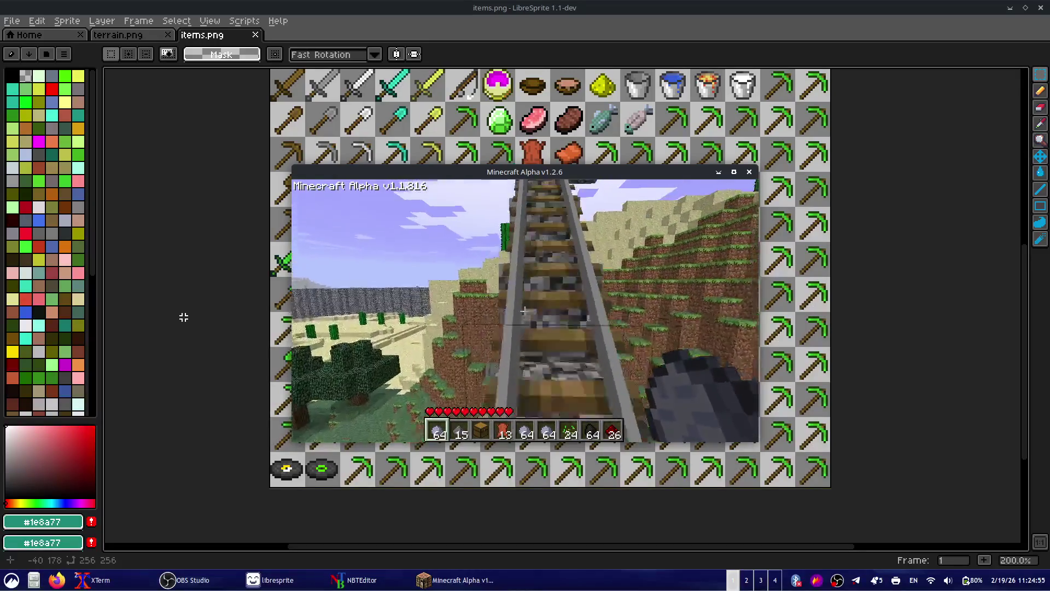
pyautogui.press('w')
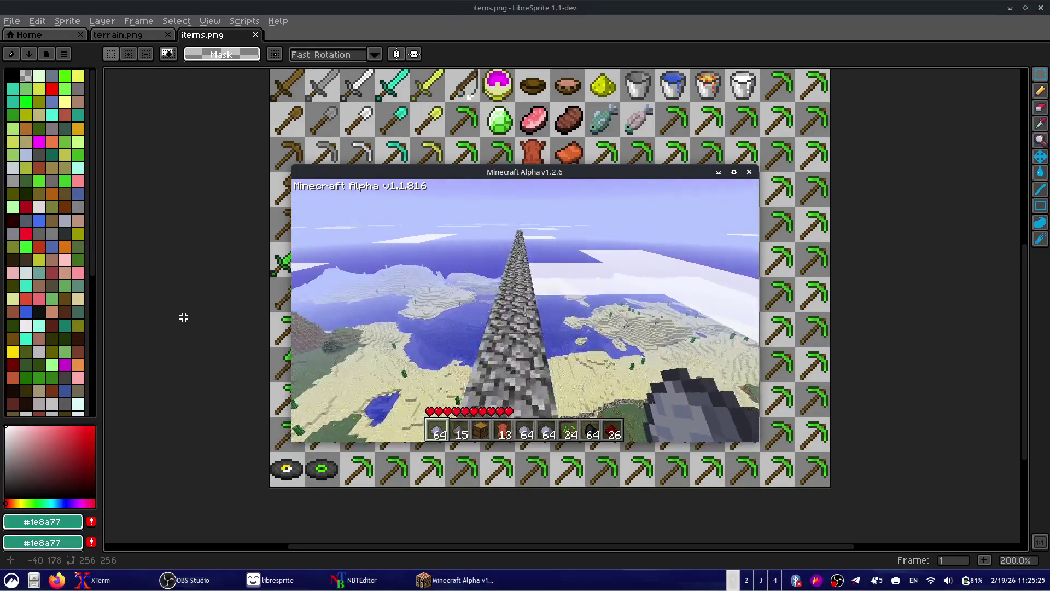
pyautogui.press('e')
pyautogui.press('e')
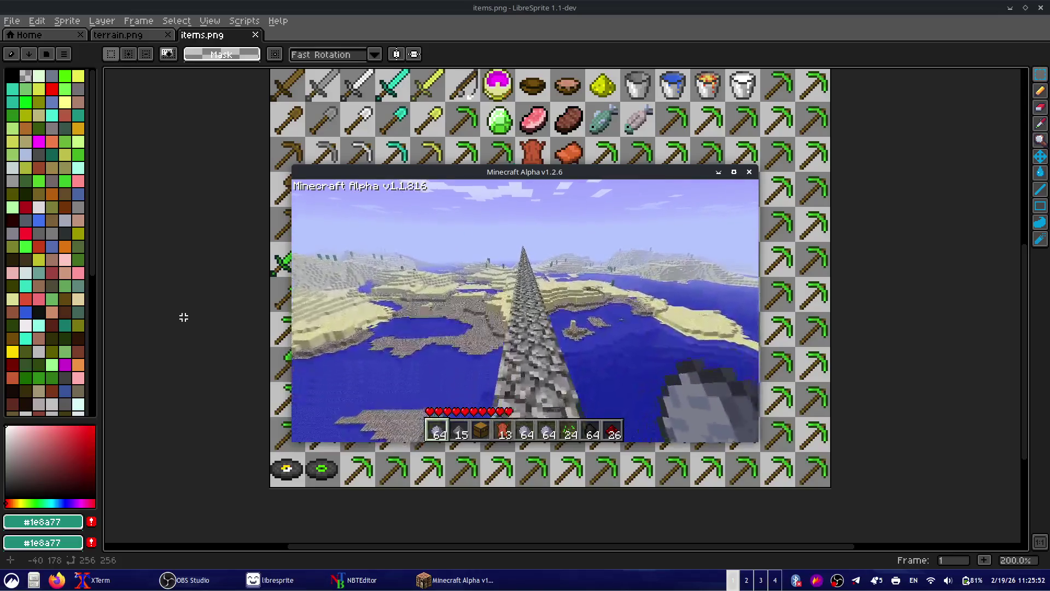
pyautogui.press('F3')
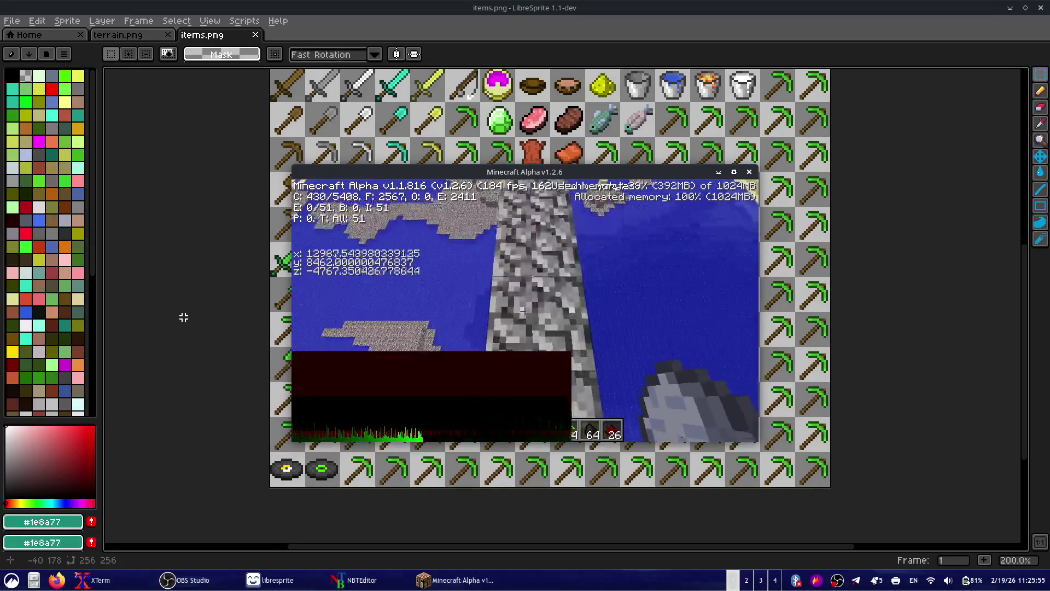
# - Hide the debug info, walk to the desert cactus, and pause to save the level
pyautogui.press('F3')
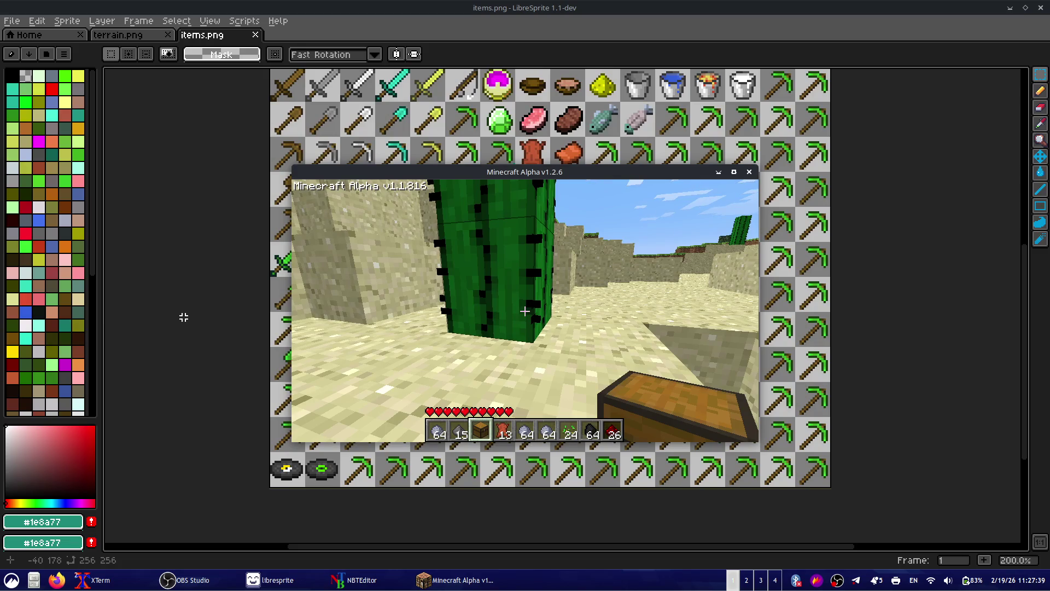
pyautogui.press('Escape')
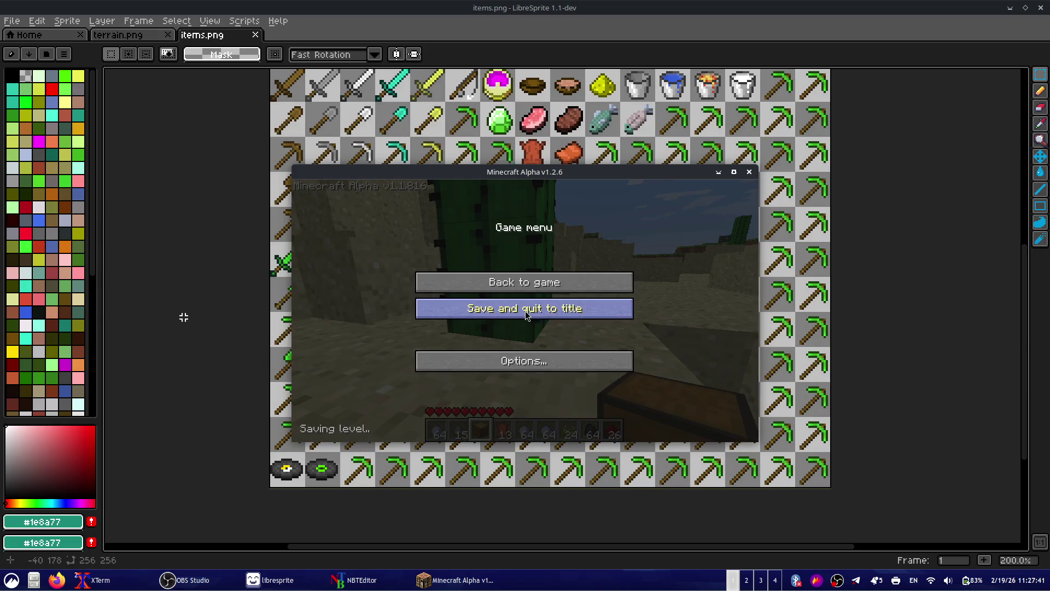
# - Resume the game and walk into the dark-leaved forest
pyautogui.press('Escape')
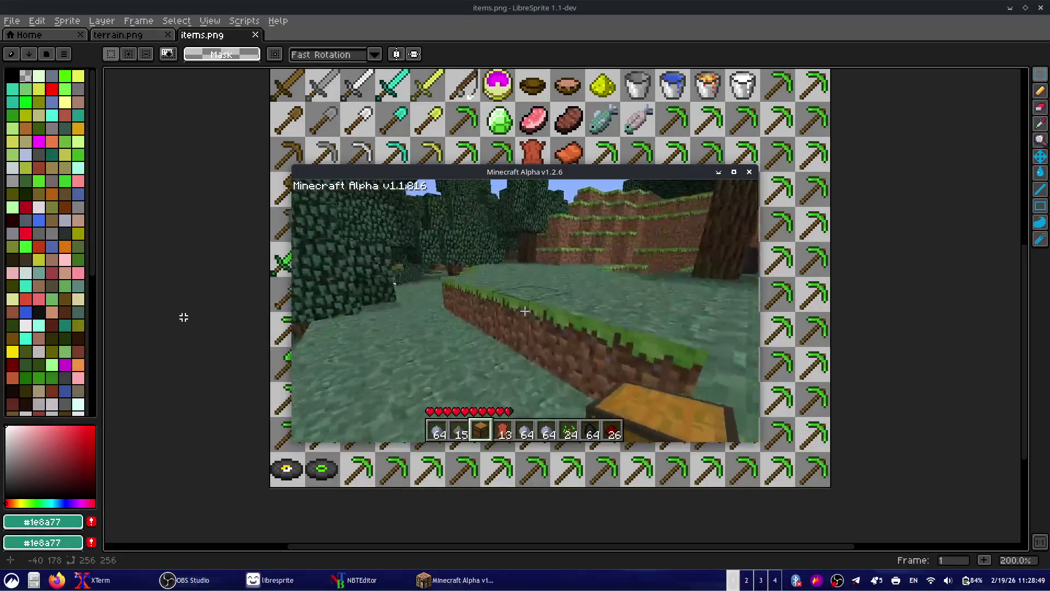
# - Toggle the F3 debug coordinates on and off twice
pyautogui.press('F3')
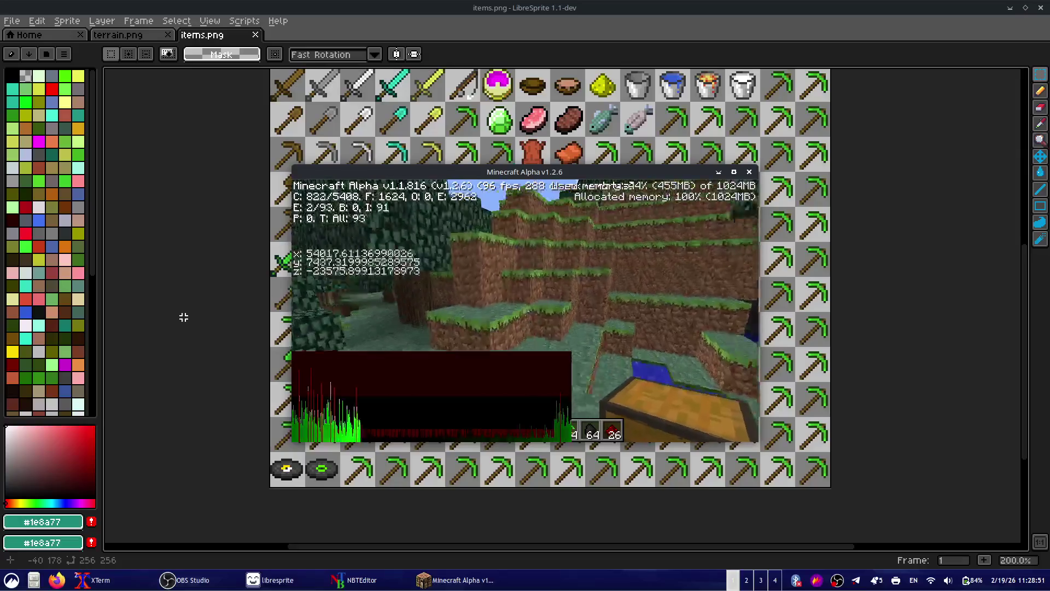
pyautogui.press('F3')
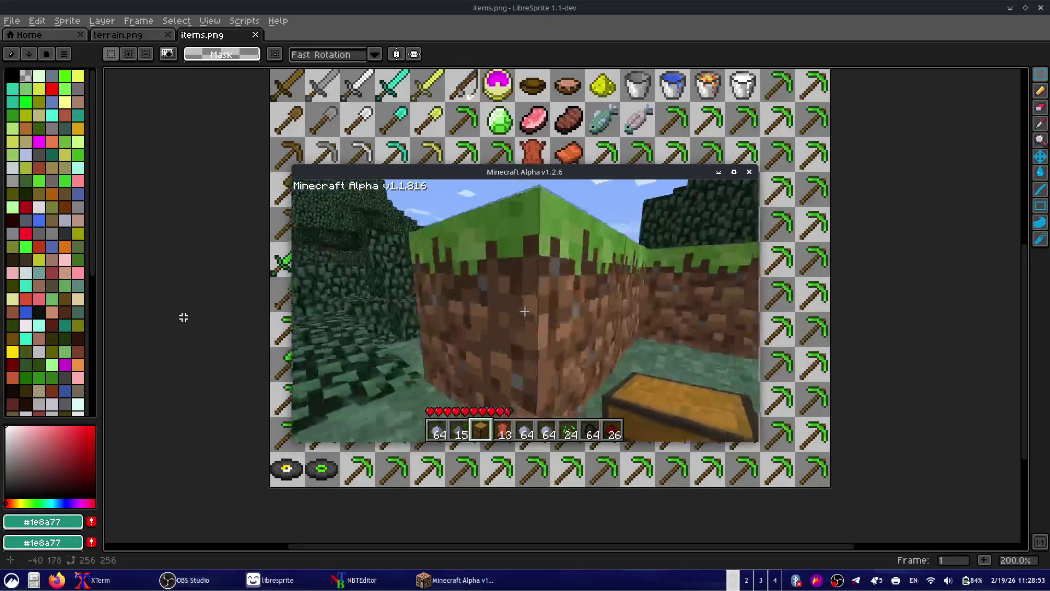
pyautogui.press('F3')
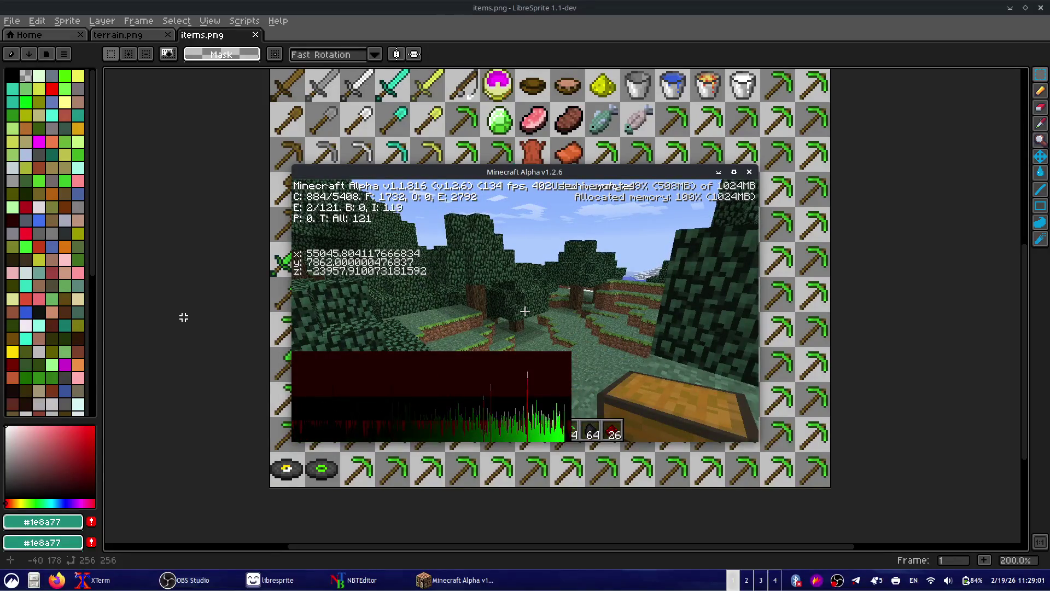
pyautogui.press('F3')
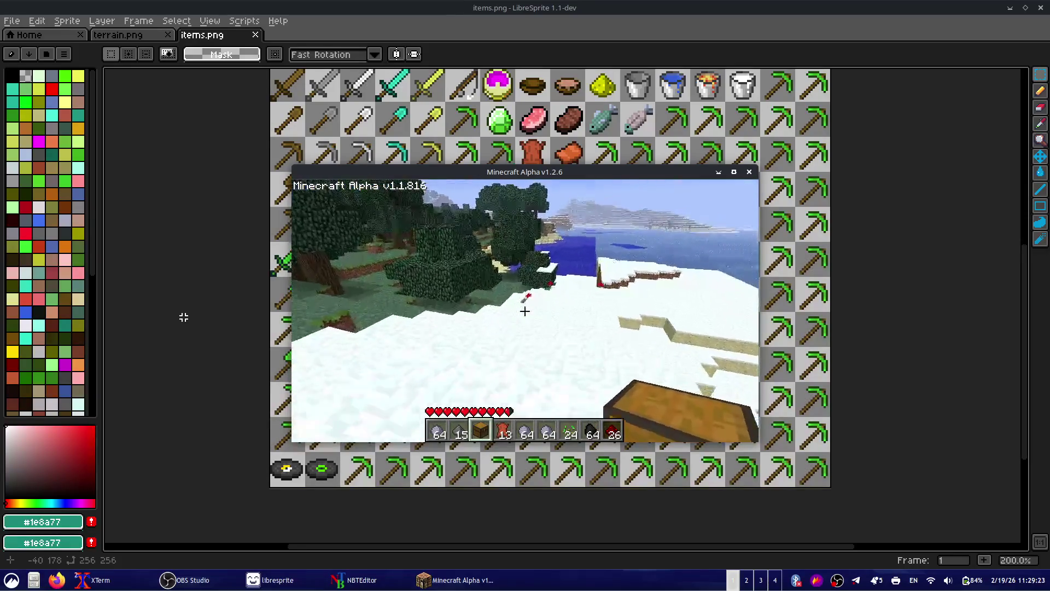
# - Walk toward the snowy ledge by the water, show debug info again, and pause the game
pyautogui.press('w')
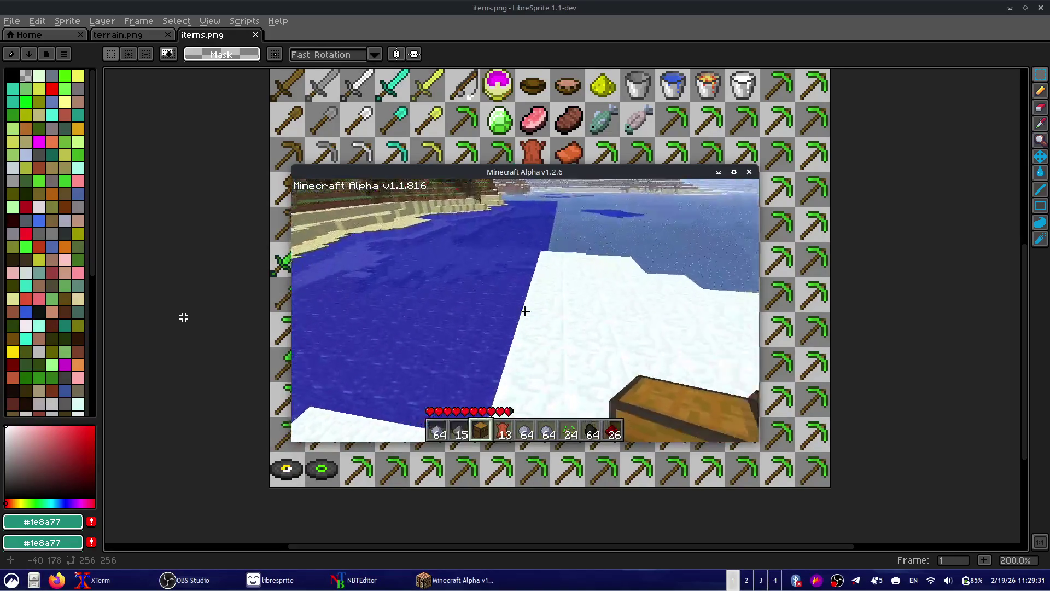
pyautogui.press('F3')
pyautogui.press('F3')
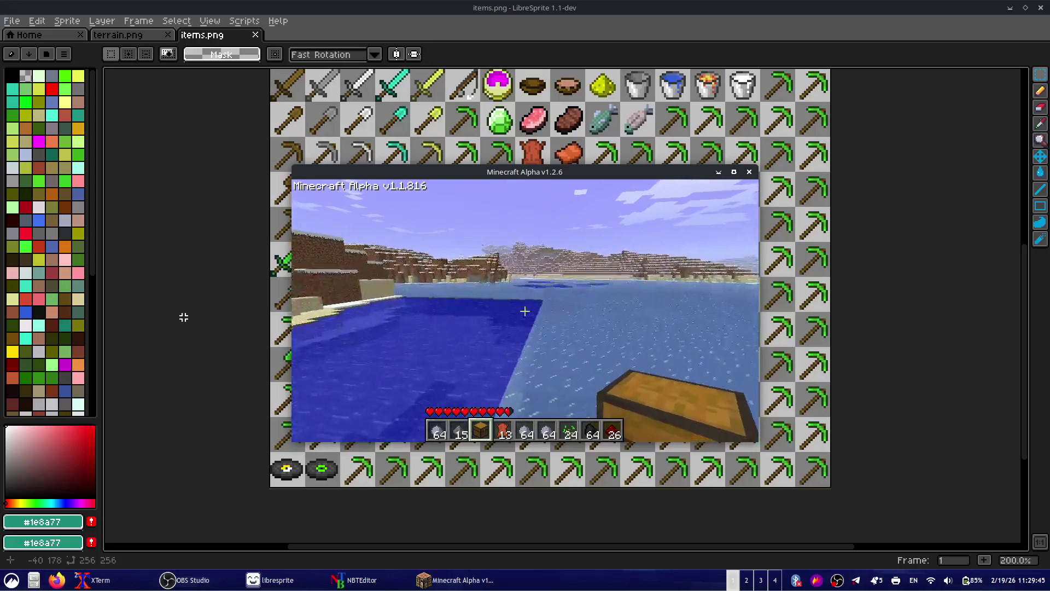
pyautogui.press('Escape')
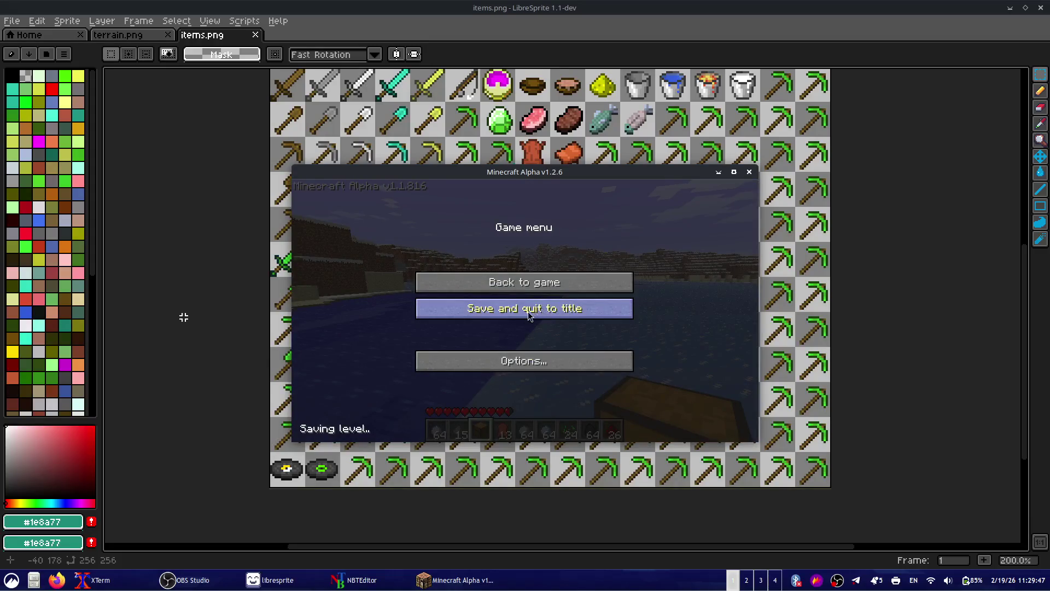
# - Save and quit to the title, browse Texture Packs and Options, then close the Minecraft window
pyautogui.click(567, 308)
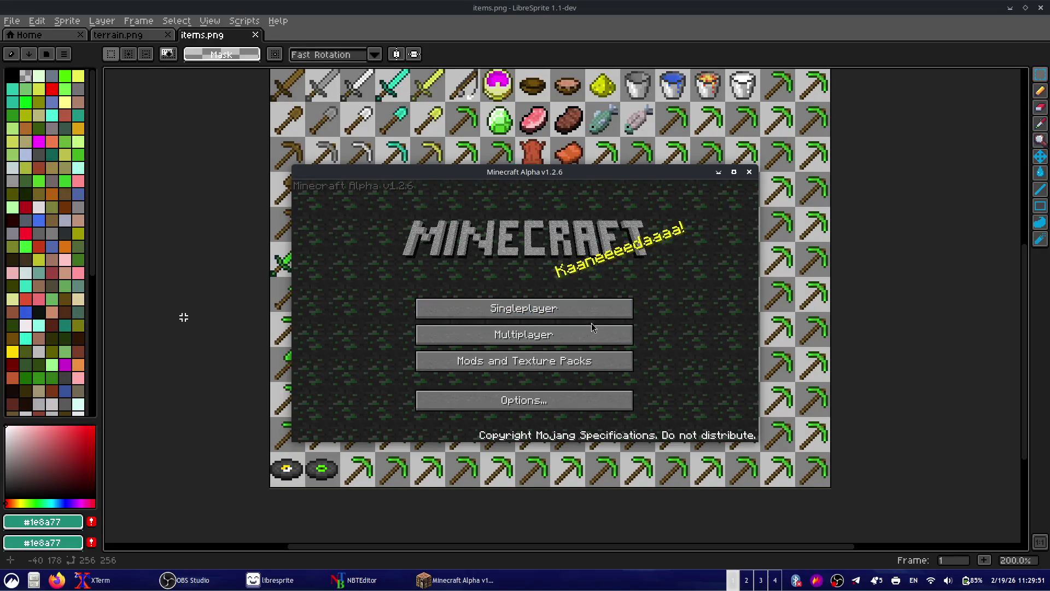
pyautogui.click(575, 363)
pyautogui.click(630, 405)
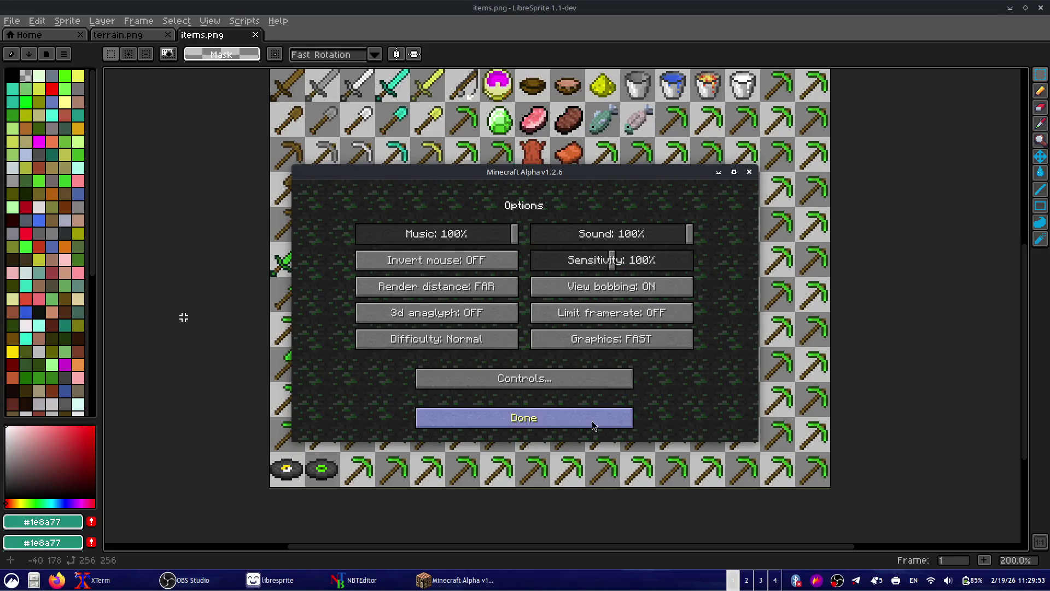
pyautogui.click(580, 377)
pyautogui.click(576, 419)
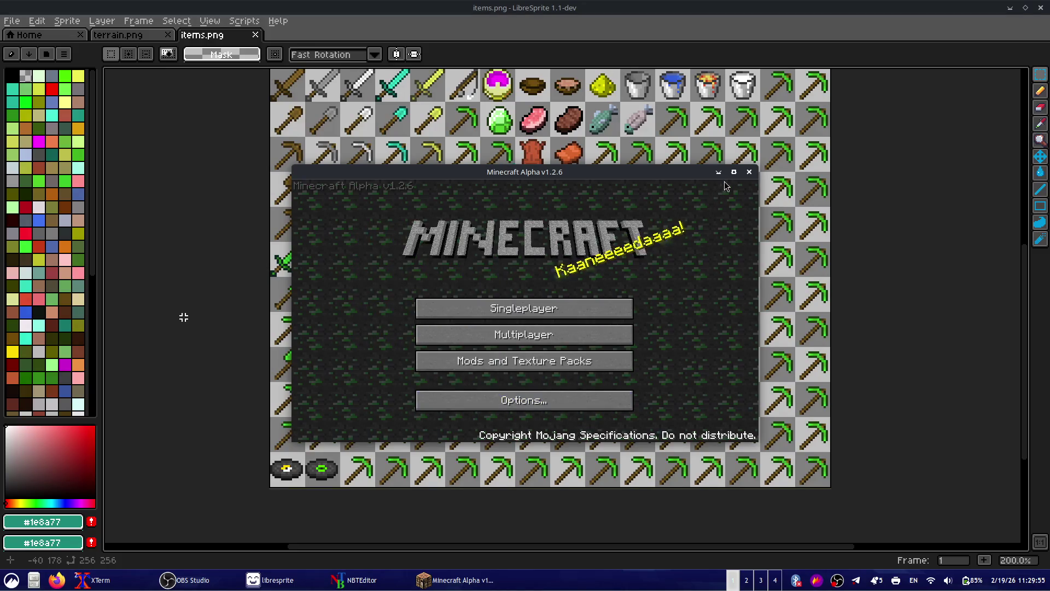
pyautogui.click(749, 172)
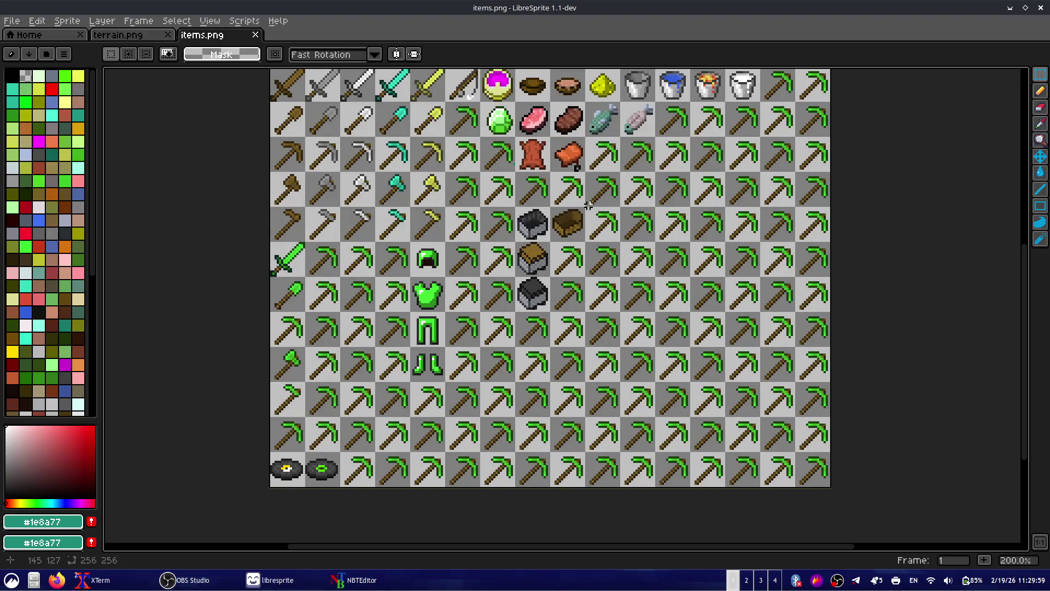
# - Clear the area from beside the fish sprites to the bottom-right corner to transparency
pyautogui.click(586, 137)
pyautogui.moveTo(586, 138); pyautogui.dragTo(938, 490)
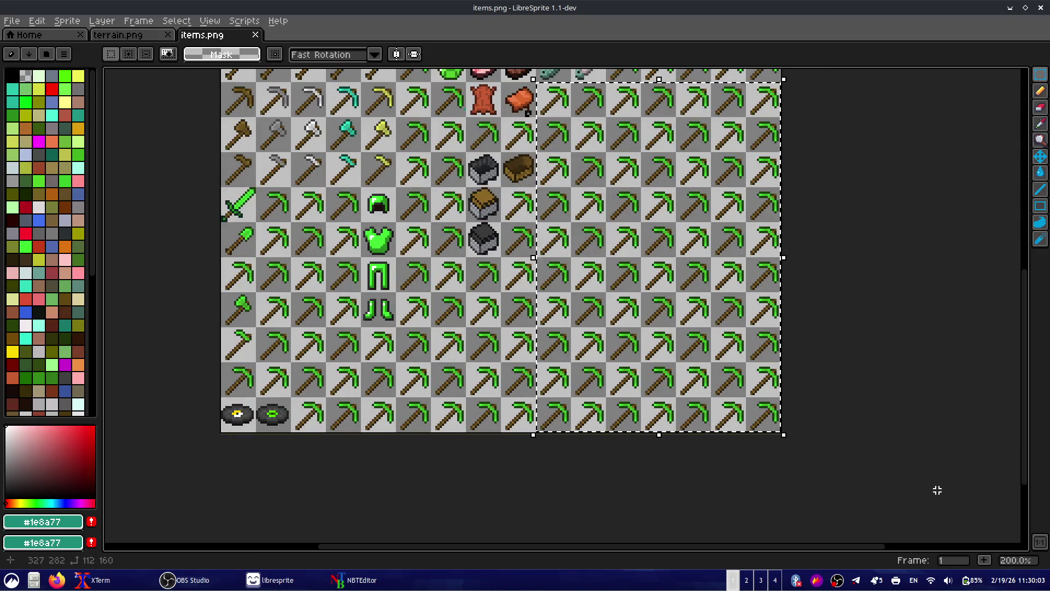
pyautogui.press('Delete')
pyautogui.hotkey('ctrl', 'd')
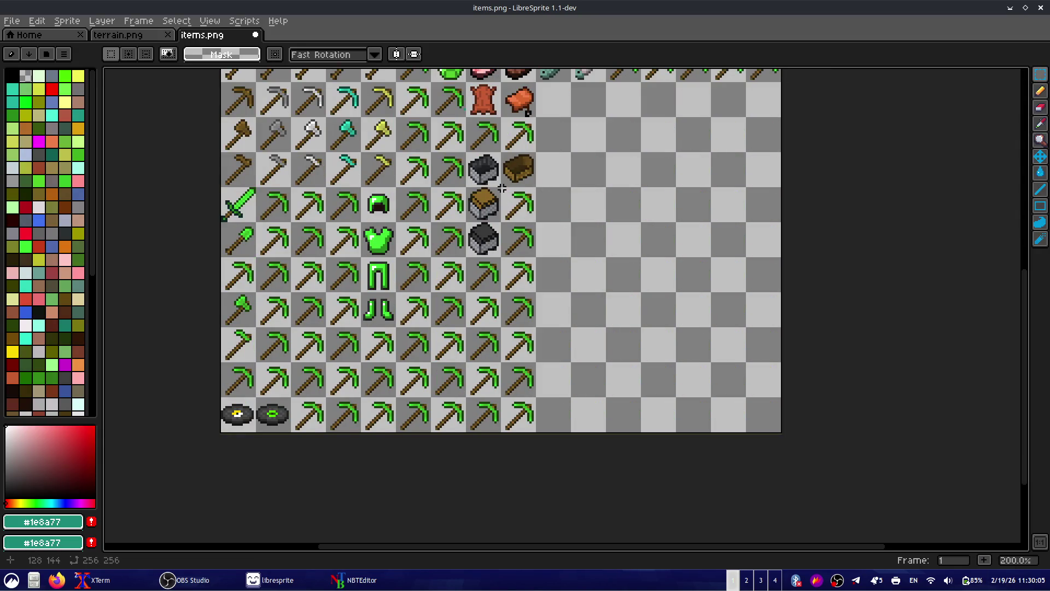
# - Erase the rightmost pickaxe column, the lower-left pickaxe block and the four left pickaxes
pyautogui.moveTo(502, 188); pyautogui.dragTo(591, 505)
pyautogui.press('Delete')
pyautogui.click(515, 444)
pyautogui.moveTo(514, 444); pyautogui.dragTo(293, 327)
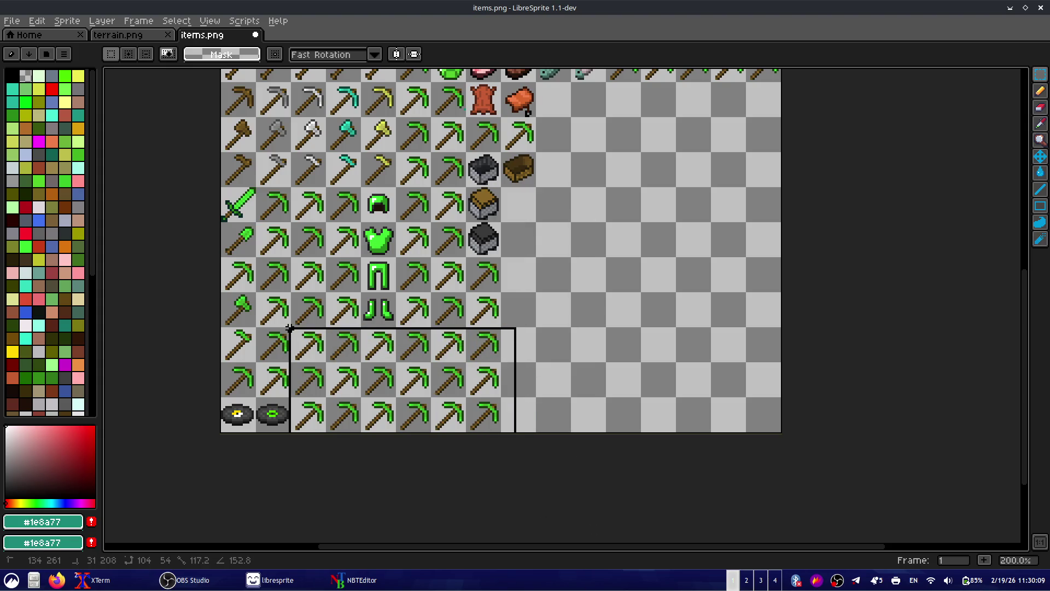
pyautogui.press('Delete')
pyautogui.moveTo(293, 327); pyautogui.dragTo(198, 394)
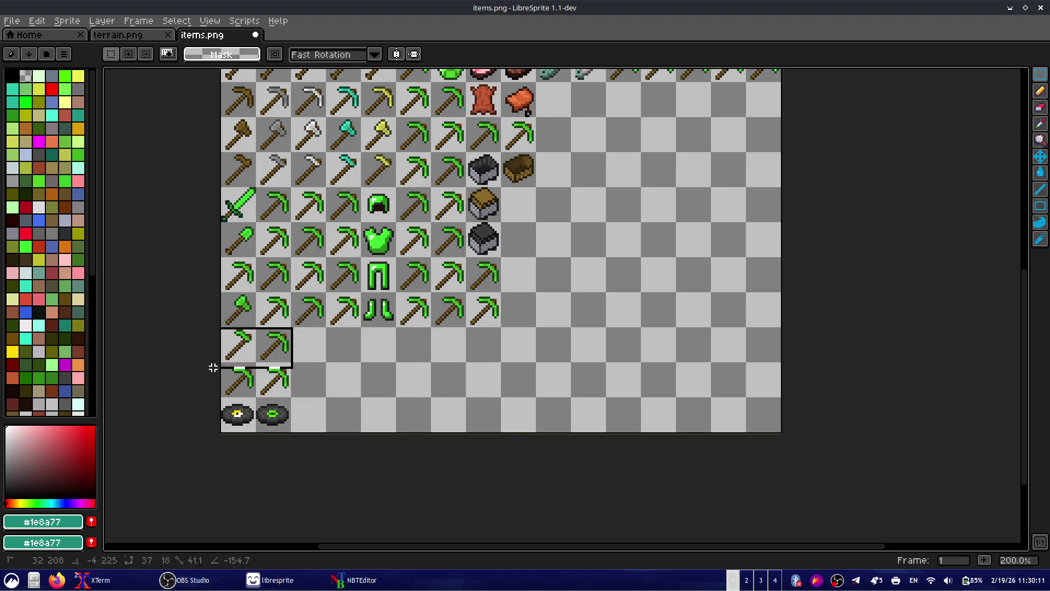
pyautogui.press('Delete')
pyautogui.click(198, 394)
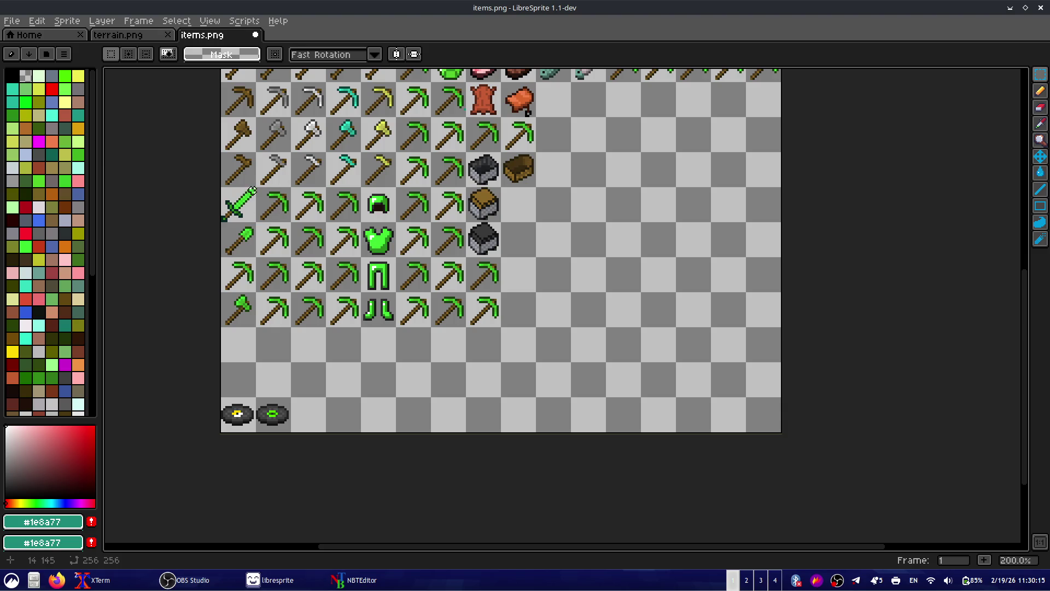
# - Erase the 3x4 pickaxe block beside the sword, the two-column green block, and the row-3 pickaxe
pyautogui.moveTo(258, 187); pyautogui.dragTo(359, 340)
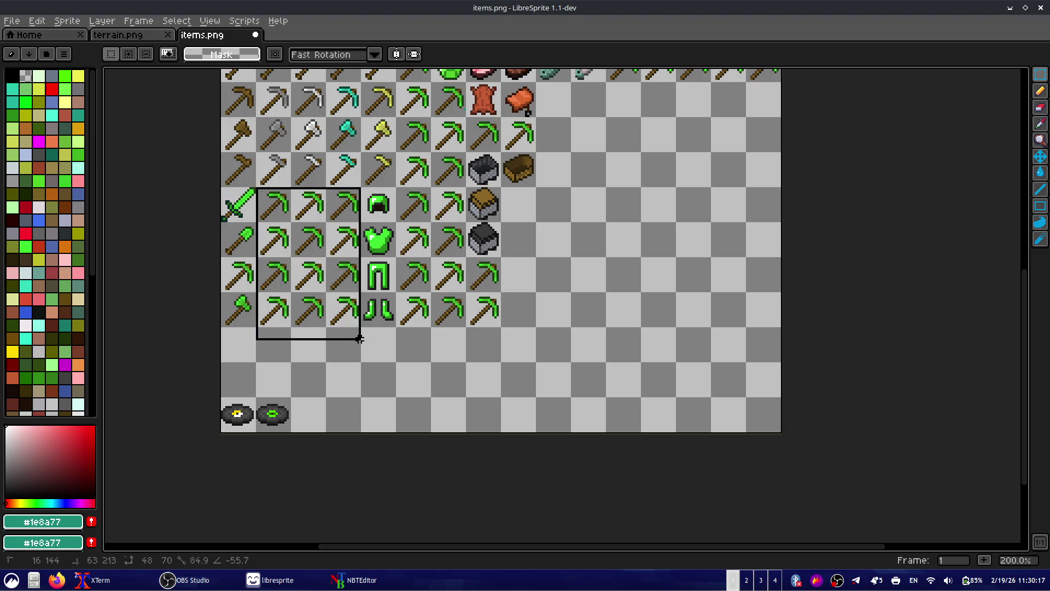
pyautogui.press('Delete')
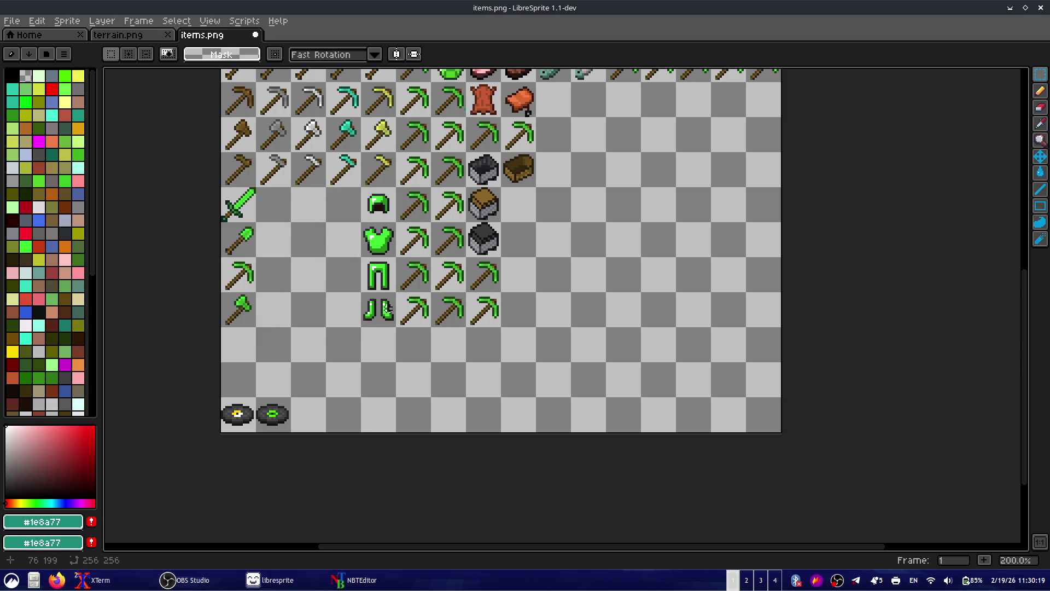
pyautogui.click(397, 83)
pyautogui.moveTo(397, 84); pyautogui.dragTo(465, 329)
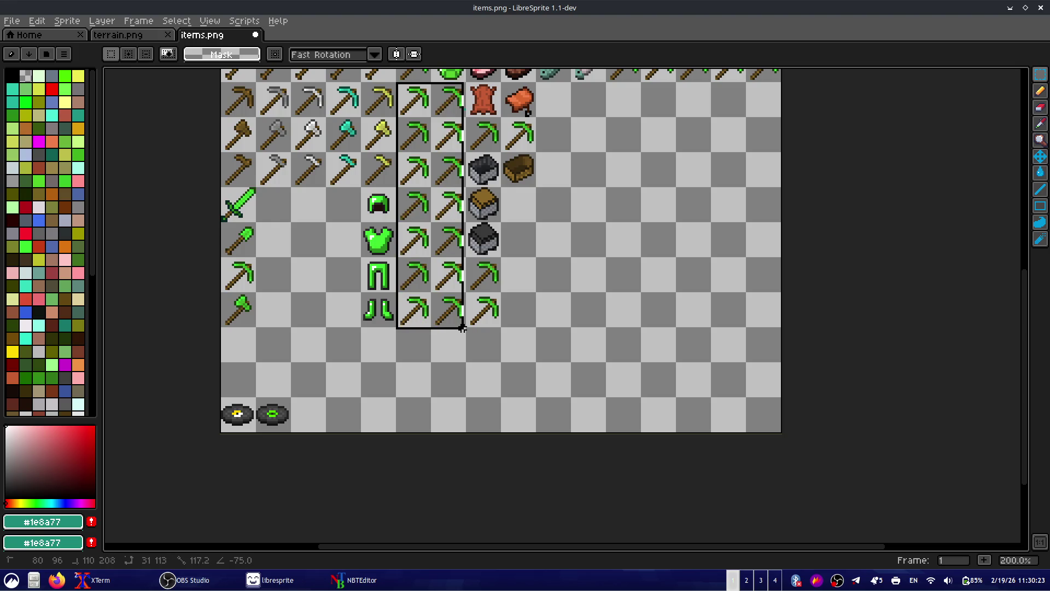
pyautogui.press('Delete')
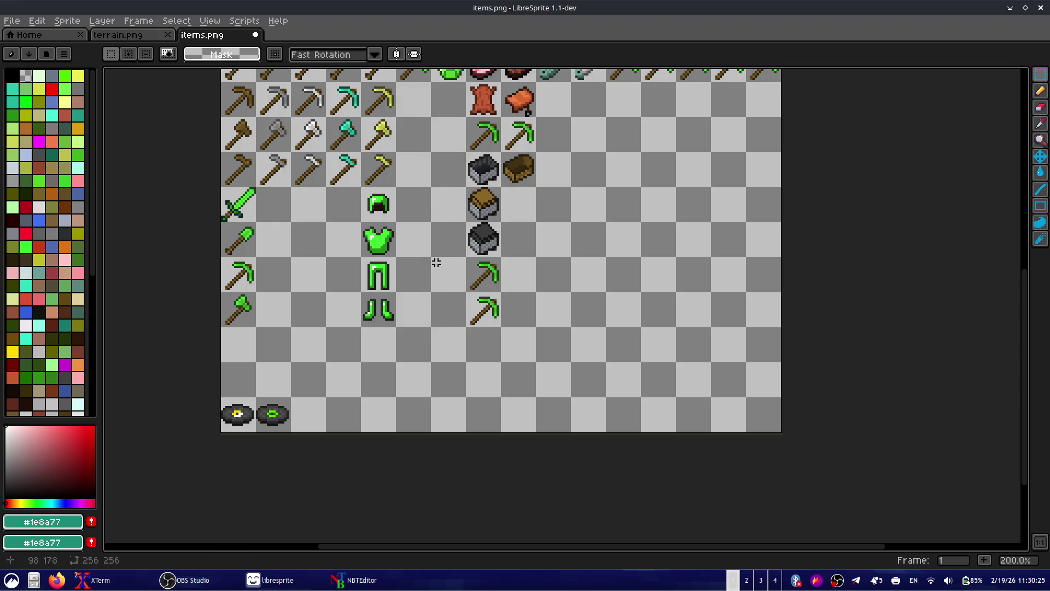
pyautogui.moveTo(460, 254)
pyautogui.mouseDown()
pyautogui.moveTo(471, 370)
pyautogui.moveTo(470, 355)
pyautogui.mouseUp()
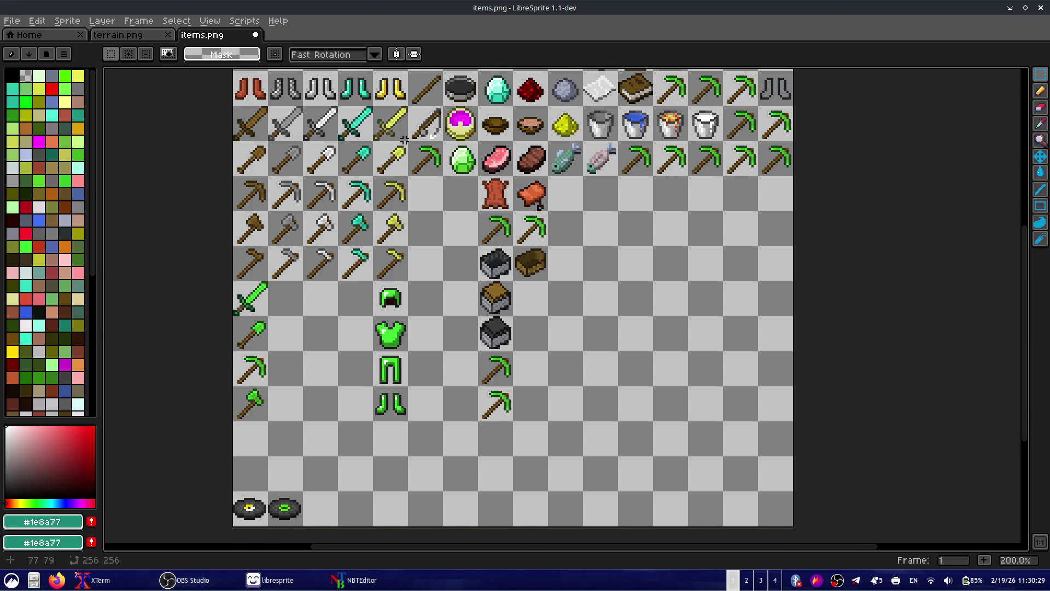
pyautogui.moveTo(409, 140)
pyautogui.mouseDown()
pyautogui.moveTo(442, 190)
pyautogui.moveTo(624, 246)
pyautogui.moveTo(462, 209)
pyautogui.mouseUp()
pyautogui.press('Delete')
pyautogui.press('Delete')
pyautogui.click(465, 212)
# - Erase the two green pickaxes below the minecarts and save items.png
pyautogui.moveTo(455, 345); pyautogui.dragTo(544, 443)
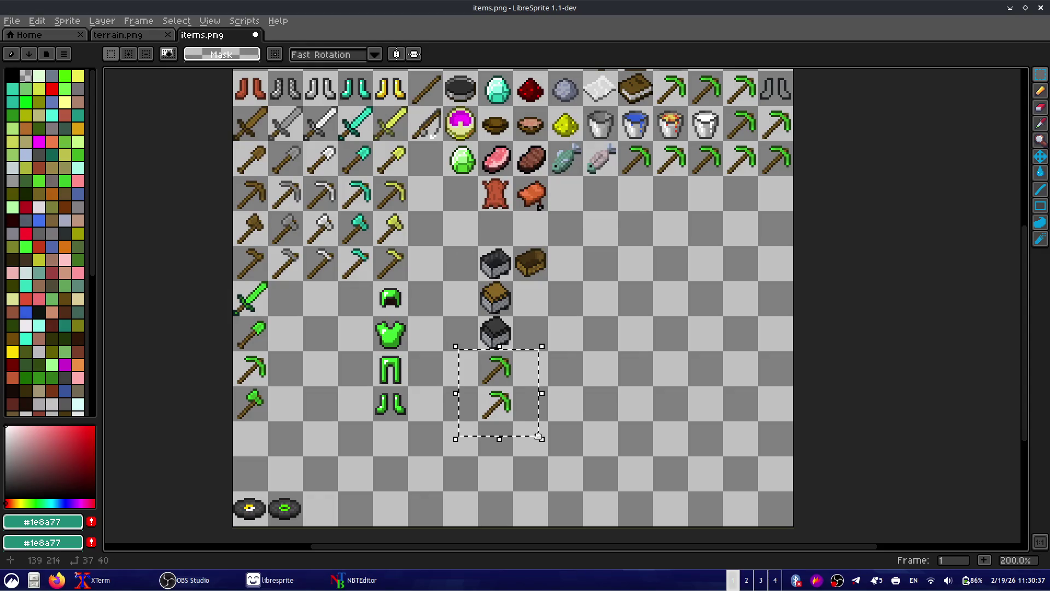
pyautogui.press('Delete')
pyautogui.hotkey('ctrl', 'z')
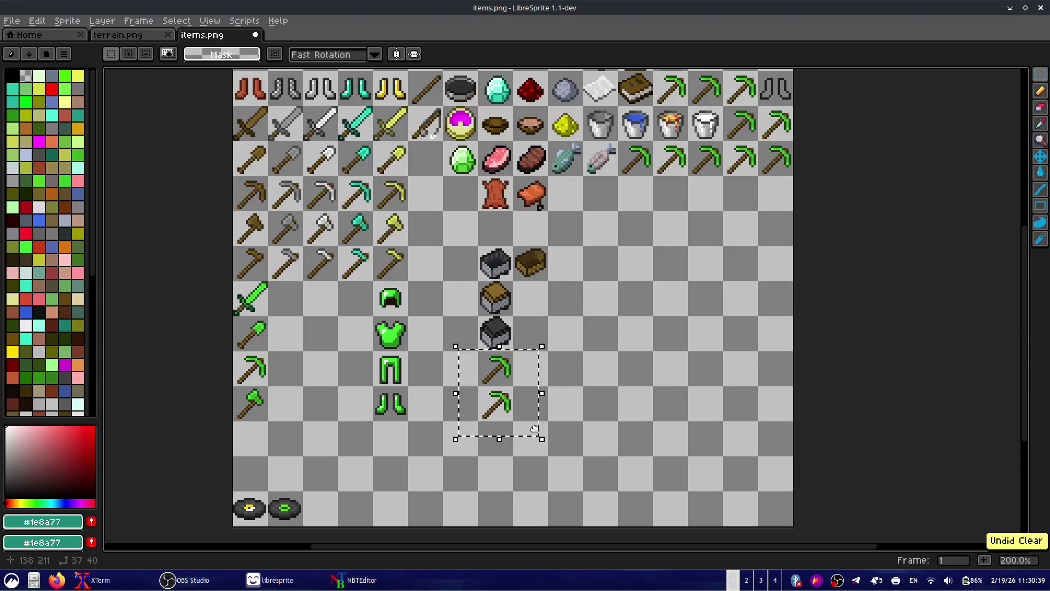
pyautogui.press('Delete')
pyautogui.hotkey('ctrl', 's')
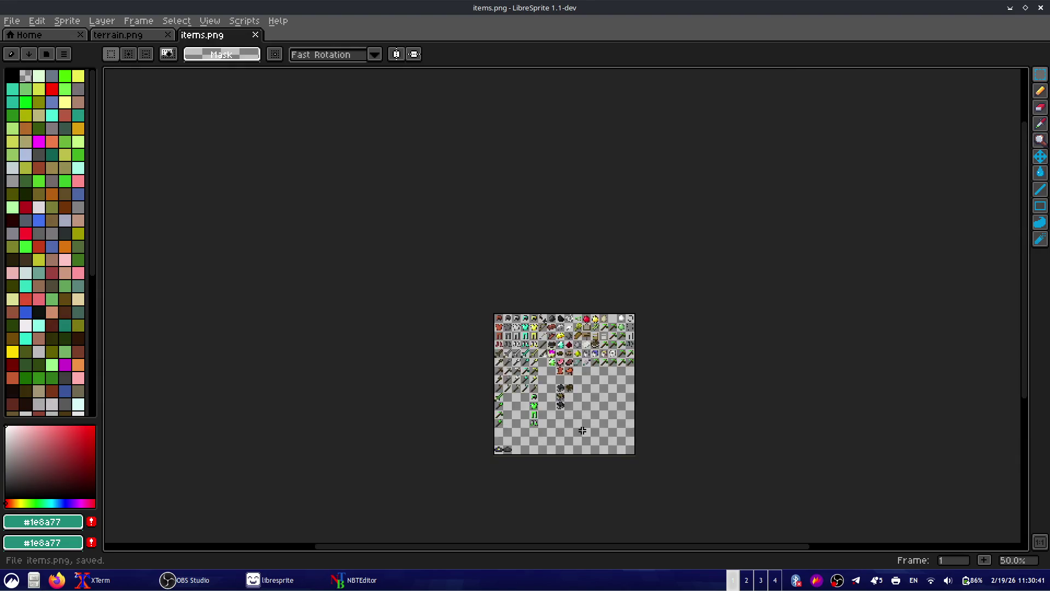
# - Erase the two green pickaxes in the second row and the column of green pickaxes
pyautogui.scroll(3, 650, 342)
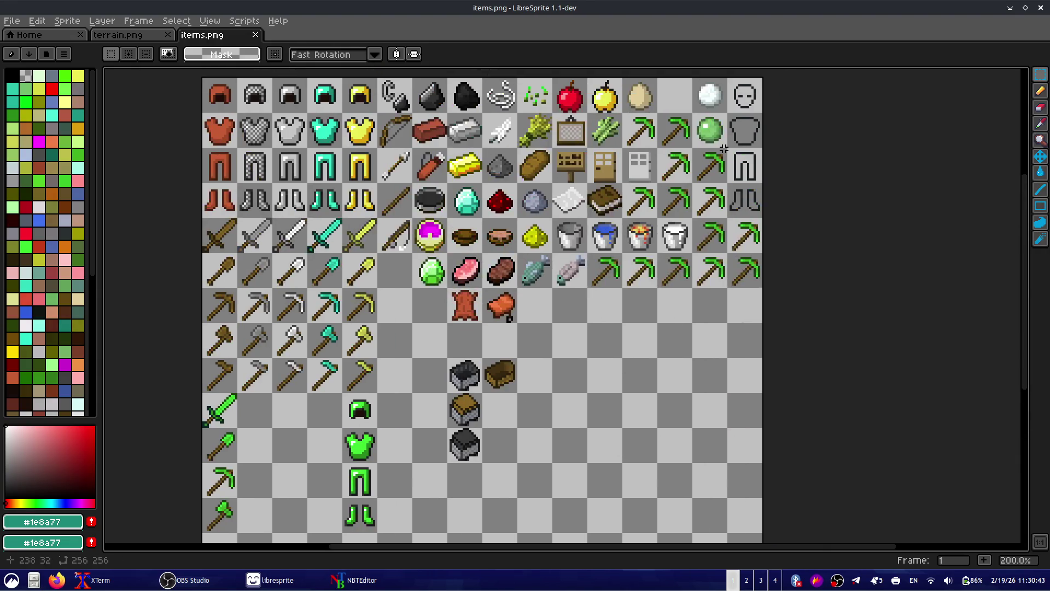
pyautogui.moveTo(623, 114)
pyautogui.mouseDown()
pyautogui.moveTo(692, 148)
pyautogui.moveTo(656, 217)
pyautogui.moveTo(621, 182)
pyautogui.mouseUp()
pyautogui.press('Delete')
pyautogui.press('Delete')
pyautogui.press('Delete')
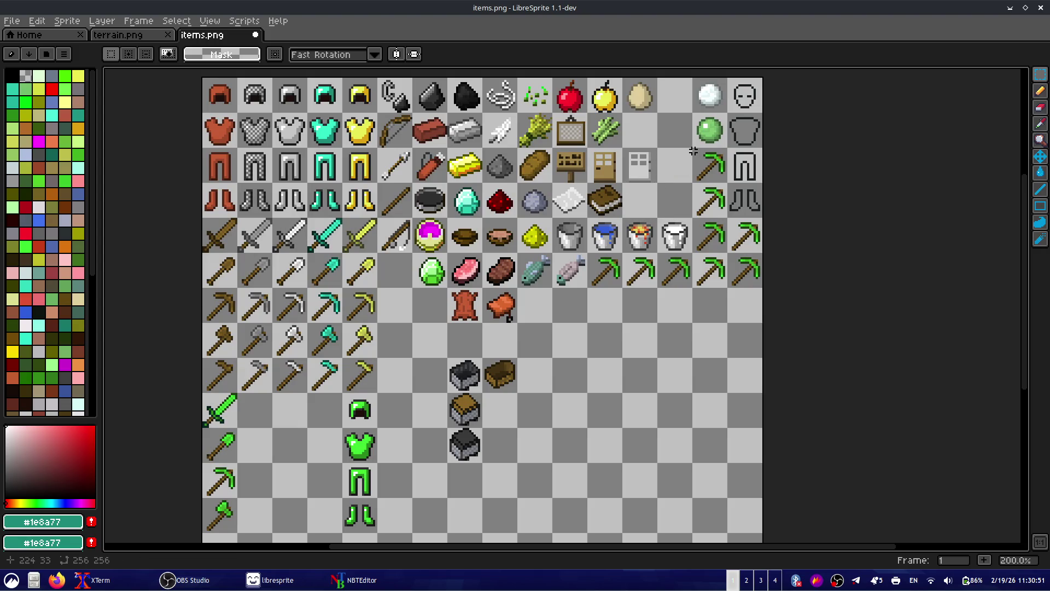
pyautogui.moveTo(693, 146); pyautogui.dragTo(719, 263)
pyautogui.moveTo(721, 295); pyautogui.dragTo(720, 296)
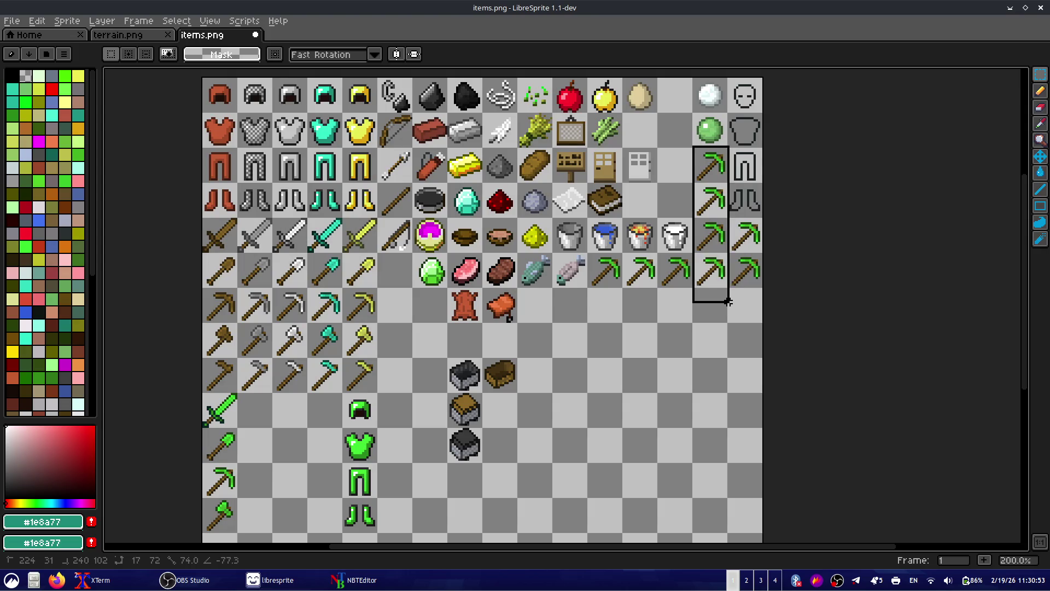
pyautogui.press('Delete')
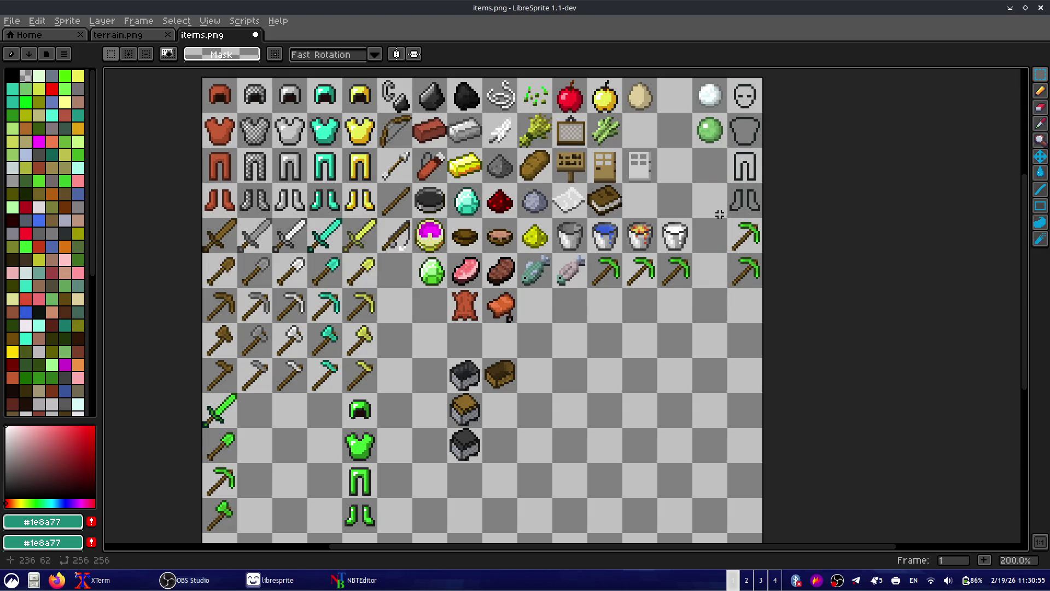
# - Erase the two rightmost-column pickaxes and the row of three, then save items.png
pyautogui.moveTo(728, 219); pyautogui.dragTo(792, 298)
pyautogui.press('Delete')
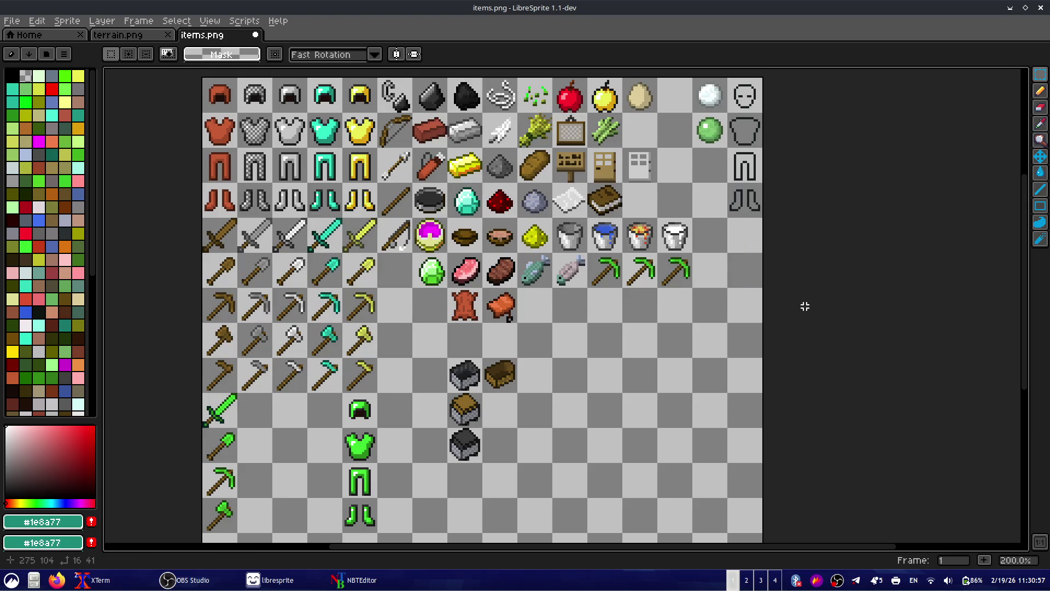
pyautogui.moveTo(588, 254); pyautogui.dragTo(754, 289)
pyautogui.press('Delete')
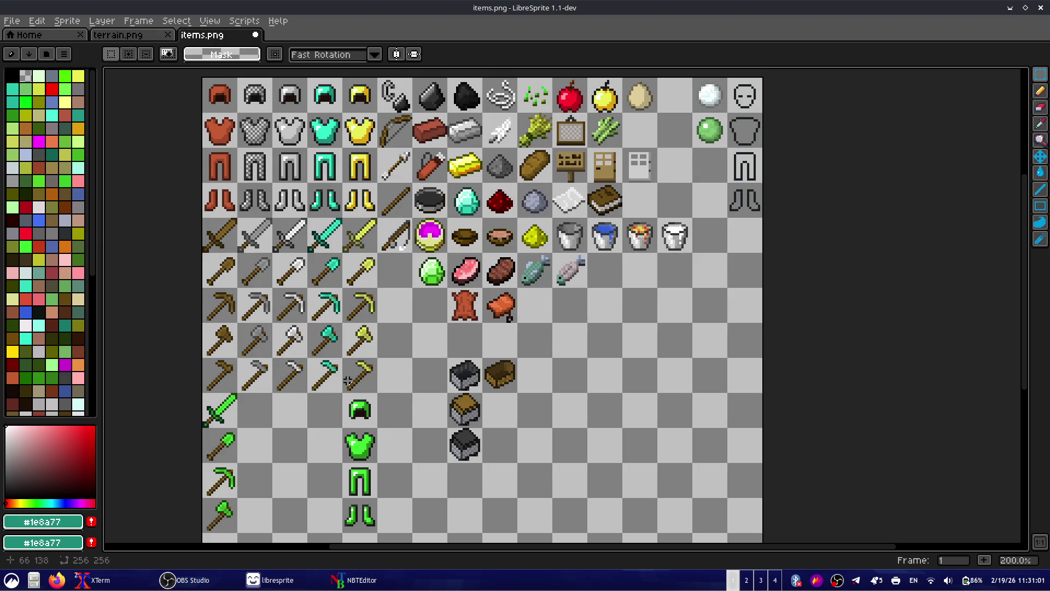
pyautogui.hotkey('ctrl', 's')
pyautogui.scroll(-1, 514, 395)
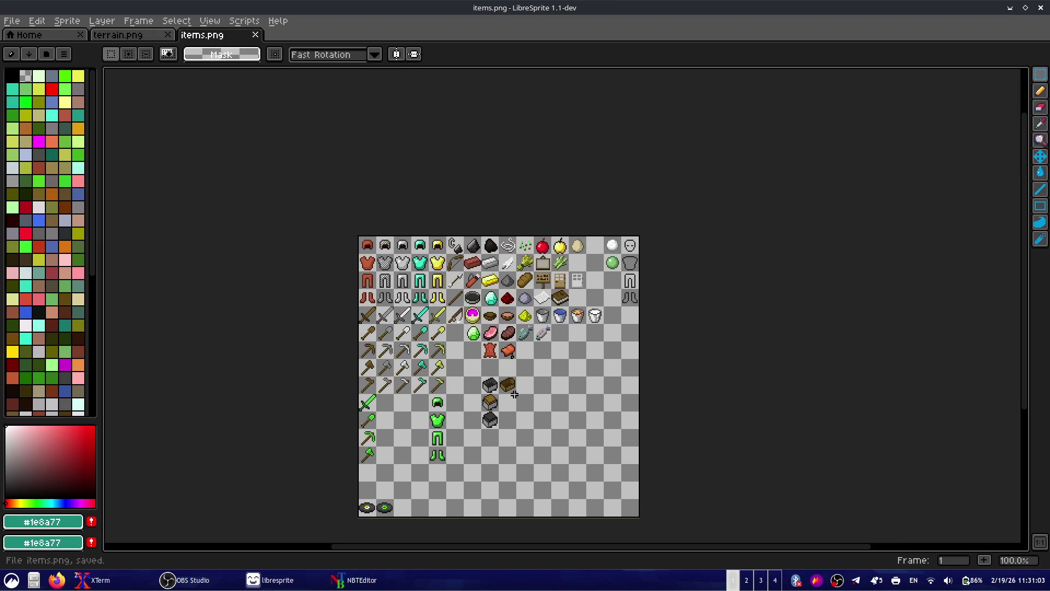
# - Switch through the open windows to the terminal in the Minecraft source folder
pyautogui.hotkey('alt', 'Tab')
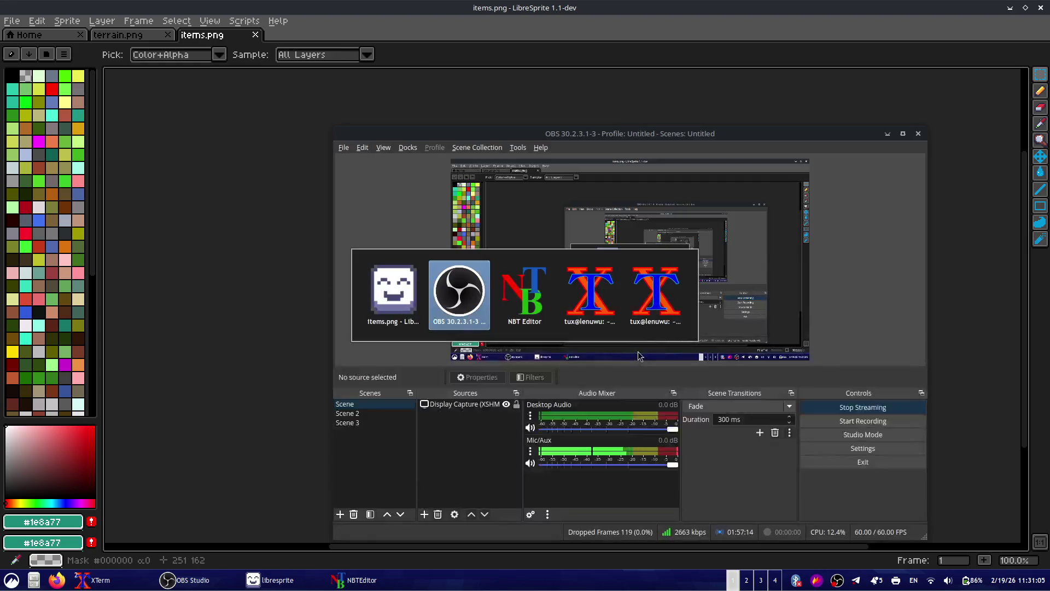
pyautogui.hotkey('alt', 'Tab')
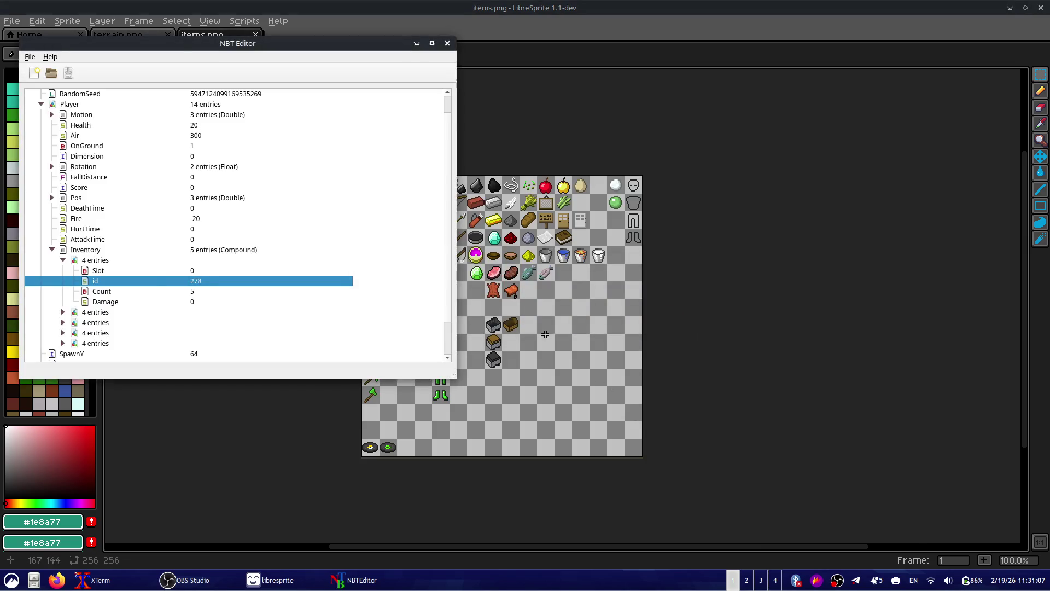
pyautogui.hotkey('alt', 'Tab')
pyautogui.hotkey('alt', 'Tab')
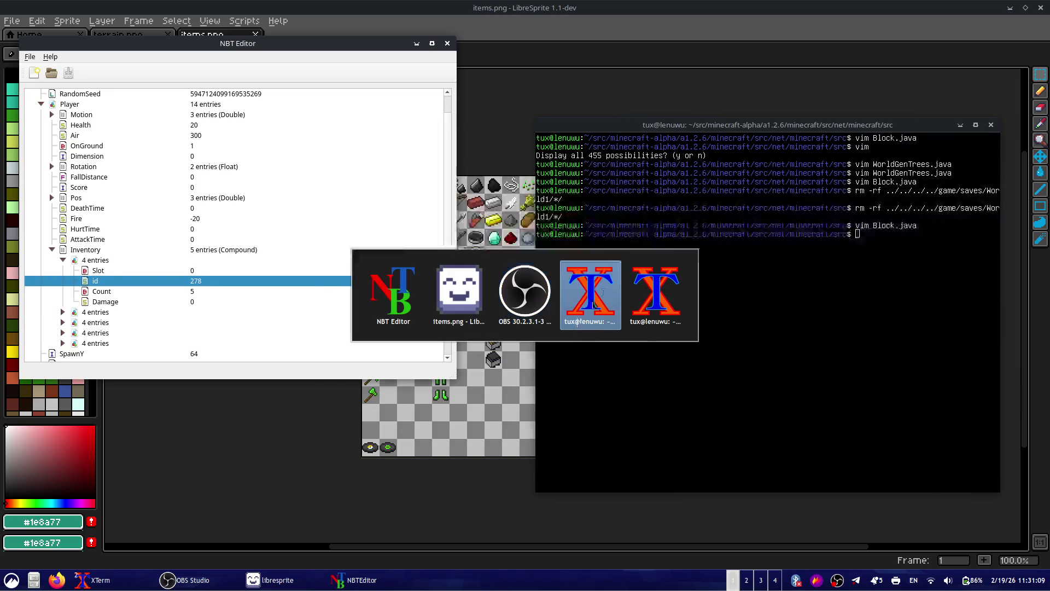
pyautogui.hotkey('alt', 'Tab')
pyautogui.hotkey('alt', 'Tab')
pyautogui.hotkey('alt', 'Tab')
pyautogui.hotkey('alt', 'Tab')
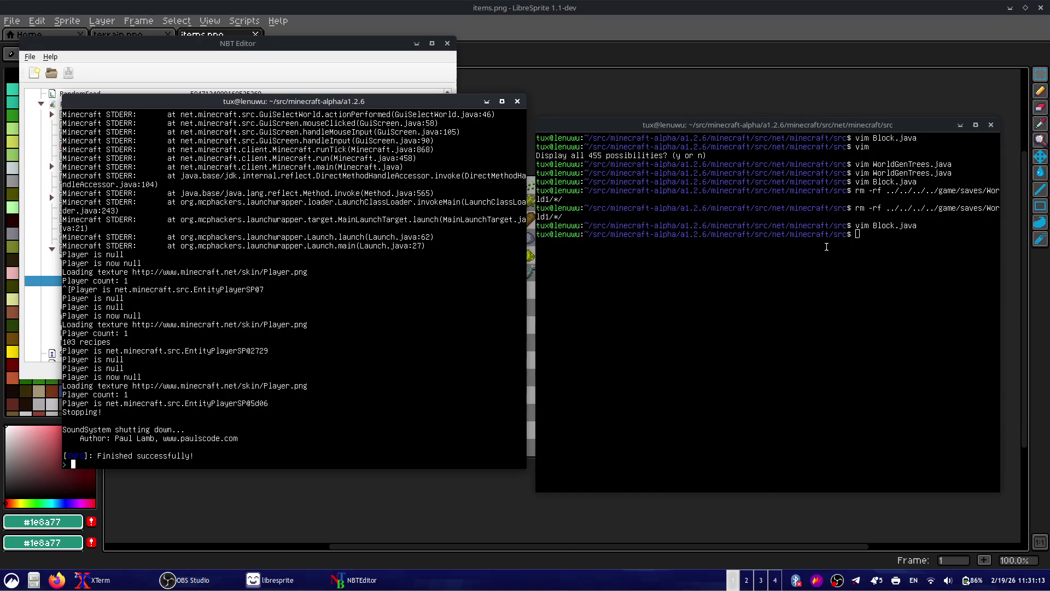
pyautogui.click(827, 247)
# - List the Java source files with ls and scroll through the listing
pyautogui.write('vi')
pyautogui.press('BackSpace')
pyautogui.press('BackSpace')
pyautogui.write('ls')
pyautogui.press('Return')
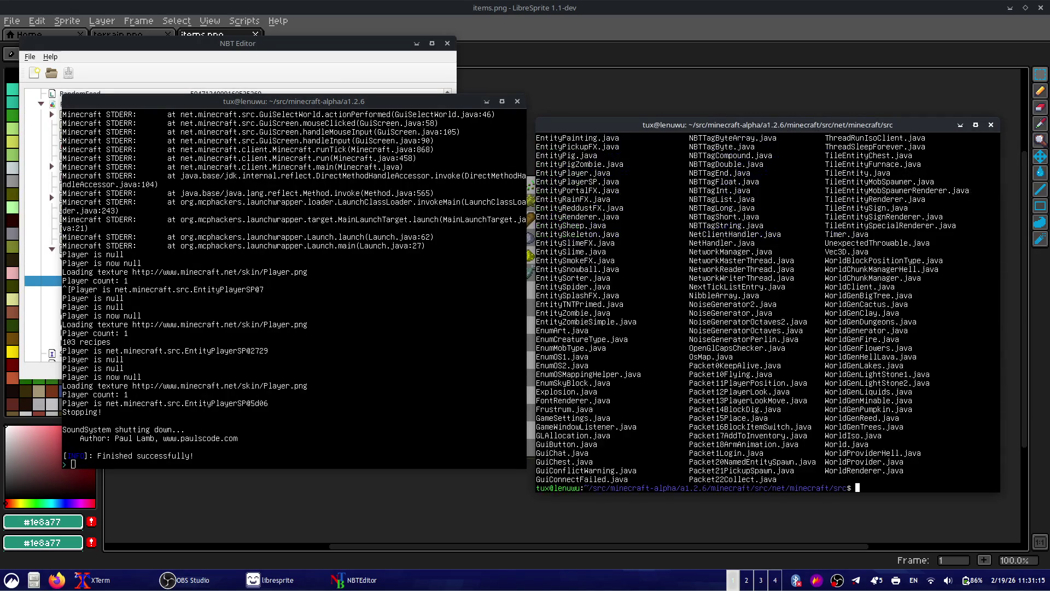
pyautogui.scroll(5, 749, 206)
pyautogui.scroll(5, 749, 206)
pyautogui.scroll(5, 749, 206)
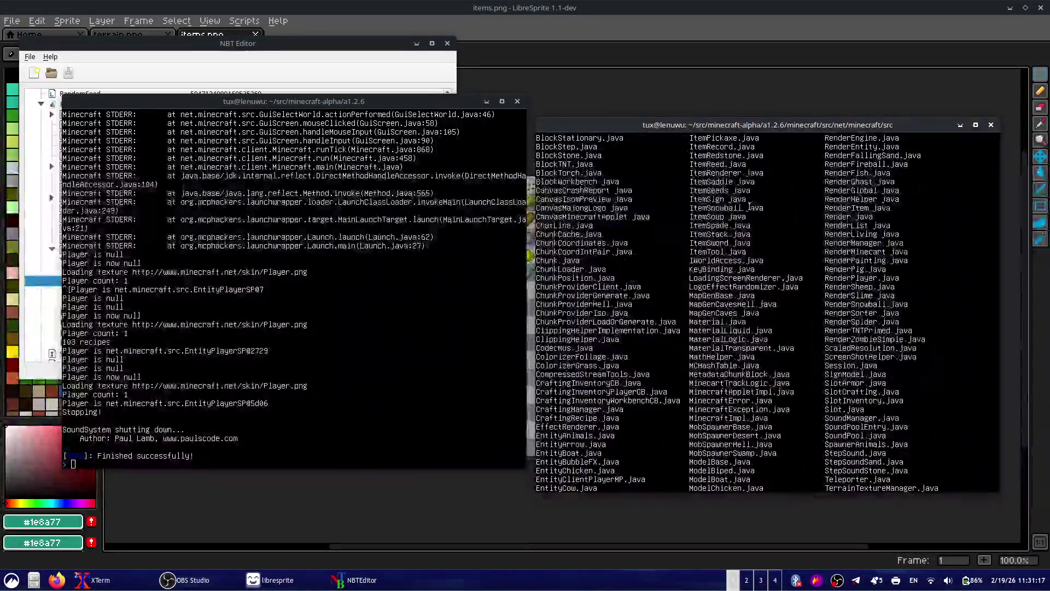
pyautogui.scroll(5, 750, 207)
pyautogui.scroll(4, 745, 272)
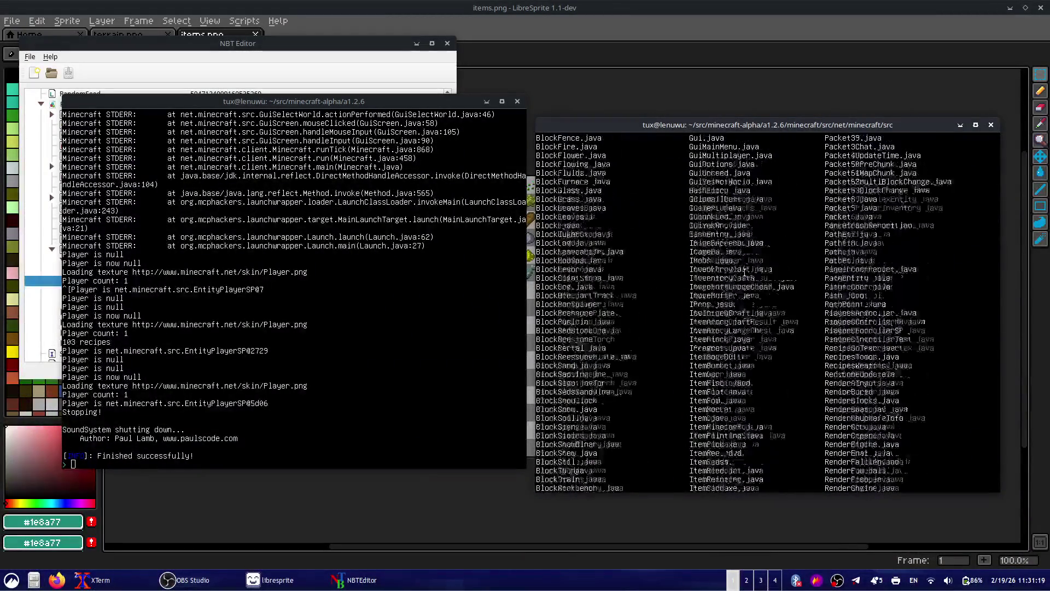
pyautogui.scroll(5, 745, 273)
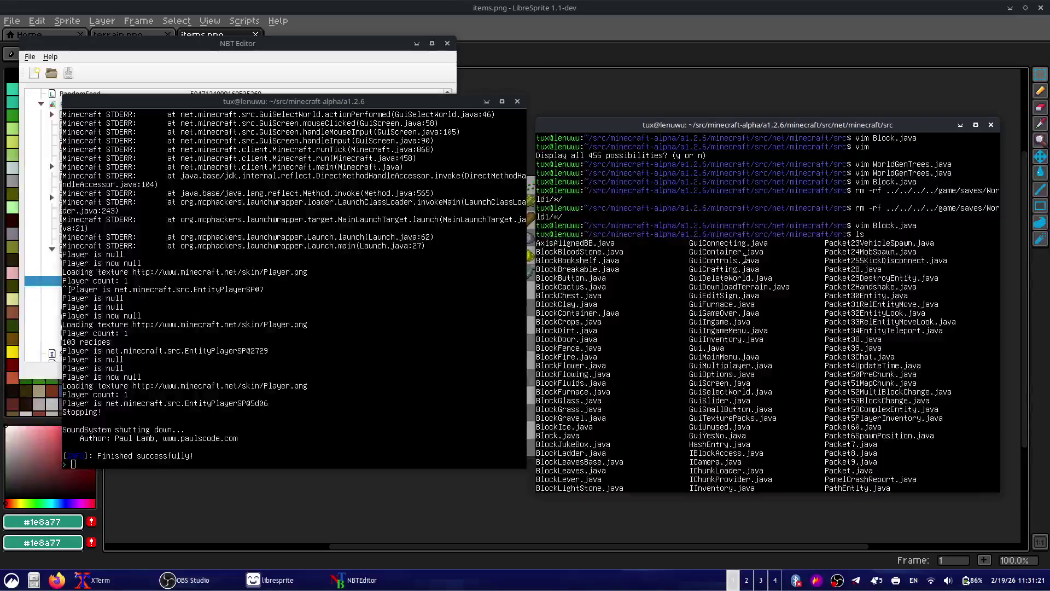
pyautogui.scroll(-3, 745, 260)
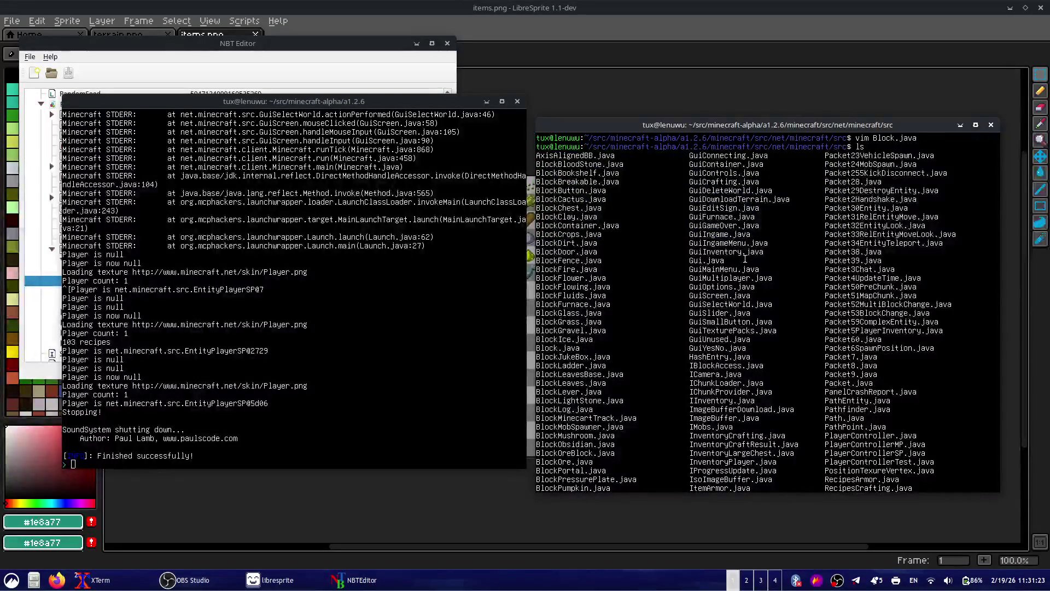
pyautogui.scroll(-15, 745, 260)
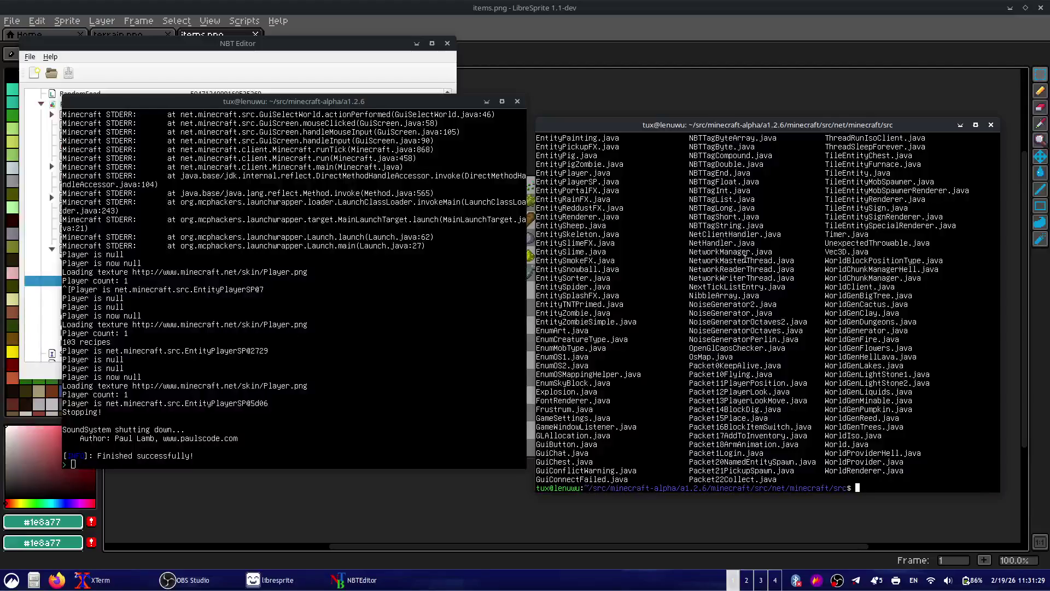
# - Open EntitySkeleton.java in vim and browse the skeleton's arrow attack code
pyautogui.write('vim ')
pyautogui.write('tity')
pyautogui.write('Sk')
pyautogui.press('Tab')
pyautogui.press('Return')
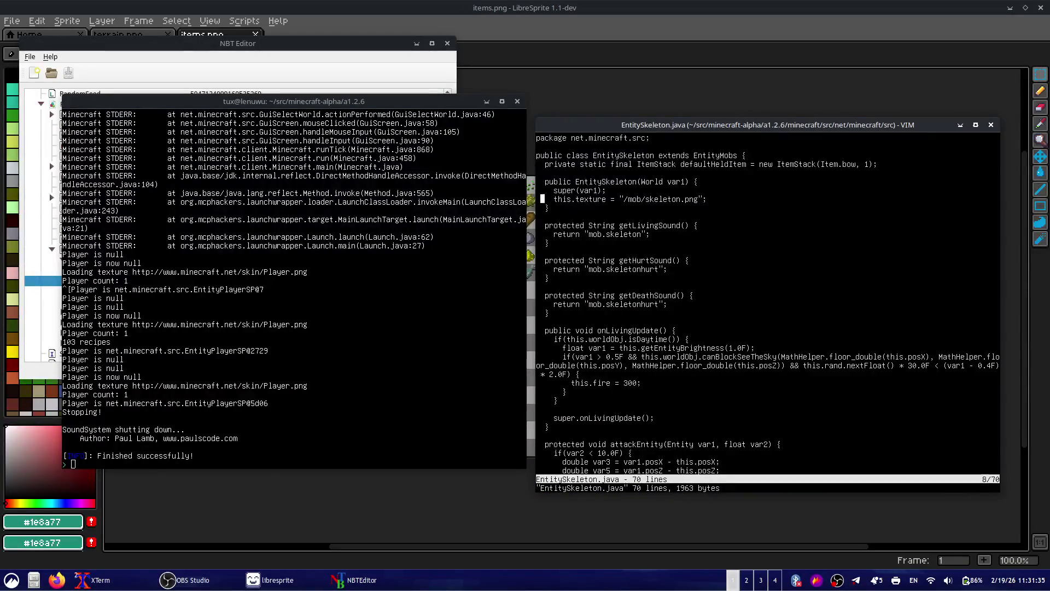
pyautogui.press('j')
pyautogui.press('j')
pyautogui.press('j')
pyautogui.press('j')
pyautogui.press('j')
pyautogui.press('j')
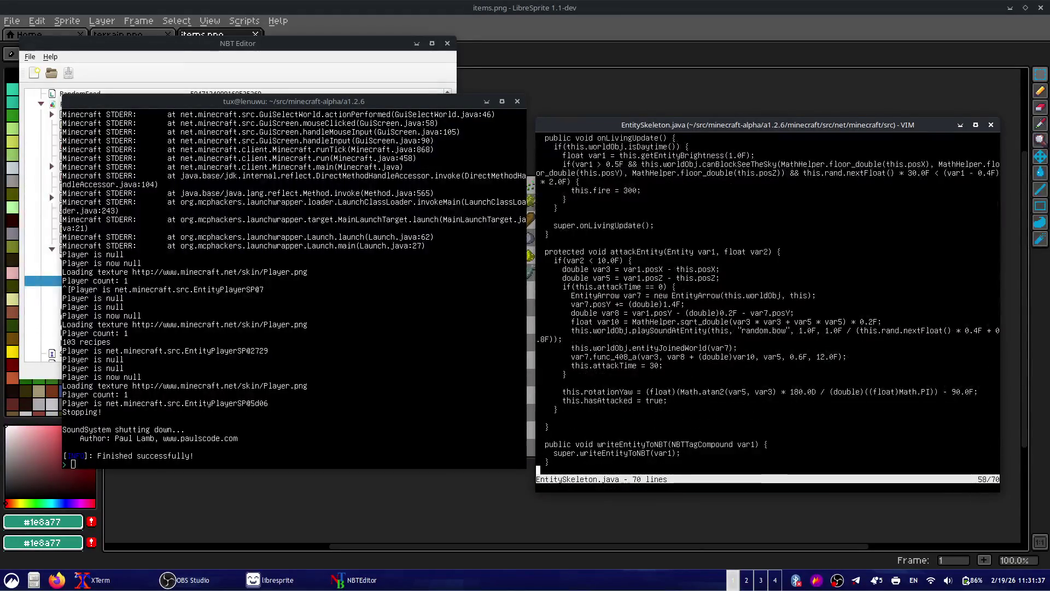
pyautogui.press('j')
pyautogui.press('j')
pyautogui.press('j')
pyautogui.press('j')
pyautogui.press('j')
pyautogui.press('j')
pyautogui.press('j')
pyautogui.press('j')
pyautogui.press('j')
pyautogui.press('j')
pyautogui.press('j')
pyautogui.press('k')
pyautogui.press('k')
pyautogui.press('k')
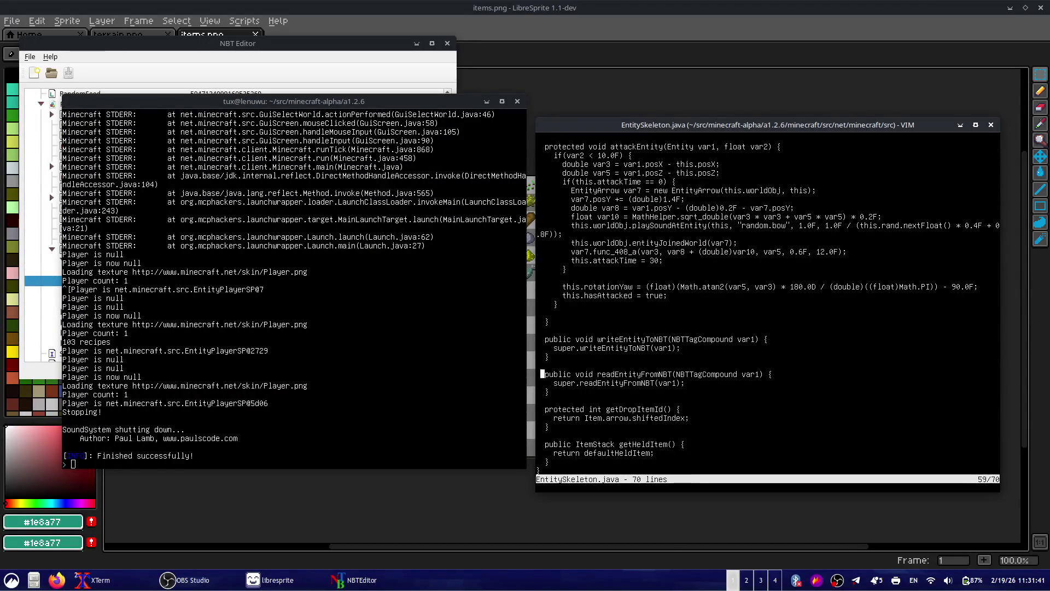
pyautogui.press('k')
pyautogui.press('k')
pyautogui.press('k')
pyautogui.press('k')
pyautogui.press('k')
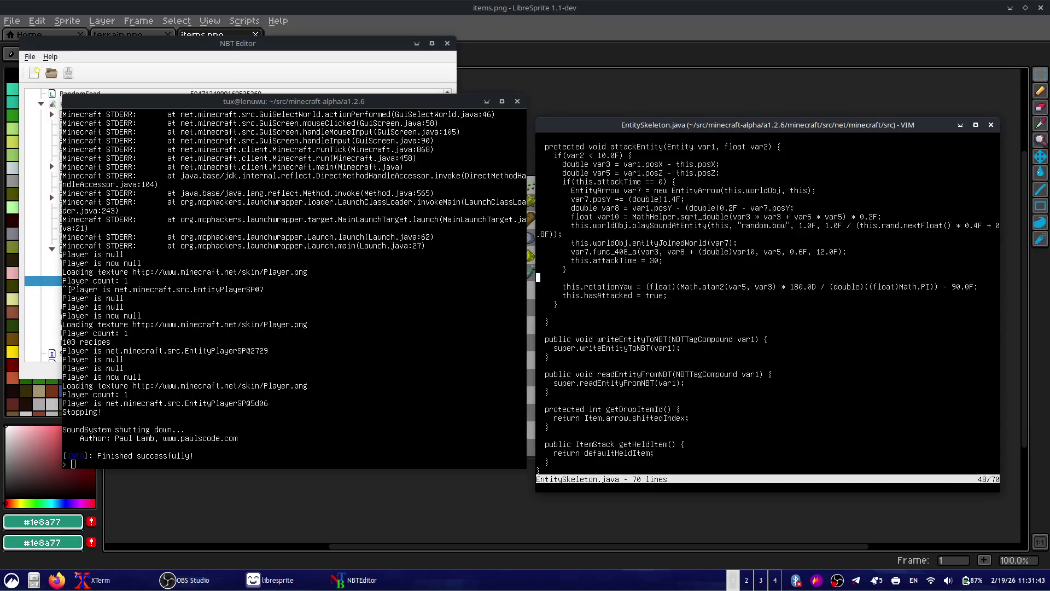
pyautogui.press('k')
pyautogui.press('k')
pyautogui.press('k')
pyautogui.press('j')
pyautogui.press('j')
pyautogui.press('j')
pyautogui.press('j')
pyautogui.press('j')
pyautogui.press('j')
pyautogui.press('j')
pyautogui.press('j')
pyautogui.press('j')
pyautogui.press('j')
pyautogui.press('k')
pyautogui.press('k')
pyautogui.press('k')
pyautogui.press('k')
pyautogui.press('w')
pyautogui.press('w')
pyautogui.press('w')
pyautogui.press('w')
pyautogui.press('w')
pyautogui.press('j')
pyautogui.press('j')
pyautogui.press('j')
pyautogui.press('j')
pyautogui.press('j')
pyautogui.press('j')
# - Quit vim without changes and recall the vim command to edit the file name
pyautogui.write(':q')
pyautogui.press('Return')
pyautogui.press('Up')
pyautogui.press('BackSpace')
pyautogui.press('BackSpace')
pyautogui.press('BackSpace')
pyautogui.press('BackSpace')
pyautogui.press('BackSpace')
pyautogui.press('BackSpace')
pyautogui.press('BackSpace')
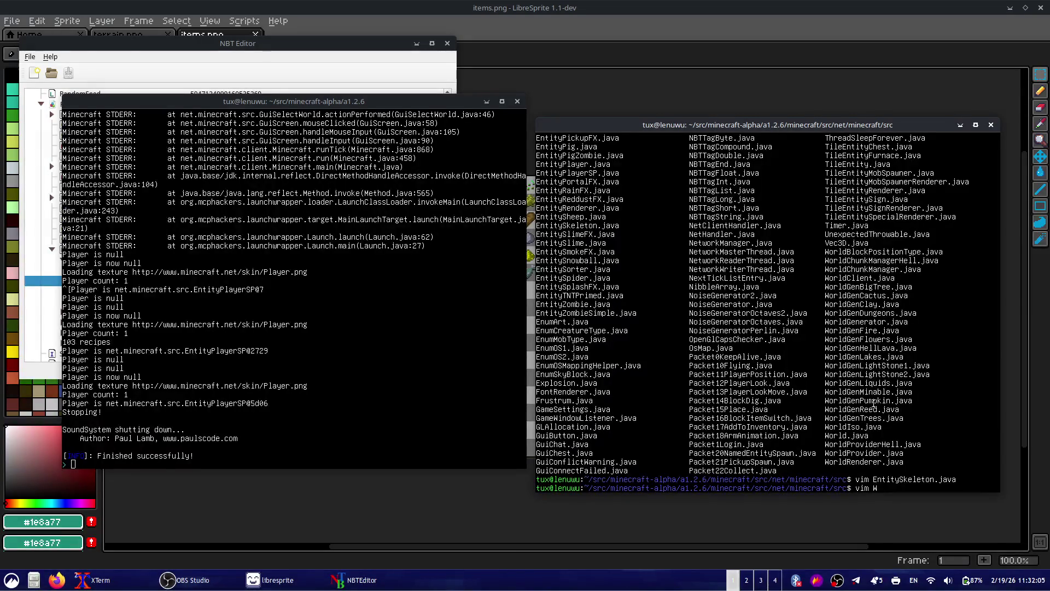
# - Open WorldGenLightStone1.java in vim using Tab completion
pyautogui.moveTo(861, 366); pyautogui.dragTo(903, 365)
pyautogui.click(913, 420)
pyautogui.write('enL')
pyautogui.press('Tab')
pyautogui.press('Tab')
pyautogui.write('g')
pyautogui.press('Tab')
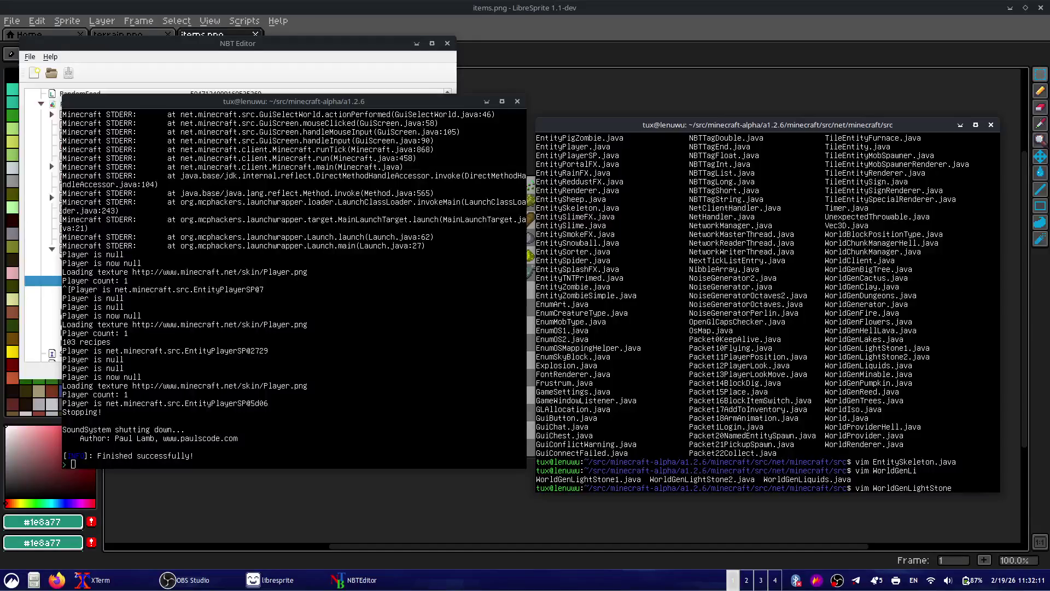
pyautogui.press('Tab')
pyautogui.press('Return')
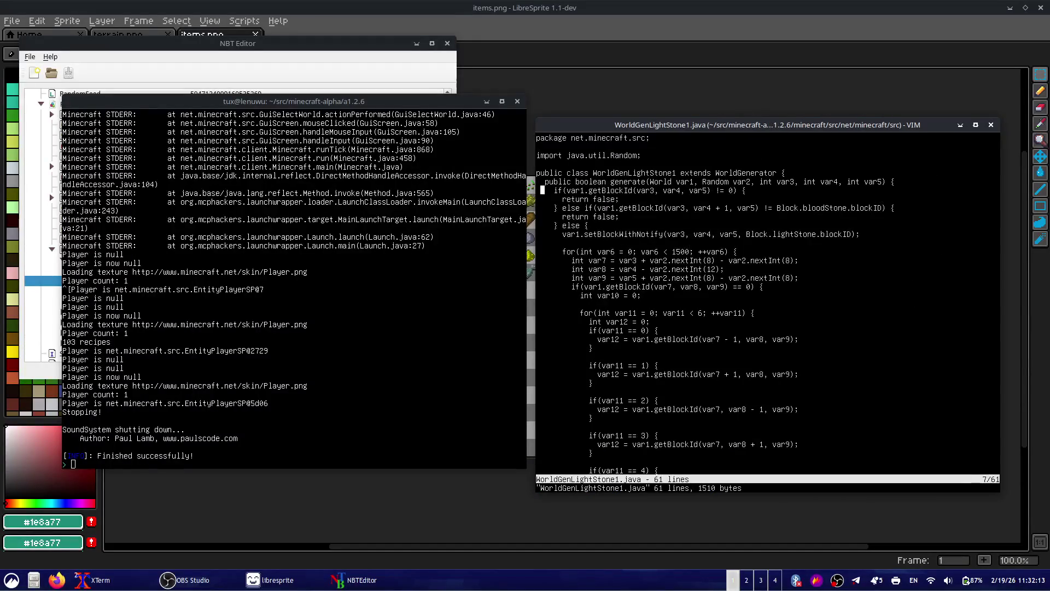
# - Jump to the file end, quit vim, clear the screen, and list the WorldGen files
pyautogui.press('k')
pyautogui.press('G')
pyautogui.press('k')
pyautogui.press('k')
pyautogui.press('k')
pyautogui.press('k')
pyautogui.press('k')
pyautogui.press('k')
pyautogui.write(':q')
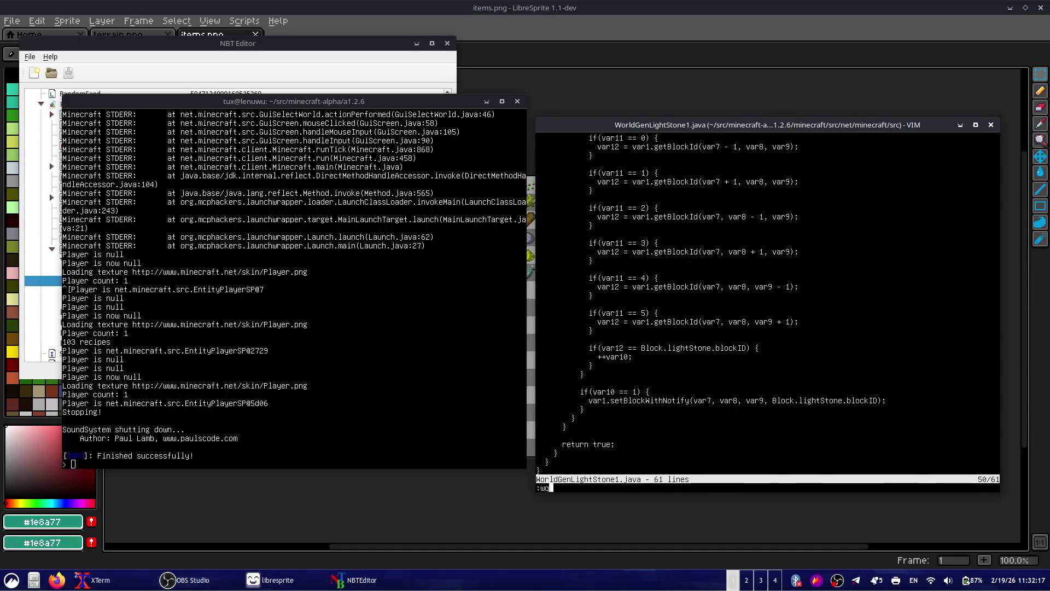
pyautogui.press('Return')
pyautogui.hotkey('ctrl', 'l')
pyautogui.press('Up')
pyautogui.press('BackSpace')
pyautogui.press('BackSpace')
pyautogui.press('BackSpace')
pyautogui.press('BackSpace')
pyautogui.press('BackSpace')
pyautogui.press('BackSpace')
pyautogui.press('BackSpace')
pyautogui.press('Tab')
pyautogui.press('Tab')
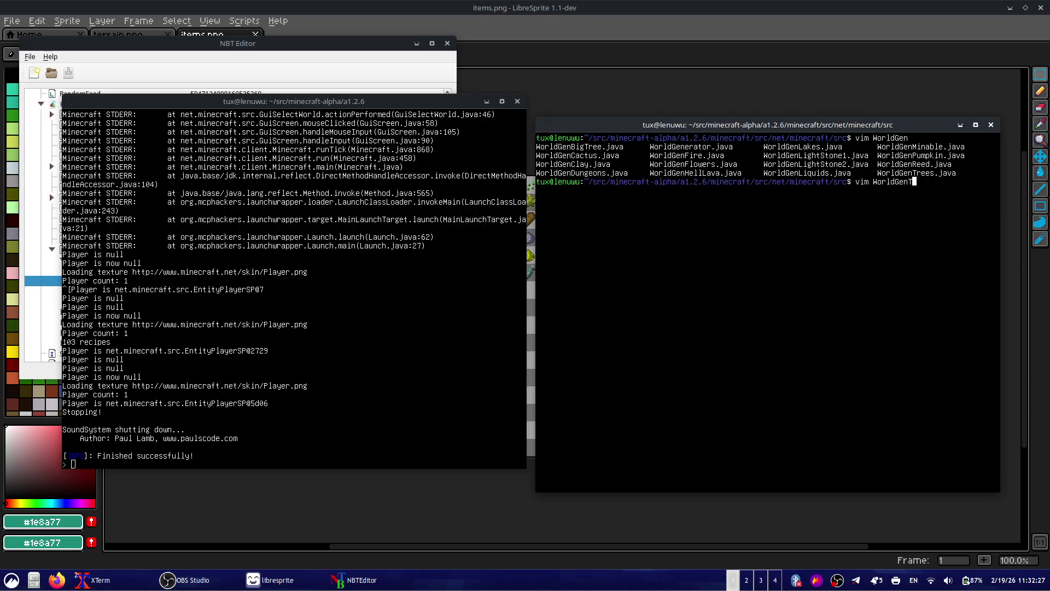
# - Open WorldGenTrees.java in vim and look over the tree-generation loop
pyautogui.press('Tab')
pyautogui.press('Return')
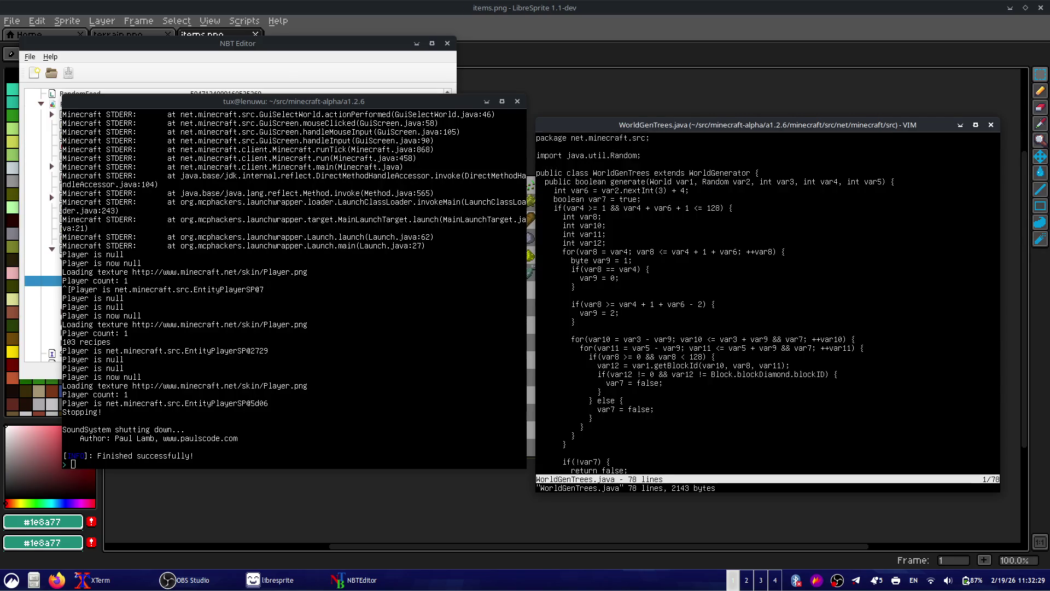
pyautogui.press('j')
pyautogui.press('j')
pyautogui.press('j')
pyautogui.press('j')
pyautogui.press('j')
pyautogui.press('j')
pyautogui.hotkey('shift', 'g')
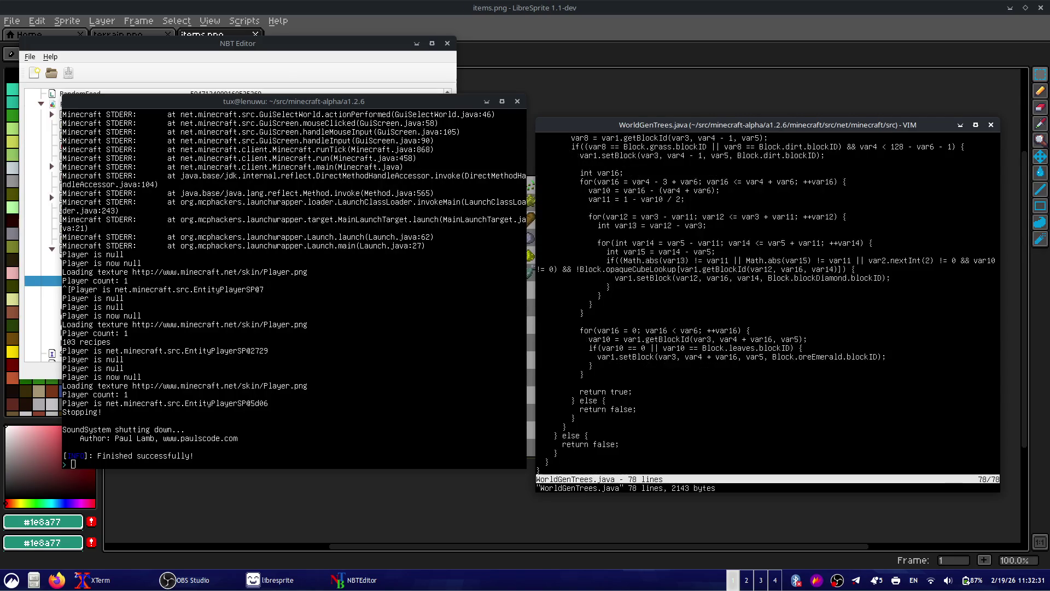
pyautogui.press('k')
pyautogui.press('k')
pyautogui.press('k')
pyautogui.press('k')
pyautogui.press('k')
pyautogui.press('k')
pyautogui.press('k')
pyautogui.press('w')
pyautogui.press('w')
pyautogui.press('w')
pyautogui.press('w')
pyautogui.press('w')
pyautogui.press('w')
pyautogui.press('w')
pyautogui.press('w')
pyautogui.press('w')
pyautogui.press('w')
pyautogui.press('w')
pyautogui.press('g')
pyautogui.press('g')
pyautogui.press('j')
pyautogui.press('j')
pyautogui.press('j')
pyautogui.press('j')
pyautogui.press('j')
pyautogui.press('j')
pyautogui.press('j')
pyautogui.hotkey('shift', 'v')
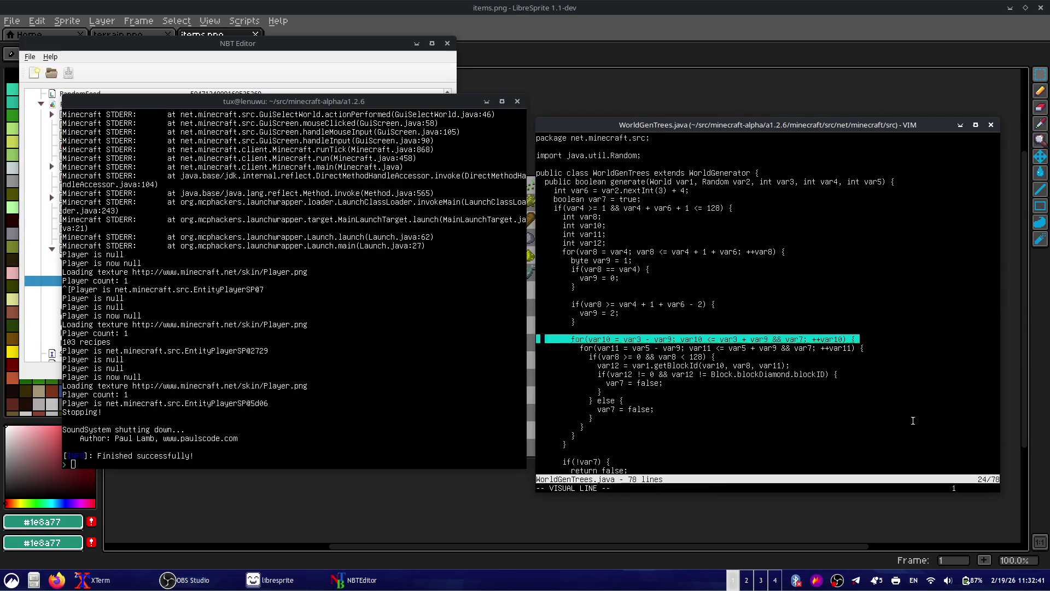
pyautogui.press('j')
pyautogui.press('j')
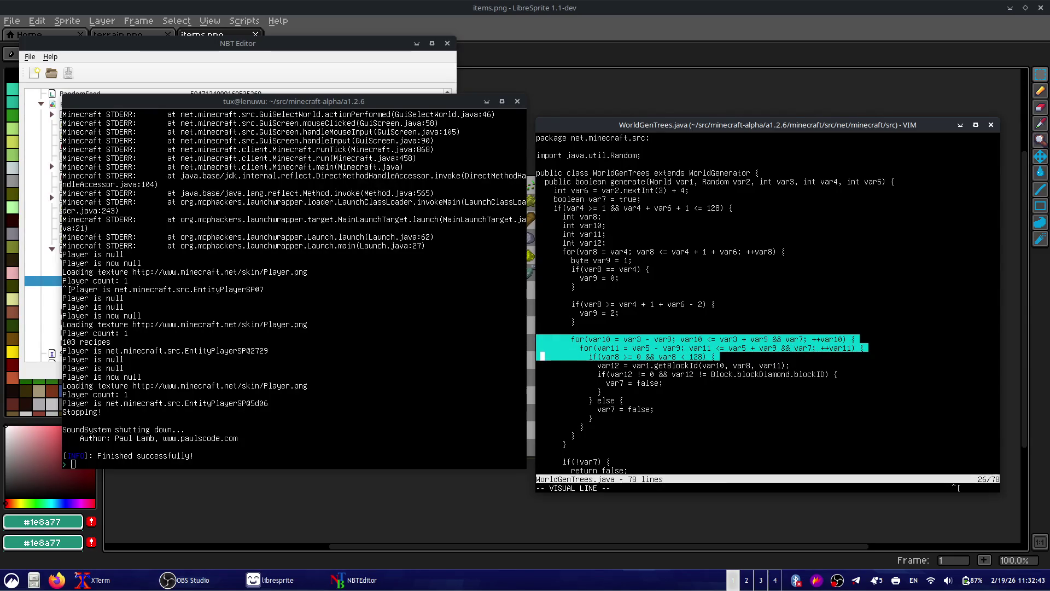
# - Replace .blockDiamond with .oreEmerald in the leaf-placing setBlock call on line 56
pyautogui.hotkey('shift', 'g')
pyautogui.press('k')
pyautogui.press('k')
pyautogui.press('k')
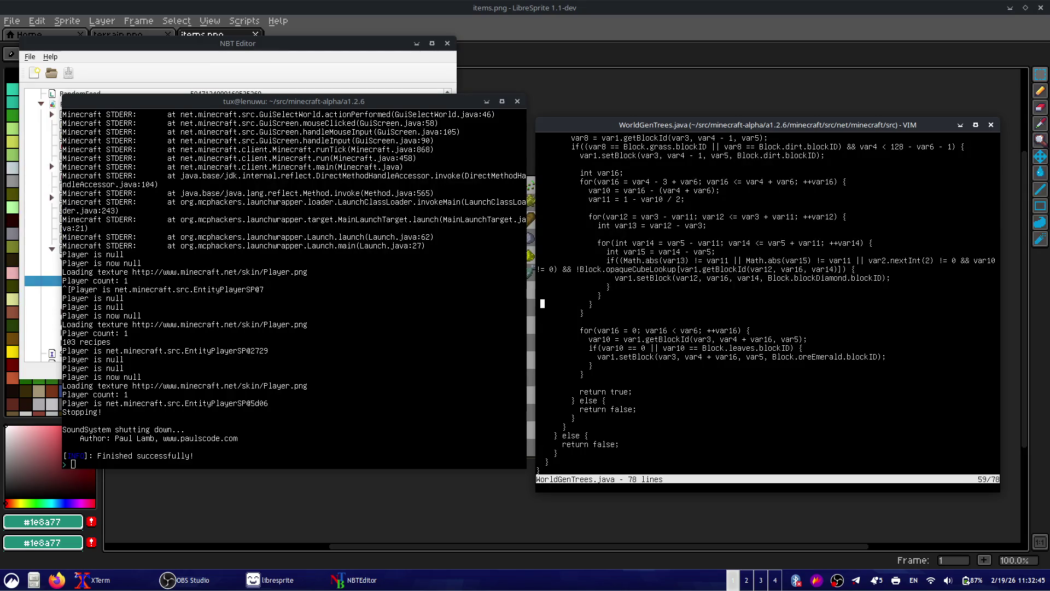
pyautogui.press('h')
pyautogui.press('h')
pyautogui.press('h')
pyautogui.write('vF.')
pyautogui.write('coreEl')
pyautogui.press('BackSpace')
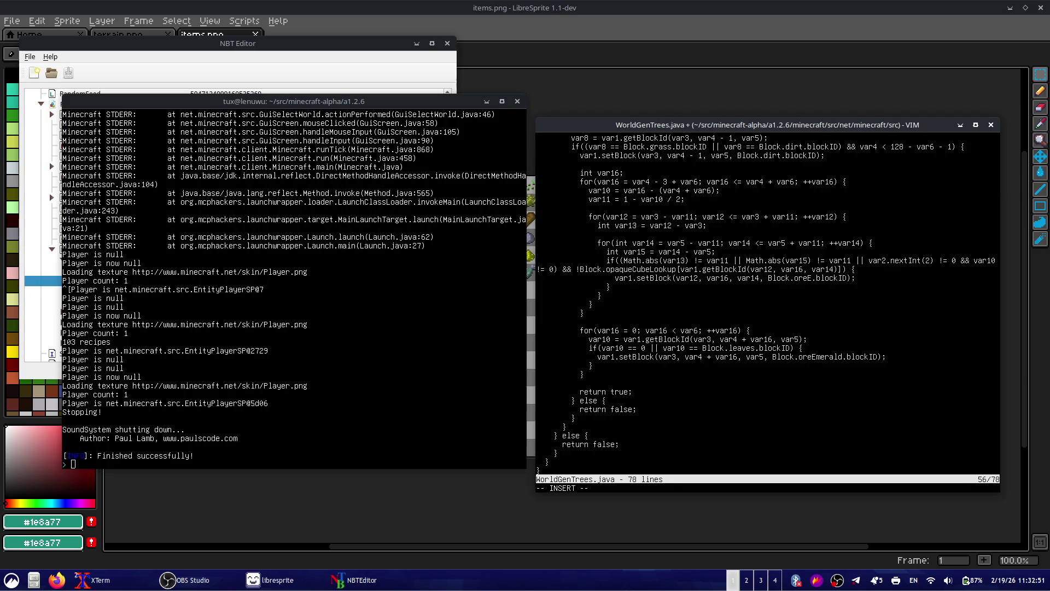
pyautogui.write('me')
pyautogui.write('rald')
pyautogui.press('Escape')
# - Save WorldGenTrees.java with :w and switch windows back to vim
pyautogui.write(':w')
pyautogui.press('Return')
pyautogui.hotkey('alt', 'Tab')
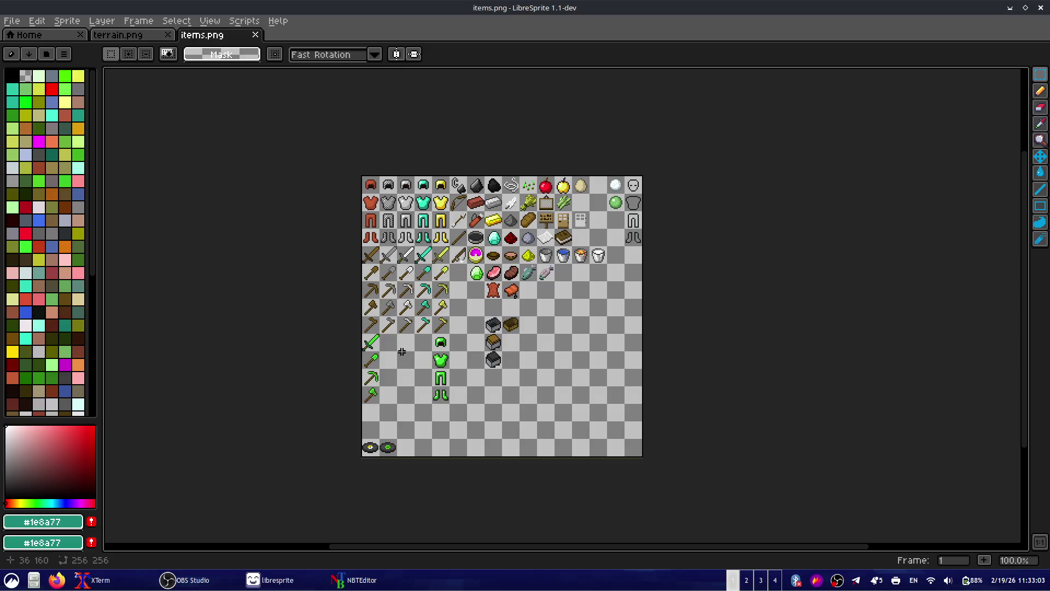
pyautogui.press('i')
pyautogui.hotkey('alt', 'Tab')
pyautogui.hotkey('alt', 'Tab')
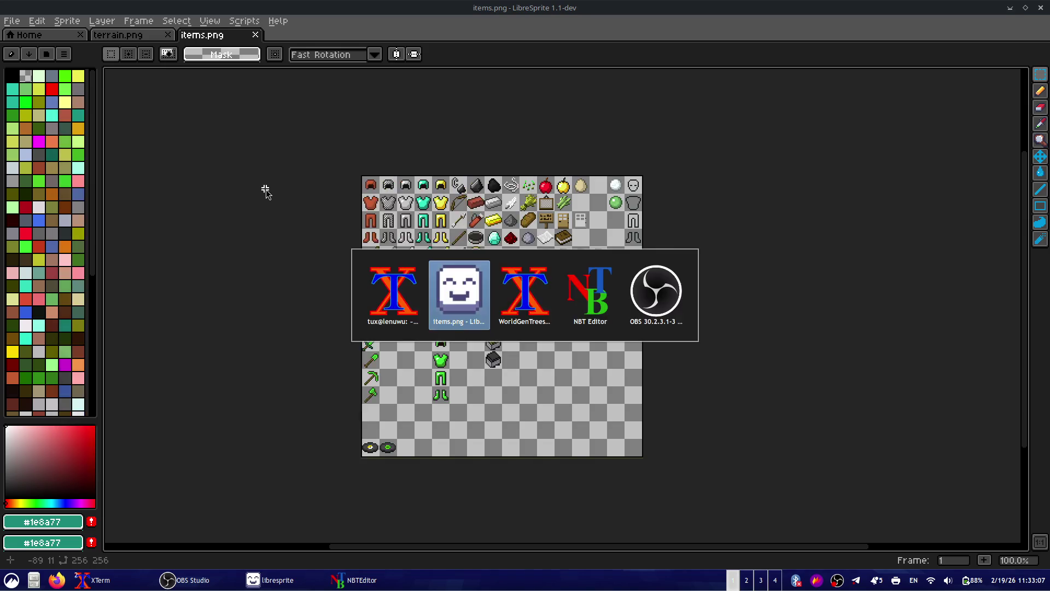
pyautogui.hotkey('alt', 'Tab')
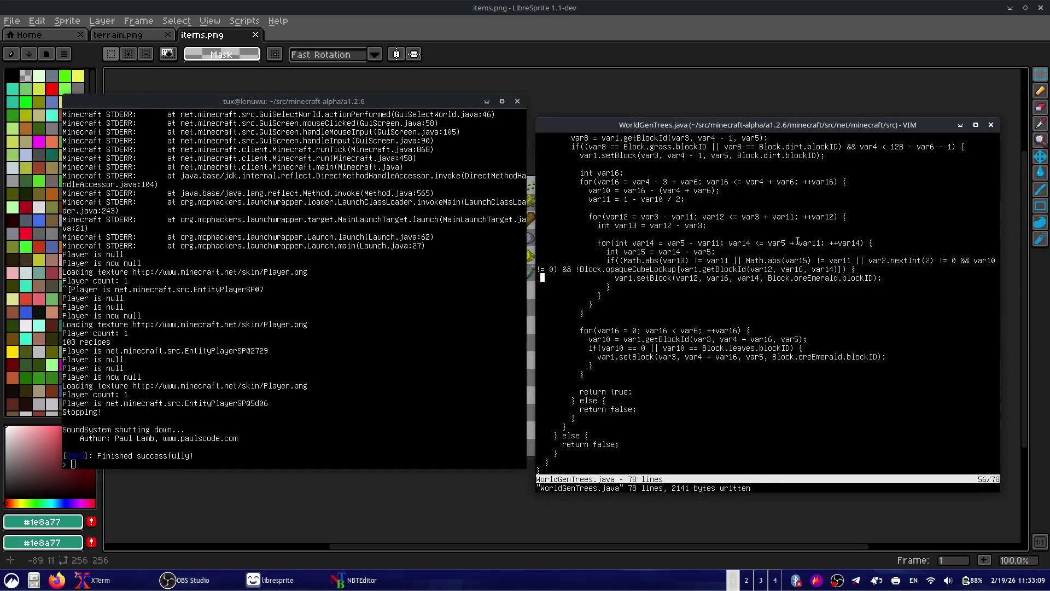
# - Quit vim and open WorldGenerator.java from the recalled, Tab-completed vim command
pyautogui.press('k')
pyautogui.press('k')
pyautogui.press('k')
pyautogui.press('k')
pyautogui.press('k')
pyautogui.press('k')
pyautogui.write('k')
pyautogui.write(':q')
pyautogui.press('Return')
pyautogui.press('Up')
pyautogui.press('BackSpace')
pyautogui.press('BackSpace')
pyautogui.press('BackSpace')
pyautogui.press('BackSpace')
pyautogui.press('BackSpace')
pyautogui.press('BackSpace')
pyautogui.hotkey('alt', 'Tab')
pyautogui.hotkey('alt', 'Tab')
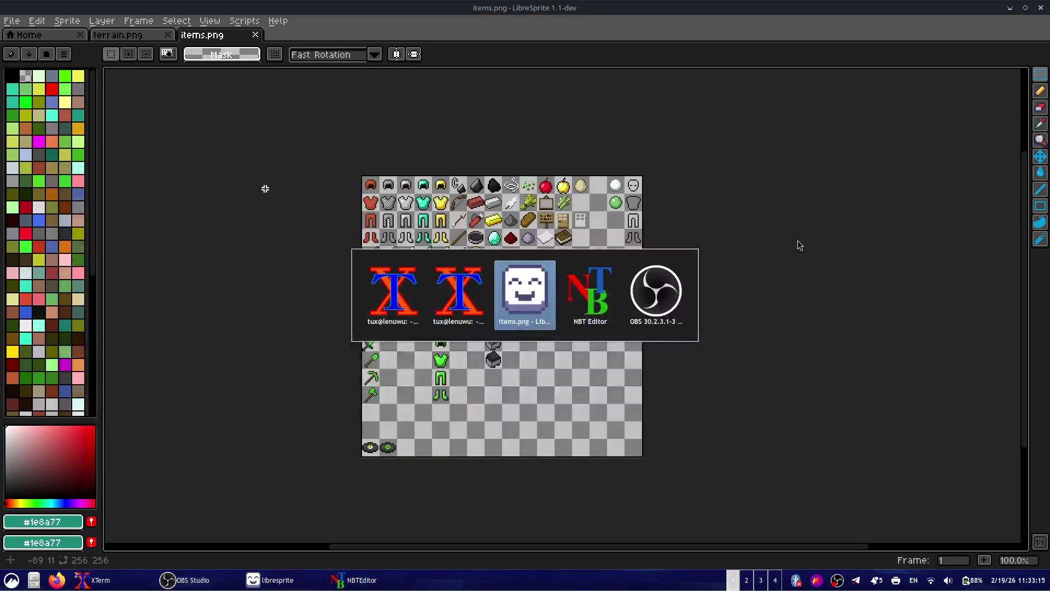
pyautogui.hotkey('alt', 'Tab')
pyautogui.hotkey('alt', 'Tab')
pyautogui.hotkey('alt', 'Tab')
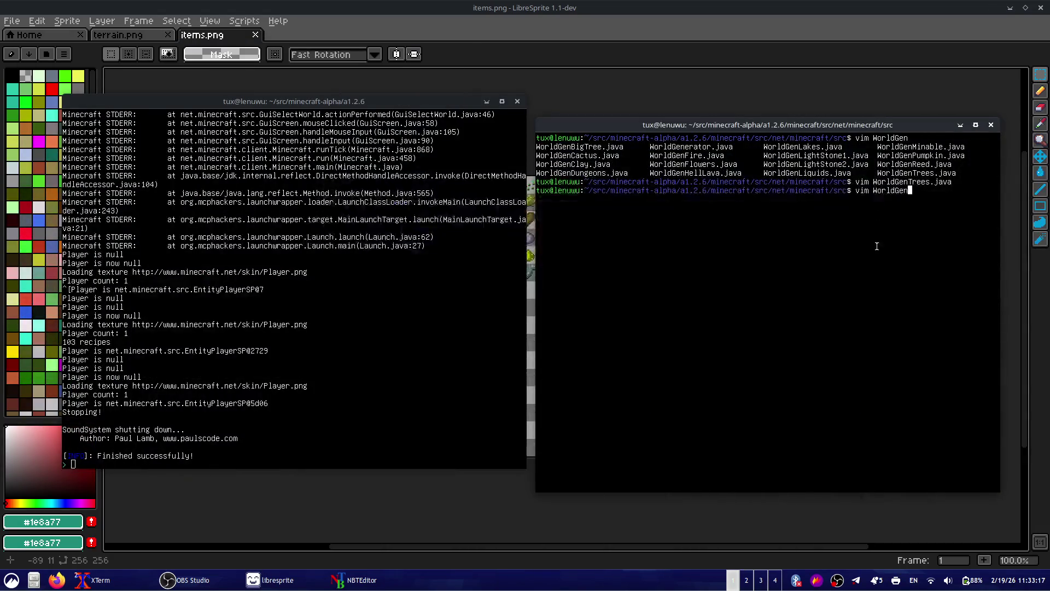
pyautogui.press('Tab')
pyautogui.press('Tab')
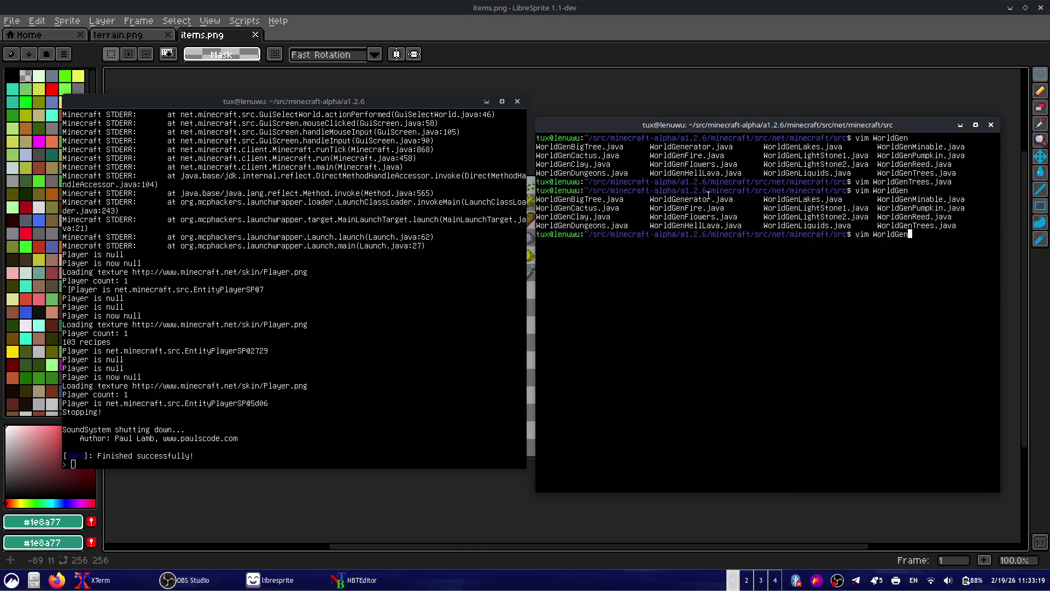
pyautogui.write('r')
pyautogui.press('Tab')
pyautogui.press('Return')
# - Look over lines 6–7 of WorldGenerator.java, then quit vim without changes
pyautogui.click(538, 190)
pyautogui.hotkey('shift', 'v')
pyautogui.press('j')
pyautogui.press('j')
pyautogui.press('j')
pyautogui.press('Escape')
pyautogui.press('k')
pyautogui.press('k')
pyautogui.hotkey('shift', 'v')
pyautogui.press('j')
pyautogui.press('j')
pyautogui.press('j')
pyautogui.press('j')
pyautogui.press('Escape')
pyautogui.write(':q')
pyautogui.press('Return')
# - Edit the recalled vim command and tab-complete it to open WorldGenDungeons.java
pyautogui.press('Up')
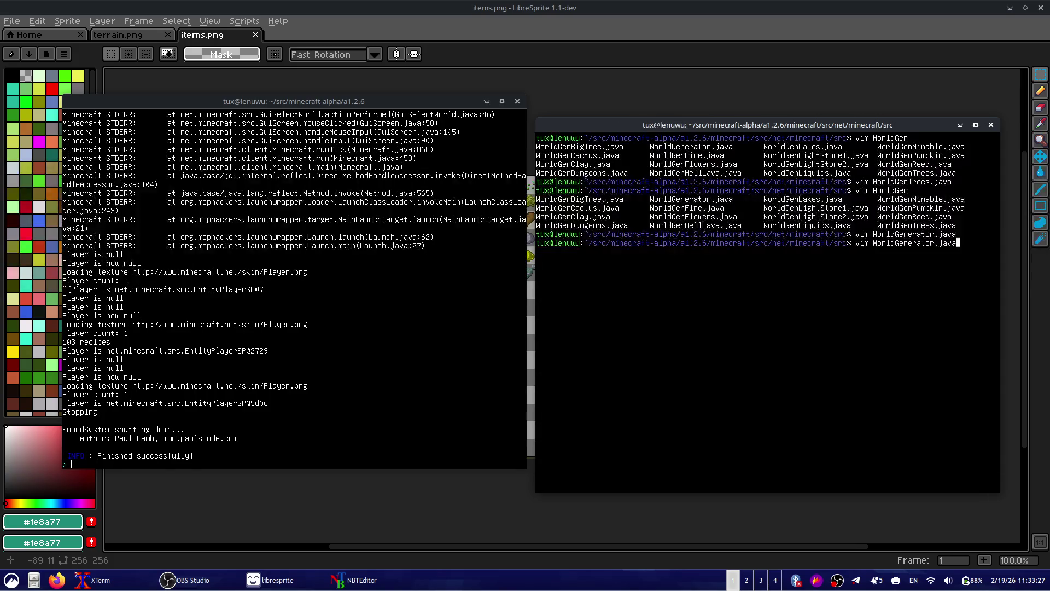
pyautogui.press('BackSpace')
pyautogui.press('BackSpace')
pyautogui.press('BackSpace')
pyautogui.press('BackSpace')
pyautogui.press('BackSpace')
pyautogui.press('BackSpace')
pyautogui.press('Tab')
pyautogui.press('Tab')
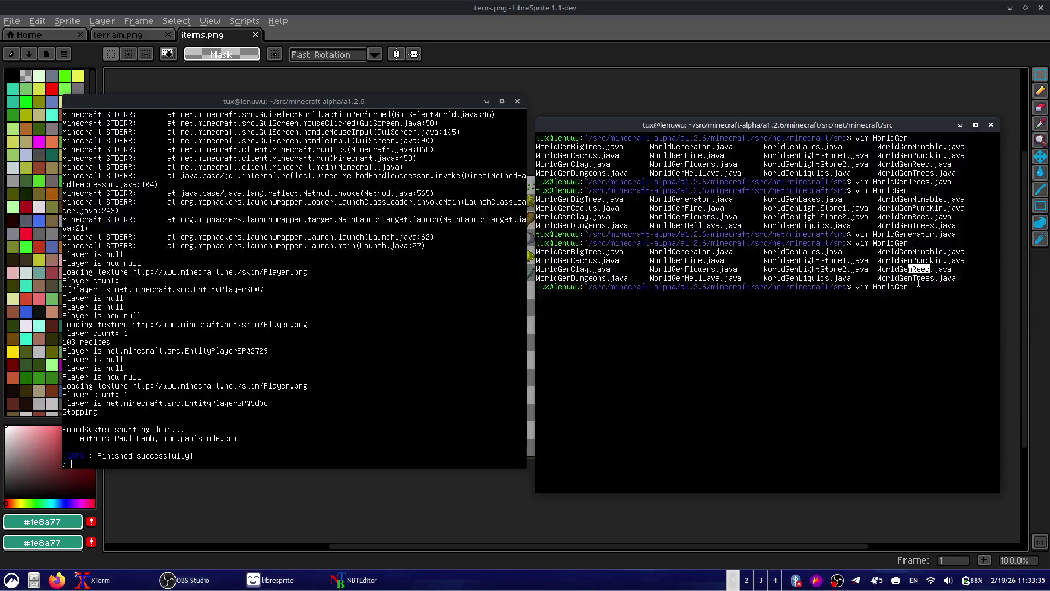
pyautogui.moveTo(686, 283); pyautogui.dragTo(582, 287)
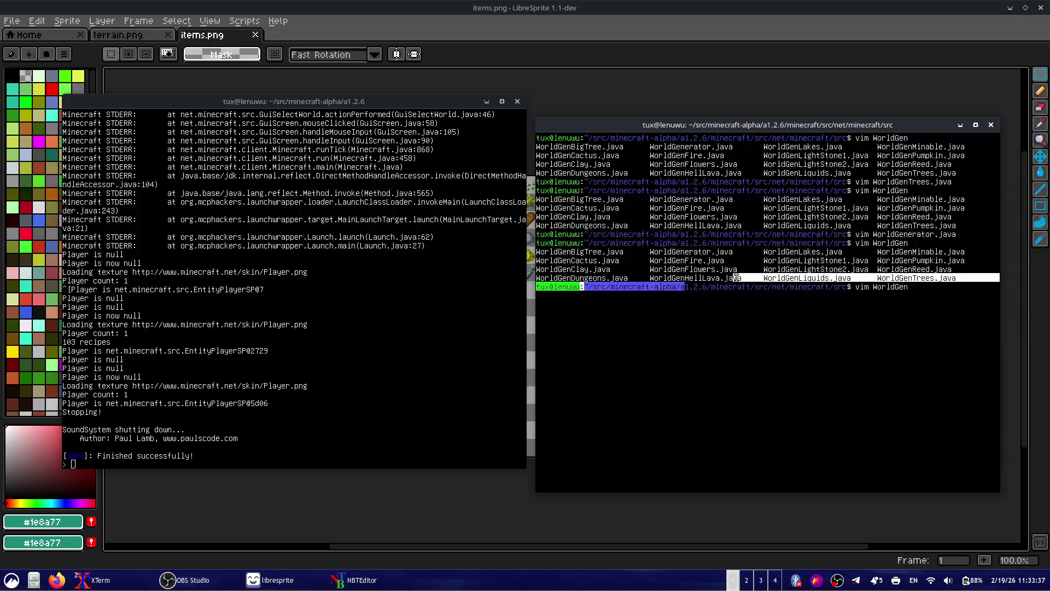
pyautogui.click(581, 281)
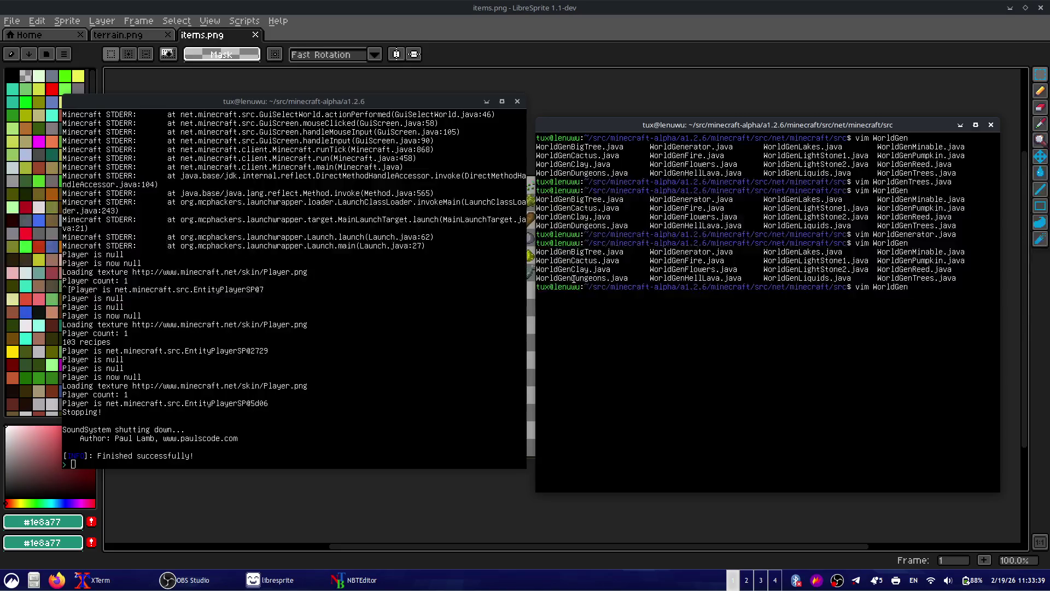
pyautogui.doubleClick(574, 280)
pyautogui.click(583, 287)
pyautogui.press('Tab')
pyautogui.press('Return')
# - Browse the dungeon-building code around the cobblestone placement lines and the label110 loop
pyautogui.press('j')
pyautogui.press('j')
pyautogui.press('j')
pyautogui.press('j')
pyautogui.press('j')
pyautogui.press('j')
pyautogui.press('j')
pyautogui.press('j')
pyautogui.press('j')
pyautogui.press('j')
pyautogui.press('j')
pyautogui.press('j')
pyautogui.press('j')
pyautogui.press('j')
pyautogui.press('j')
pyautogui.press('j')
pyautogui.press('j')
pyautogui.press('j')
pyautogui.press('j')
pyautogui.press('j')
pyautogui.press('j')
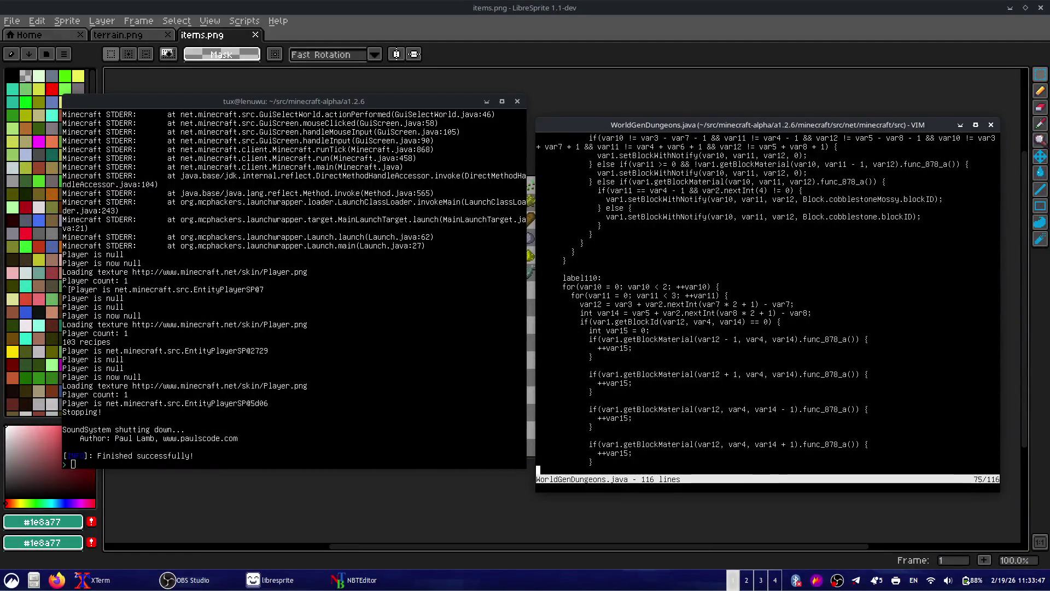
pyautogui.press('k')
pyautogui.press('k')
pyautogui.press('k')
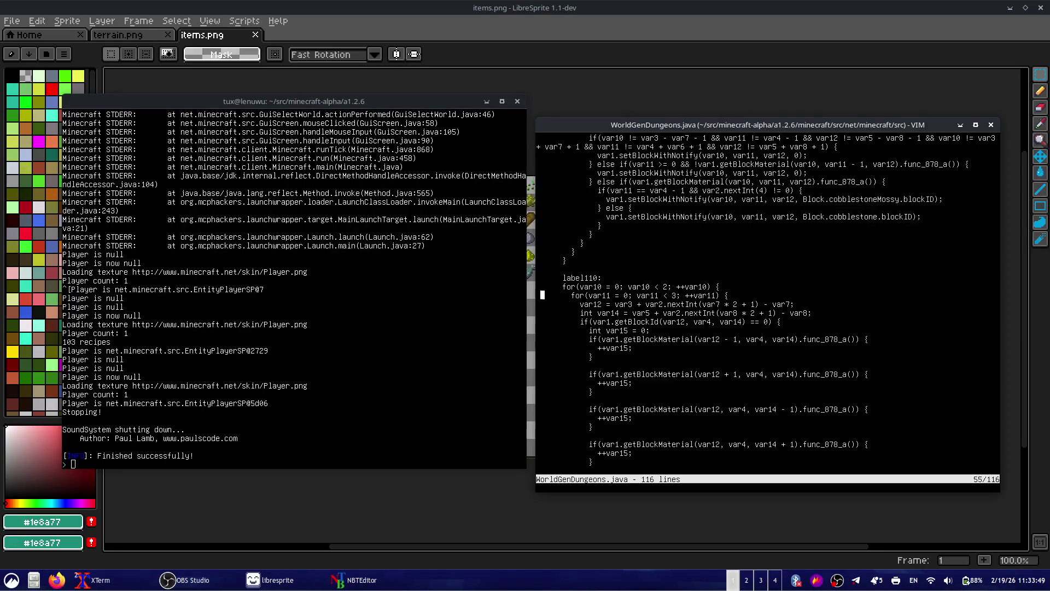
pyautogui.press('k')
pyautogui.press('k')
pyautogui.press('k')
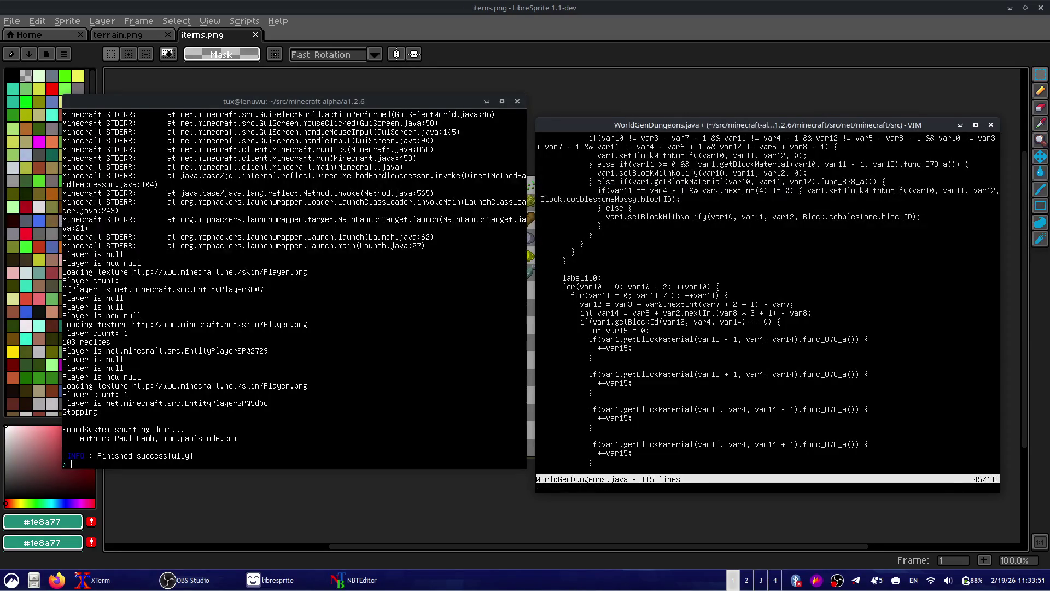
pyautogui.press('j')
pyautogui.hotkey('shift', 'v')
pyautogui.press('j')
pyautogui.press('j')
pyautogui.press('j')
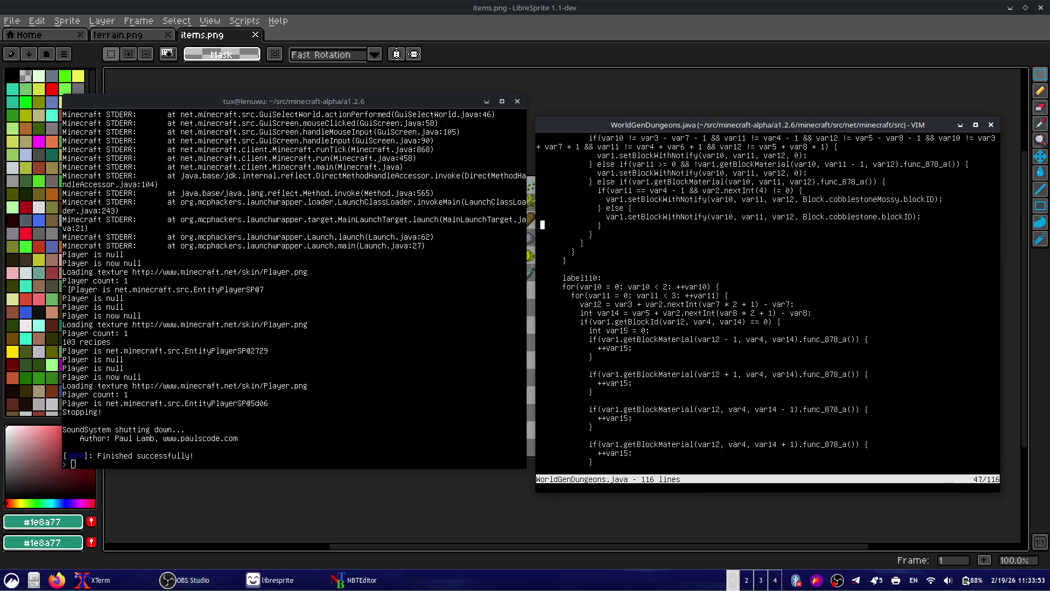
pyautogui.press('j')
pyautogui.press('j')
pyautogui.press('j')
pyautogui.press('j')
pyautogui.press('j')
pyautogui.press('j')
pyautogui.press('j')
pyautogui.press('j')
pyautogui.press('j')
pyautogui.press('j')
pyautogui.press('j')
pyautogui.press('k')
pyautogui.press('k')
pyautogui.press('k')
pyautogui.press('k')
pyautogui.press('k')
pyautogui.press('k')
pyautogui.hotkey('ctrl', 'y')
pyautogui.press('j')
pyautogui.press('j')
pyautogui.press('j')
pyautogui.press('j')
pyautogui.press('j')
pyautogui.press('j')
pyautogui.press('j')
pyautogui.press('j')
pyautogui.press('j')
# - Move down to the loot-picking code near the end of the file and highlight it
pyautogui.press('j')
pyautogui.press('j')
pyautogui.press('j')
pyautogui.press('j')
pyautogui.press('j')
pyautogui.press('j')
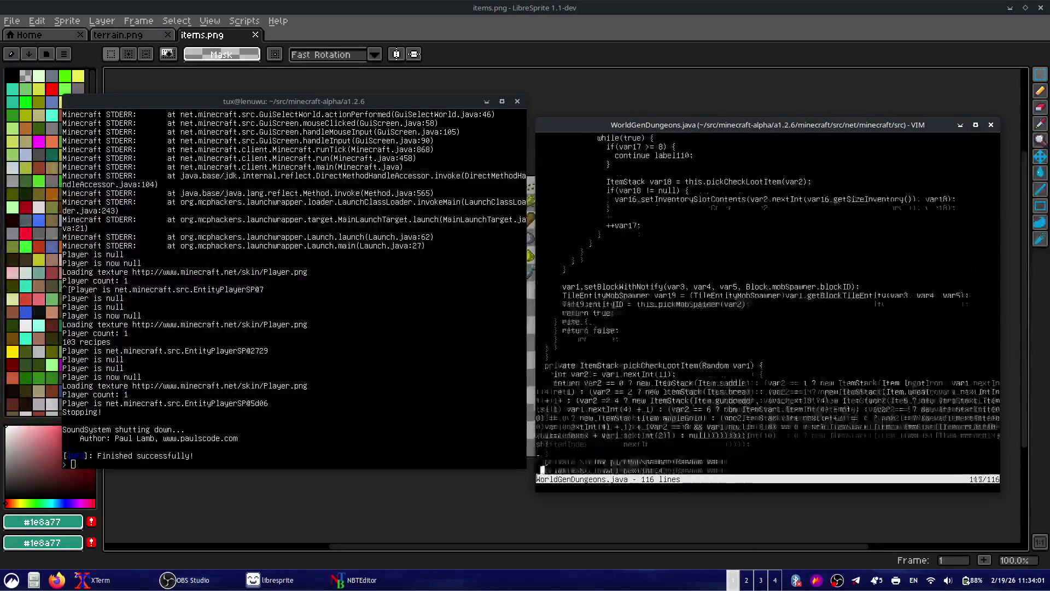
pyautogui.press('j')
pyautogui.press('j')
pyautogui.press('j')
pyautogui.press('k')
pyautogui.press('k')
pyautogui.press('k')
pyautogui.press('k')
pyautogui.press('k')
pyautogui.press('k')
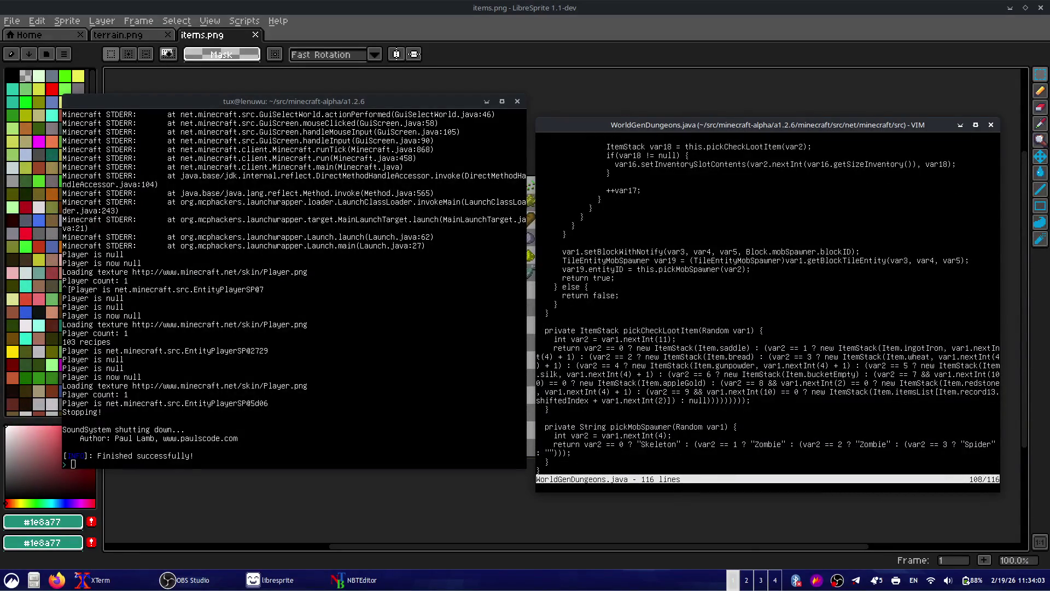
pyautogui.press('j')
pyautogui.press('j')
pyautogui.press('j')
pyautogui.press('k')
pyautogui.press('k')
pyautogui.press('k')
pyautogui.press('k')
pyautogui.press('k')
pyautogui.press('k')
pyautogui.press('k')
pyautogui.press('j')
pyautogui.hotkey('shift', 'v')
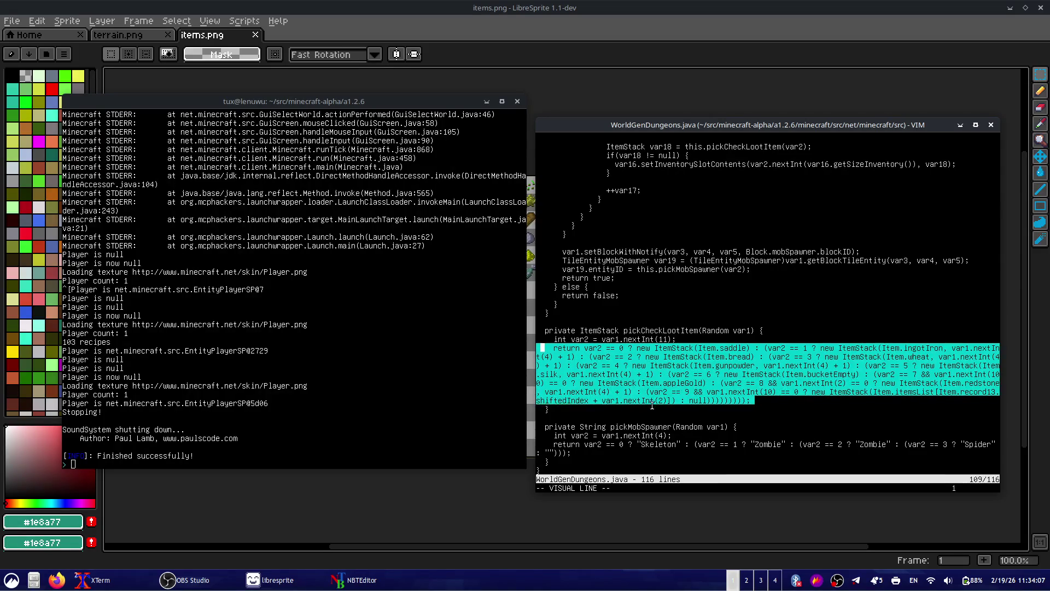
pyautogui.press('Print')
pyautogui.moveTo(534, 336); pyautogui.dragTo(994, 412)
pyautogui.press('Escape')
pyautogui.press('Escape')
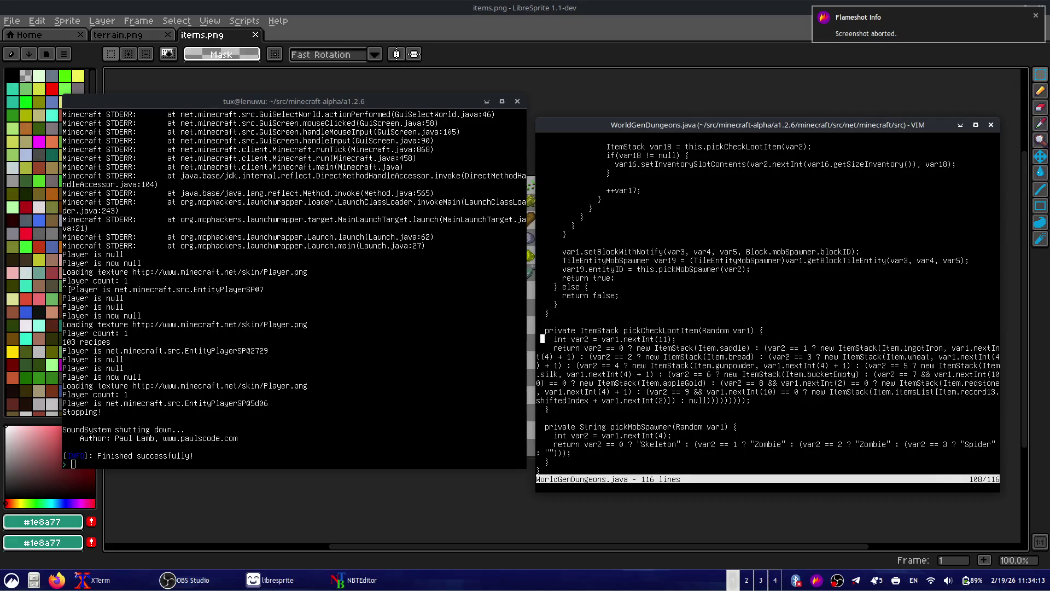
# - Copy the pickCheckLootItem method to the clipboard with "+y, quit vim, and trim the recalled command
pyautogui.press('g')
pyautogui.press('v')
pyautogui.press('"')
pyautogui.press('+')
pyautogui.write('y')
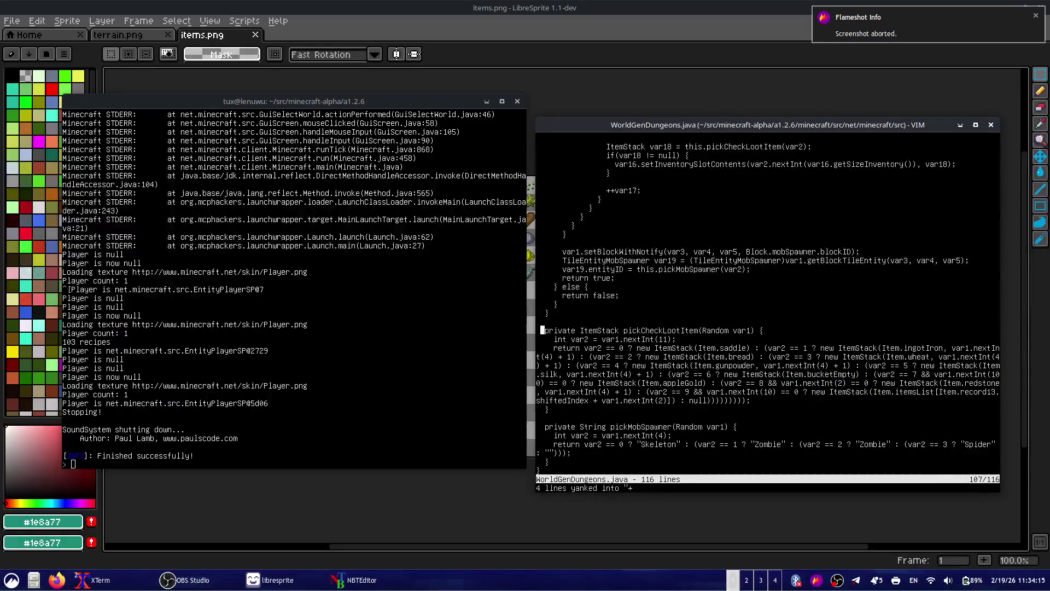
pyautogui.write(':q')
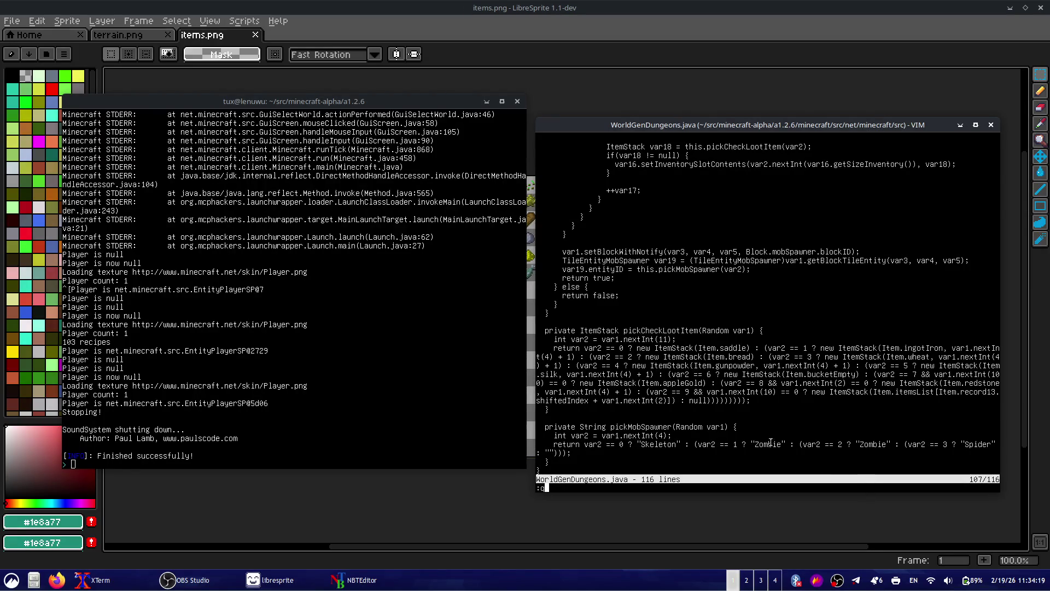
pyautogui.press('Return')
pyautogui.press('Up')
pyautogui.press('BackSpace')
pyautogui.press('BackSpace')
pyautogui.press('BackSpace')
pyautogui.press('BackSpace')
pyautogui.press('BackSpace')
pyautogui.press('BackSpace')
pyautogui.press('BackSpace')
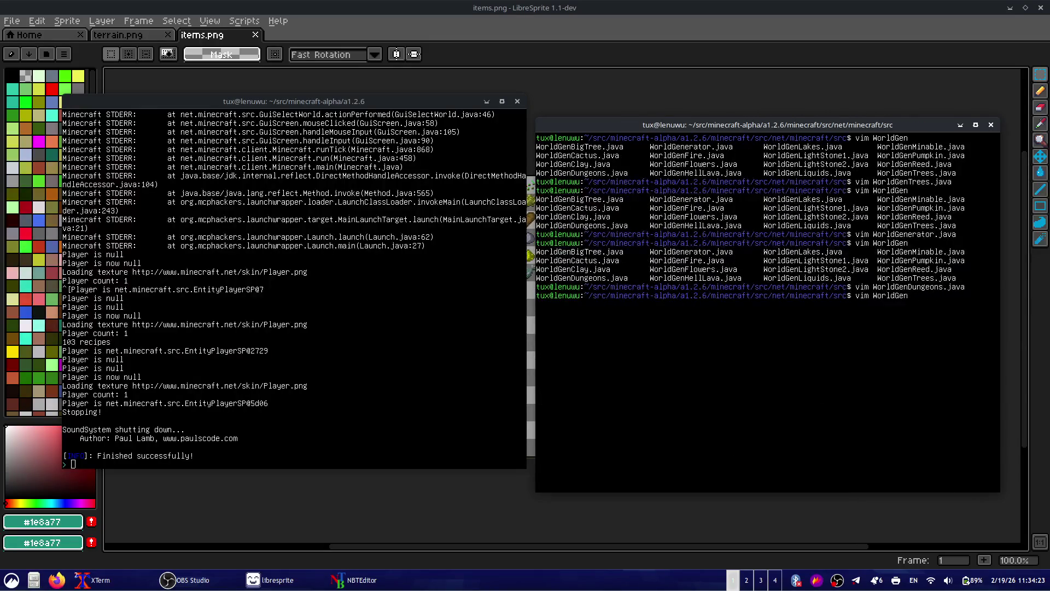
# - Open WorldGenMinable.java in vim, reopening it twice from the recalled command
pyautogui.press('Tab')
pyautogui.press('Tab')
pyautogui.moveTo(912, 305); pyautogui.dragTo(962, 310)
pyautogui.click(952, 363)
pyautogui.write('Mina')
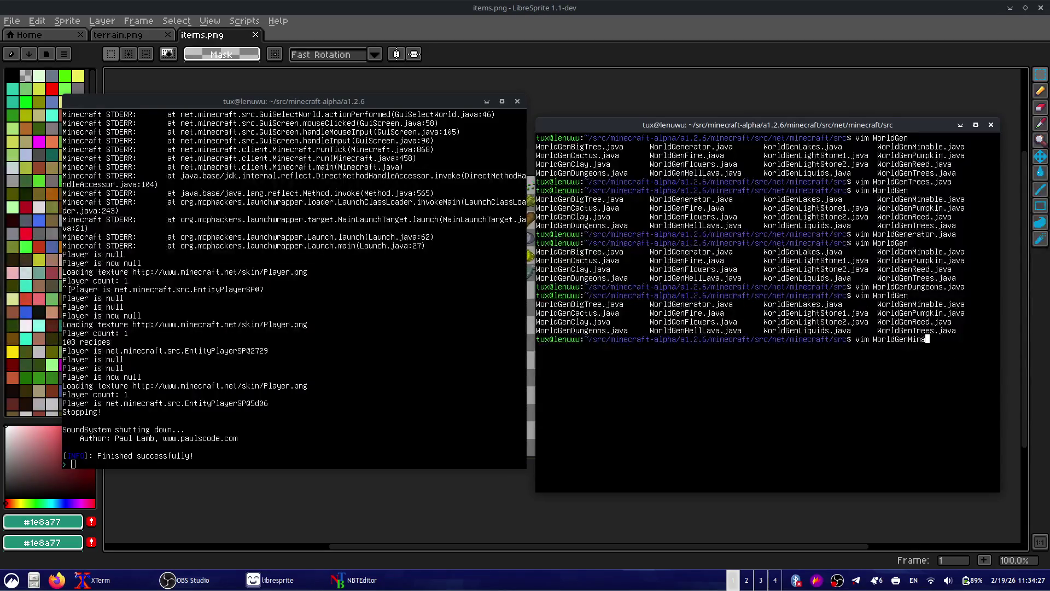
pyautogui.write('ble.java')
pyautogui.press('Return')
pyautogui.write(':q')
pyautogui.press('Return')
pyautogui.press('Up')
pyautogui.press('Return')
pyautogui.write(':q')
pyautogui.press('Return')
pyautogui.press('Up')
pyautogui.press('Return')
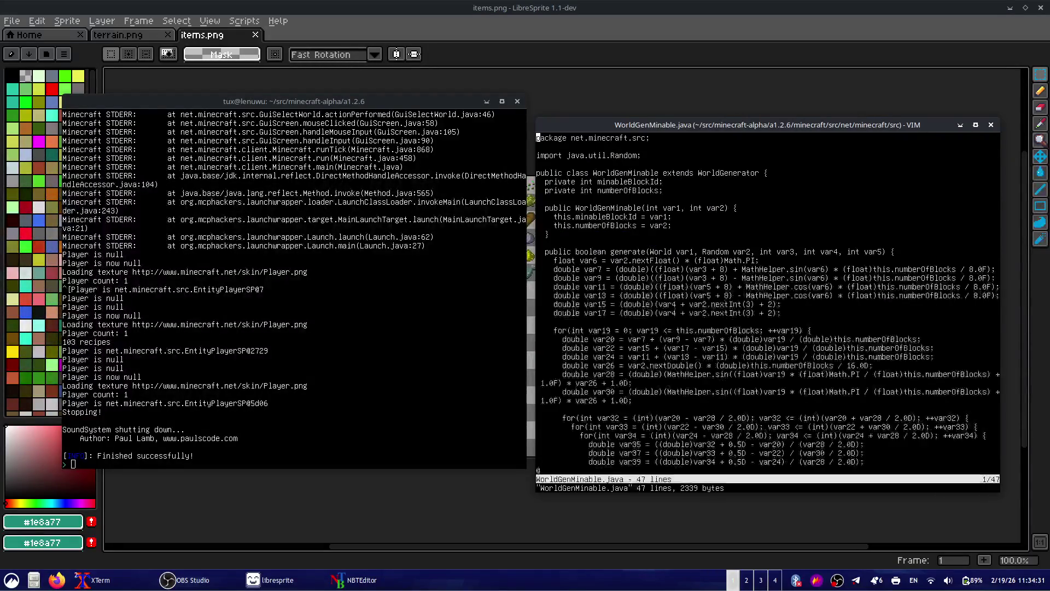
# - Scroll to the generate method and briefly highlight the if(var35 stone-check line
pyautogui.scroll(-2, 768, 312)
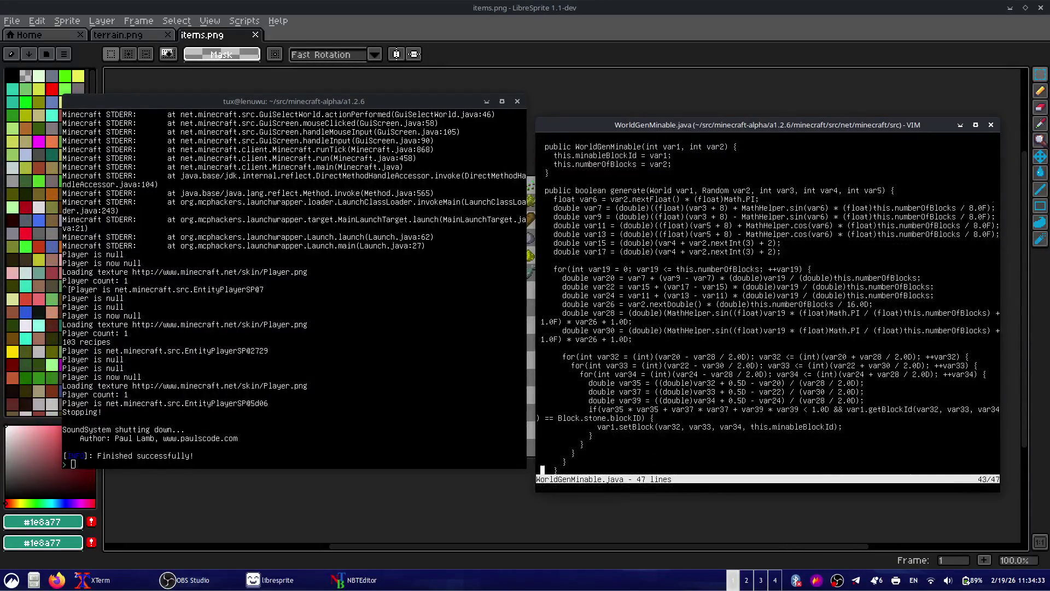
pyautogui.scroll(-2, 768, 312)
pyautogui.press('Up')
pyautogui.press('Up')
pyautogui.press('Up')
pyautogui.press('Up')
pyautogui.press('Up')
pyautogui.press('Up')
pyautogui.press('Down')
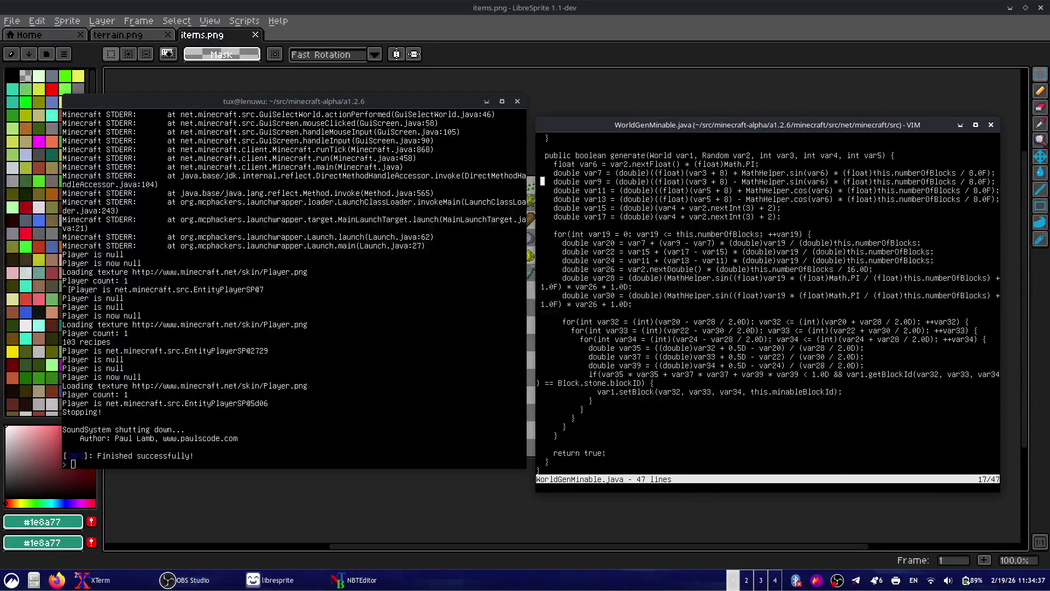
pyautogui.press('Down')
pyautogui.press('Down')
pyautogui.press('Down')
pyautogui.press('Down')
pyautogui.press('Down')
pyautogui.press('Down')
pyautogui.press('Down')
pyautogui.press('Down')
pyautogui.press('Down')
pyautogui.press('Down')
pyautogui.press('Down')
pyautogui.press('Down')
pyautogui.press('Down')
pyautogui.press('Down')
pyautogui.press('Up')
pyautogui.hotkey('shift', 'v')
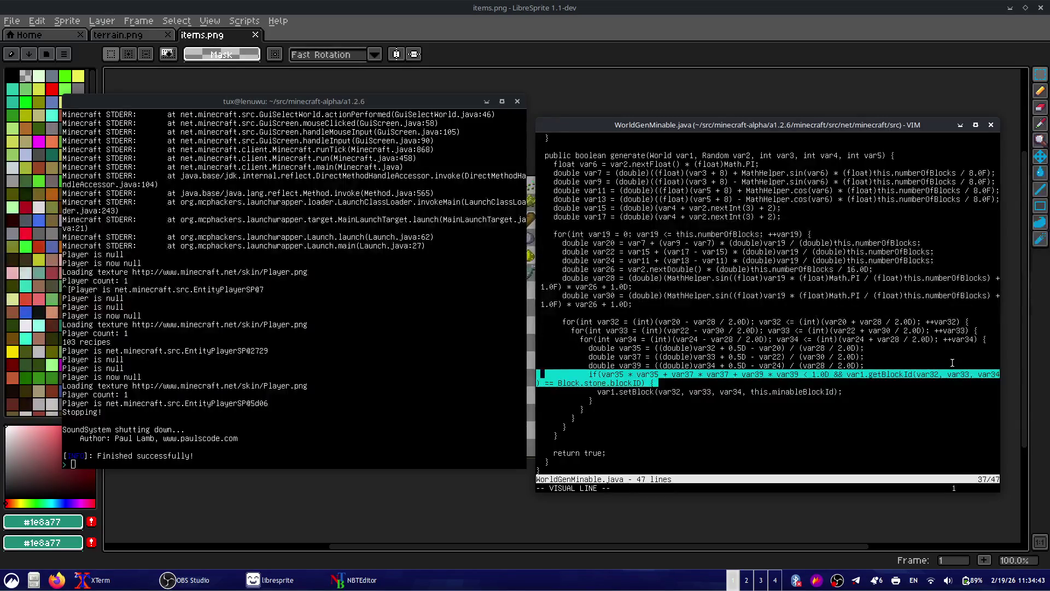
pyautogui.press('Escape')
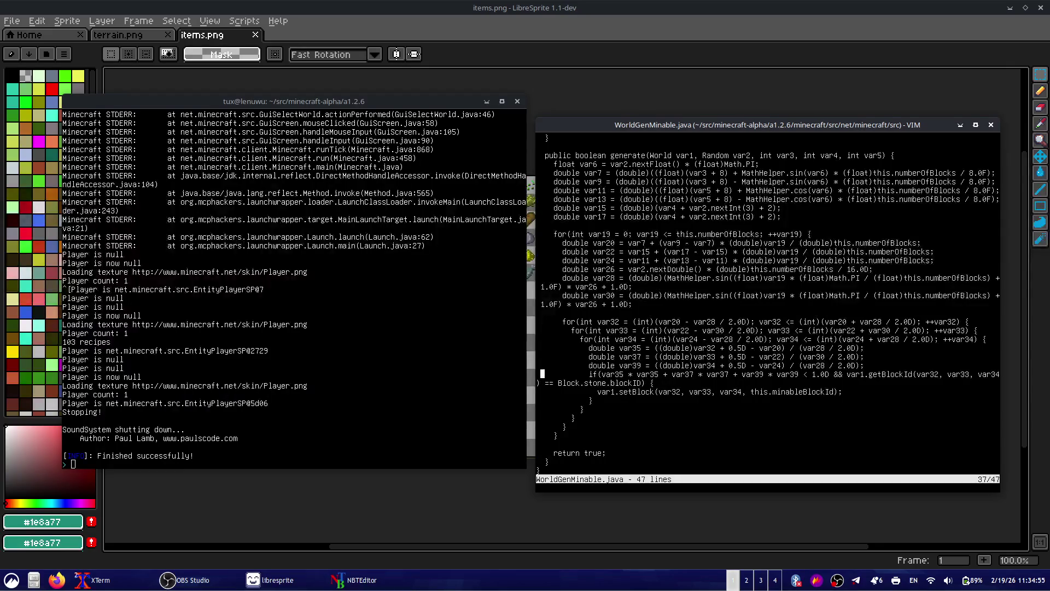
# - Replace 'stone' with 'diamond' in the WorldGenMinable.java if-condition
pyautogui.press('Escape')
pyautogui.press('w')
pyautogui.press('w')
pyautogui.press('w')
pyautogui.press('w')
pyautogui.press('w')
pyautogui.press('w')
pyautogui.press('w')
pyautogui.press('w')
pyautogui.press('w')
pyautogui.press('w')
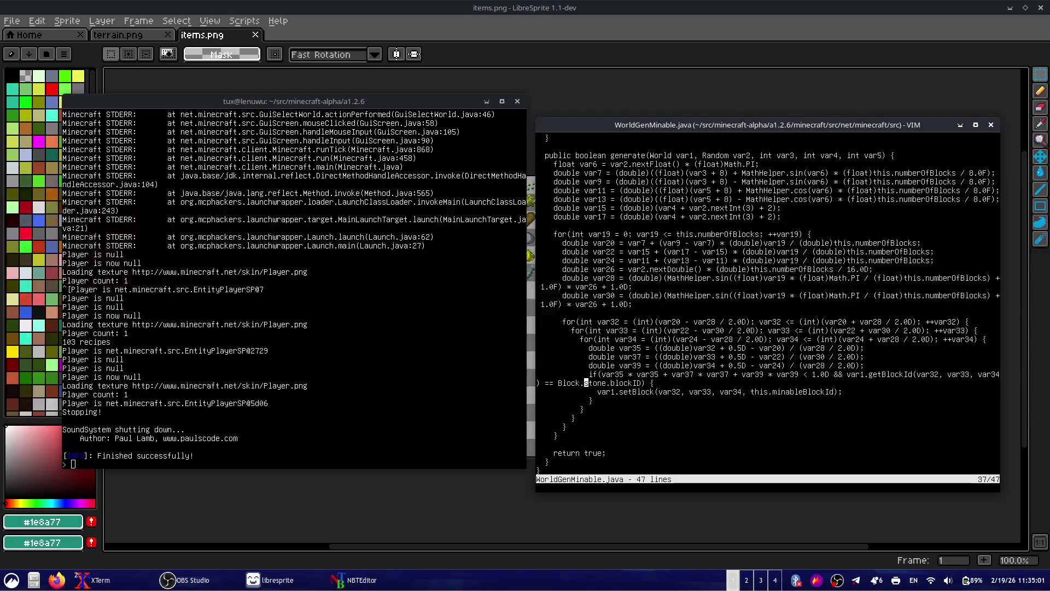
pyautogui.press('x')
pyautogui.press('x')
pyautogui.press('x')
pyautogui.press('x')
pyautogui.press('i')
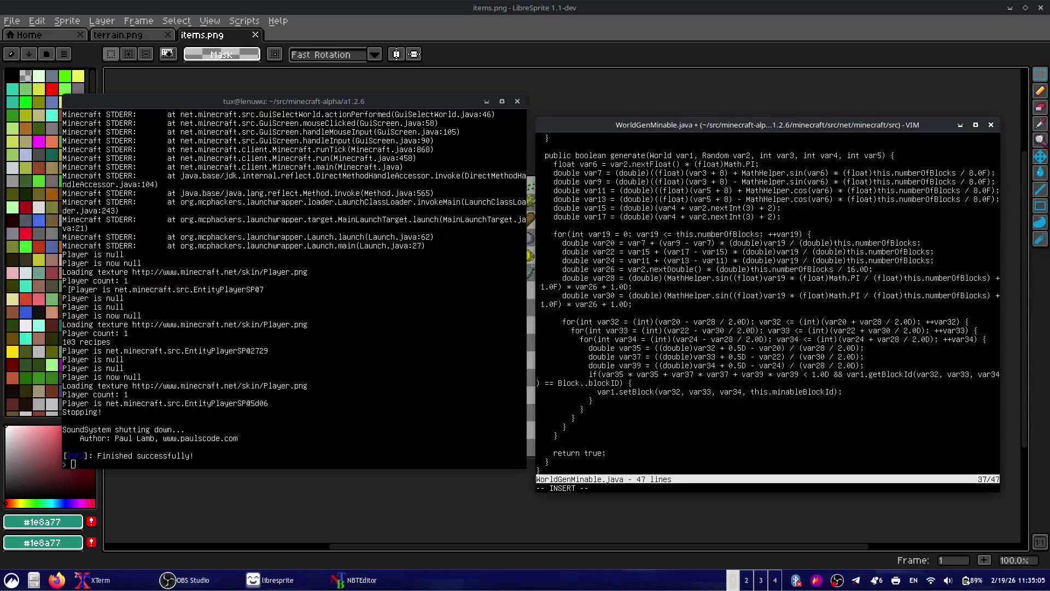
pyautogui.write('diamond')
pyautogui.press('Escape')
# - Save the diamond version with :w, then undo back to stone and mark the condition line
pyautogui.write(':w')
pyautogui.press('Return')
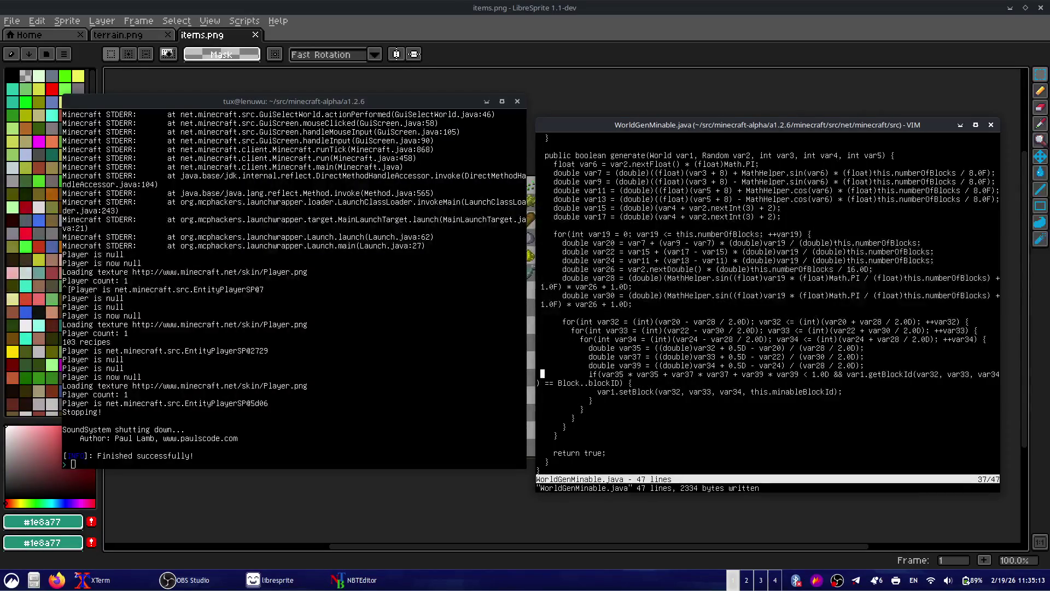
pyautogui.press('u')
pyautogui.press('u')
pyautogui.press('u')
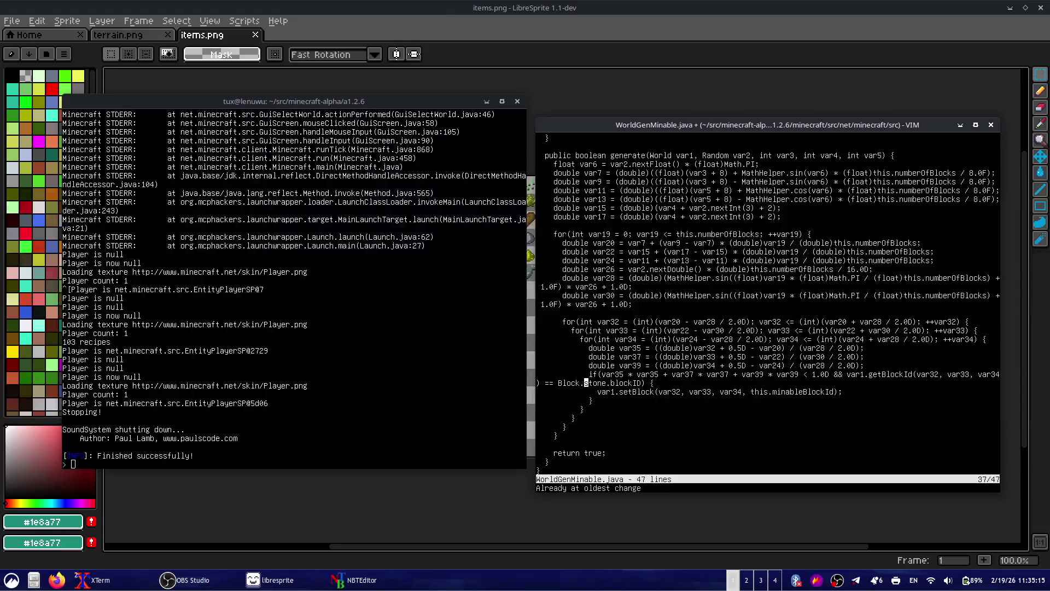
pyautogui.hotkey('shift', 'v')
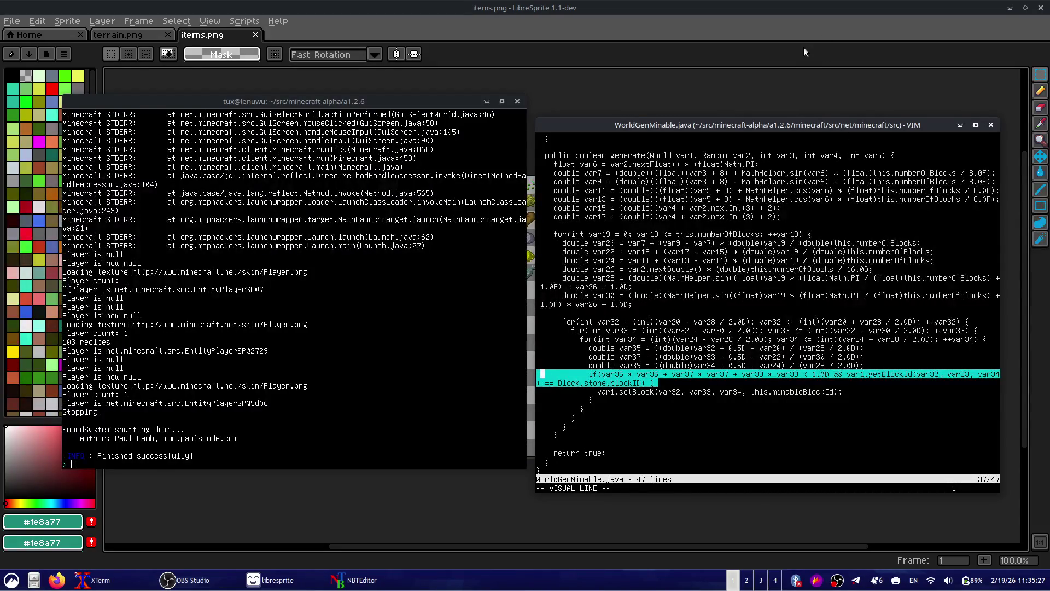
# - Browse the if-condition, setBlock line and constructor of WorldGenMinable.java
pyautogui.press('Escape')
pyautogui.press('w')
pyautogui.press('w')
pyautogui.press('w')
pyautogui.press('w')
pyautogui.press('w')
pyautogui.press('w')
pyautogui.press('j')
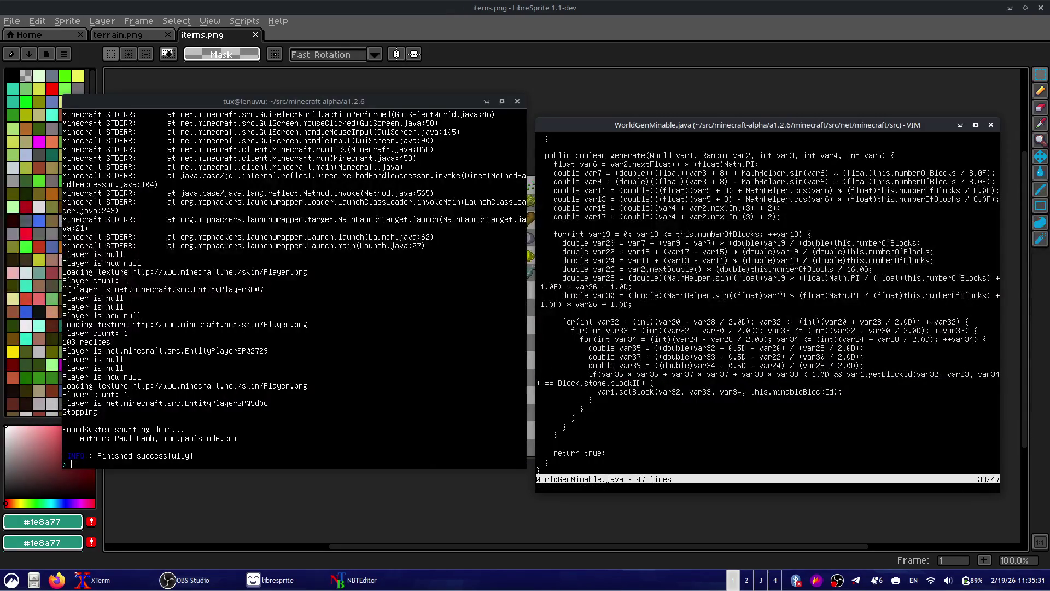
pyautogui.press('j')
pyautogui.hotkey('shift', 'v')
pyautogui.press('Escape')
pyautogui.press('0')
pyautogui.press('k')
pyautogui.press('k')
pyautogui.press('k')
pyautogui.press('k')
pyautogui.press('k')
pyautogui.press('k')
pyautogui.press('k')
pyautogui.press('k')
pyautogui.press('k')
pyautogui.press('k')
pyautogui.press('k')
pyautogui.press('k')
pyautogui.press('k')
pyautogui.press('k')
pyautogui.press('k')
pyautogui.press('j')
pyautogui.press('j')
pyautogui.press('j')
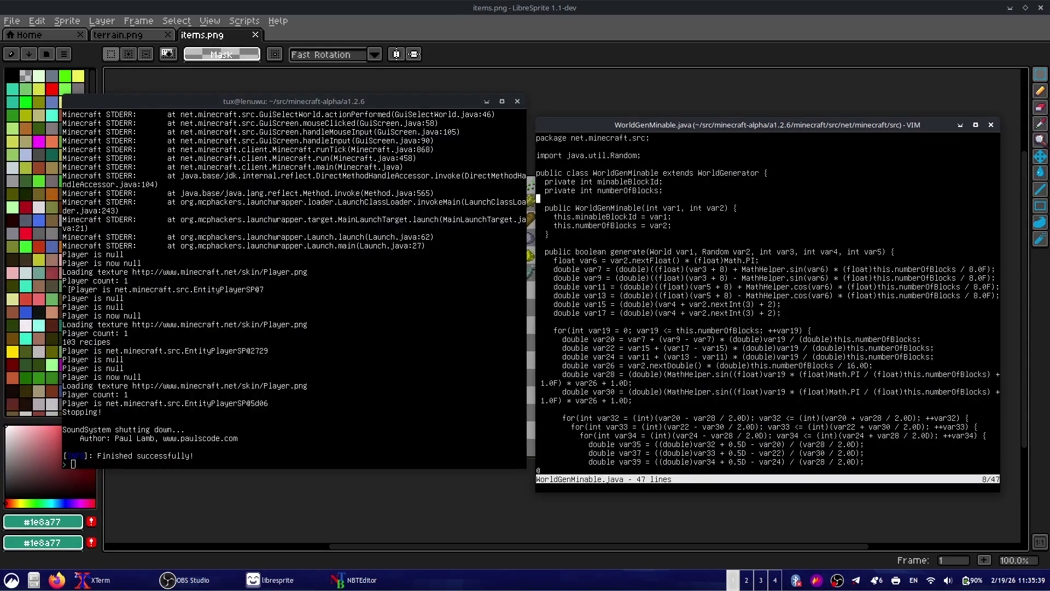
pyautogui.press('j')
pyautogui.press('j')
pyautogui.press('j')
pyautogui.press('j')
pyautogui.press('j')
pyautogui.press('j')
pyautogui.press('j')
pyautogui.press('j')
pyautogui.press('j')
pyautogui.press('j')
pyautogui.press('j')
pyautogui.press('j')
pyautogui.press('j')
pyautogui.press('j')
pyautogui.press('j')
pyautogui.press('j')
pyautogui.press('j')
pyautogui.press('j')
pyautogui.press('k')
pyautogui.press('k')
pyautogui.press('k')
pyautogui.press('k')
pyautogui.press('k')
pyautogui.press('k')
pyautogui.press('k')
pyautogui.press('k')
pyautogui.press('k')
pyautogui.press('k')
pyautogui.press('k')
pyautogui.press('k')
pyautogui.press('k')
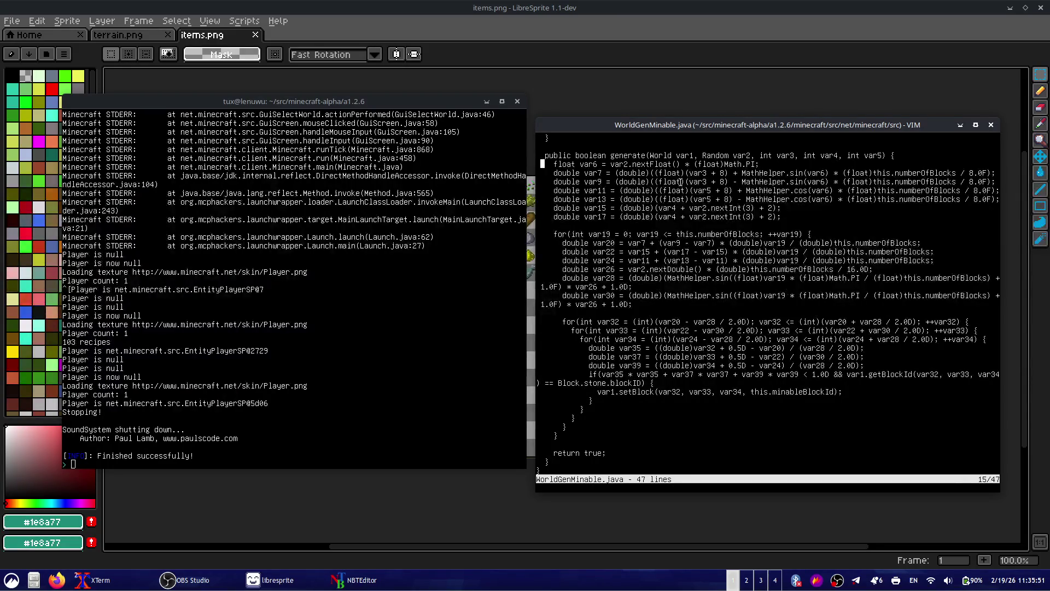
# - Inspect the nextFloat call on line 15 and the for-loop in generate()
pyautogui.doubleClick(660, 163)
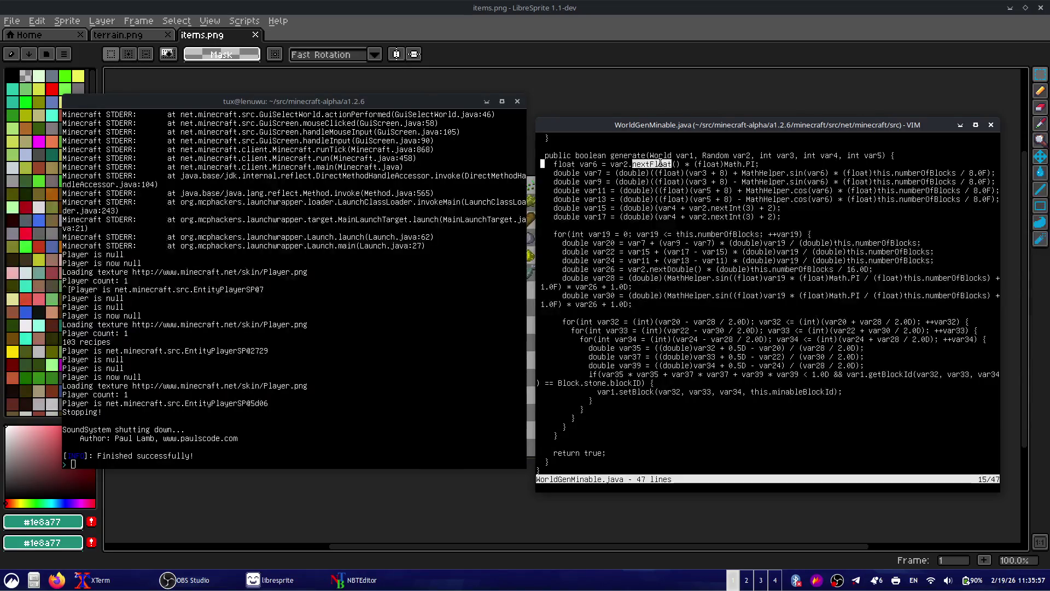
pyautogui.click(669, 225)
pyautogui.press('k')
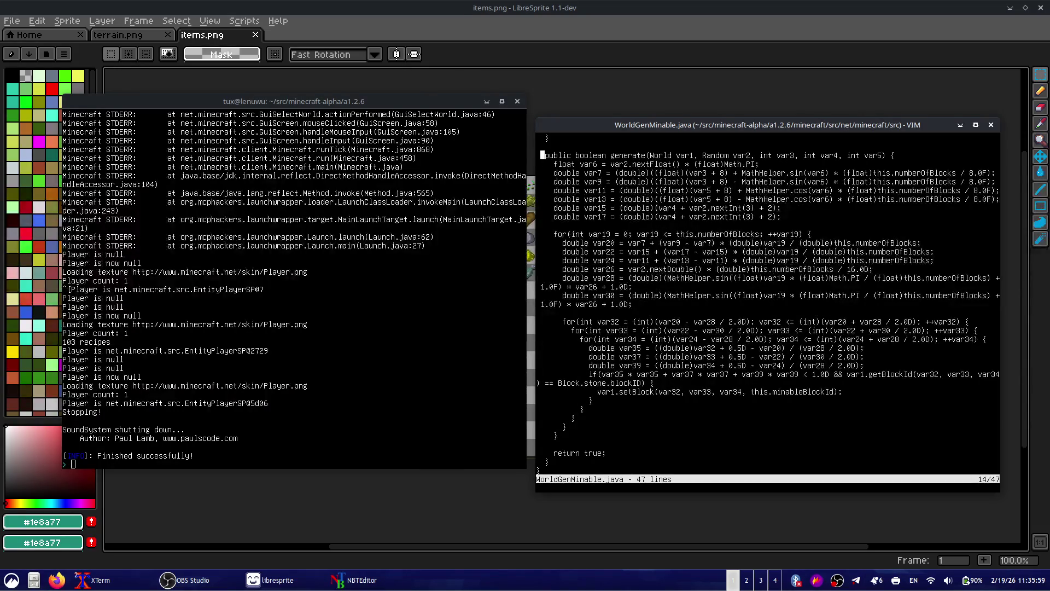
pyautogui.press('k')
pyautogui.press('j')
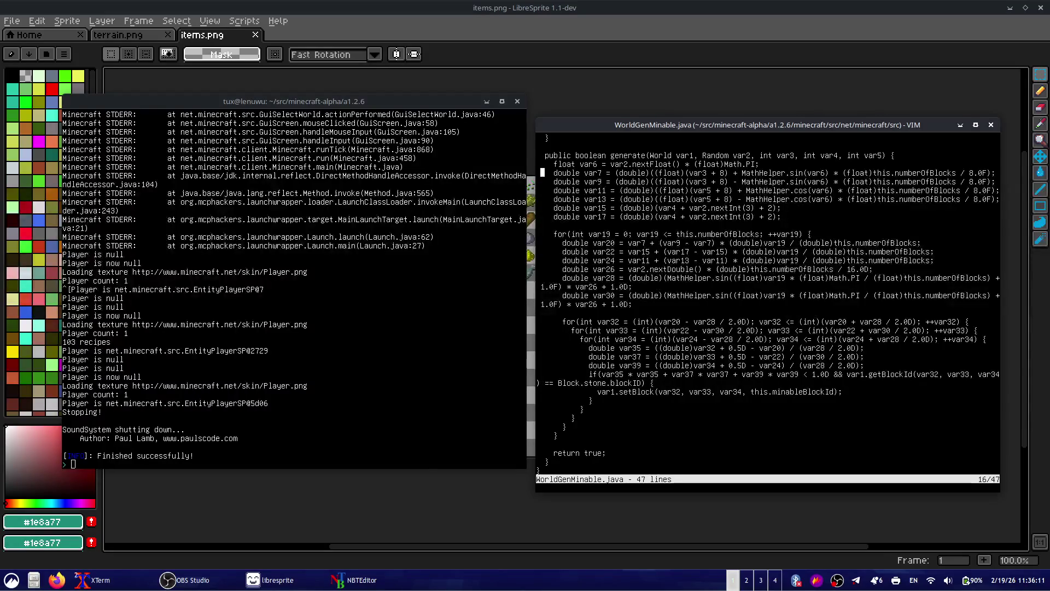
pyautogui.press('j')
pyautogui.press('j')
pyautogui.press('j')
pyautogui.press('j')
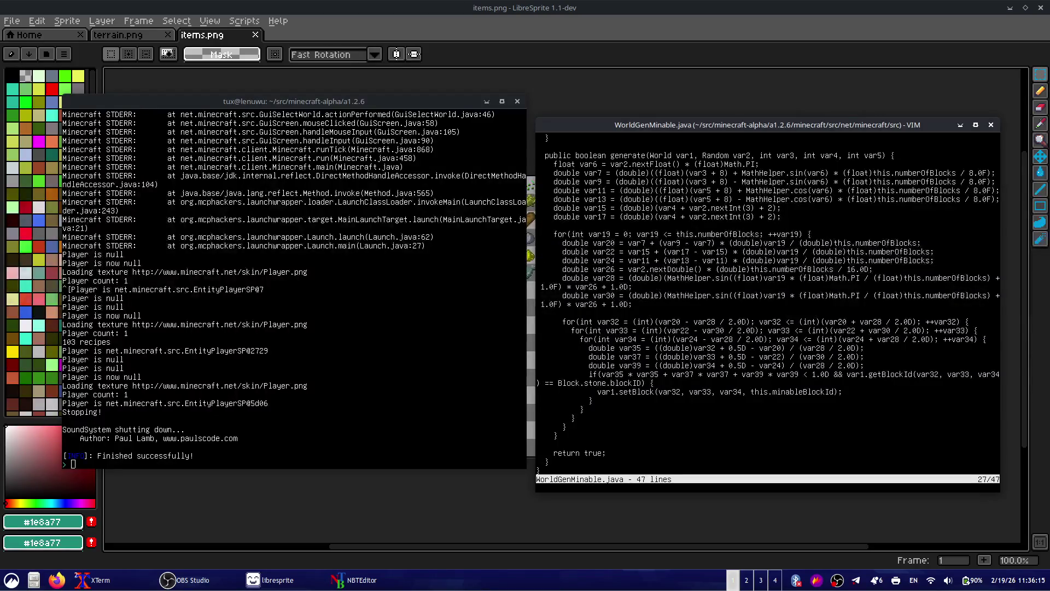
pyautogui.press('j')
pyautogui.press('k')
pyautogui.press('k')
# - Quit Vim with :q and recall the previous vim command, trimming its last character
pyautogui.write(':q')
pyautogui.press('Return')
pyautogui.press('Up')
pyautogui.press('BackSpace')
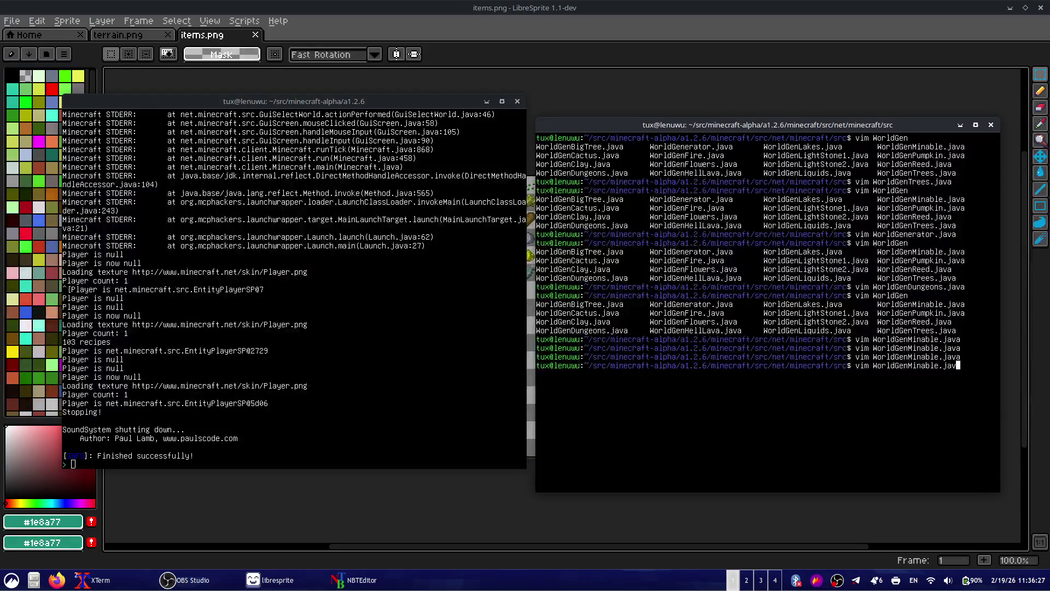
# - List the WorldGen* and Chunk* source files with Tab completion
pyautogui.press('BackSpace')
pyautogui.press('BackSpace')
pyautogui.press('BackSpace')
pyautogui.press('BackSpace')
pyautogui.press('BackSpace')
pyautogui.press('BackSpace')
pyautogui.press('Tab')
pyautogui.press('Tab')
pyautogui.press('BackSpace')
pyautogui.press('BackSpace')
pyautogui.press('BackSpace')
pyautogui.press('BackSpace')
pyautogui.write('Chu')
pyautogui.press('Tab')
pyautogui.press('Tab')
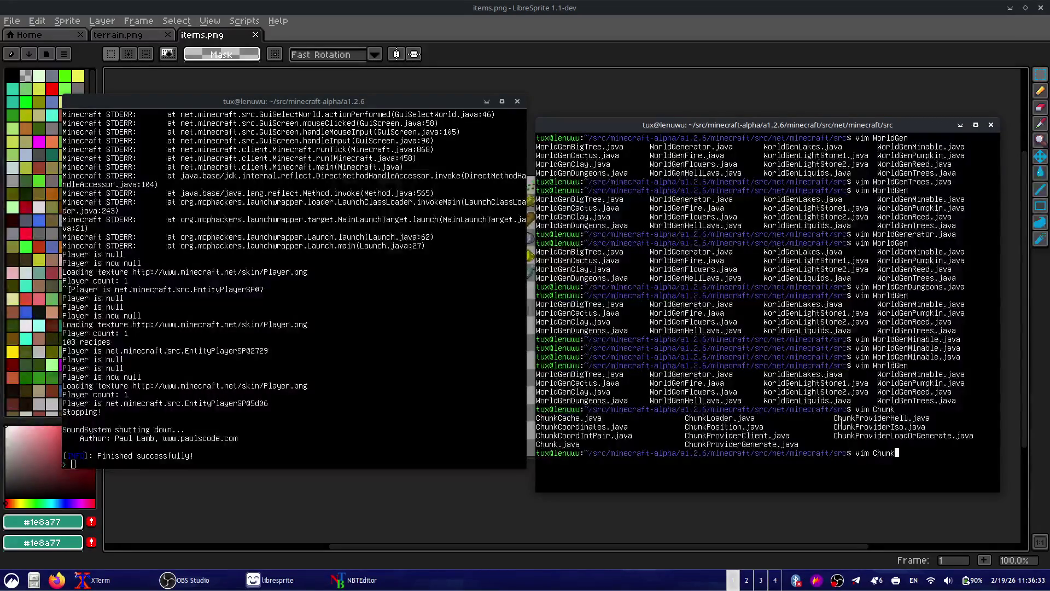
pyautogui.moveTo(767, 436); pyautogui.dragTo(774, 390)
pyautogui.moveTo(782, 453)
pyautogui.mouseDown()
pyautogui.moveTo(550, 436)
pyautogui.moveTo(675, 464)
pyautogui.mouseUp()
pyautogui.click(754, 454)
# - Reopen WorldGenMinable.java from history and move into the generate code
pyautogui.press('Up')
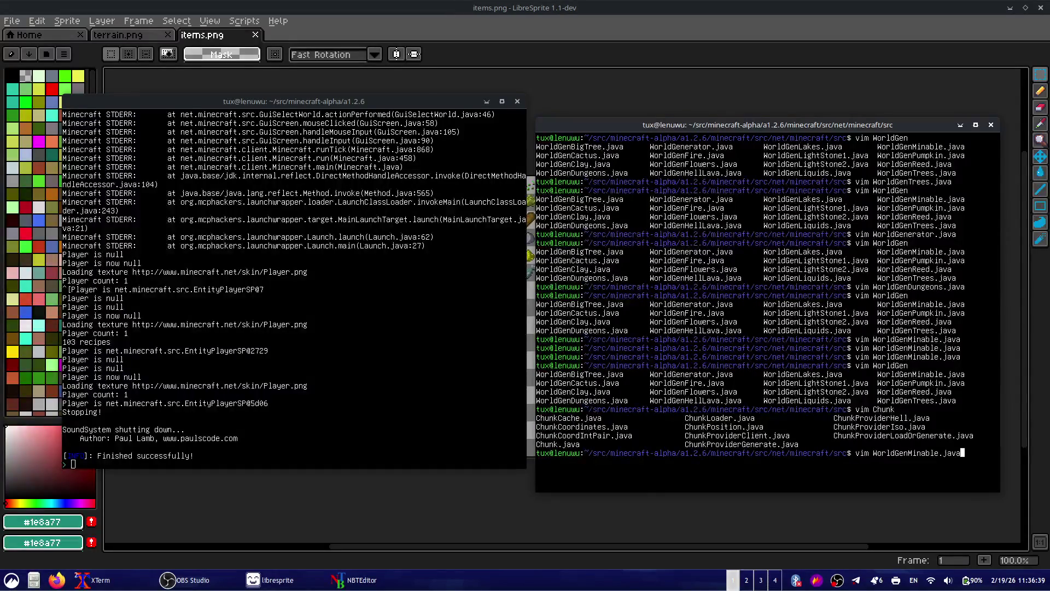
pyautogui.press('Return')
pyautogui.press('Down')
pyautogui.press('Down')
pyautogui.press('Down')
pyautogui.press('Down')
pyautogui.press('Down')
pyautogui.press('Down')
pyautogui.press('Down')
pyautogui.press('Down')
pyautogui.press('Up')
pyautogui.press('Up')
pyautogui.press('Up')
pyautogui.press('Up')
pyautogui.press('Up')
pyautogui.press('Up')
pyautogui.press('Up')
pyautogui.press('Up')
pyautogui.press('Up')
pyautogui.press('Down')
pyautogui.press('Down')
pyautogui.press('Down')
pyautogui.press('Down')
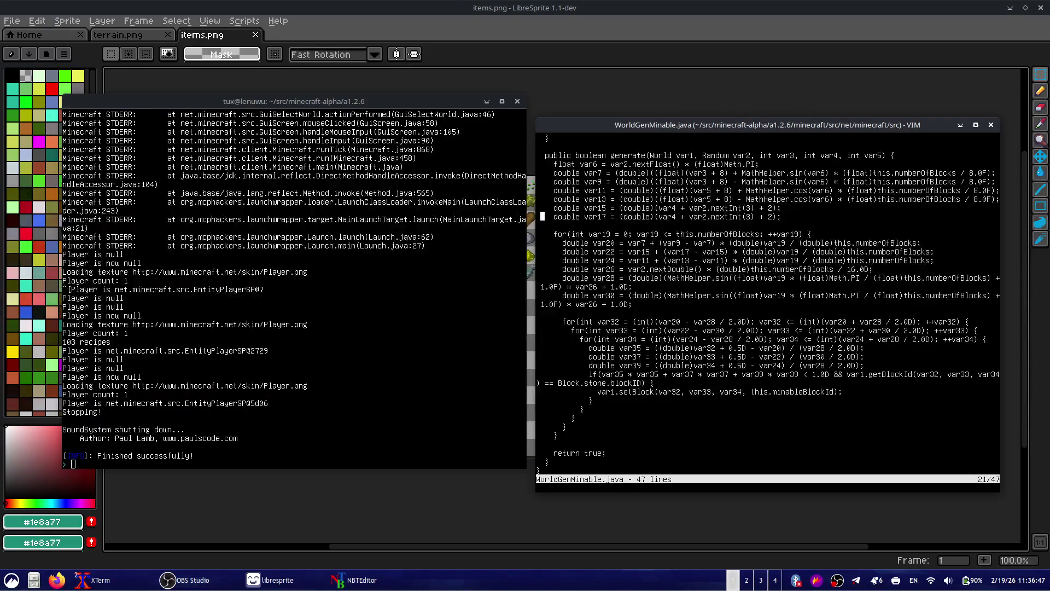
# - Highlight the if-condition's distance sum, its < 1.0D comparison, the setBlock line and the if-block
pyautogui.press('Down')
pyautogui.press('Down')
pyautogui.press('Down')
pyautogui.press('Down')
pyautogui.press('Down')
pyautogui.press('Down')
pyautogui.press('Down')
pyautogui.press('Down')
pyautogui.press('Down')
pyautogui.press('Down')
pyautogui.press('Down')
pyautogui.moveTo(599, 375)
pyautogui.mouseDown()
pyautogui.moveTo(781, 365)
pyautogui.moveTo(798, 375)
pyautogui.mouseUp()
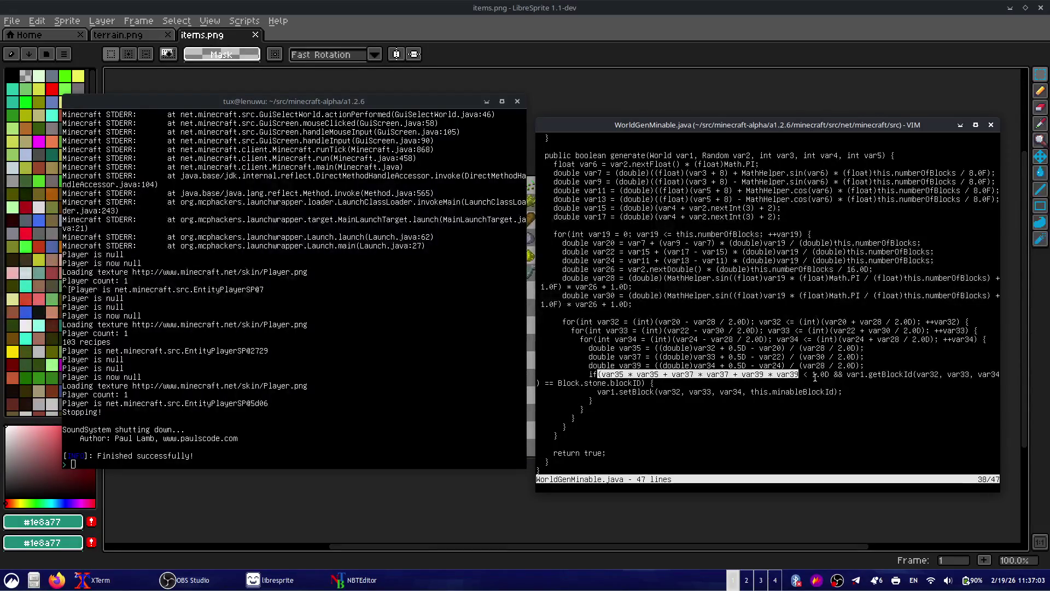
pyautogui.click(816, 377)
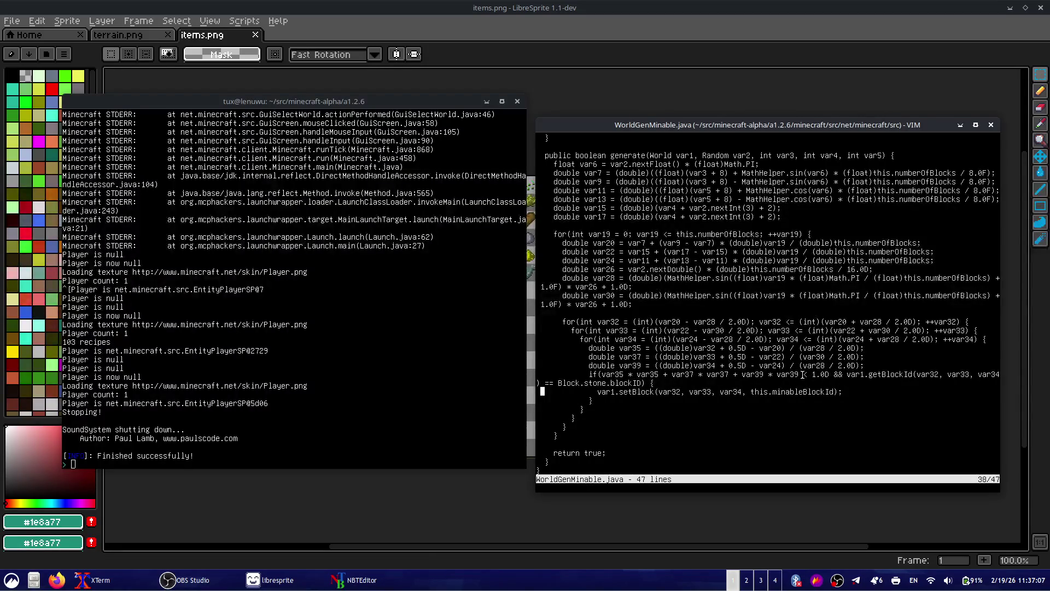
pyautogui.moveTo(800, 375); pyautogui.dragTo(839, 375)
pyautogui.click(860, 374)
pyautogui.tripleClick(846, 376)
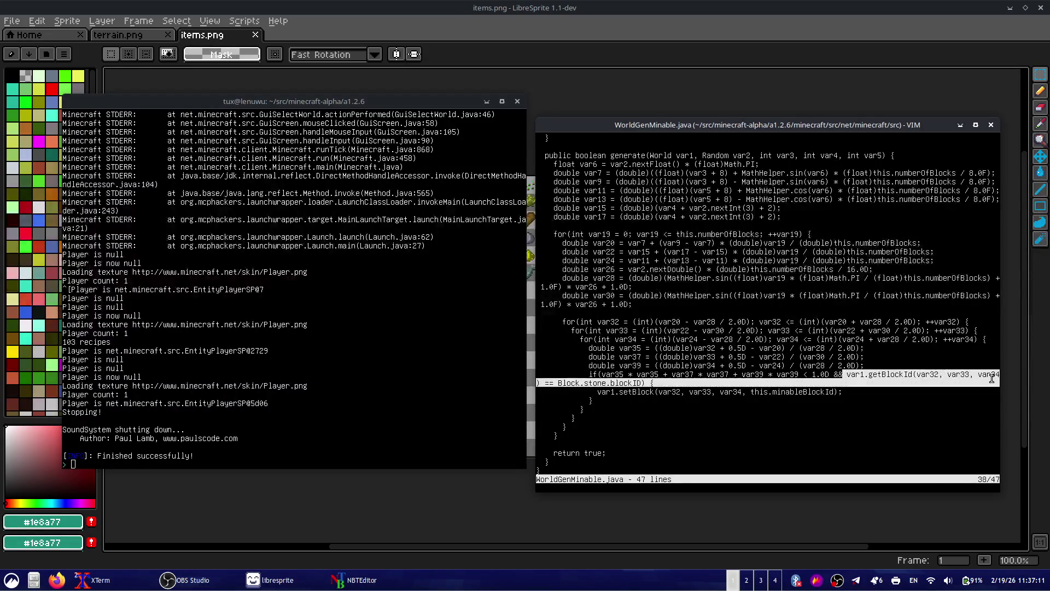
pyautogui.click(816, 386)
pyautogui.moveTo(597, 392); pyautogui.dragTo(845, 392)
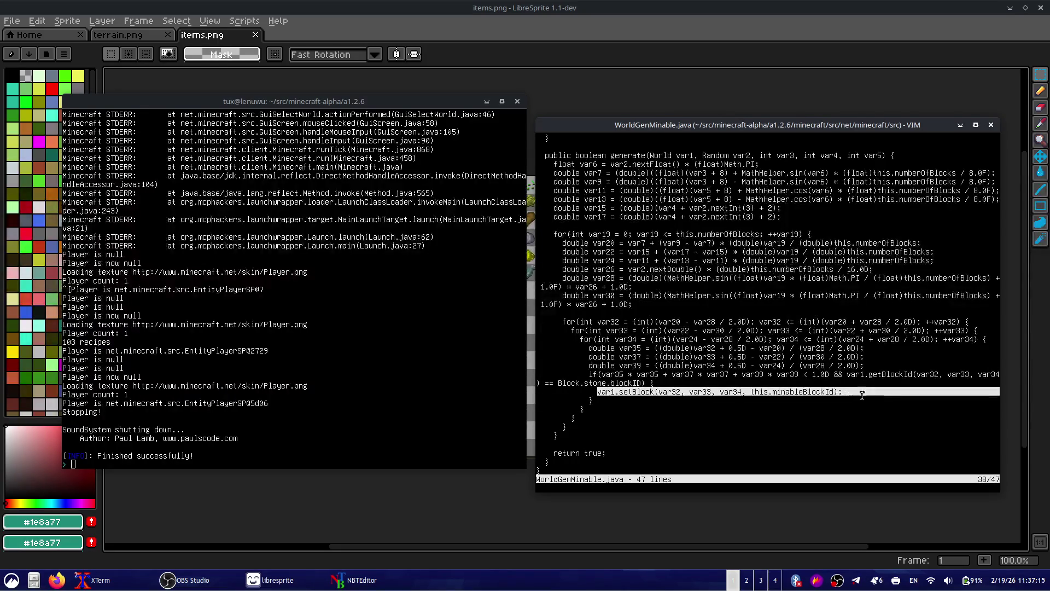
pyautogui.click(633, 372)
pyautogui.moveTo(632, 374); pyautogui.dragTo(583, 411)
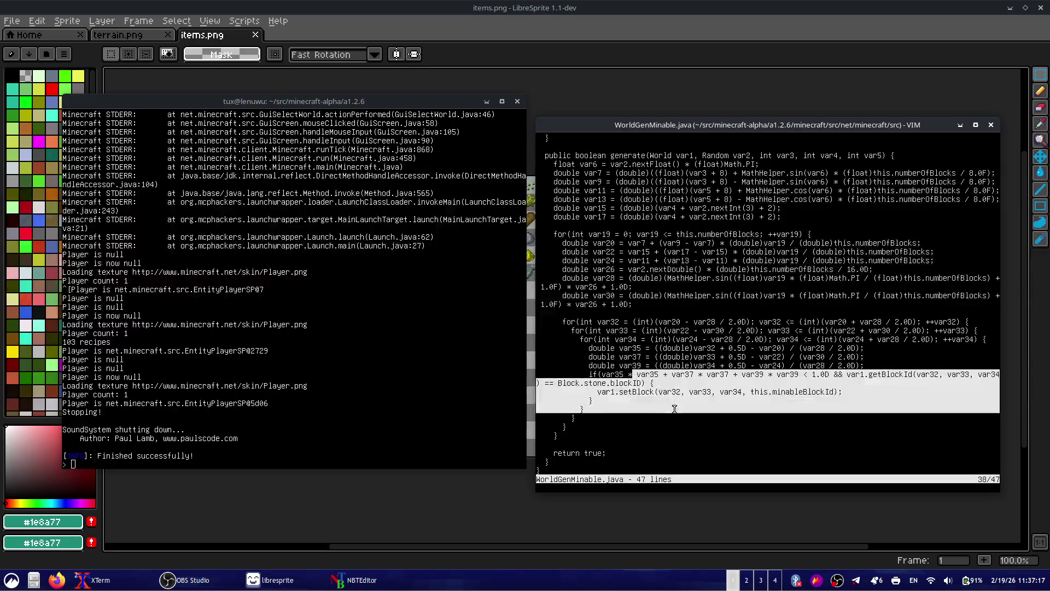
pyautogui.moveTo(583, 374); pyautogui.dragTo(706, 405)
pyautogui.click(711, 417)
# - Quit Vim and list the WorldGen source files from a recalled 'vim WorldGen' command
pyautogui.write(':q')
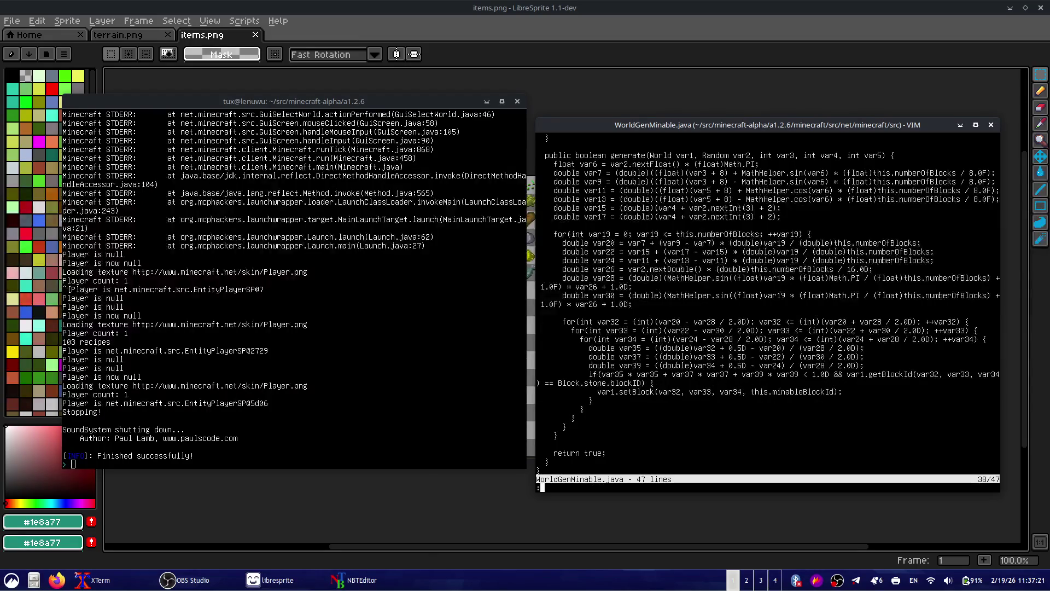
pyautogui.press('Return')
pyautogui.press('Up')
pyautogui.press('BackSpace')
pyautogui.press('BackSpace')
pyautogui.press('BackSpace')
pyautogui.press('BackSpace')
pyautogui.press('BackSpace')
pyautogui.press('BackSpace')
pyautogui.press('Tab')
pyautogui.press('Tab')
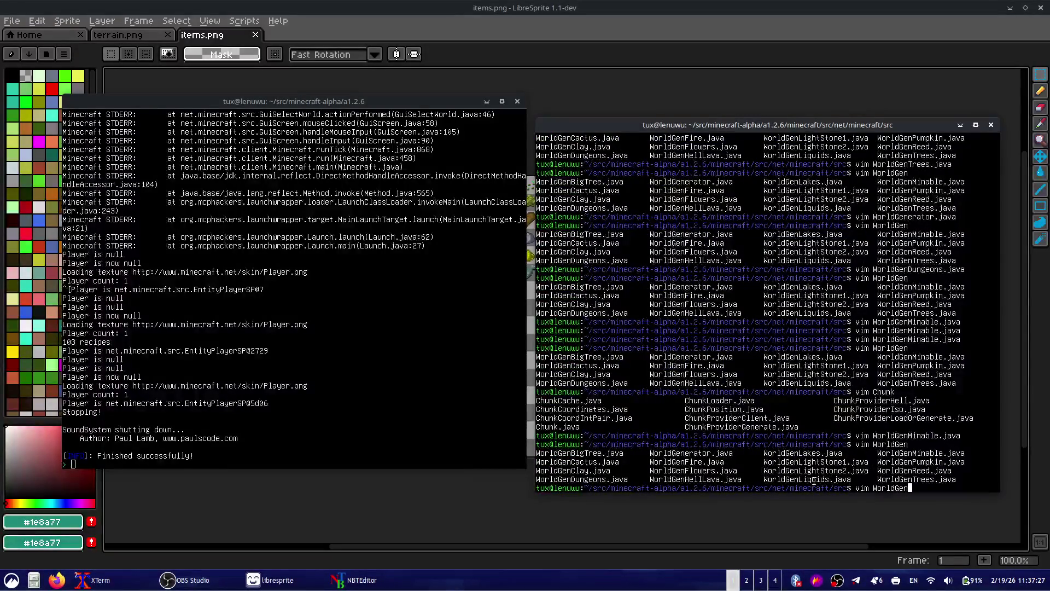
# - Open WorldGenLightStone1.java in Vim using Tab completion
pyautogui.write('Lig')
pyautogui.press('Tab')
pyautogui.write('1')
pyautogui.press('Tab')
pyautogui.press('Return')
# - Read WorldGenLightStone1.java's loop down to the neighbouring lightStone count check
pyautogui.press('Down')
pyautogui.press('Down')
pyautogui.press('Down')
pyautogui.press('Down')
pyautogui.press('Down')
pyautogui.press('Down')
pyautogui.press('Down')
pyautogui.press('Down')
pyautogui.press('Down')
pyautogui.press('Up')
pyautogui.press('Up')
pyautogui.press('Up')
pyautogui.press('Up')
pyautogui.press('Up')
pyautogui.press('Up')
pyautogui.press('Up')
pyautogui.press('Up')
pyautogui.press('Up')
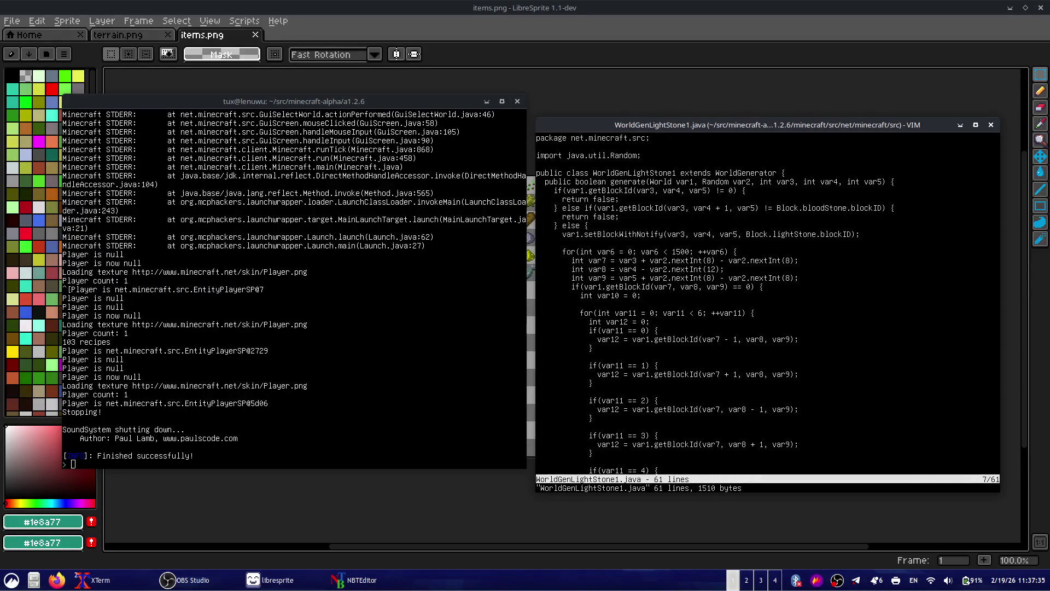
pyautogui.press('Down')
pyautogui.press('j')
pyautogui.press('j')
pyautogui.press('j')
pyautogui.press('j')
pyautogui.press('j')
pyautogui.press('j')
pyautogui.press('j')
pyautogui.press('j')
pyautogui.press('j')
pyautogui.press('j')
pyautogui.press('j')
pyautogui.press('j')
pyautogui.press('j')
pyautogui.press('j')
pyautogui.press('j')
pyautogui.press('k')
pyautogui.press('k')
pyautogui.press('k')
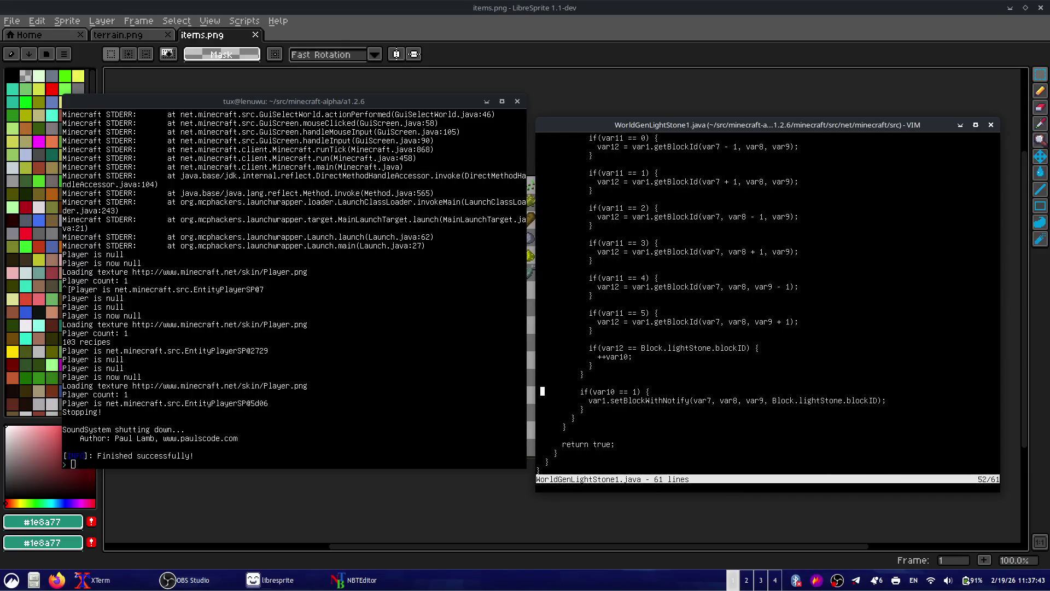
pyautogui.press('k')
pyautogui.press('k')
pyautogui.press('k')
pyautogui.press('k')
pyautogui.press('k')
pyautogui.press('k')
pyautogui.press('k')
pyautogui.press('k')
pyautogui.press('j')
pyautogui.press('j')
pyautogui.press('j')
pyautogui.press('j')
pyautogui.press('j')
pyautogui.press('j')
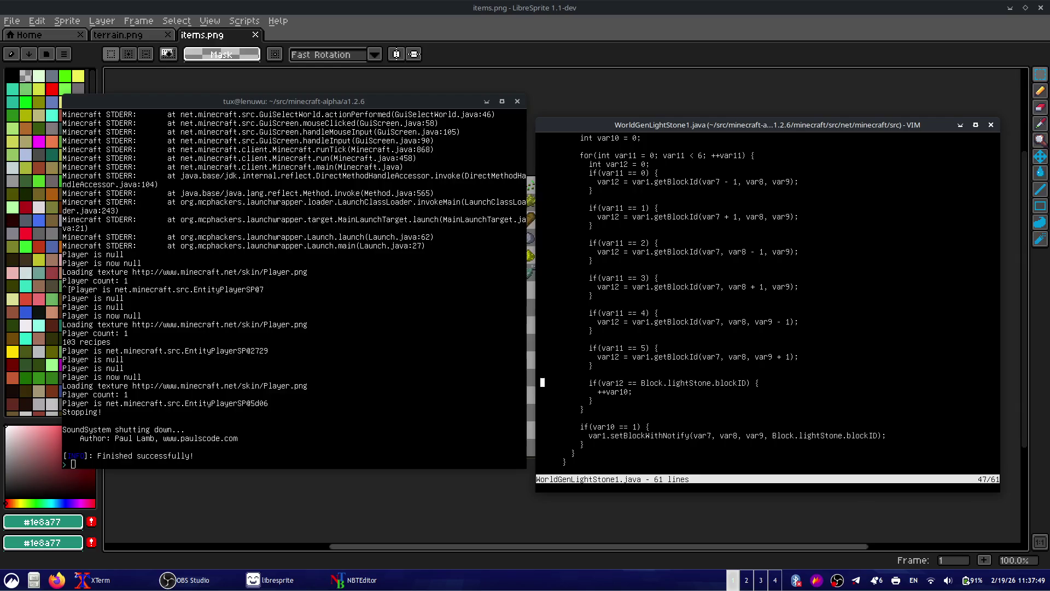
pyautogui.click(513, 492)
pyautogui.click(125, 36)
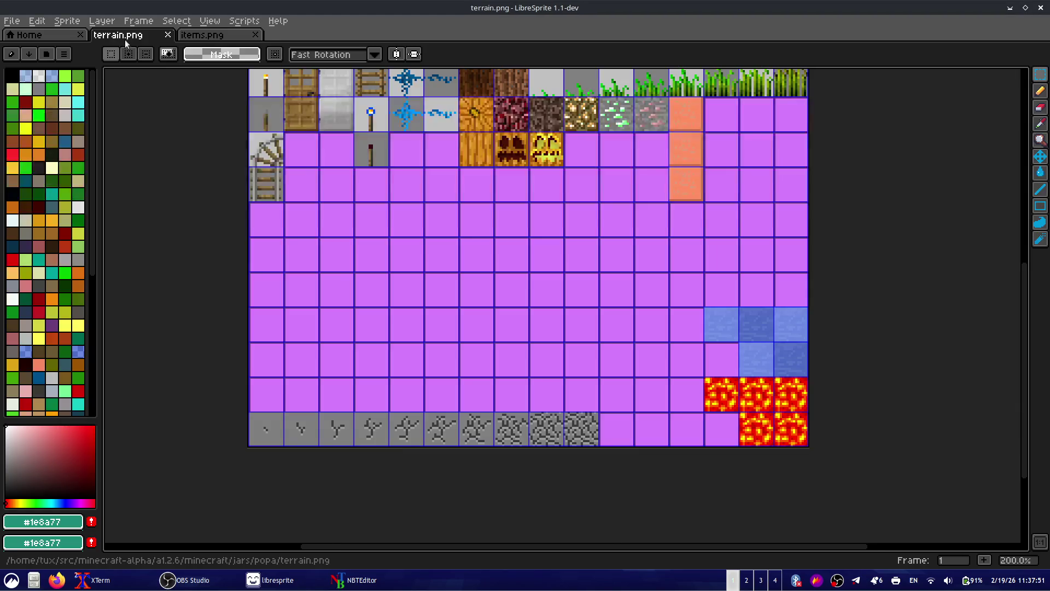
pyautogui.moveTo(462, 249); pyautogui.dragTo(477, 415)
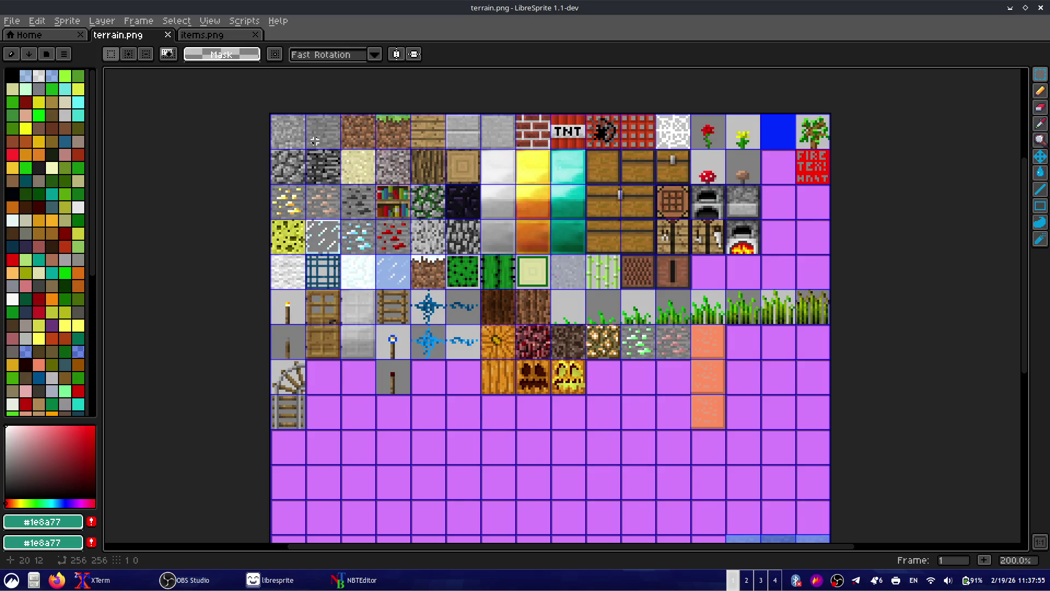
pyautogui.scroll(2, 424, 136)
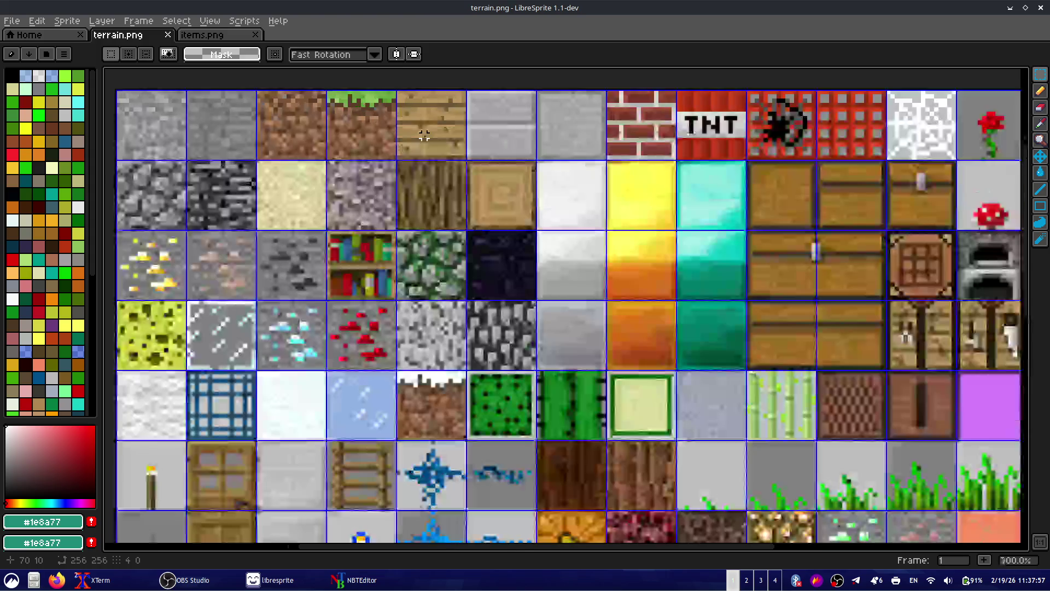
pyautogui.moveTo(515, 179)
pyautogui.mouseDown()
pyautogui.moveTo(532, 189)
pyautogui.moveTo(625, 137)
pyautogui.mouseUp()
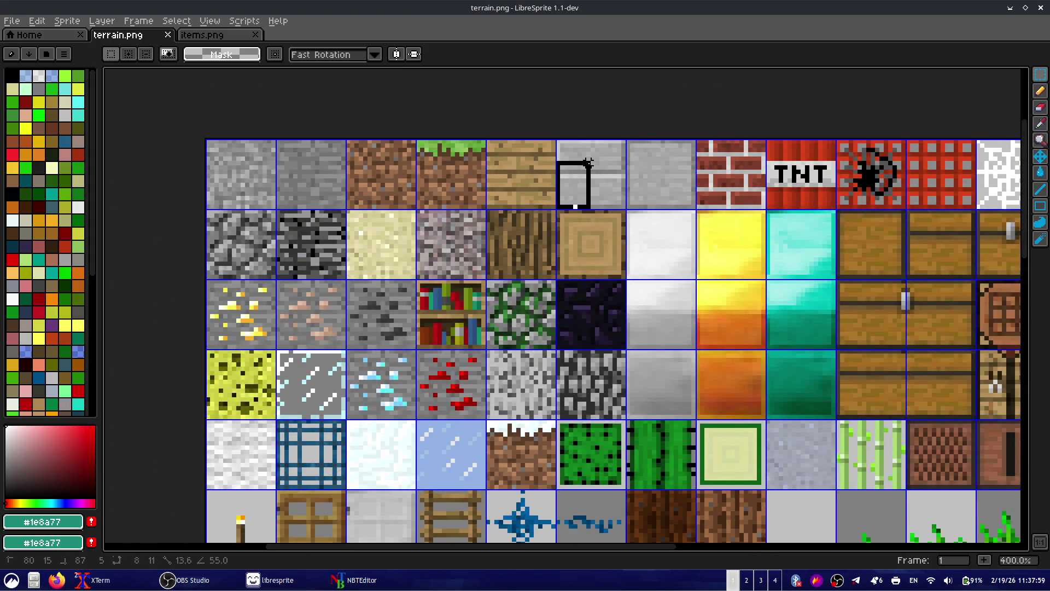
pyautogui.click(649, 158)
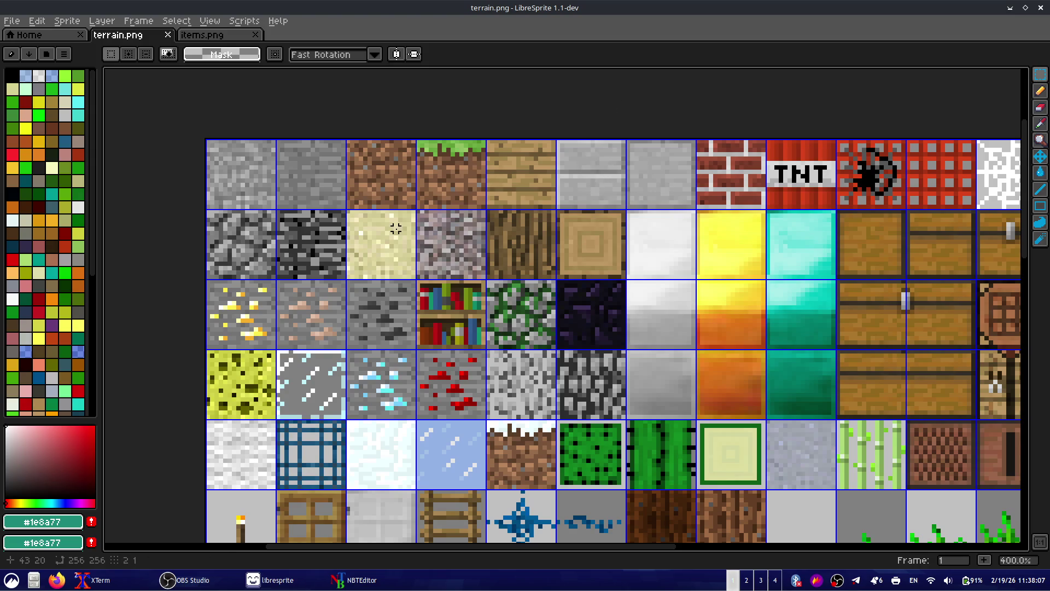
pyautogui.scroll(1, 562, 180)
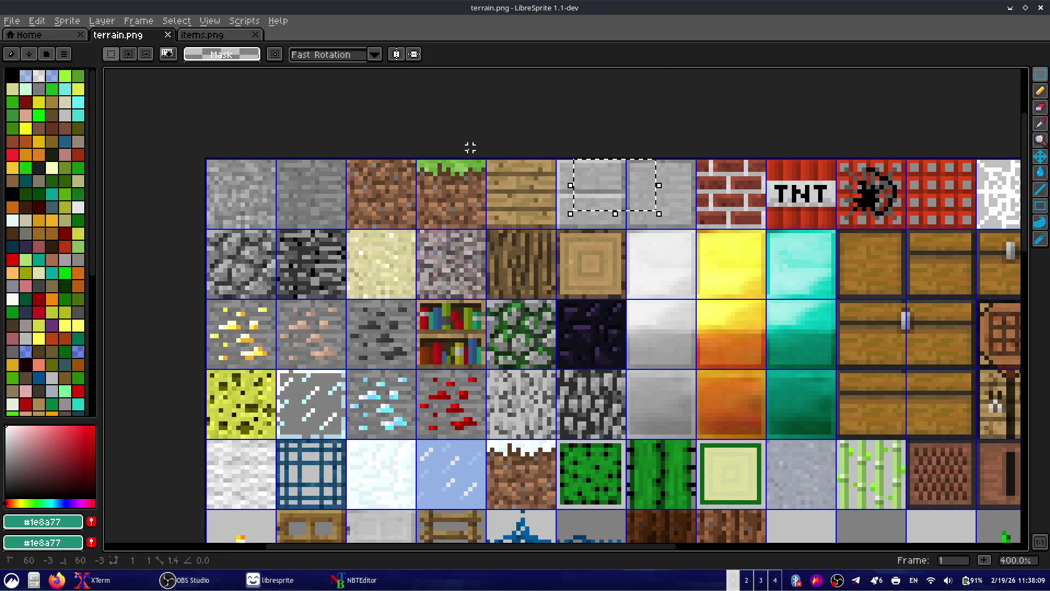
pyautogui.moveTo(277, 221); pyautogui.dragTo(357, 143)
pyautogui.click(356, 144)
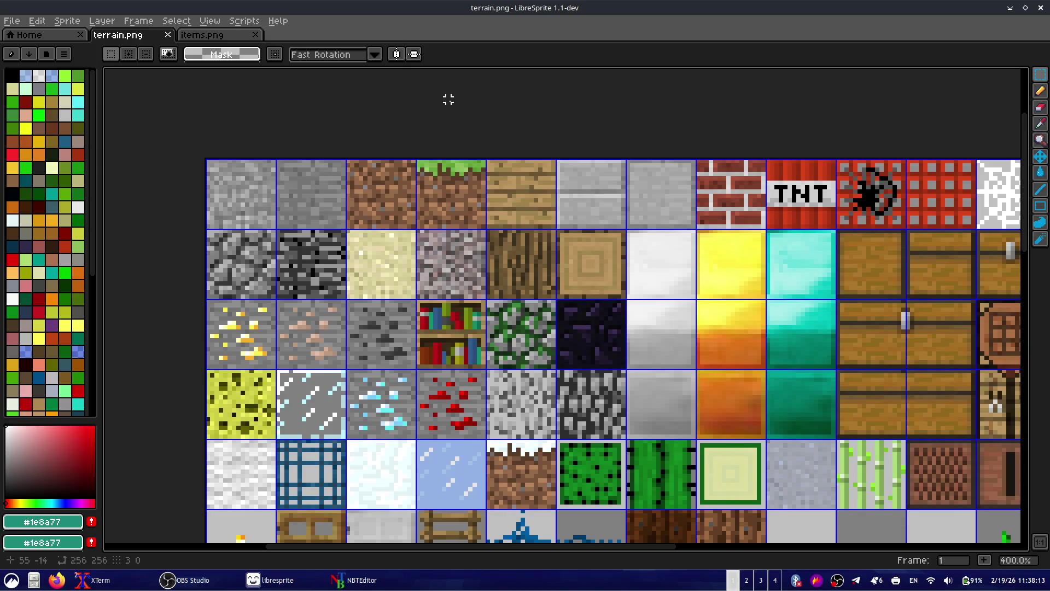
pyautogui.hotkey('alt', 'Tab')
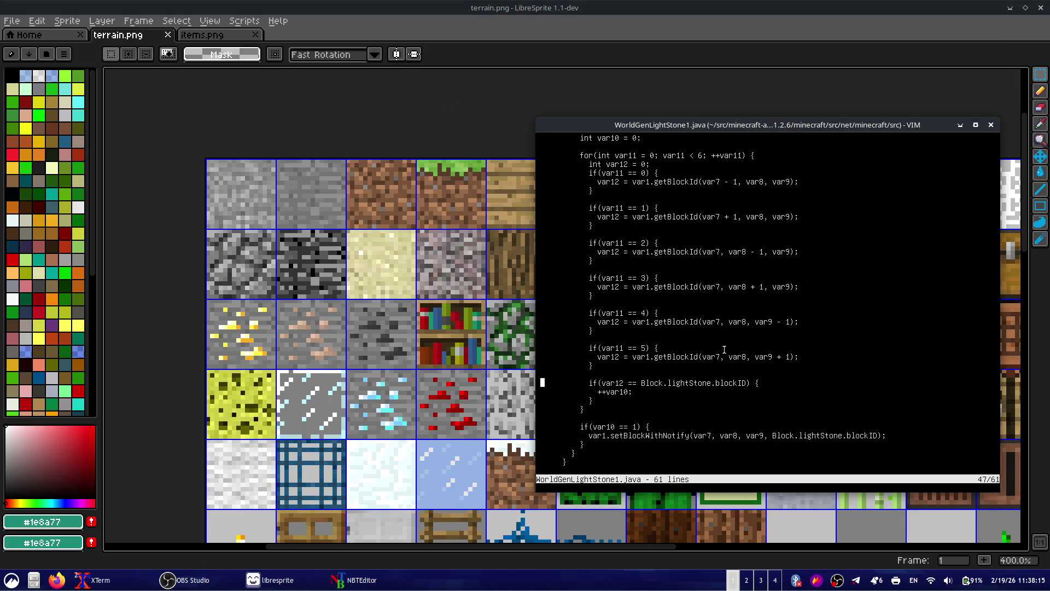
# - Browse WorldGenLightStone1.java from the top down to the var7 argument on line 53
pyautogui.press('k')
pyautogui.press('k')
pyautogui.press('k')
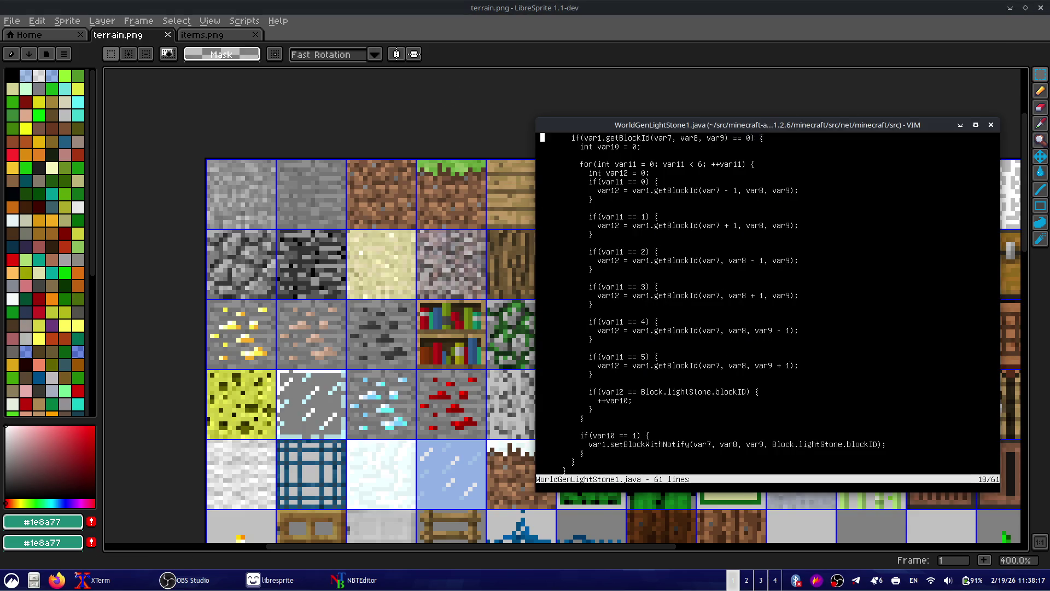
pyautogui.press('j')
pyautogui.press('j')
pyautogui.press('j')
pyautogui.press('j')
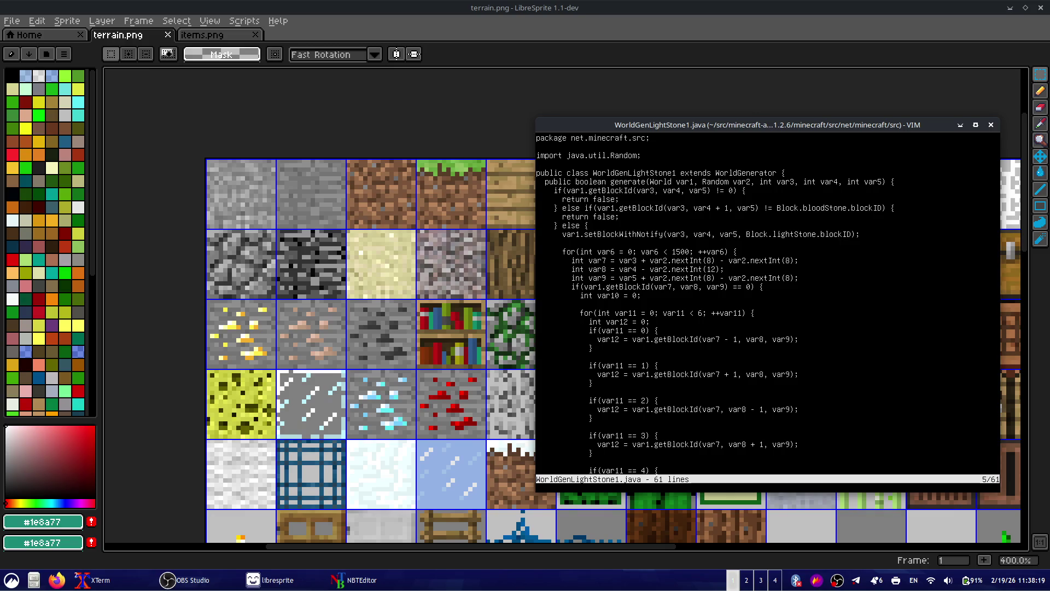
pyautogui.press('j')
pyautogui.press('j')
pyautogui.press('j')
pyautogui.press('j')
pyautogui.press('j')
pyautogui.press('j')
pyautogui.press('k')
pyautogui.press('k')
pyautogui.press('k')
pyautogui.press('j')
pyautogui.press('j')
pyautogui.press('j')
pyautogui.press('j')
pyautogui.press('j')
pyautogui.press('j')
pyautogui.press('j')
pyautogui.press('j')
pyautogui.press('j')
pyautogui.press('j')
pyautogui.press('j')
pyautogui.press('j')
pyautogui.press('j')
pyautogui.press('j')
pyautogui.press('k')
pyautogui.press('k')
pyautogui.press('k')
pyautogui.press('k')
pyautogui.press('k')
pyautogui.press('k')
pyautogui.press('l')
pyautogui.press('l')
pyautogui.press('l')
pyautogui.press('l')
pyautogui.press('l')
pyautogui.press('l')
pyautogui.press('l')
pyautogui.press('l')
pyautogui.press('l')
pyautogui.press('l')
pyautogui.press('l')
pyautogui.press('l')
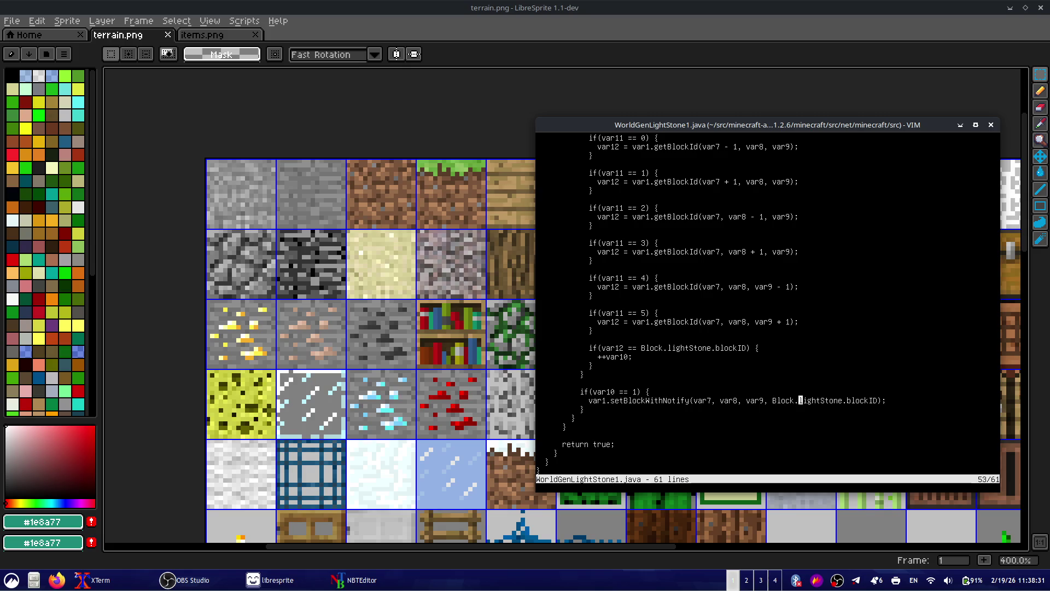
# - Quit Vim unchanged and erase the recalled file name at the prompt
pyautogui.write(':q')
pyautogui.press('Return')
pyautogui.press('Up')
pyautogui.hotkey('ctrl', 'w')
# - Open Block.java and search to the lightStone definition, marking its line
pyautogui.write('ock.')
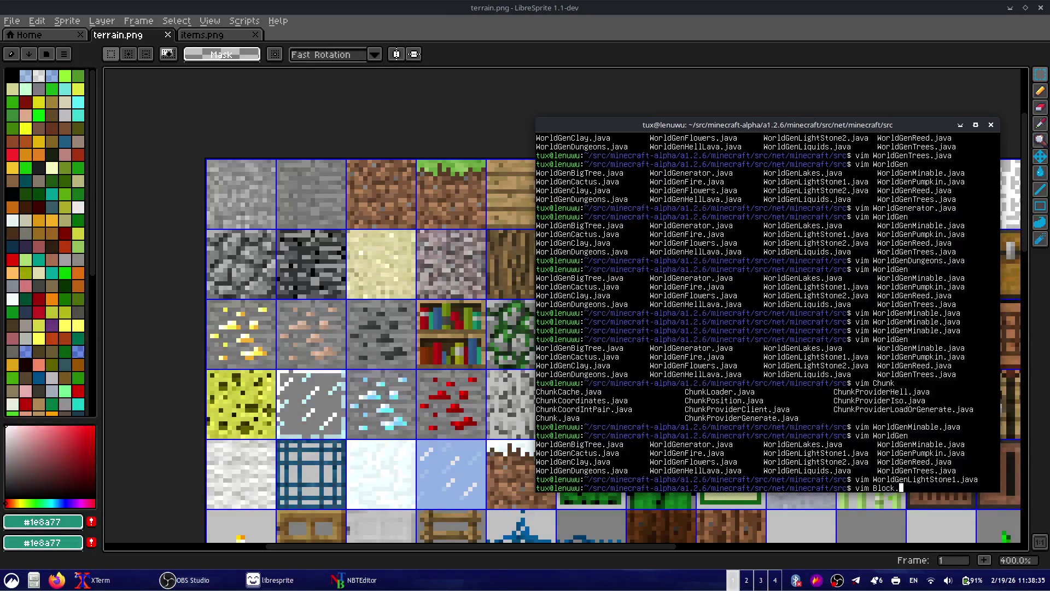
pyautogui.write('va')
pyautogui.press('Return')
pyautogui.write('/Lht')
pyautogui.press('Return')
pyautogui.press('n')
pyautogui.press('n')
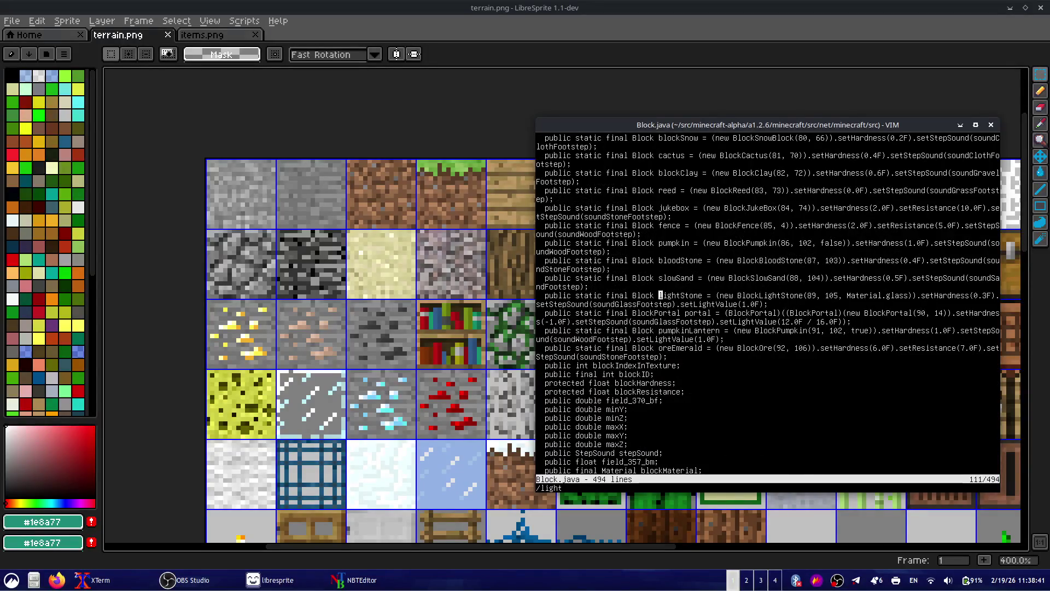
pyautogui.hotkey('shift', 'v')
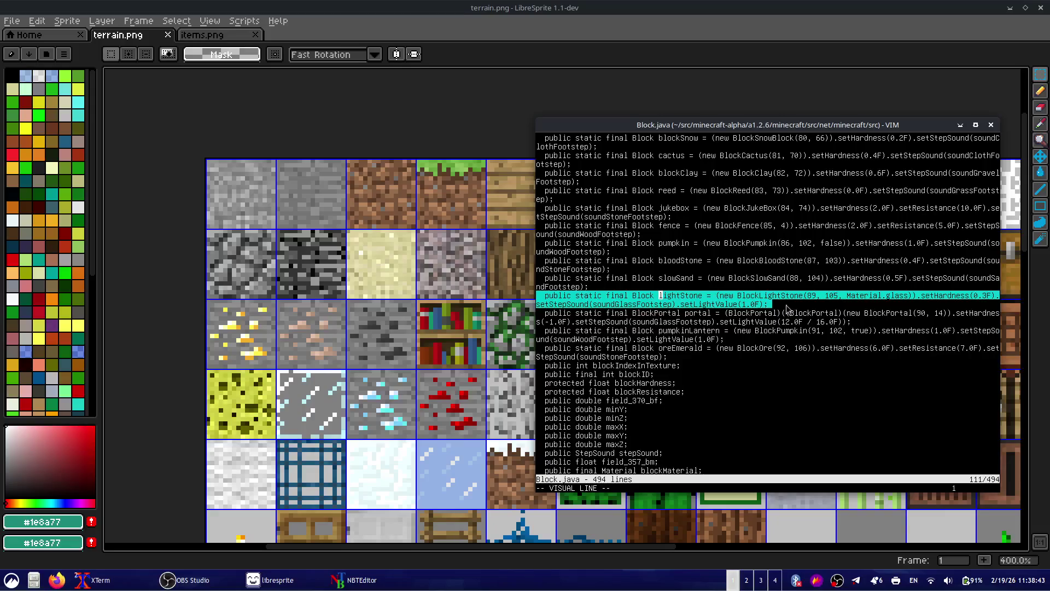
# - Pan the LibreSprite tile sheet to its lower rows, then type qalc in a new terminal
pyautogui.click(470, 279)
pyautogui.moveTo(448, 444)
pyautogui.mouseDown()
pyautogui.moveTo(476, 195)
pyautogui.moveTo(459, 157)
pyautogui.moveTo(428, 197)
pyautogui.mouseUp()
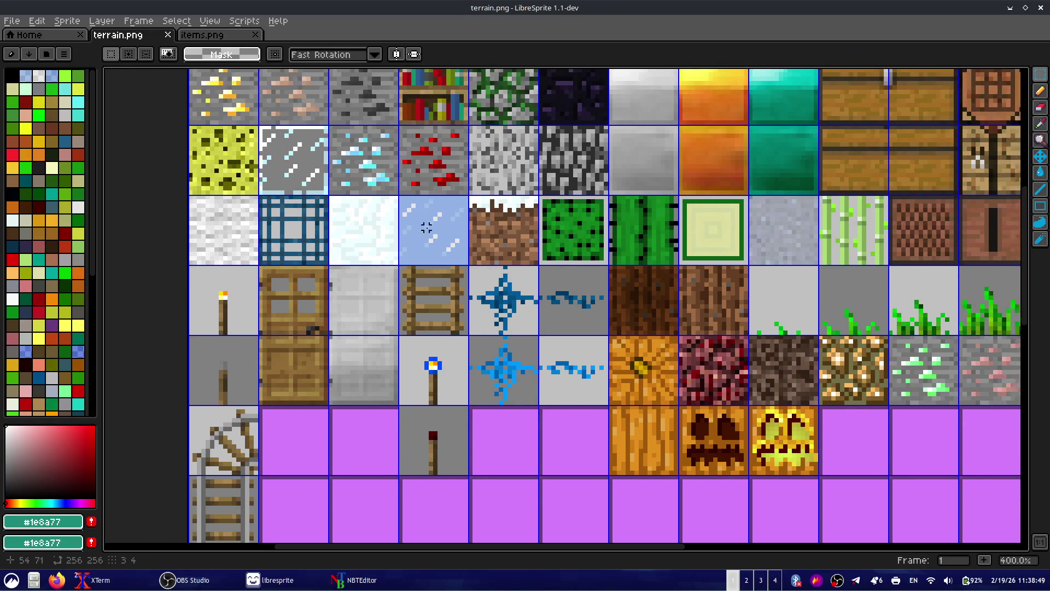
pyautogui.hotkey('alt', 'Tab')
pyautogui.write('qalc')
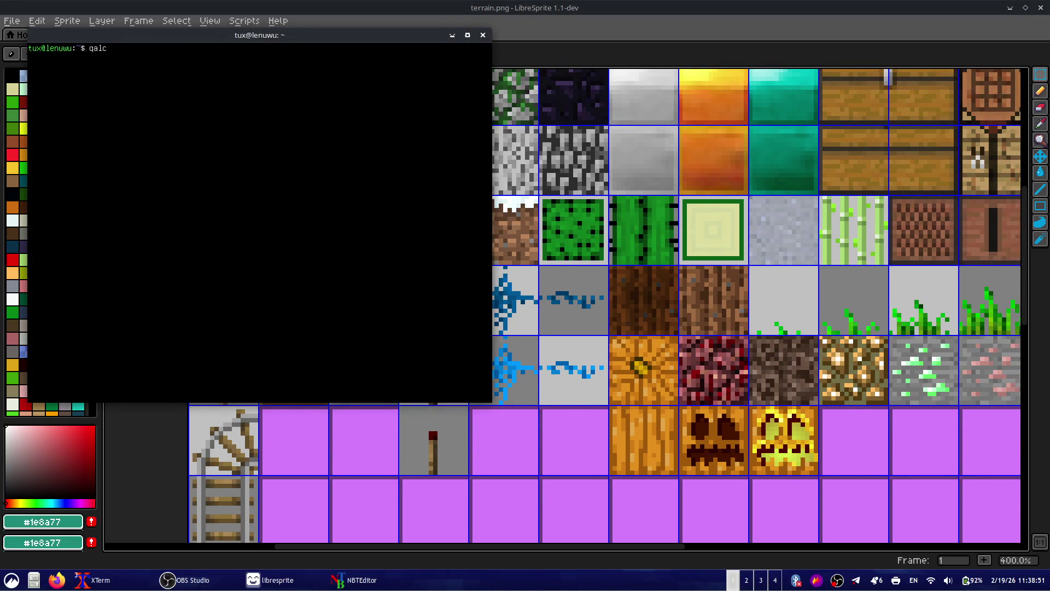
# - Exit qalc and start the Python 3 interpreter
pyautogui.press('BackSpace')
pyautogui.hotkey('ctrl', 'd')
pyautogui.write('python')
pyautogui.press('Return')
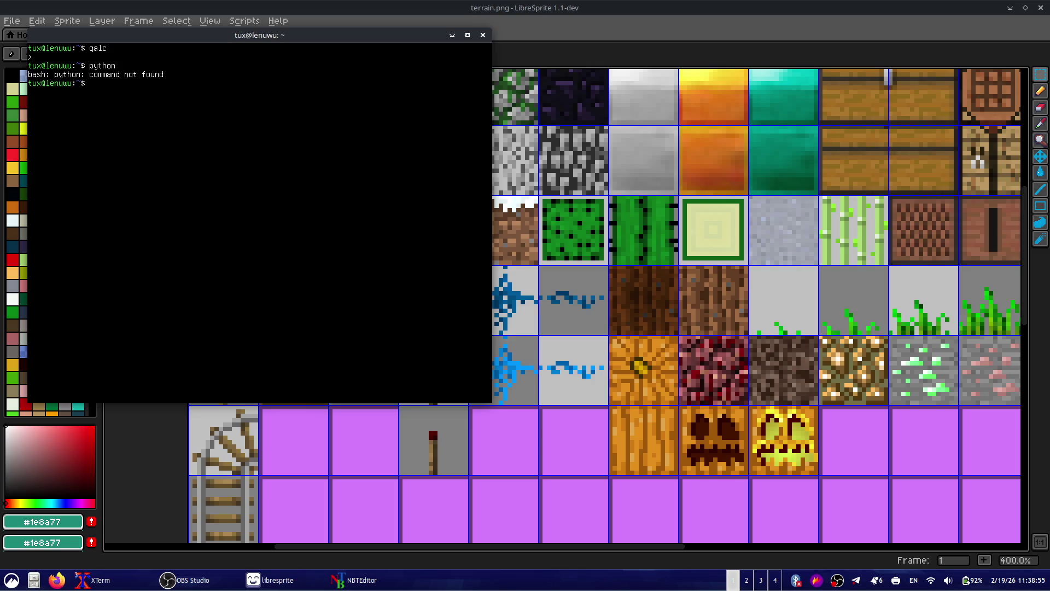
pyautogui.write('python3')
pyautogui.press('Return')
# - Evaluate hex(105) to get 0x69, then exit Python and close the terminal
pyautogui.write('hex(105)')
pyautogui.press('Return')
pyautogui.hotkey('ctrl', 'd')
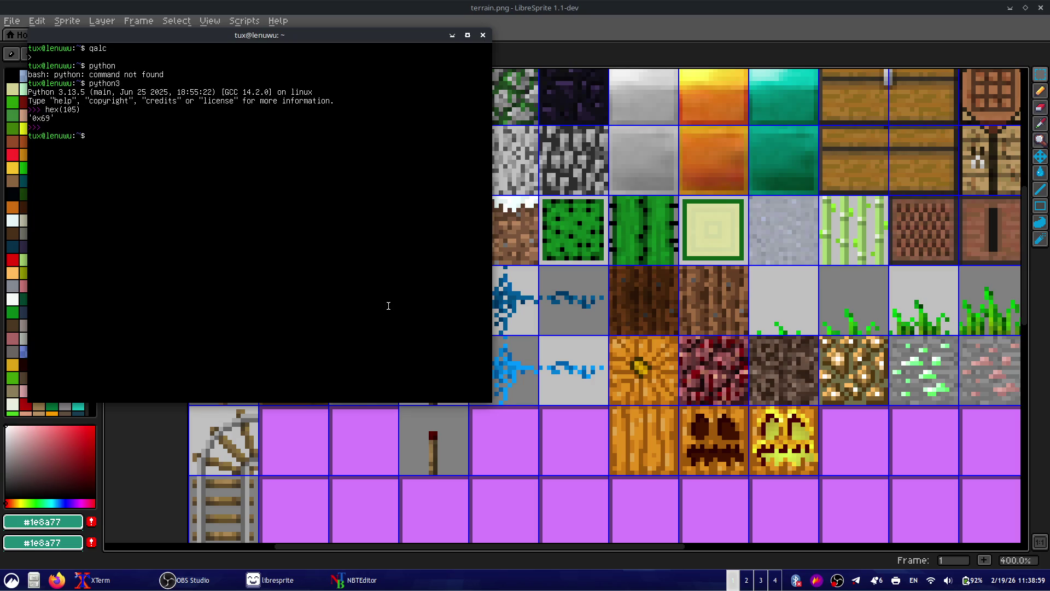
pyautogui.hotkey('ctrl', 'd')
pyautogui.scroll(5, 407, 467)
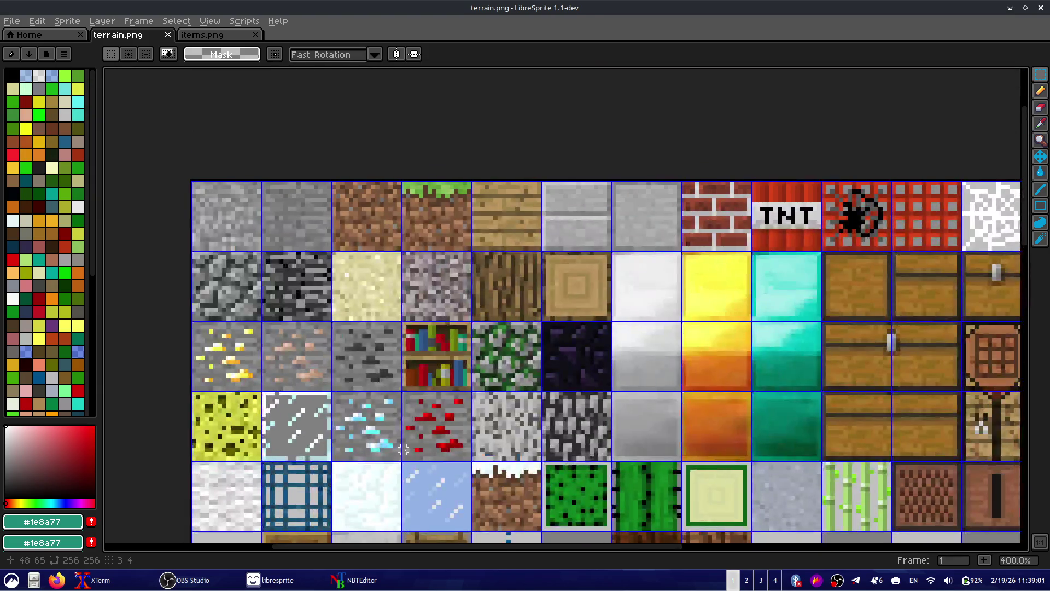
# - Zoom in on the sheet and marquee-select the glowstone tile at index 105 (column 9, row 6)
pyautogui.scroll(-5, 251, 375)
pyautogui.scroll(-5, 235, 344)
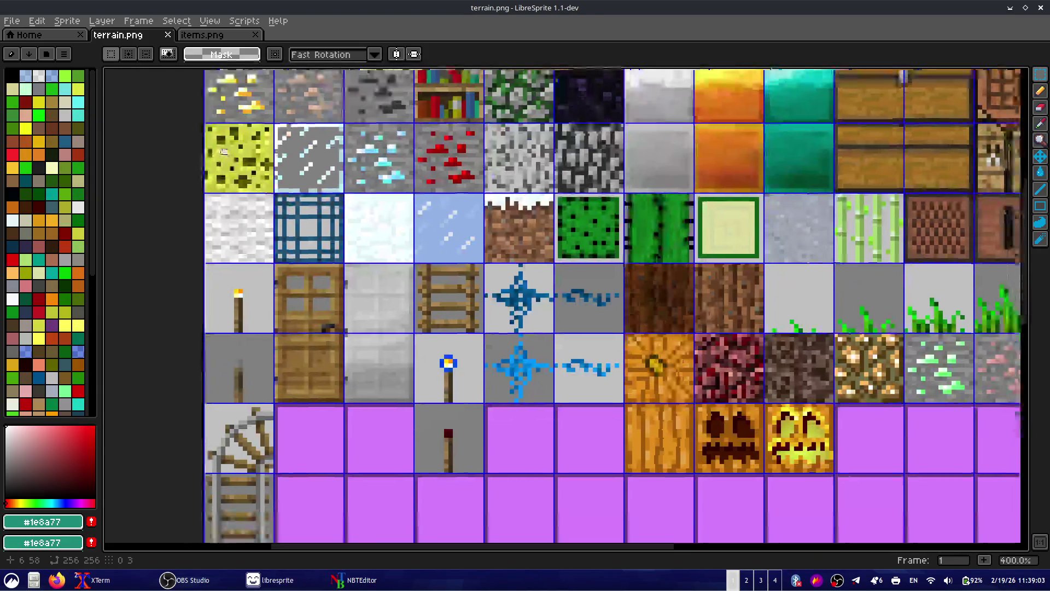
pyautogui.scroll(-3, 219, 313)
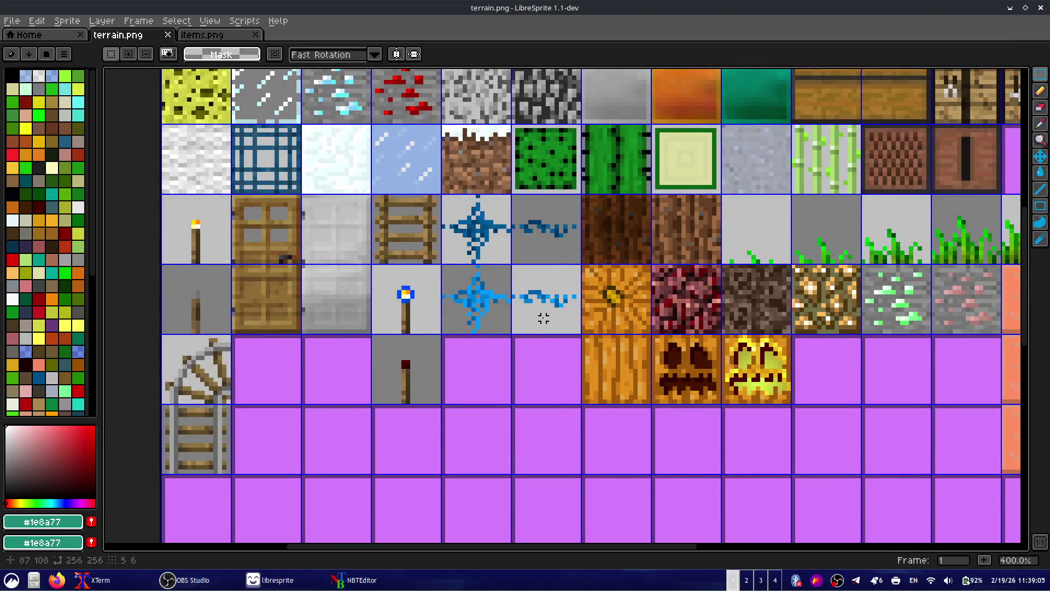
pyautogui.moveTo(851, 318); pyautogui.dragTo(691, 312)
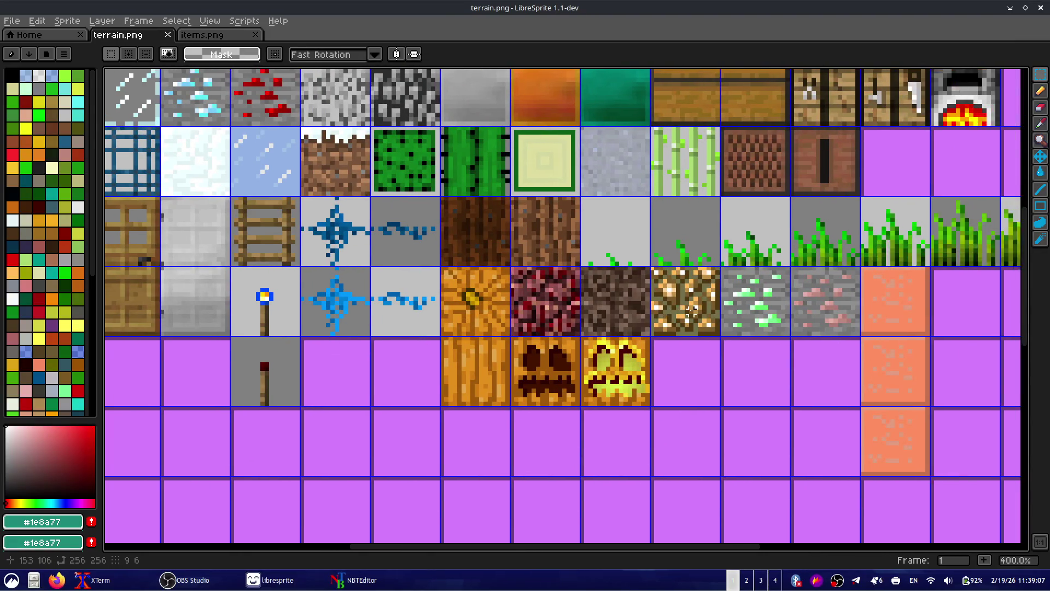
pyautogui.scroll(3, 691, 312)
pyautogui.scroll(-1, 690, 311)
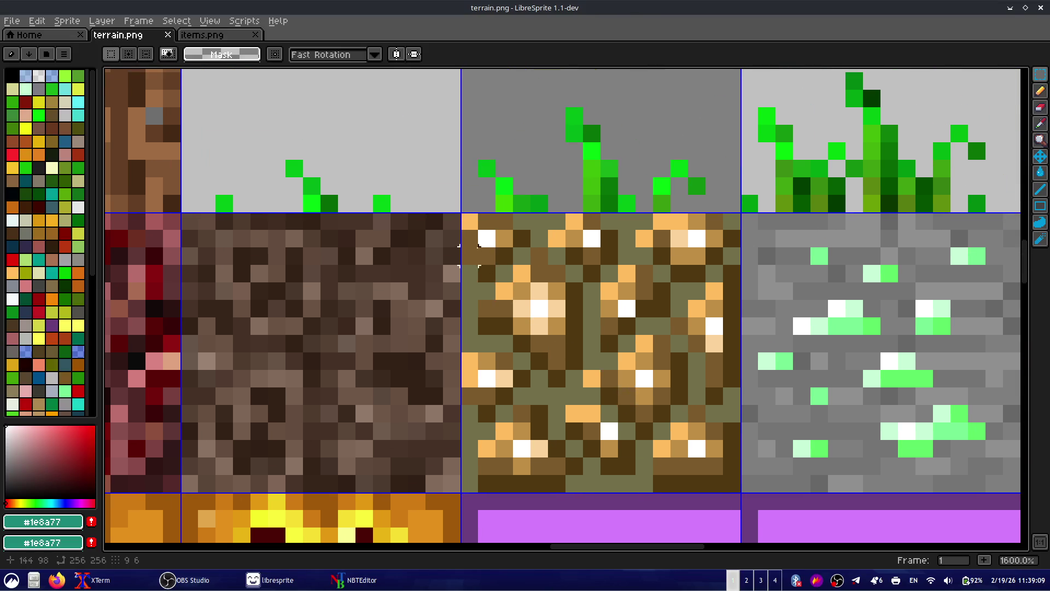
pyautogui.moveTo(487, 256); pyautogui.dragTo(730, 480)
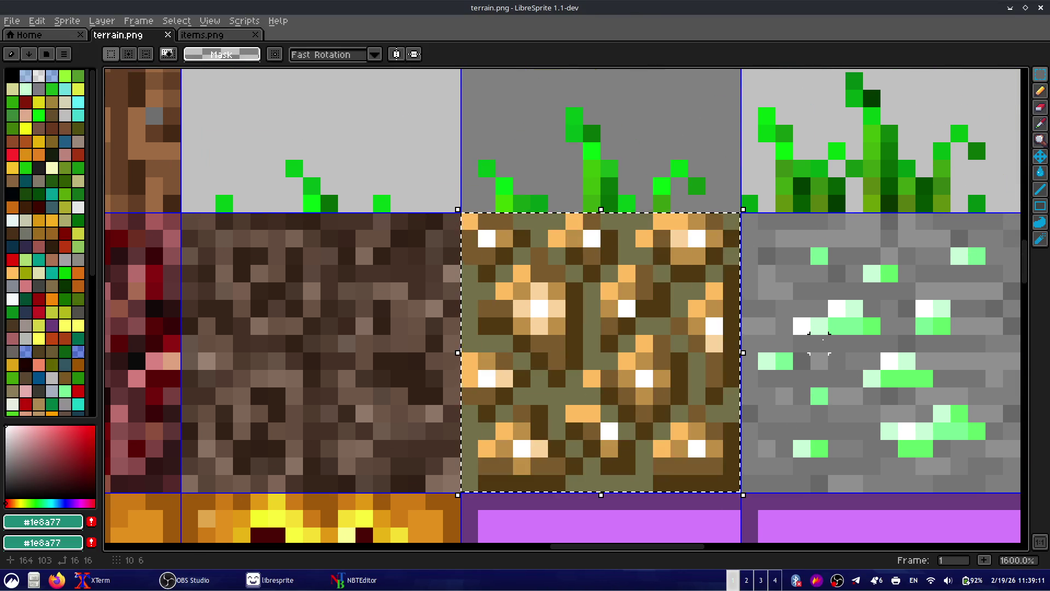
pyautogui.hotkey('alt', 'Tab')
# - Quit Block.java in Vim and clear the terminal screen
pyautogui.press('Escape')
pyautogui.write(':q')
pyautogui.press('Return')
pyautogui.press('Up')
pyautogui.hotkey('ctrl', 'u')
pyautogui.press('Return')
pyautogui.write('clear')
pyautogui.press('Return')
# - List the World* source files and open World.java in Vim
pyautogui.press('Up')
pyautogui.press('Up')
pyautogui.press('Up')
pyautogui.press('BackSpace')
pyautogui.press('BackSpace')
pyautogui.press('BackSpace')
pyautogui.press('BackSpace')
pyautogui.press('Tab')
pyautogui.press('Tab')
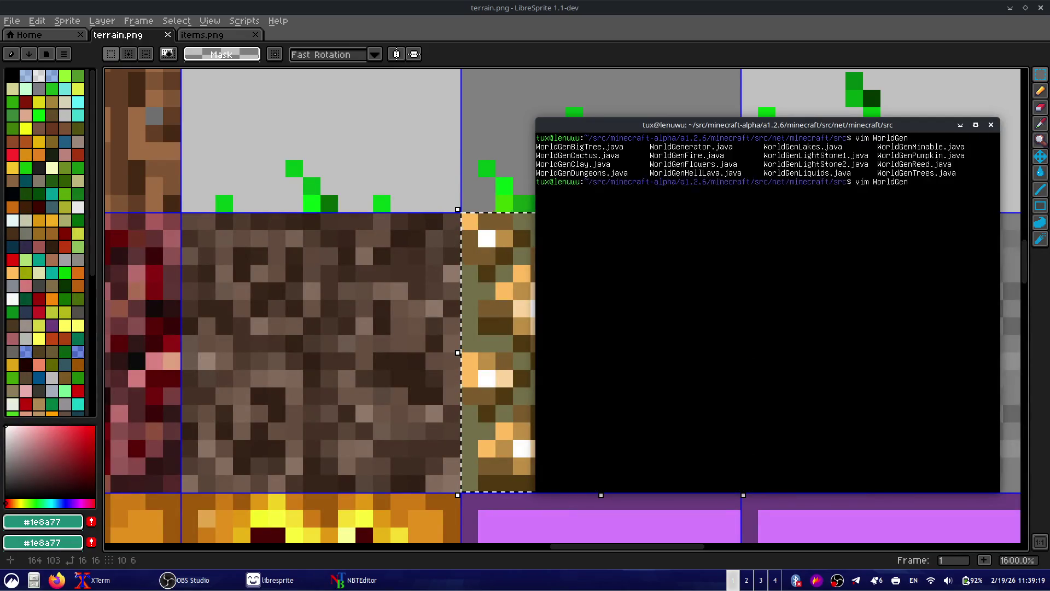
pyautogui.press('BackSpace')
pyautogui.press('BackSpace')
pyautogui.press('BackSpace')
pyautogui.press('Tab')
pyautogui.press('Tab')
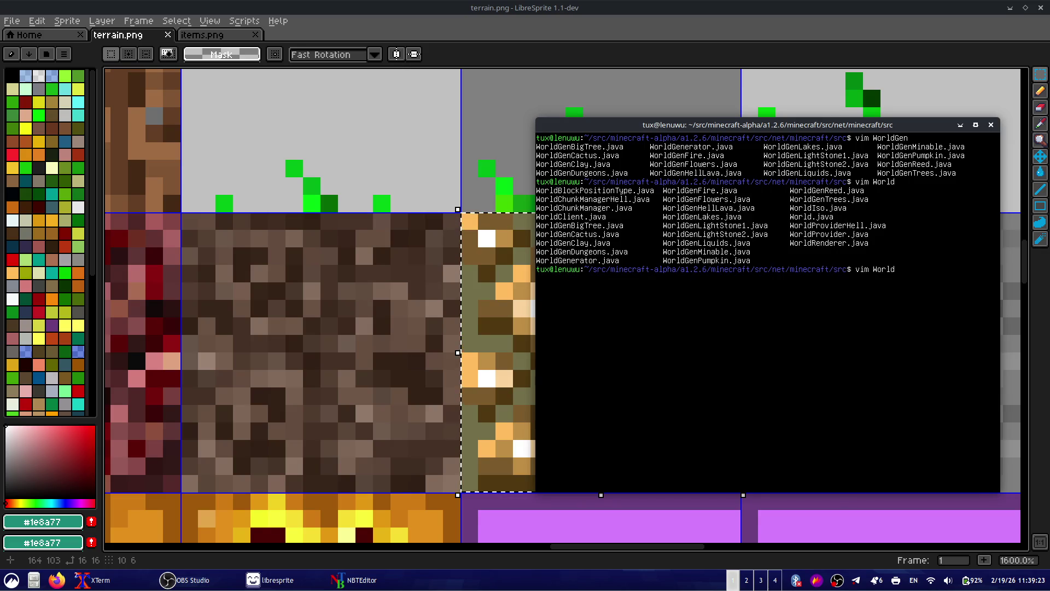
pyautogui.moveTo(813, 230); pyautogui.dragTo(857, 234)
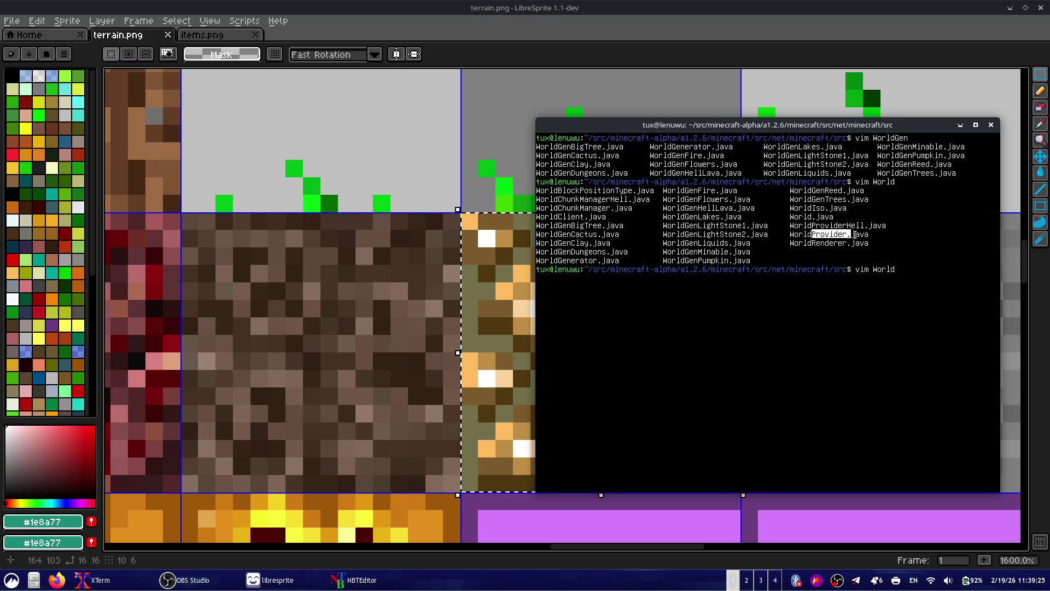
pyautogui.click(881, 243)
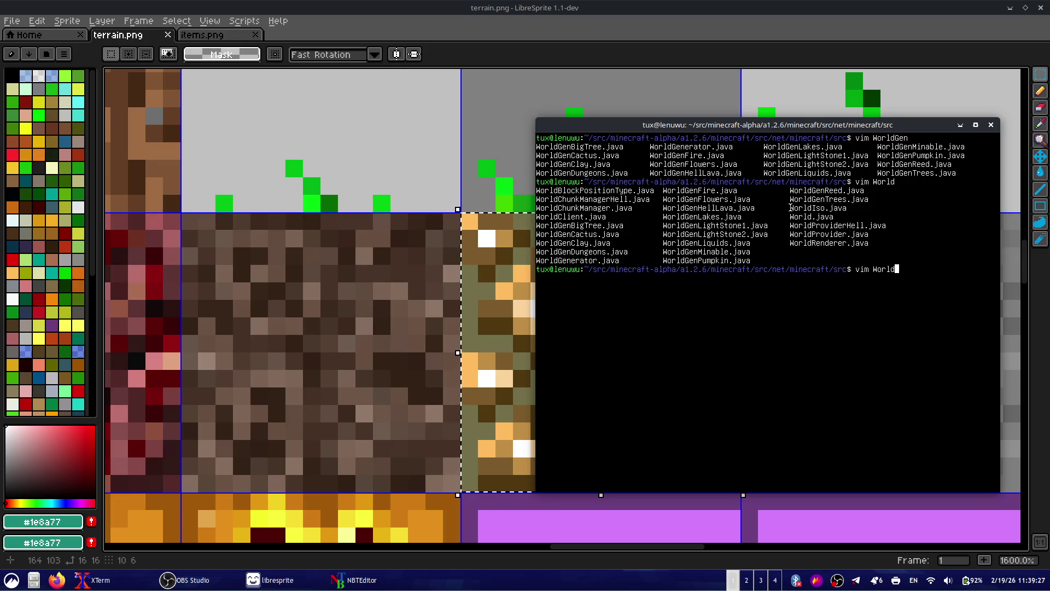
pyautogui.write('.')
pyautogui.press('Tab')
pyautogui.write('j')
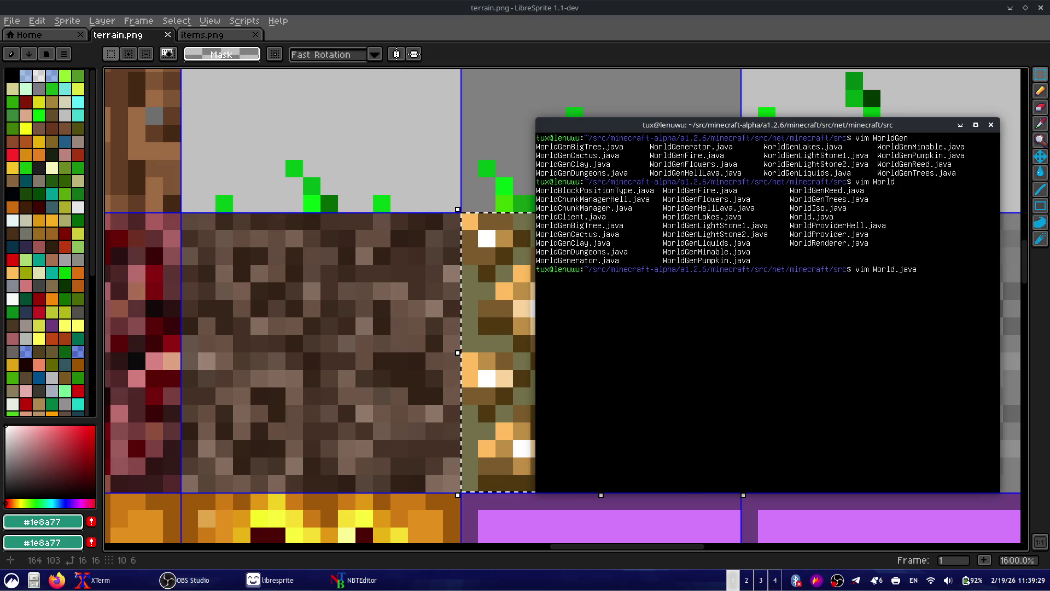
pyautogui.press('Return')
# - Browse World.java down to line 105, marking the line that opens level.dat
pyautogui.press('j')
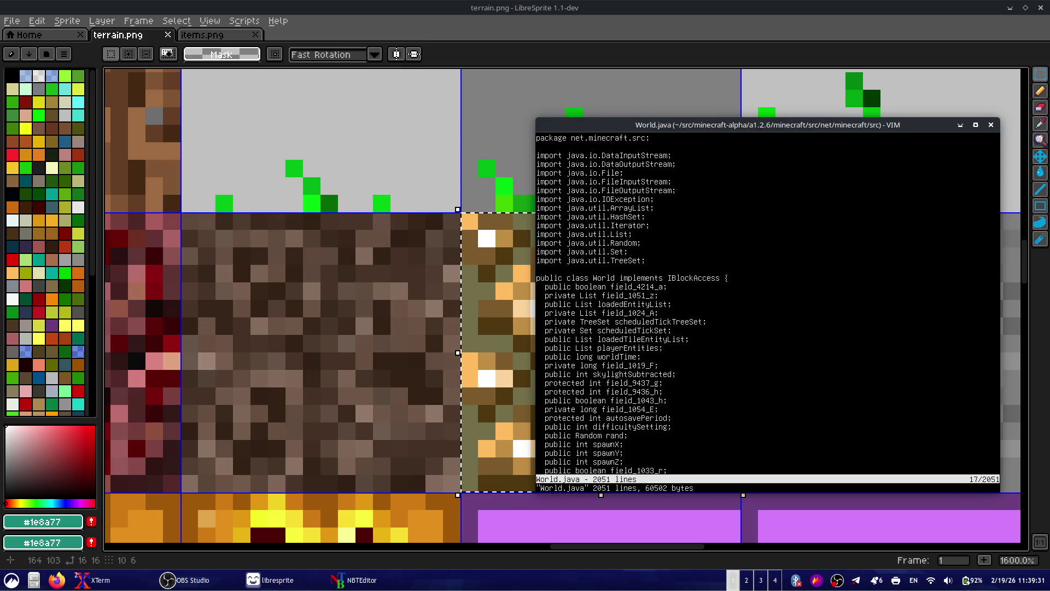
pyautogui.press('j')
pyautogui.press('j')
pyautogui.press('j')
pyautogui.press('j')
pyautogui.press('j')
pyautogui.press('j')
pyautogui.press('j')
pyautogui.press('j')
pyautogui.press('j')
pyautogui.press('j')
pyautogui.press('j')
pyautogui.press('j')
pyautogui.press('j')
pyautogui.press('j')
pyautogui.press('j')
pyautogui.press('j')
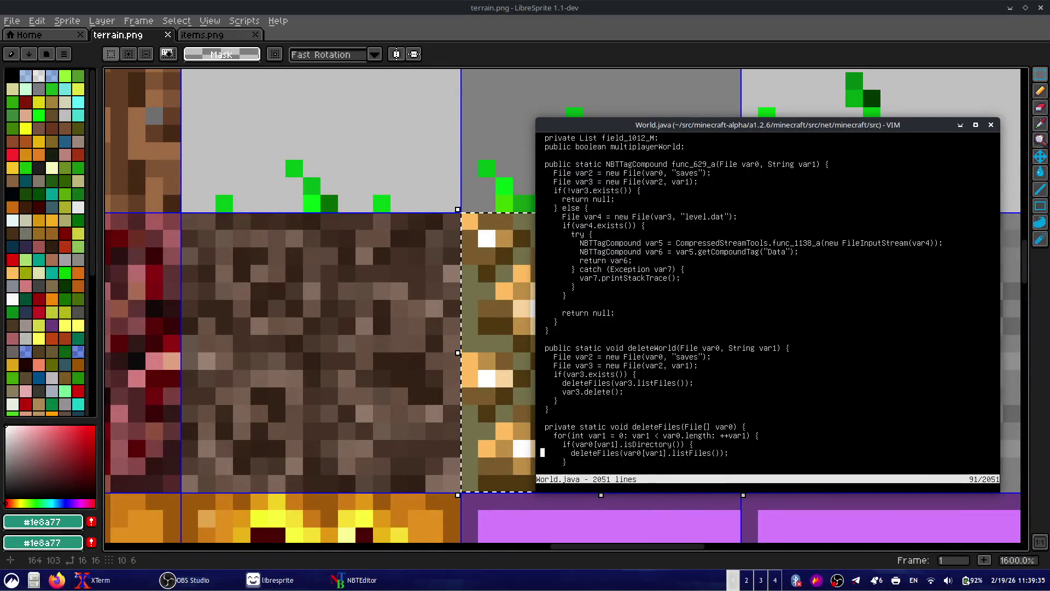
pyautogui.press('k')
pyautogui.hotkey('shift', 'v')
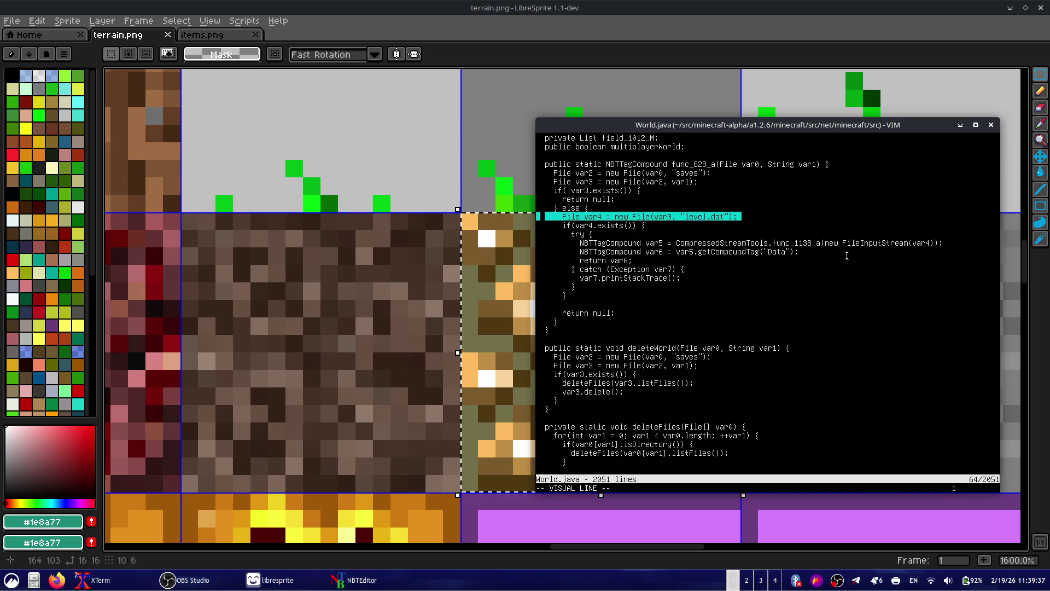
pyautogui.press('j')
pyautogui.press('j')
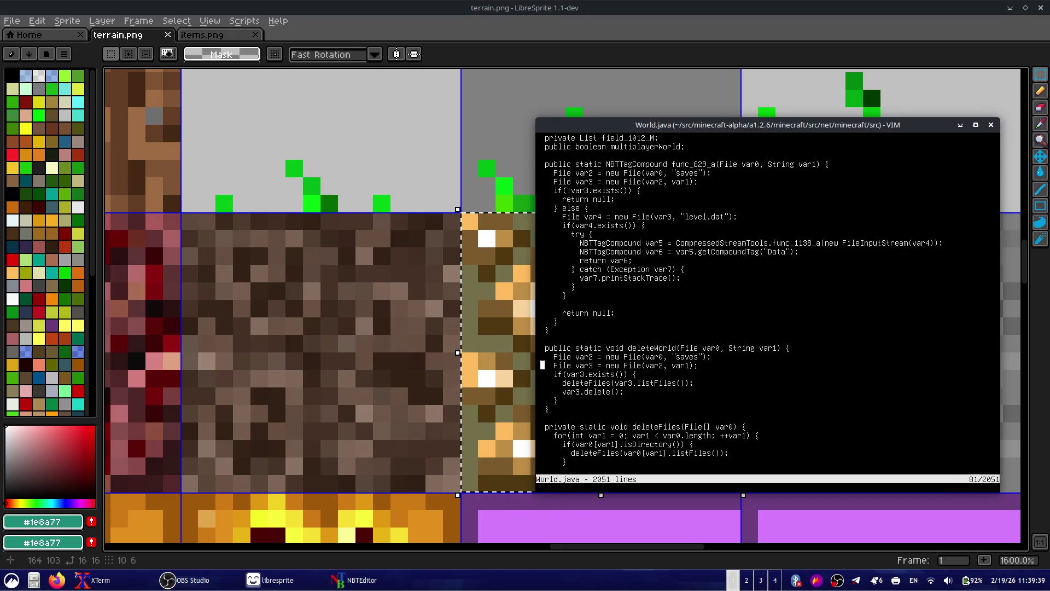
pyautogui.press('j')
pyautogui.press('j')
pyautogui.press('j')
pyautogui.press('j')
pyautogui.press('j')
pyautogui.press('j')
pyautogui.press('j')
pyautogui.press('j')
pyautogui.press('j')
pyautogui.press('j')
pyautogui.press('j')
pyautogui.press('j')
pyautogui.press('j')
pyautogui.press('j')
pyautogui.press('j')
pyautogui.press('j')
pyautogui.press('j')
pyautogui.press('j')
pyautogui.press('j')
pyautogui.press('j')
pyautogui.press('j')
pyautogui.press('j')
pyautogui.press('j')
pyautogui.press('j')
pyautogui.press('j')
pyautogui.press('j')
pyautogui.press('j')
pyautogui.press('j')
pyautogui.press('j')
pyautogui.press('j')
pyautogui.press('j')
pyautogui.press('j')
pyautogui.press('j')
# - Jump to the end of World.java and move up by paragraphs to the getClosestPlayer and countEntities methods
pyautogui.hotkey('shift', 'g')
pyautogui.press('k')
pyautogui.press('k')
pyautogui.press('k')
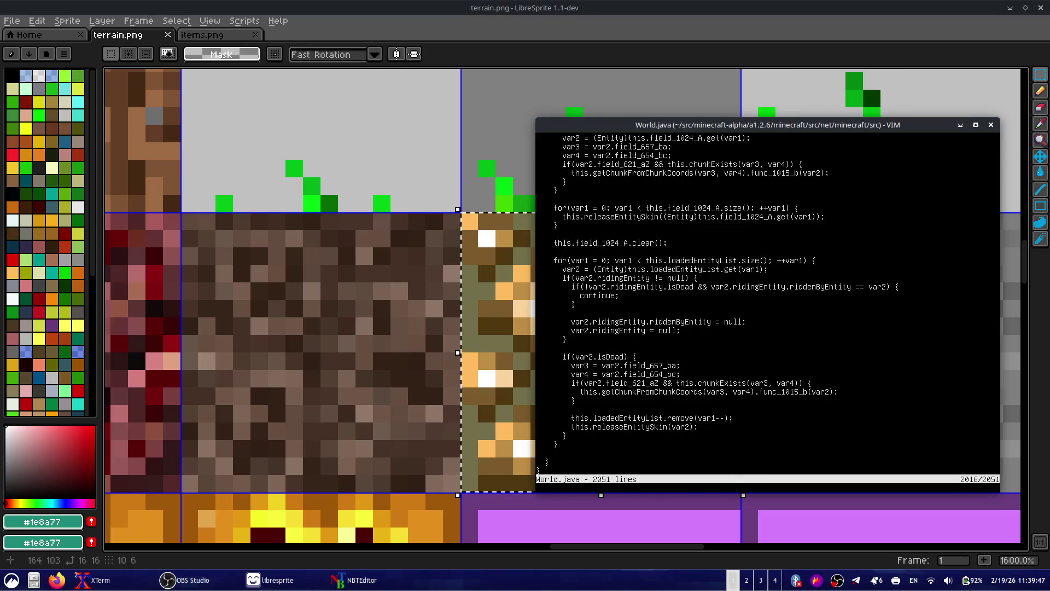
pyautogui.press('{')
pyautogui.press('{')
pyautogui.press('{')
pyautogui.press('{')
pyautogui.press('{')
pyautogui.press('{')
pyautogui.press('{')
pyautogui.press('{')
pyautogui.press('{')
pyautogui.press('{')
pyautogui.press('{')
pyautogui.press('{')
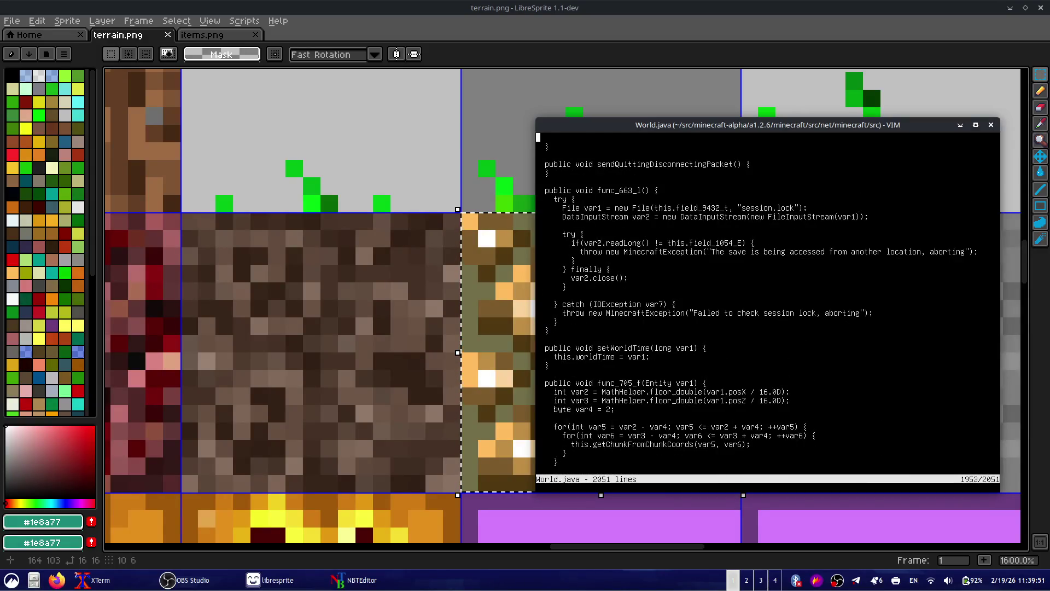
pyautogui.press('{')
pyautogui.press('{')
pyautogui.press('{')
pyautogui.press('{')
pyautogui.press('{')
pyautogui.press('{')
pyautogui.press('{')
pyautogui.press('{')
pyautogui.press('{')
pyautogui.press('{')
pyautogui.press('{')
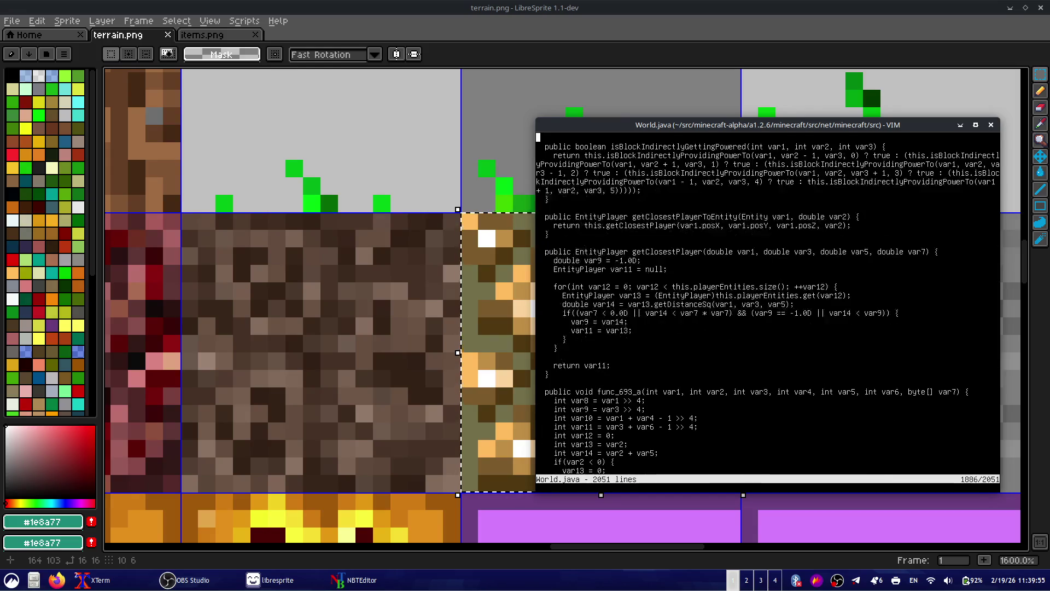
pyautogui.press('{')
pyautogui.press('{')
pyautogui.press('{')
pyautogui.press('{')
pyautogui.press('{')
pyautogui.press('{')
pyautogui.press('{')
pyautogui.press('{')
pyautogui.press('}')
pyautogui.press('}')
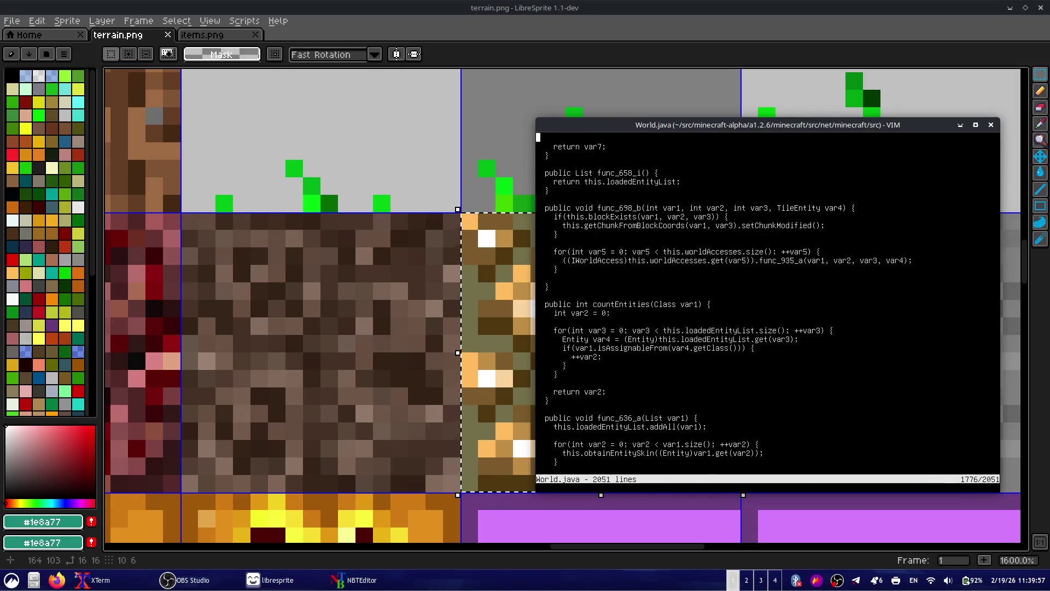
# - Quit World.java and recall the vim World.java command at the shell
pyautogui.write('zb')
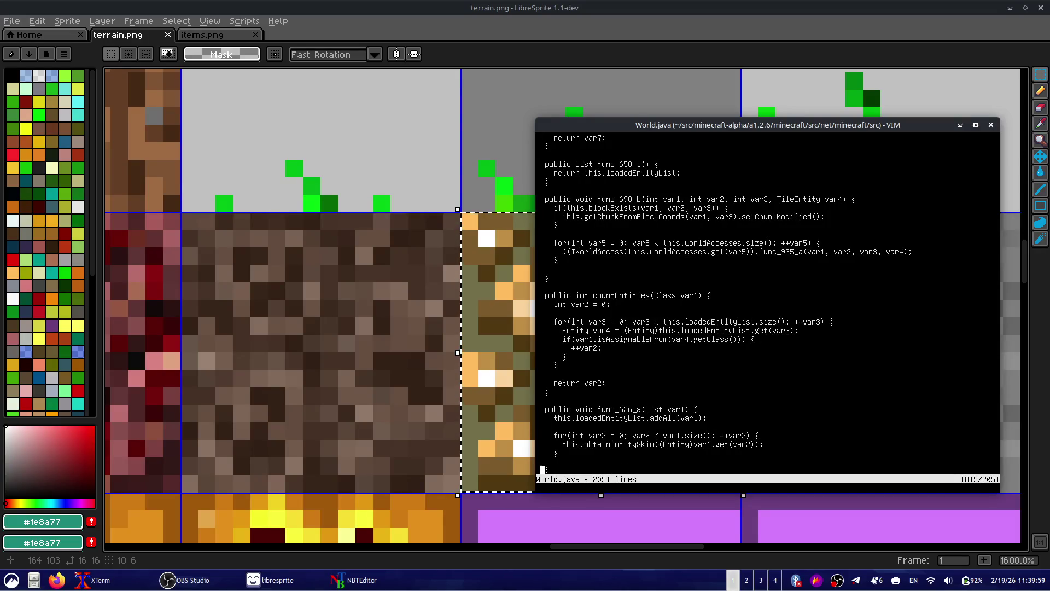
pyautogui.write('q')
pyautogui.press('Return')
pyautogui.press('Up')
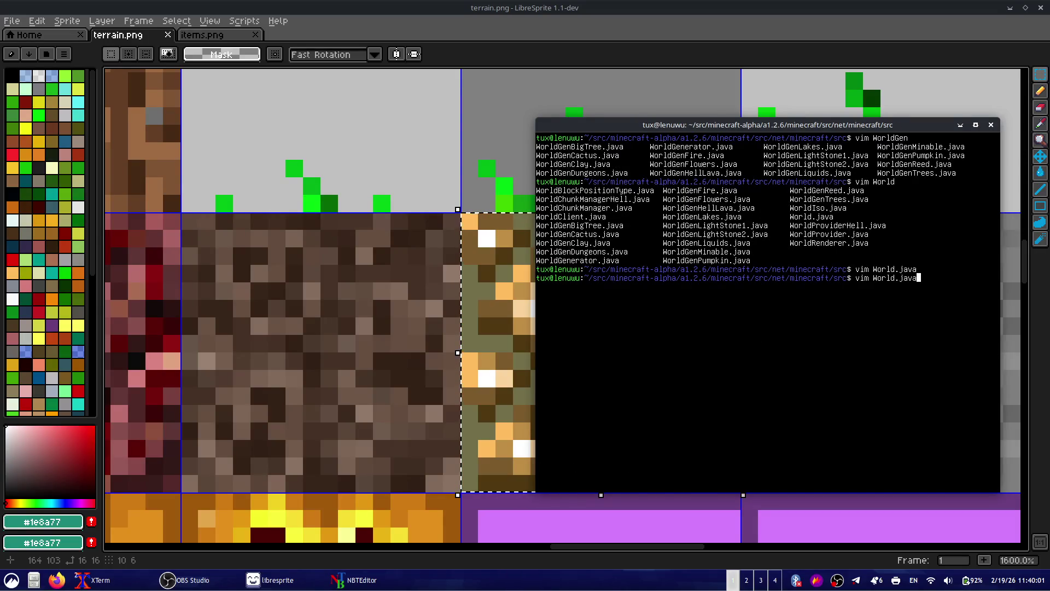
# - Change the recalled command to open WorldProvider.java in Vim and scroll through it
pyautogui.press('BackSpace')
pyautogui.press('BackSpace')
pyautogui.press('BackSpace')
pyautogui.press('BackSpace')
pyautogui.press('BackSpace')
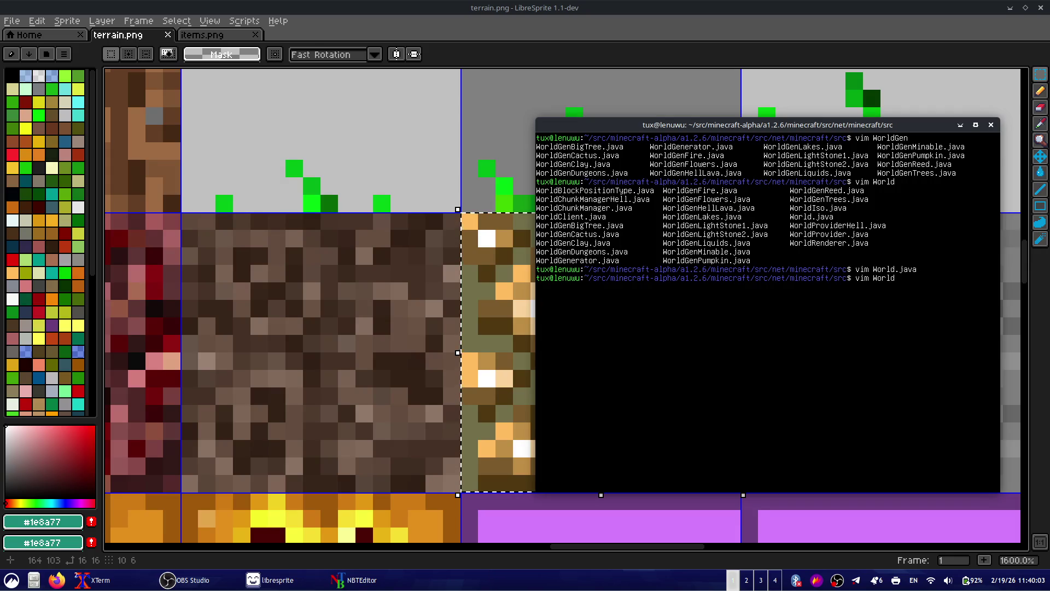
pyautogui.press('Tab')
pyautogui.press('Tab')
pyautogui.press('BackSpace')
pyautogui.write('Provide')
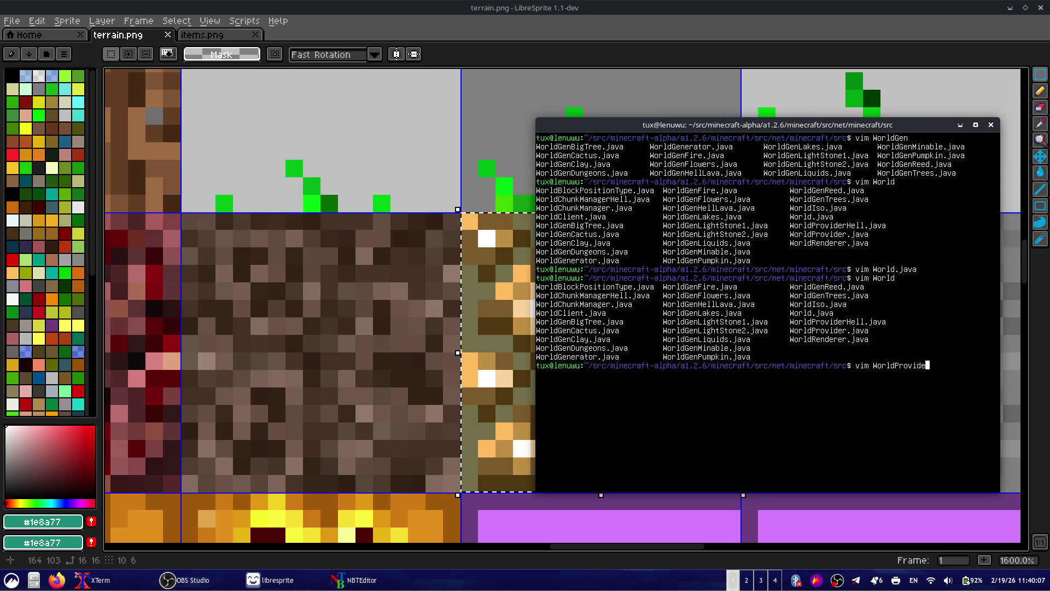
pyautogui.write('r.java')
pyautogui.press('Return')
pyautogui.press('j')
pyautogui.press('j')
pyautogui.press('j')
pyautogui.press('j')
pyautogui.press('j')
pyautogui.press('j')
pyautogui.press('j')
pyautogui.press('j')
pyautogui.press('j')
pyautogui.press('j')
pyautogui.press('j')
pyautogui.press('j')
pyautogui.press('j')
pyautogui.press('k')
pyautogui.press('k')
pyautogui.press('k')
pyautogui.press('k')
pyautogui.press('k')
pyautogui.press('k')
pyautogui.press('k')
pyautogui.press('k')
pyautogui.press('k')
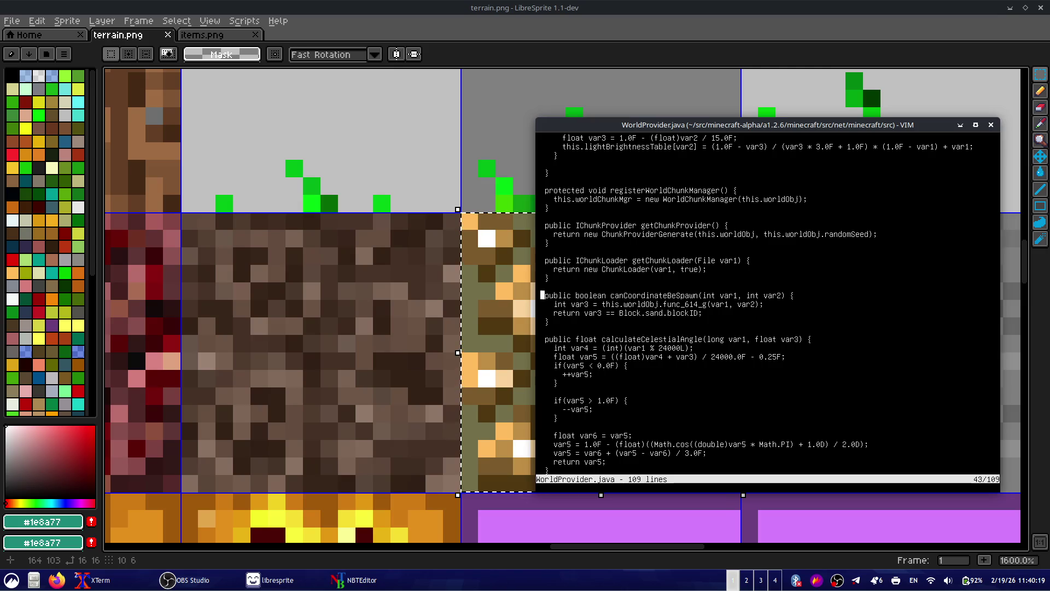
# - Read WorldProvider.java around calculateCelestialAngle and canCoordinateBeSpawn
pyautogui.press('j')
pyautogui.press('j')
pyautogui.press('j')
pyautogui.press('w')
pyautogui.press('w')
pyautogui.press('l')
pyautogui.press('l')
pyautogui.press('l')
pyautogui.press('l')
pyautogui.press('h')
pyautogui.press('h')
pyautogui.press('h')
pyautogui.press('h')
pyautogui.press('h')
pyautogui.press('h')
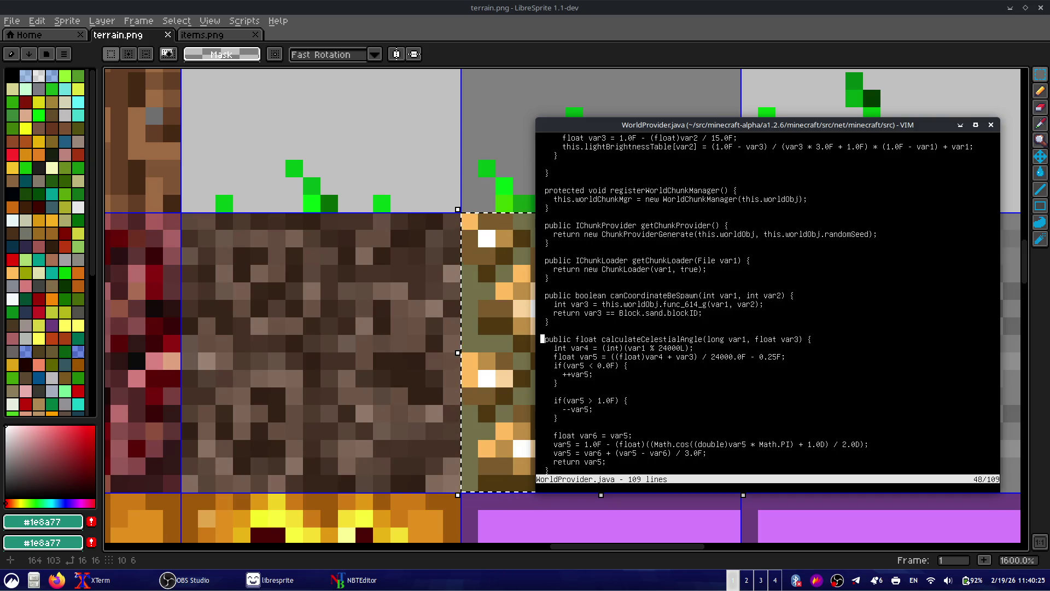
pyautogui.press('j')
pyautogui.press('j')
pyautogui.press('j')
pyautogui.press('j')
pyautogui.press('j')
pyautogui.press('j')
pyautogui.press('j')
pyautogui.press('j')
pyautogui.press('j')
pyautogui.press('j')
pyautogui.press('j')
pyautogui.press('j')
pyautogui.press('j')
pyautogui.press('j')
pyautogui.press('j')
pyautogui.press('j')
pyautogui.press('j')
pyautogui.press('j')
pyautogui.press('j')
pyautogui.press('j')
pyautogui.press('j')
pyautogui.press('j')
pyautogui.press('j')
pyautogui.press('j')
pyautogui.press('j')
pyautogui.press('k')
pyautogui.press('k')
pyautogui.press('k')
pyautogui.press('k')
pyautogui.press('k')
pyautogui.press('k')
pyautogui.press('k')
pyautogui.press('k')
pyautogui.press('k')
pyautogui.press('k')
pyautogui.press('k')
pyautogui.press('k')
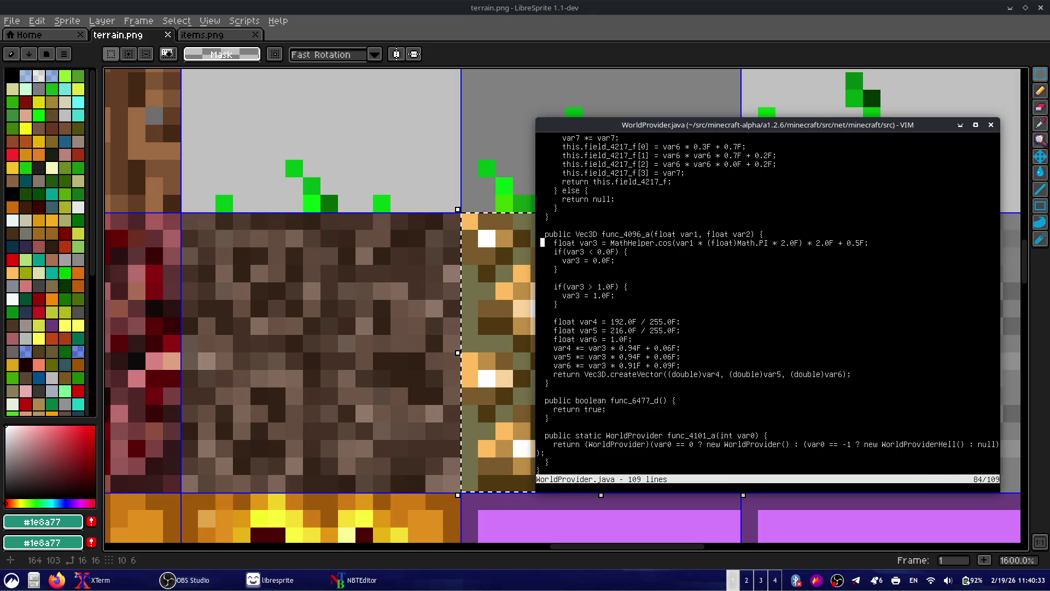
pyautogui.press('k')
pyautogui.press('k')
pyautogui.press('k')
pyautogui.press('k')
pyautogui.press('k')
pyautogui.press('k')
pyautogui.press('k')
pyautogui.press('k')
pyautogui.press('k')
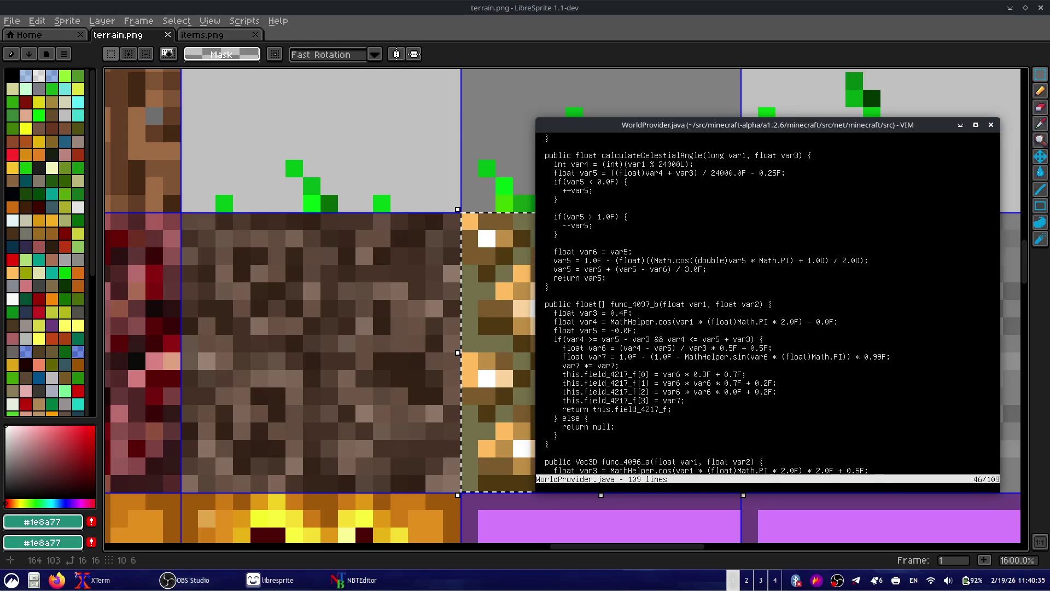
pyautogui.press('k')
pyautogui.press('k')
pyautogui.press('k')
pyautogui.press('k')
pyautogui.press('k')
pyautogui.press('k')
pyautogui.press('k')
pyautogui.press('k')
pyautogui.press('k')
pyautogui.press('k')
pyautogui.press('k')
pyautogui.press('k')
pyautogui.press('k')
pyautogui.press('k')
pyautogui.press('k')
pyautogui.press('j')
pyautogui.press('j')
pyautogui.press('j')
pyautogui.press('j')
pyautogui.press('j')
pyautogui.press('j')
pyautogui.press('j')
pyautogui.press('j')
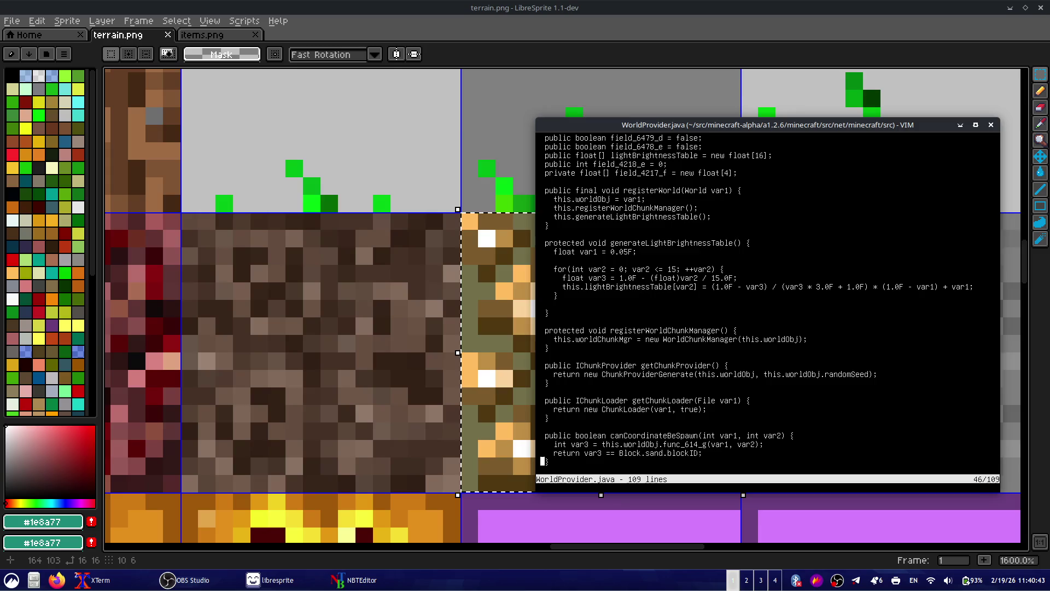
# - Line-select the canCoordinateBeSpawn method, clear the selection, and return to the file top
pyautogui.hotkey('shift', 'v')
pyautogui.press('k')
pyautogui.press('k')
pyautogui.press('k')
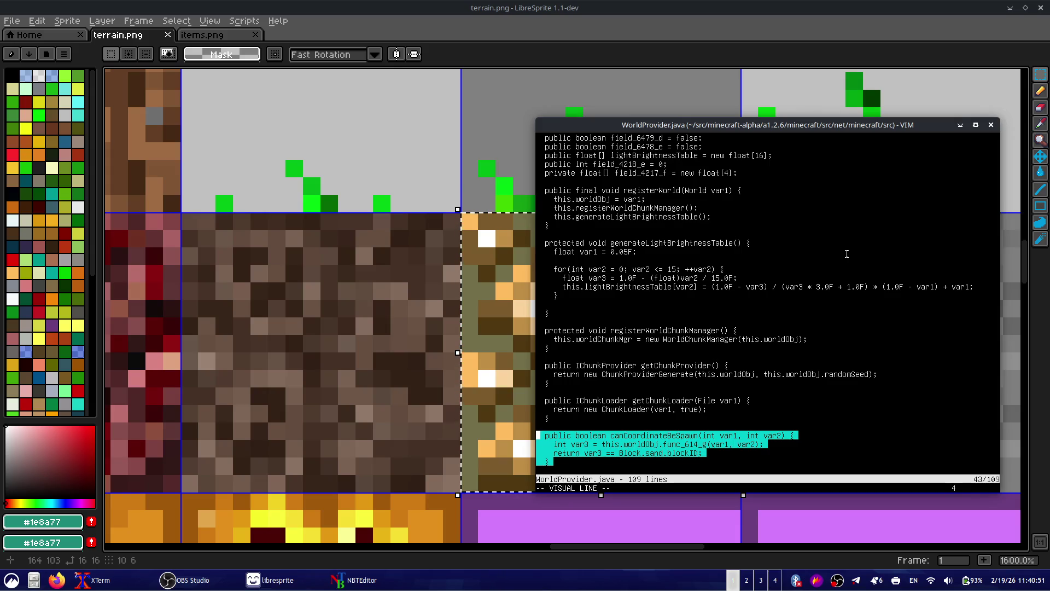
pyautogui.press('Escape')
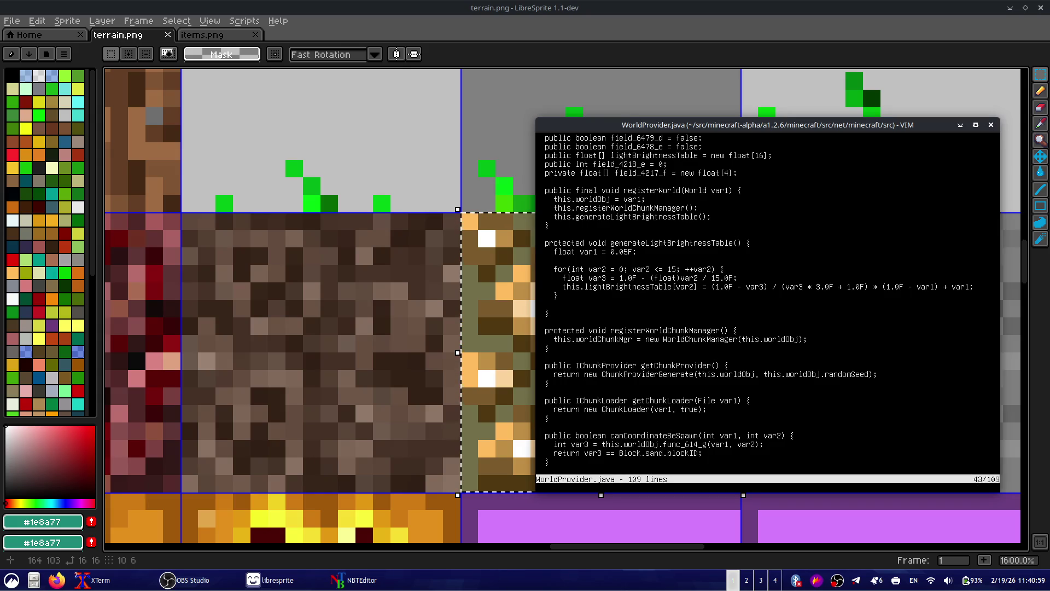
pyautogui.press('k')
pyautogui.press('k')
pyautogui.press('k')
pyautogui.press('k')
pyautogui.press('k')
pyautogui.press('k')
pyautogui.press('k')
pyautogui.press('k')
pyautogui.press('k')
pyautogui.press('k')
pyautogui.press('k')
pyautogui.press('k')
pyautogui.press('j')
pyautogui.press('j')
pyautogui.press('j')
pyautogui.press('j')
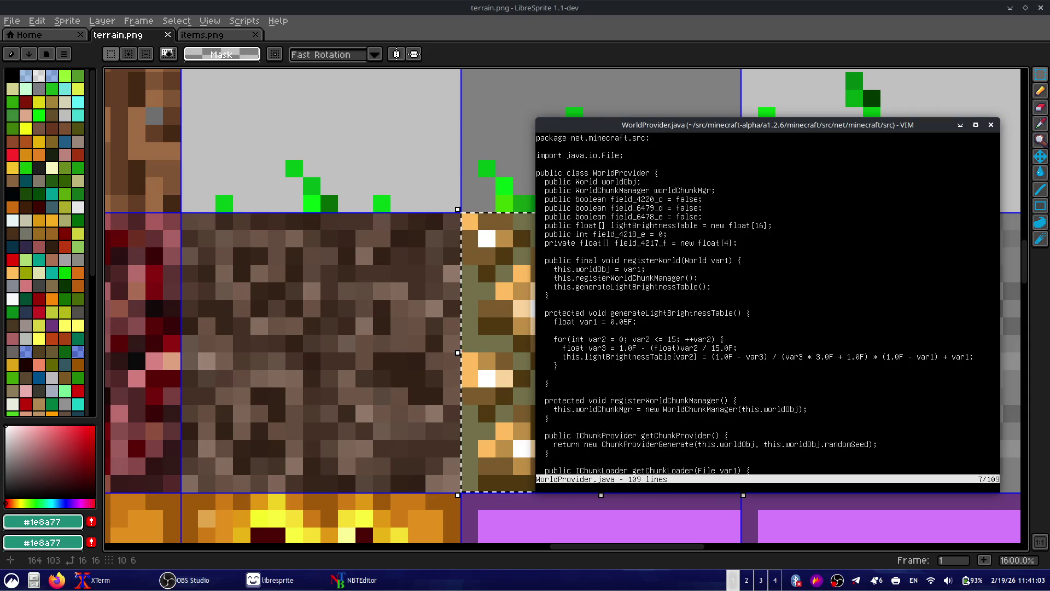
pyautogui.press('j')
pyautogui.press('j')
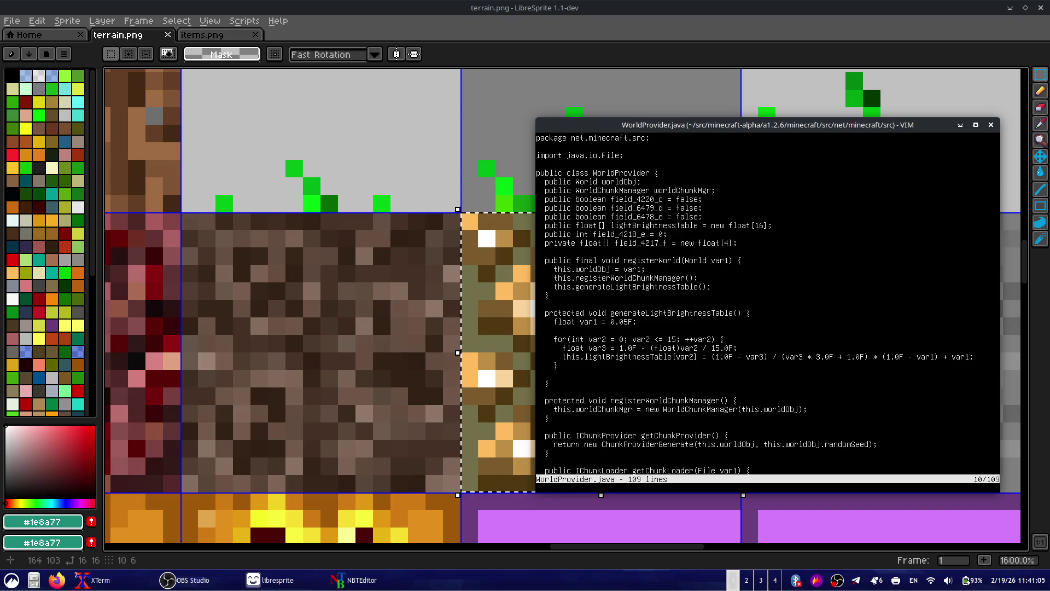
# - Quit WorldProvider.java and open WorldIso.java in Vim using Tab completion
pyautogui.write(':q')
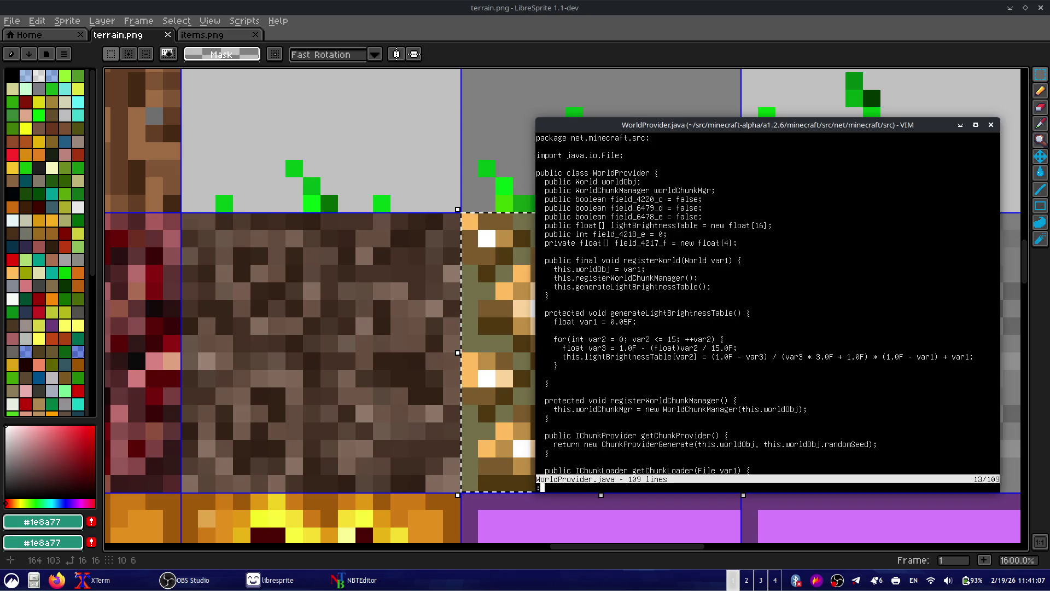
pyautogui.press('Return')
pyautogui.press('Up')
pyautogui.press('BackSpace')
pyautogui.press('BackSpace')
pyautogui.press('BackSpace')
pyautogui.press('BackSpace')
pyautogui.press('BackSpace')
pyautogui.press('BackSpace')
pyautogui.press('Tab')
pyautogui.press('Tab')
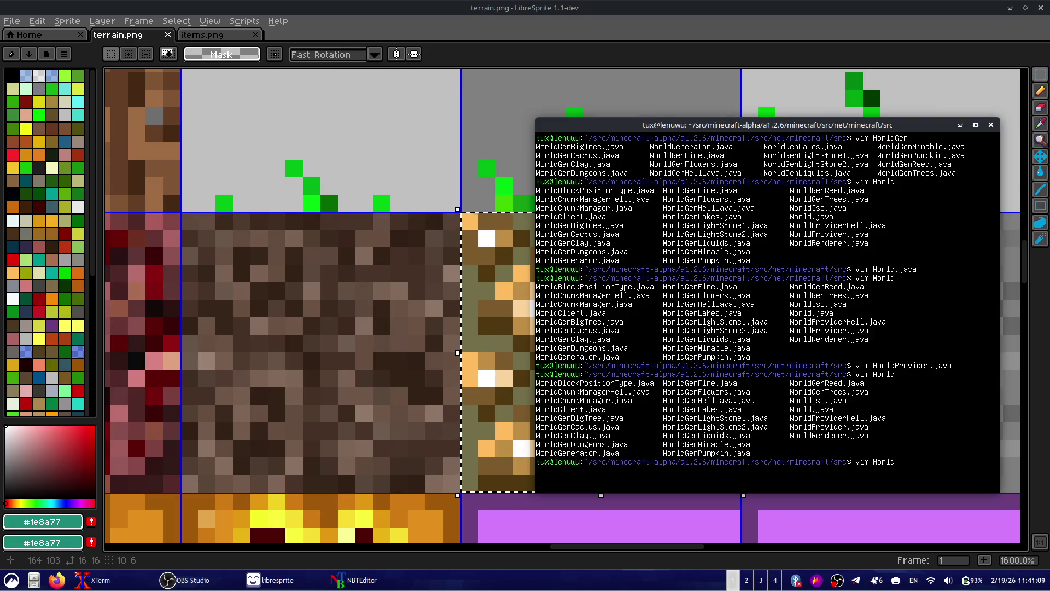
pyautogui.write('Iso.java')
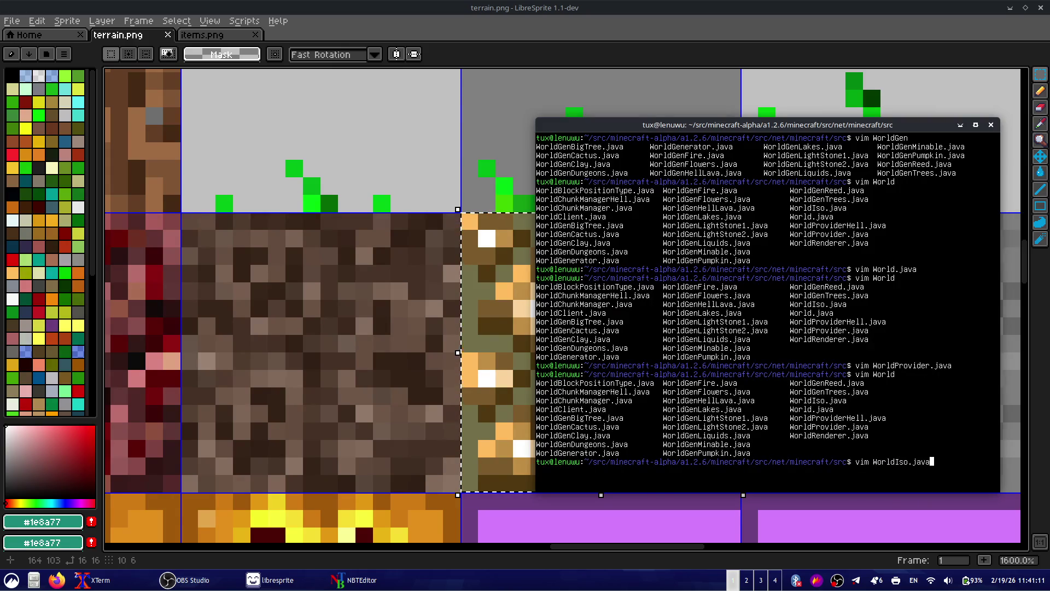
pyautogui.press('Return')
pyautogui.press('j')
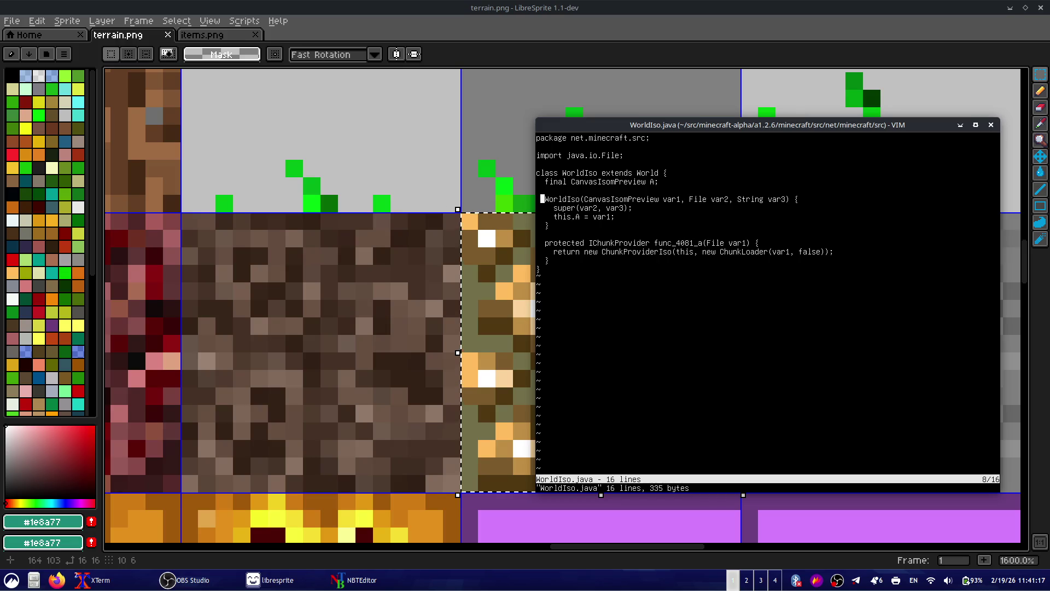
# - Quit WorldIso.java, clear the terminal, and list the World* files from the recalled command
pyautogui.write(':')
pyautogui.press('Return')
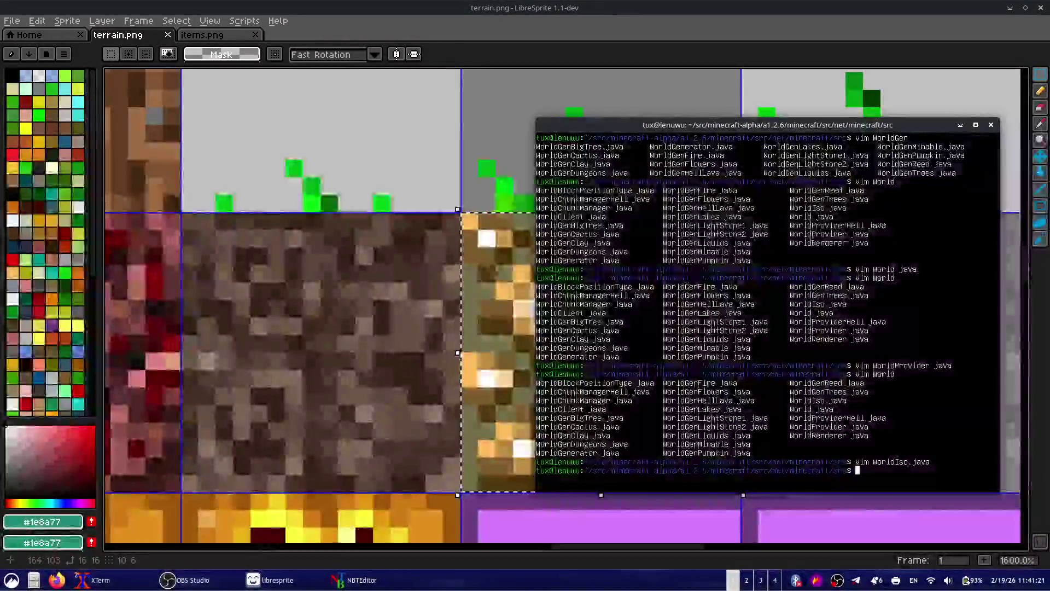
pyautogui.hotkey('ctrl', 'l')
pyautogui.press('Up')
pyautogui.press('Down')
pyautogui.press('Up')
pyautogui.press('BackSpace')
pyautogui.press('BackSpace')
pyautogui.press('BackSpace')
pyautogui.press('BackSpace')
pyautogui.press('Tab')
pyautogui.press('Tab')
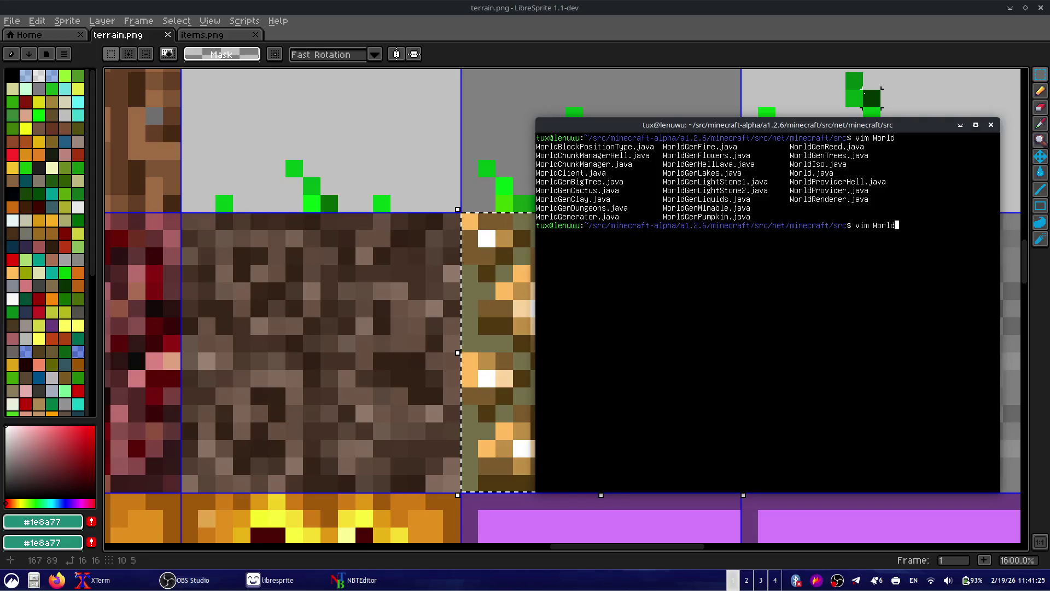
# - Look over file names in the listing, then open WorldGenerator.java in Vim
pyautogui.doubleClick(802, 163)
pyautogui.click(844, 167)
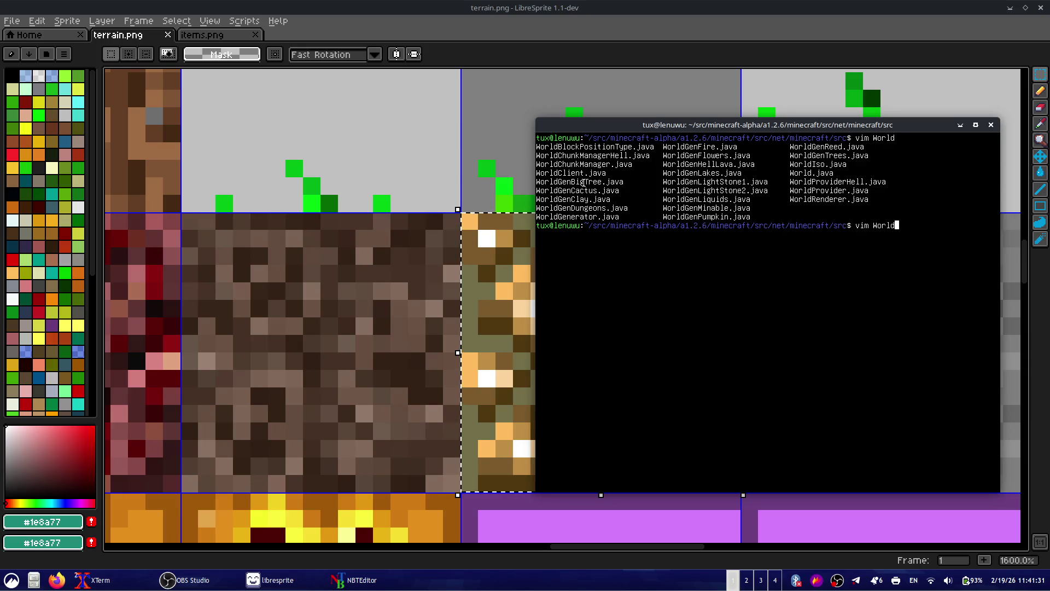
pyautogui.moveTo(560, 151); pyautogui.dragTo(562, 141)
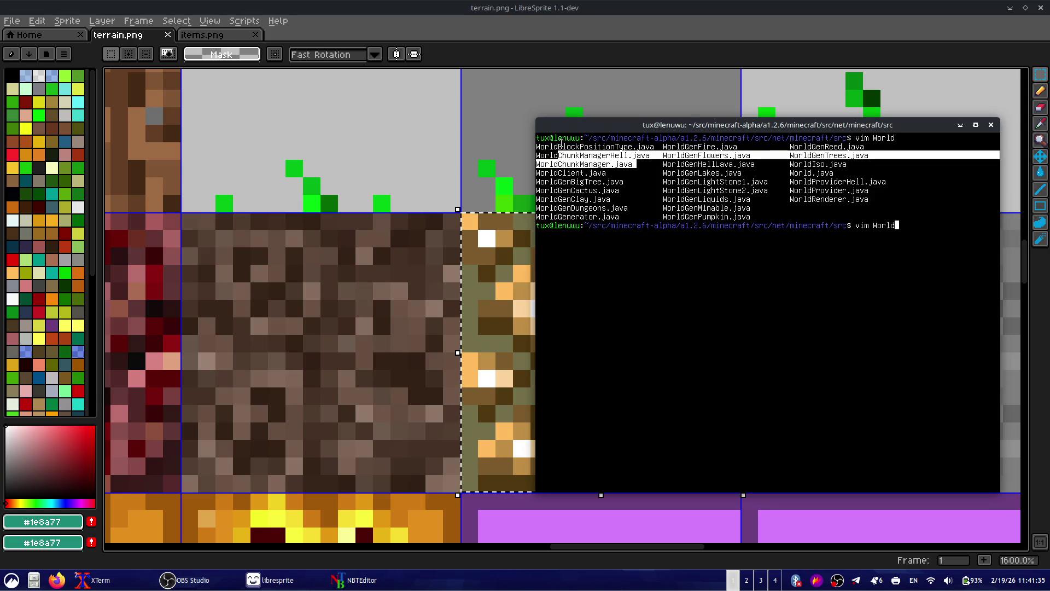
pyautogui.click(560, 142)
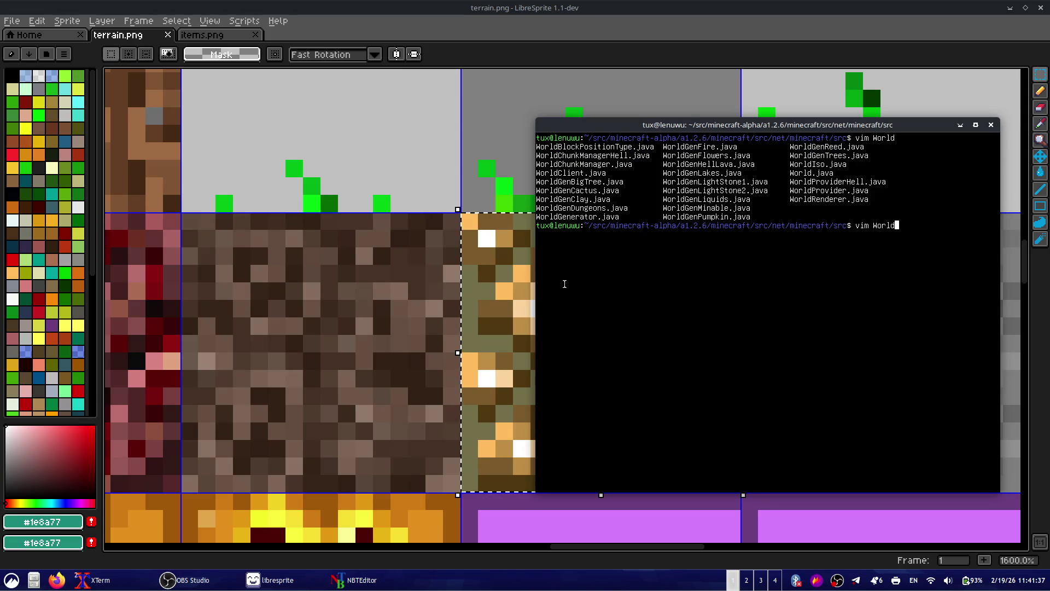
pyautogui.write('Generator.java')
pyautogui.press('Return')
# - Quit and reopen WorldGenerator.java from the recalled vim command
pyautogui.write(':q')
pyautogui.press('Return')
pyautogui.press('Up')
pyautogui.press('Return')
# - Quit WorldGenerator.java and open WorldRenderer.java via Tab completion
pyautogui.write(':')
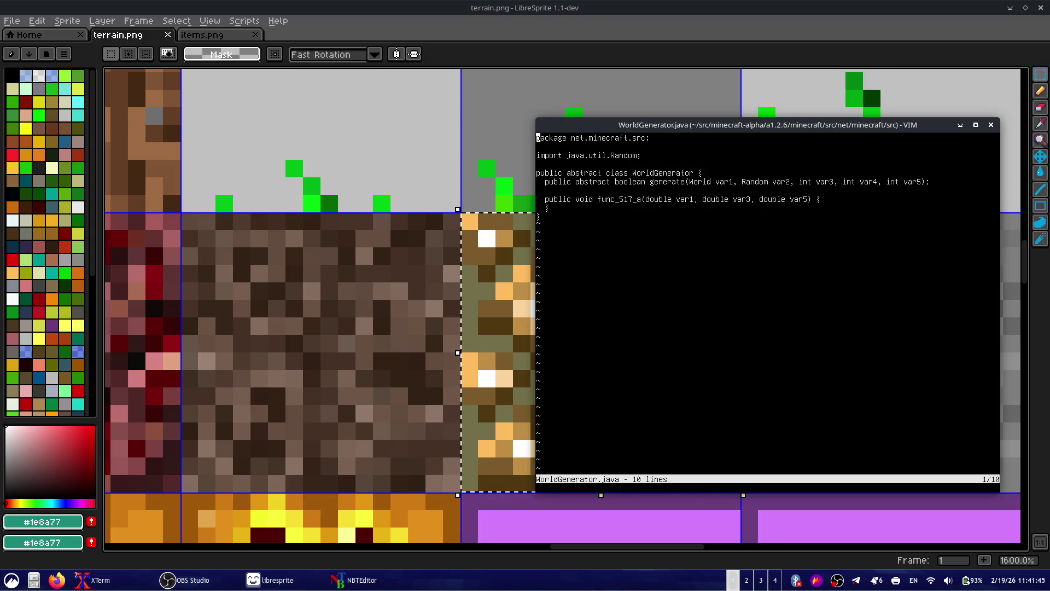
pyautogui.write(':q')
pyautogui.press('Return')
pyautogui.press('Up')
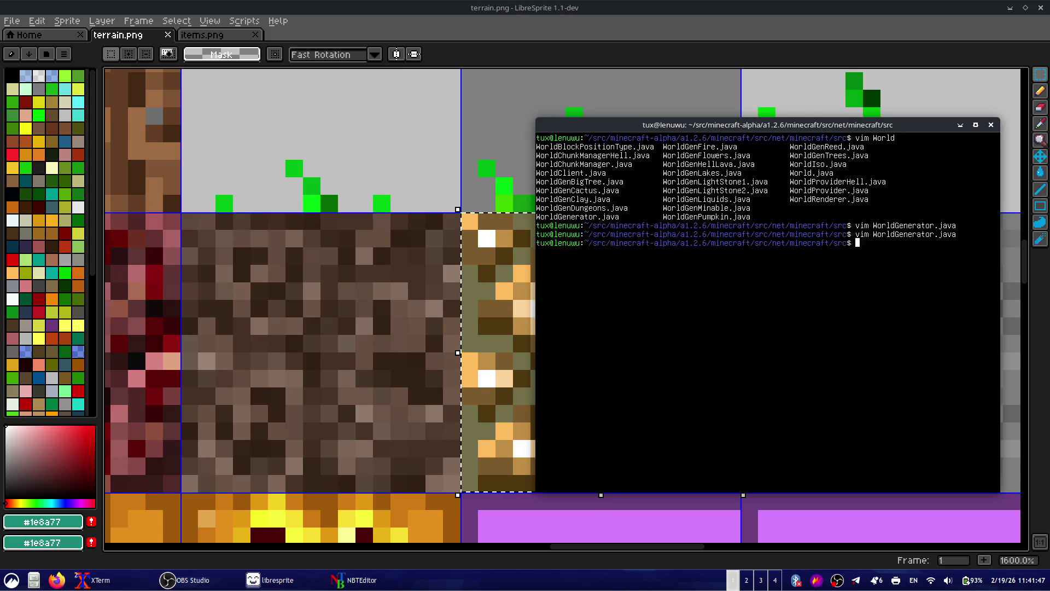
pyautogui.press('BackSpace')
pyautogui.press('BackSpace')
pyautogui.press('BackSpace')
pyautogui.press('BackSpace')
pyautogui.press('Tab')
pyautogui.press('Tab')
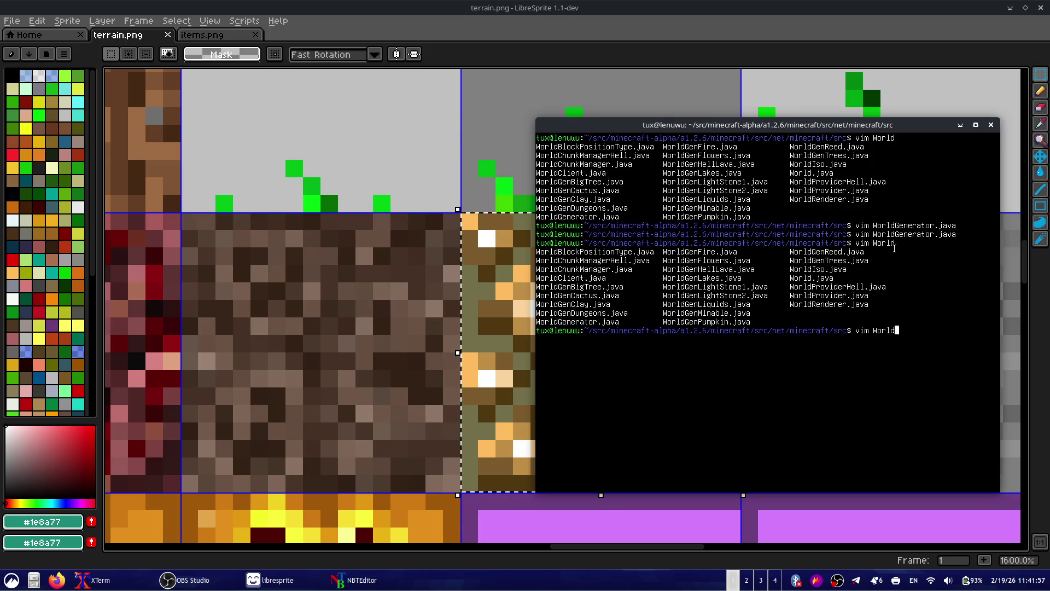
pyautogui.write('Re')
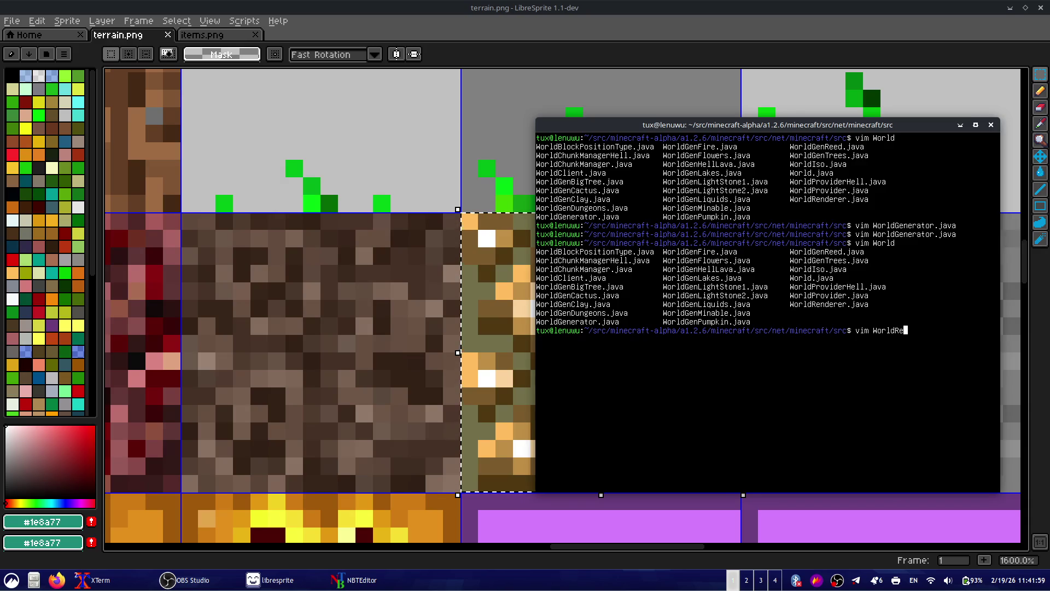
pyautogui.press('Tab')
pyautogui.press('Return')
# - Read through WorldRenderer.java from the class line down past func_1203_g
pyautogui.click(538, 199)
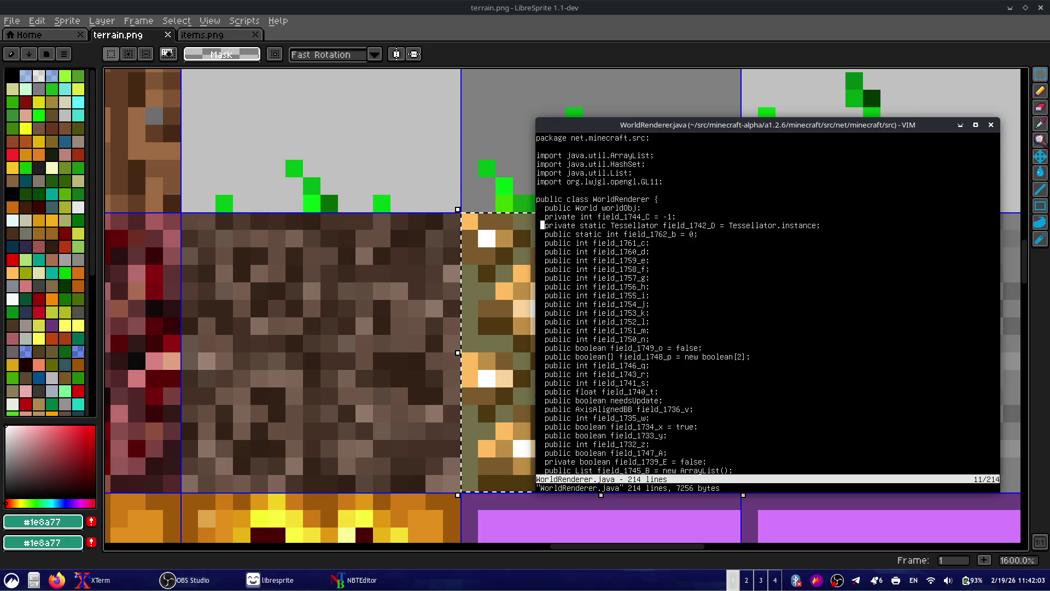
pyautogui.press('Down')
pyautogui.press('Down')
pyautogui.press('Down')
pyautogui.press('Down')
pyautogui.press('Down')
pyautogui.press('Down')
pyautogui.hotkey('shift', 'g')
pyautogui.press('Up')
pyautogui.press('Up')
pyautogui.press('Up')
pyautogui.press('Up')
pyautogui.press('Up')
pyautogui.press('Up')
pyautogui.press('Up')
pyautogui.press('Up')
pyautogui.press('Up')
pyautogui.press('Up')
pyautogui.press('Up')
pyautogui.press('Up')
pyautogui.press('Up')
pyautogui.press('Up')
pyautogui.press('Up')
pyautogui.press('Up')
pyautogui.press('Up')
pyautogui.press('Up')
pyautogui.press('Up')
pyautogui.press('Up')
pyautogui.press('Up')
pyautogui.press('Up')
pyautogui.press('Up')
pyautogui.press('Up')
pyautogui.press('Up')
pyautogui.press('Up')
pyautogui.press('Up')
pyautogui.press('Up')
pyautogui.press('Up')
pyautogui.press('Up')
pyautogui.press('Up')
pyautogui.press('Up')
pyautogui.press('Up')
pyautogui.press('Up')
pyautogui.press('Up')
pyautogui.press('Up')
pyautogui.press('Up')
pyautogui.press('Up')
pyautogui.press('Up')
pyautogui.press('Up')
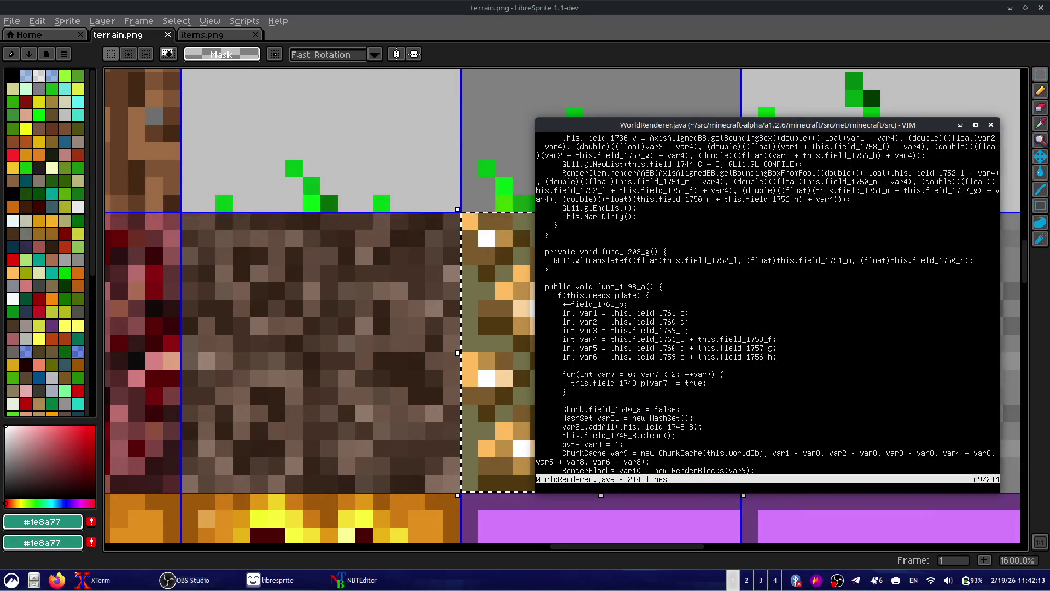
pyautogui.press('Down')
pyautogui.press('Down')
pyautogui.press('Down')
pyautogui.press('Down')
pyautogui.press('Down')
pyautogui.press('Down')
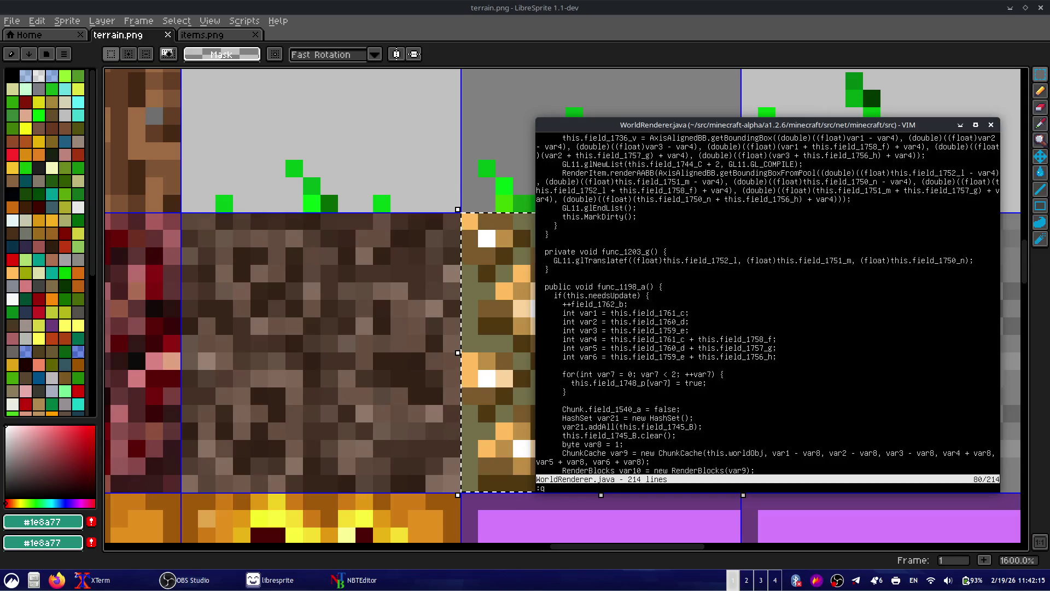
pyautogui.press('Return')
# - Open WorldBlockPositionType.java, quit it, and run ls to list the source folder
pyautogui.press('Up')
pyautogui.press('BackSpace')
pyautogui.press('BackSpace')
pyautogui.press('BackSpace')
pyautogui.press('BackSpace')
pyautogui.press('BackSpace')
pyautogui.press('Tab')
pyautogui.press('Tab')
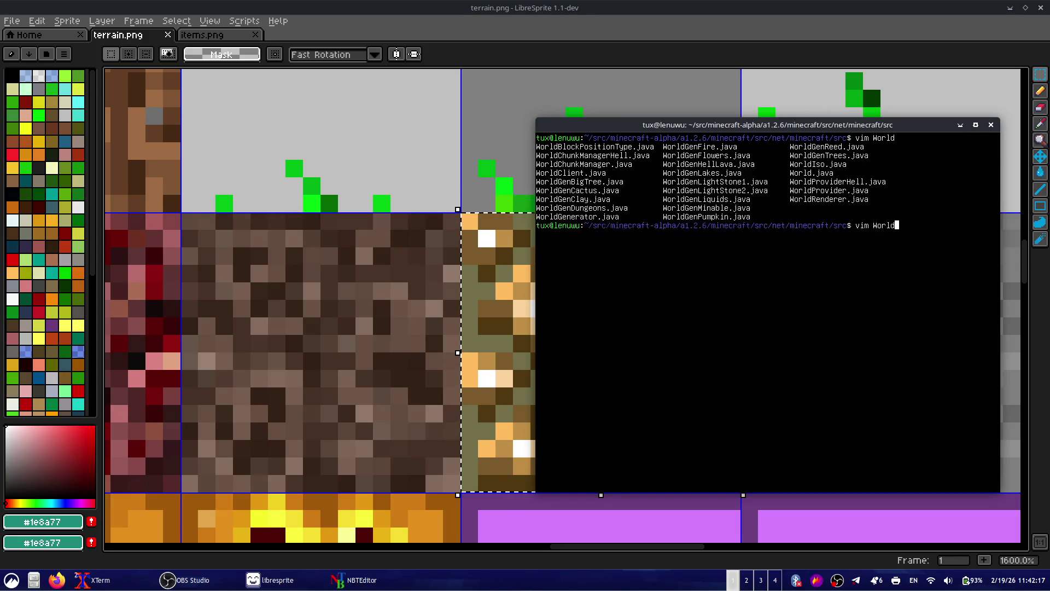
pyautogui.write('Blo')
pyautogui.press('Tab')
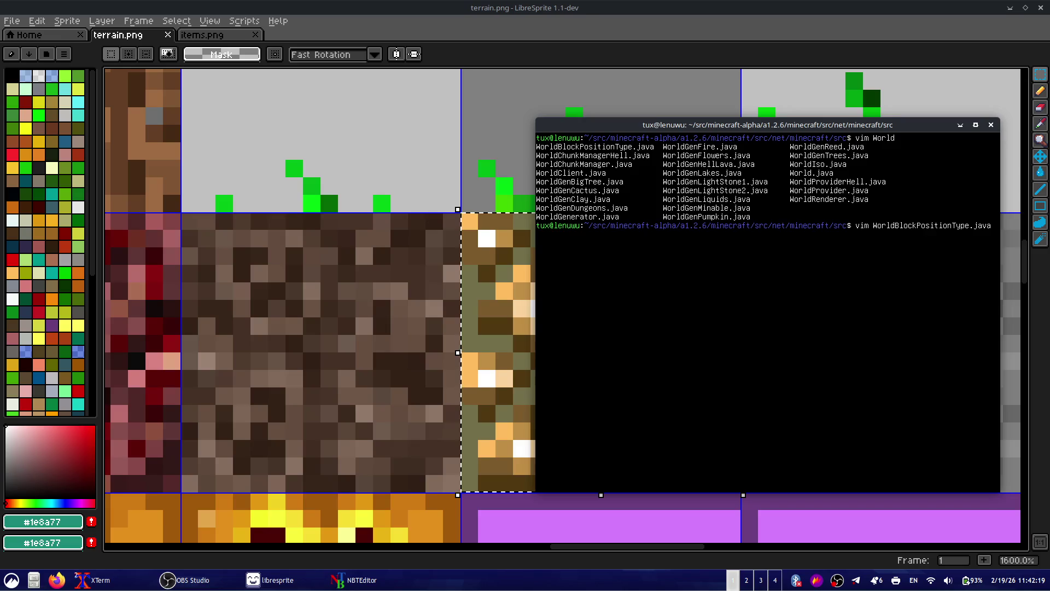
pyautogui.press('Return')
pyautogui.press('Down')
pyautogui.press('Down')
pyautogui.press('Down')
pyautogui.press('Down')
pyautogui.press('Down')
pyautogui.press('Down')
pyautogui.write(':q')
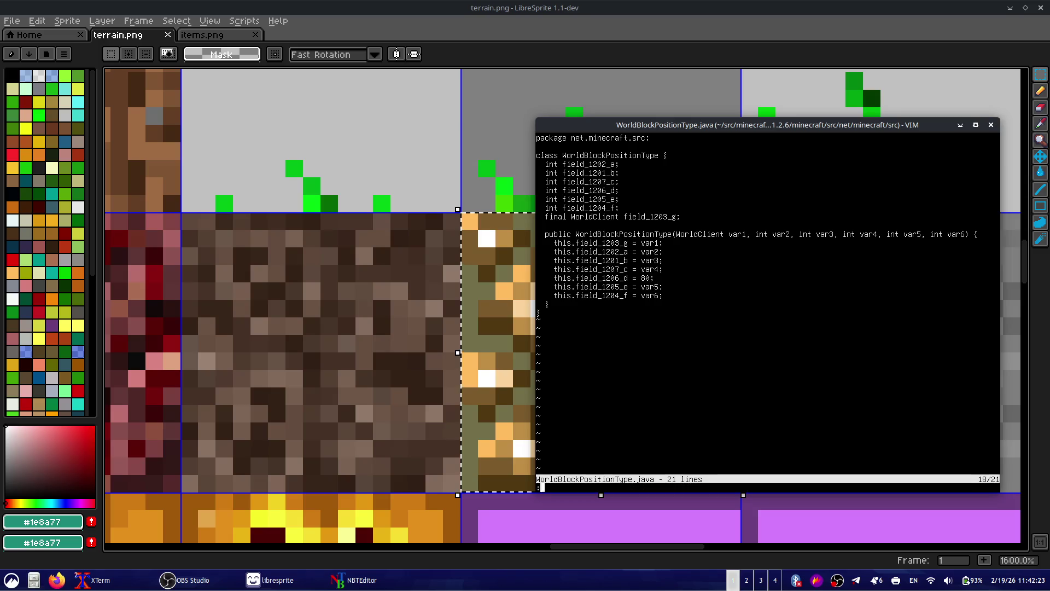
pyautogui.press('Return')
pyautogui.write('ls')
pyautogui.press('Return')
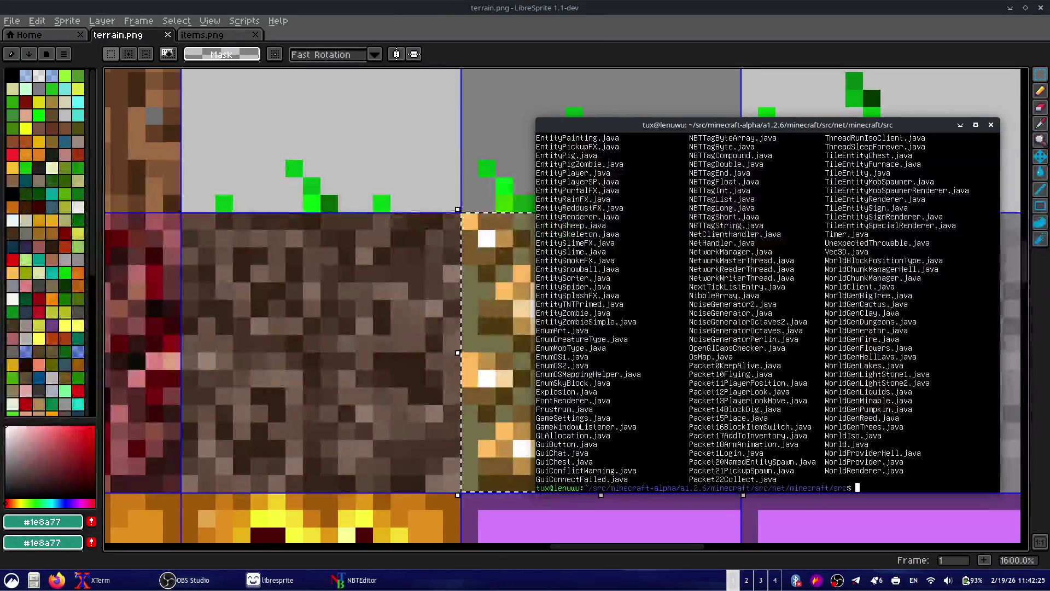
pyautogui.scroll(1, 653, 296)
pyautogui.scroll(2, 653, 296)
pyautogui.scroll(2, 653, 296)
pyautogui.scroll(2, 653, 296)
pyautogui.scroll(2, 653, 296)
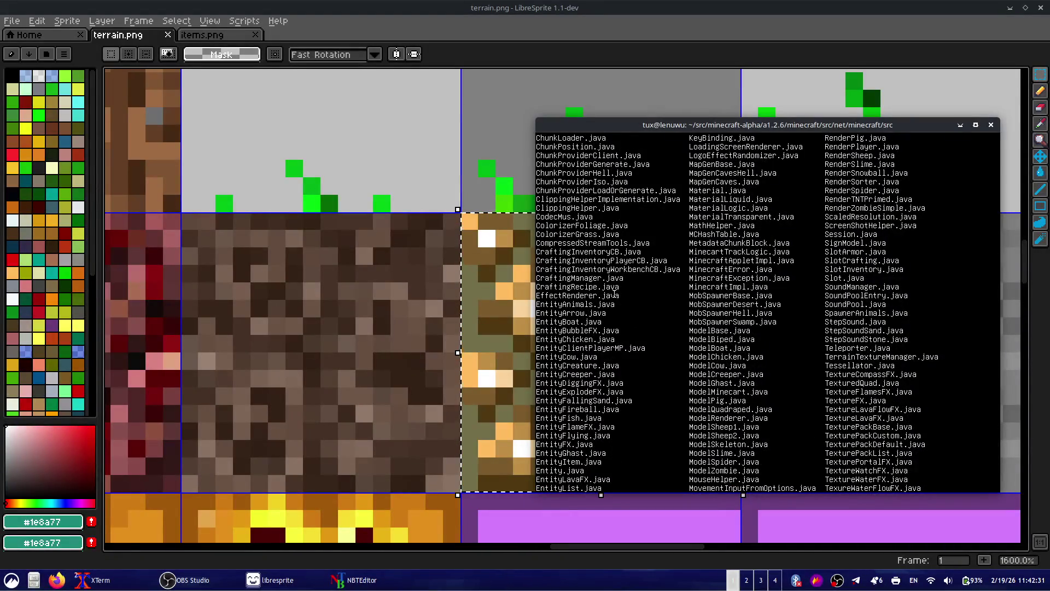
pyautogui.tripleClick(615, 295)
pyautogui.click(628, 316)
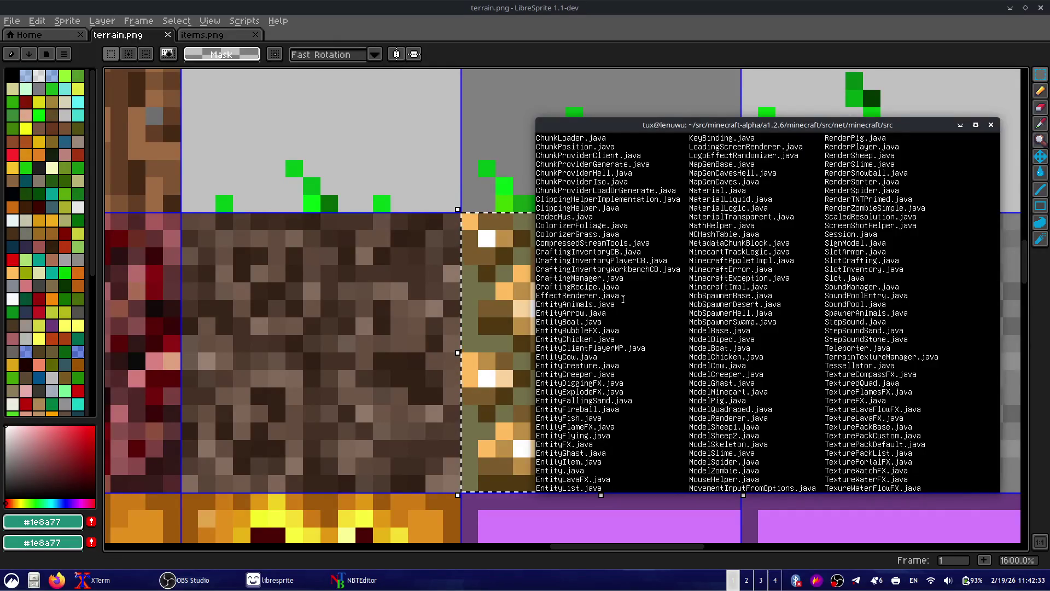
pyautogui.scroll(1, 622, 297)
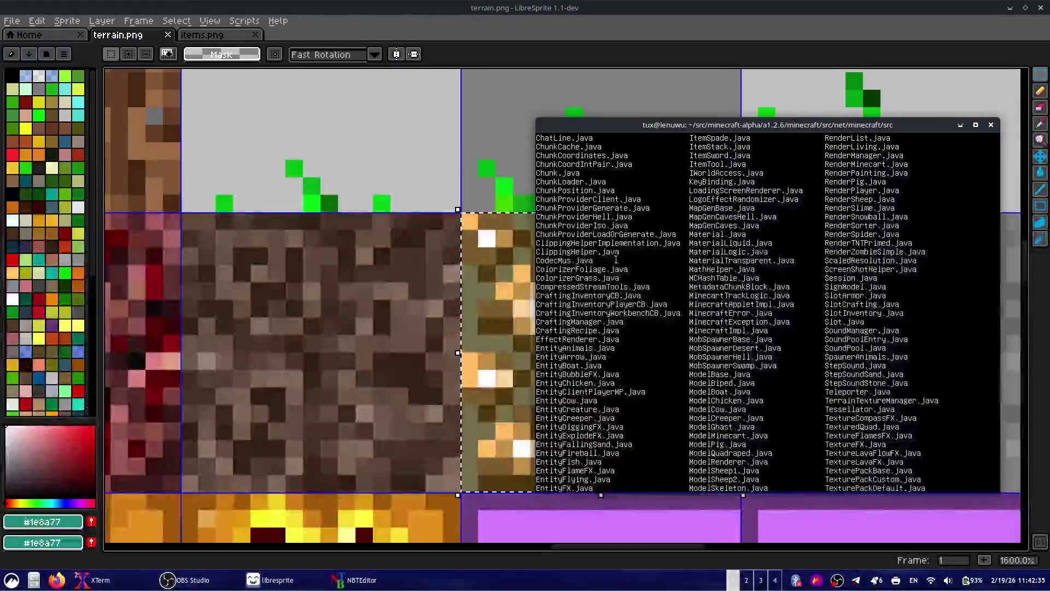
pyautogui.tripleClick(594, 261)
pyautogui.click(663, 283)
# - Bring terrain.png forward, zoom out to 200%, and pan to show the full texture atlas
pyautogui.click(363, 305)
pyautogui.scroll(-6, 366, 309)
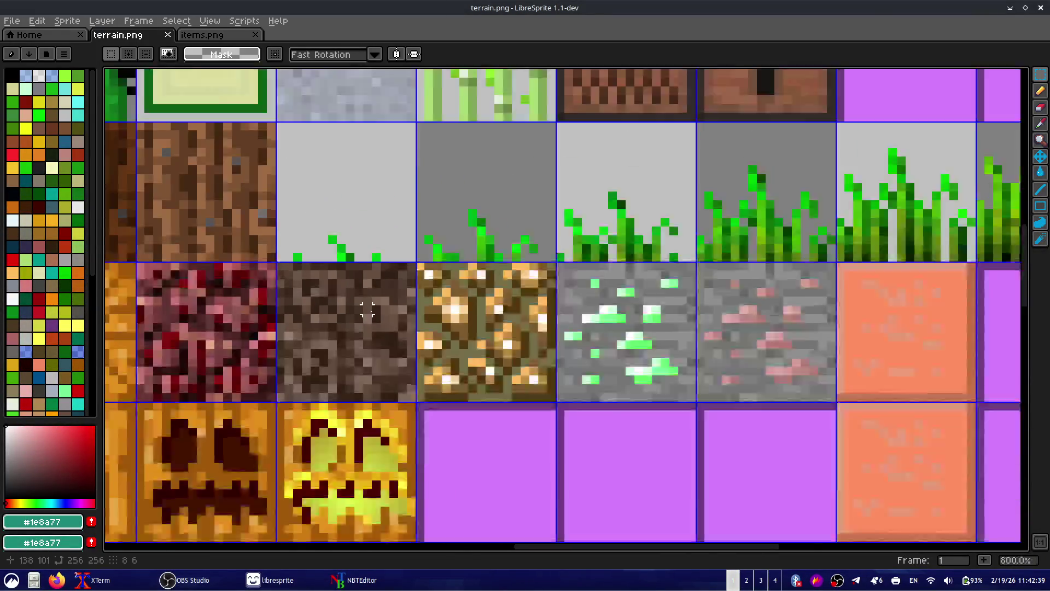
pyautogui.scroll(-1, 370, 311)
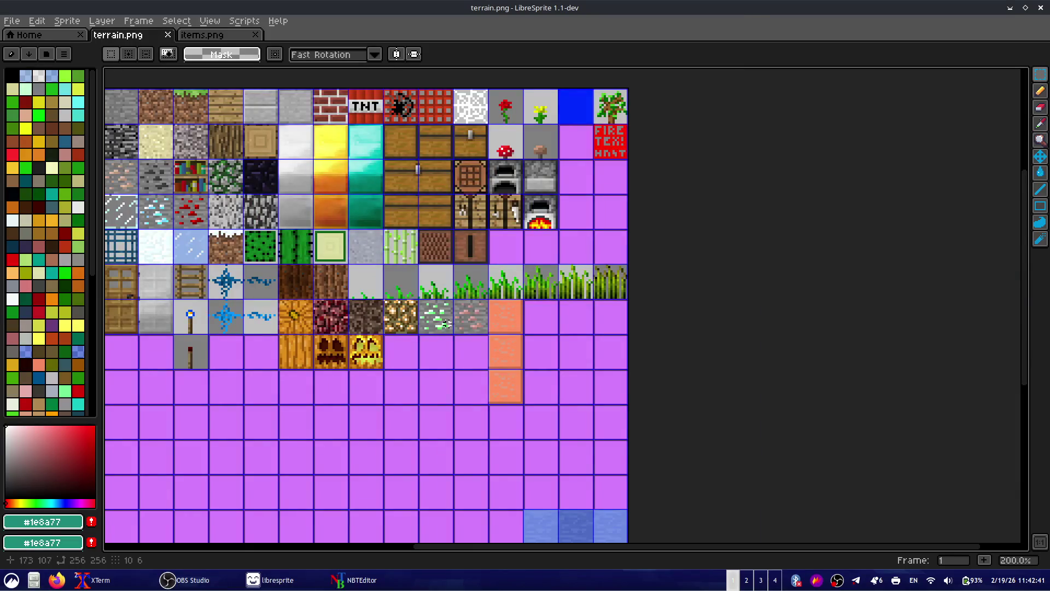
pyautogui.moveTo(508, 346); pyautogui.dragTo(542, 432)
pyautogui.moveTo(607, 218); pyautogui.dragTo(361, 328)
pyautogui.moveTo(452, 356); pyautogui.dragTo(657, 333)
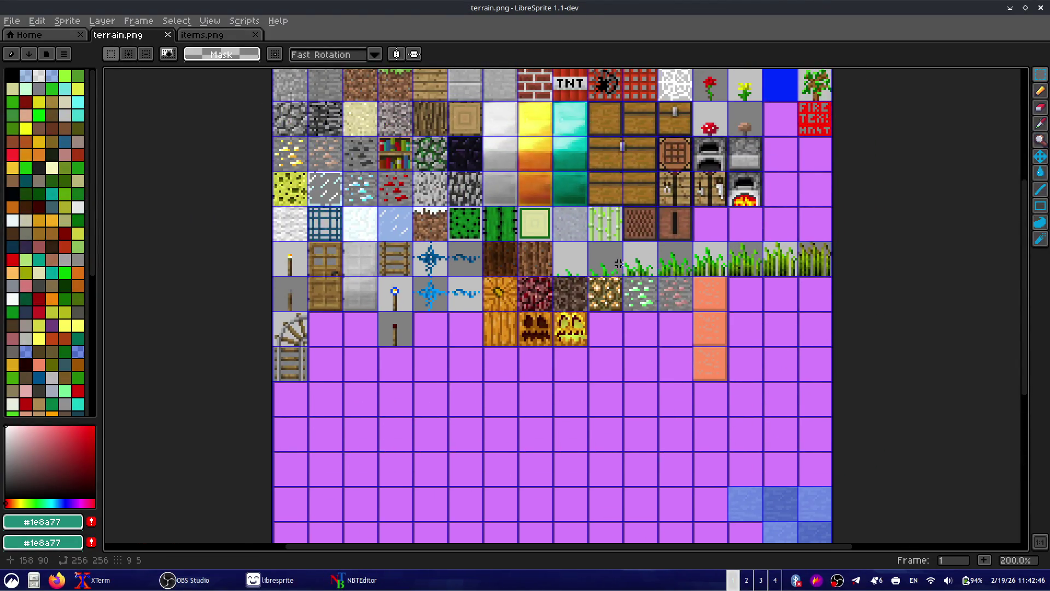
pyautogui.moveTo(619, 264); pyautogui.dragTo(609, 343)
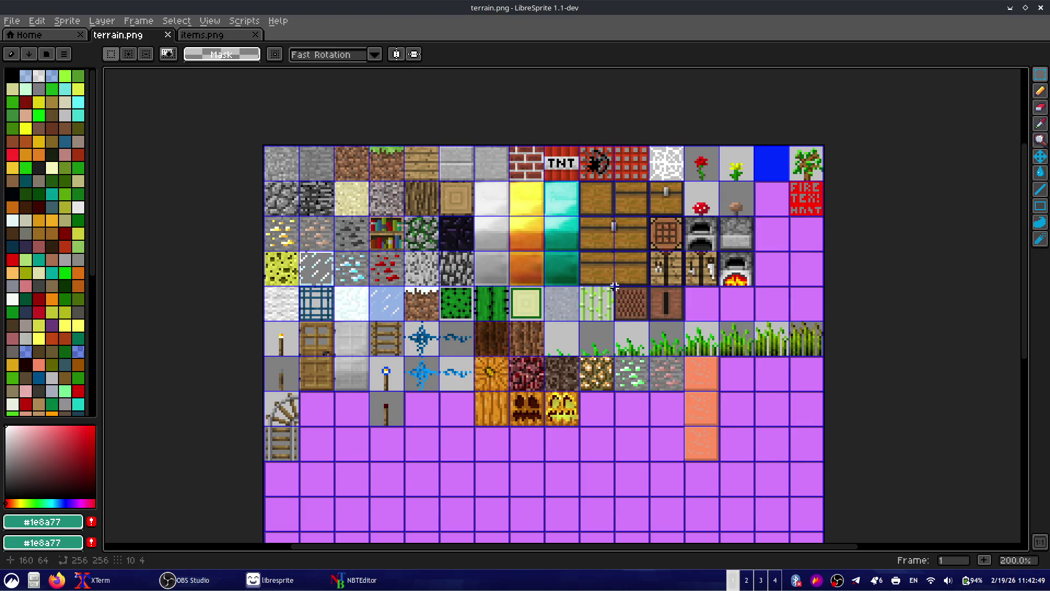
# - Switch to the terminal and scroll the file listing up to the ls prompt
pyautogui.hotkey('alt', 'Tab')
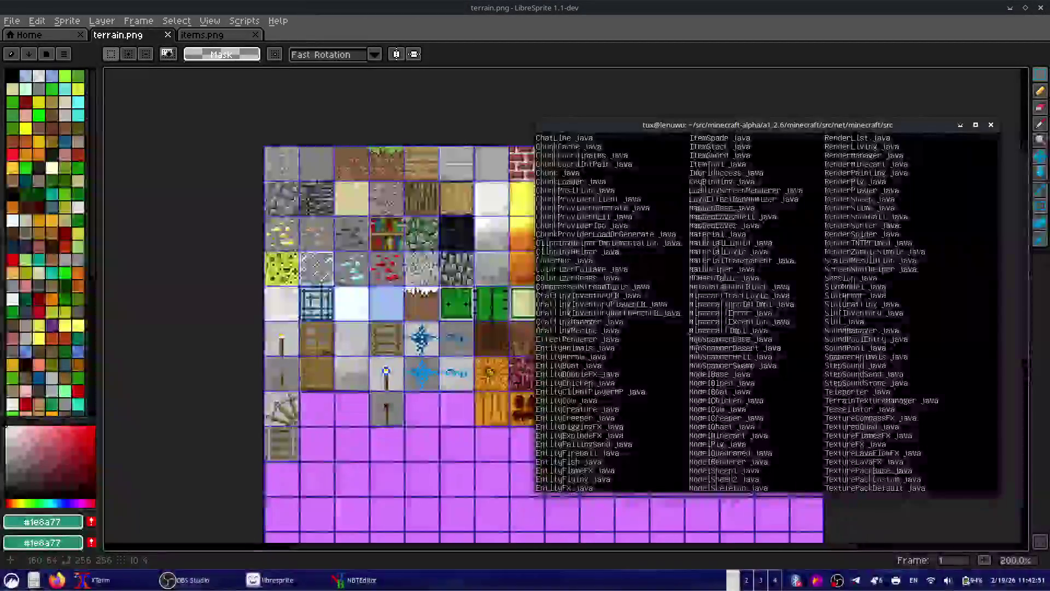
pyautogui.scroll(1, 593, 362)
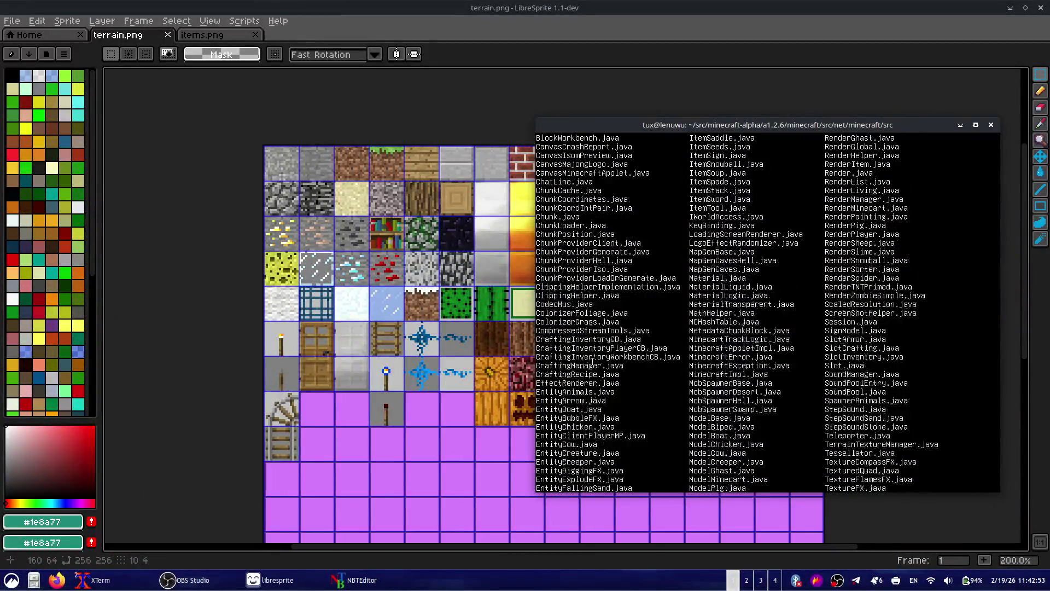
pyautogui.scroll(3, 592, 193)
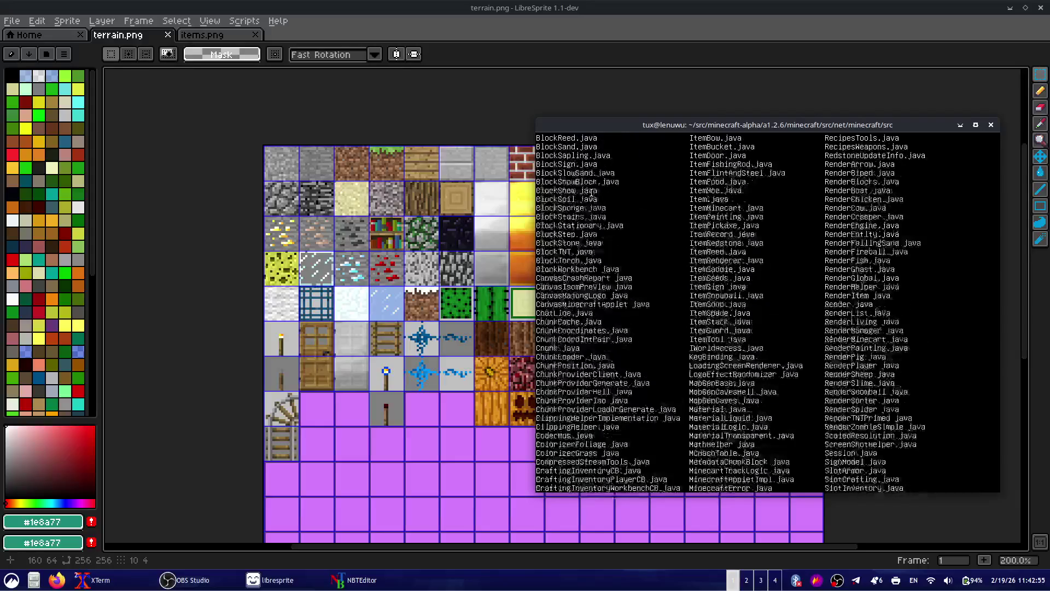
pyautogui.moveTo(602, 322); pyautogui.dragTo(558, 302)
pyautogui.click(599, 303)
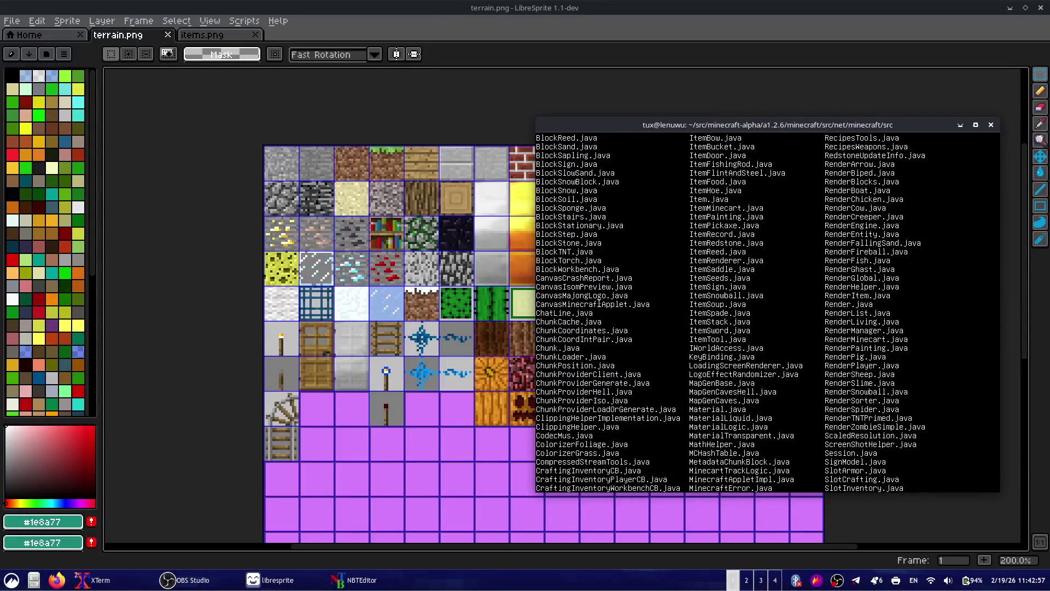
pyautogui.scroll(2, 675, 311)
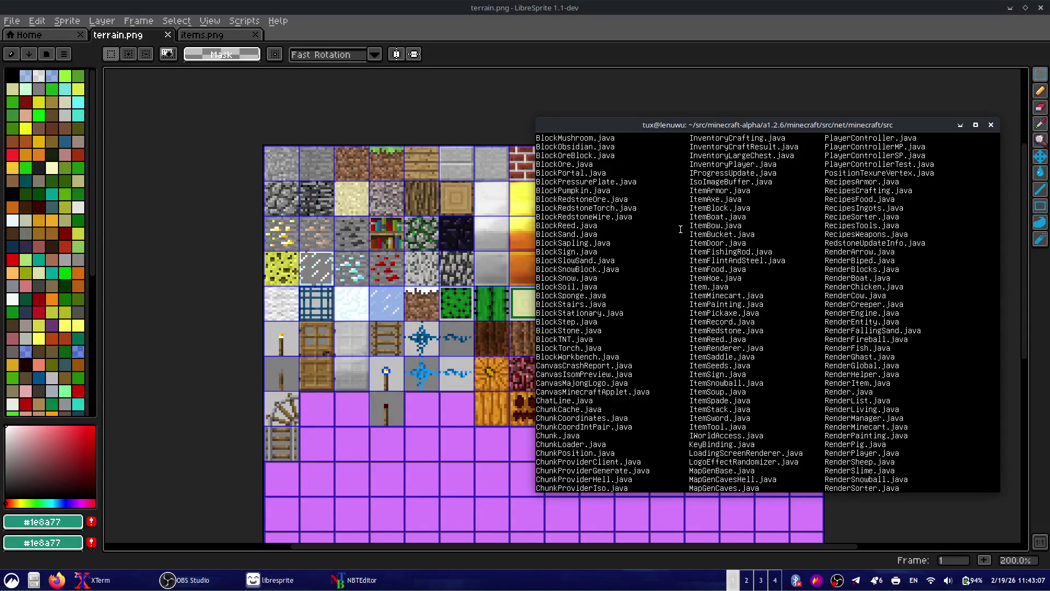
pyautogui.scroll(1, 631, 261)
pyautogui.scroll(2, 631, 261)
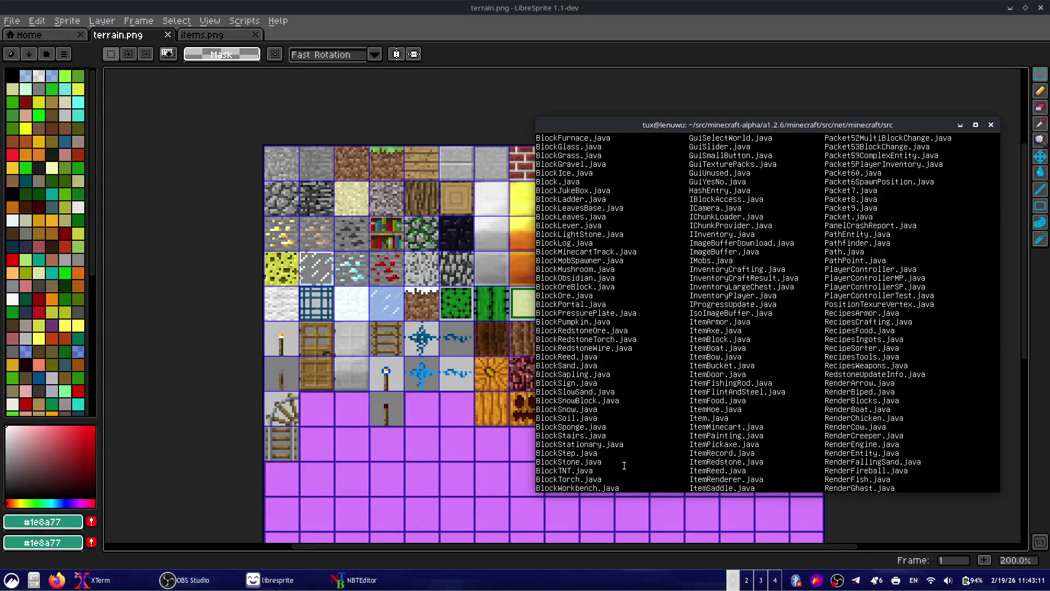
pyautogui.scroll(4, 624, 466)
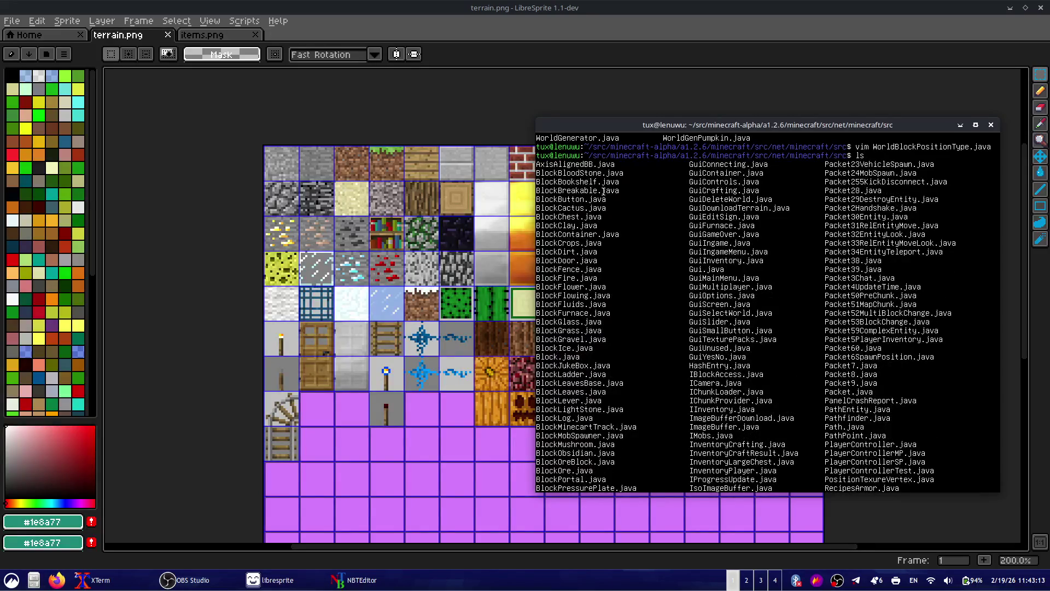
pyautogui.moveTo(612, 205); pyautogui.dragTo(656, 160)
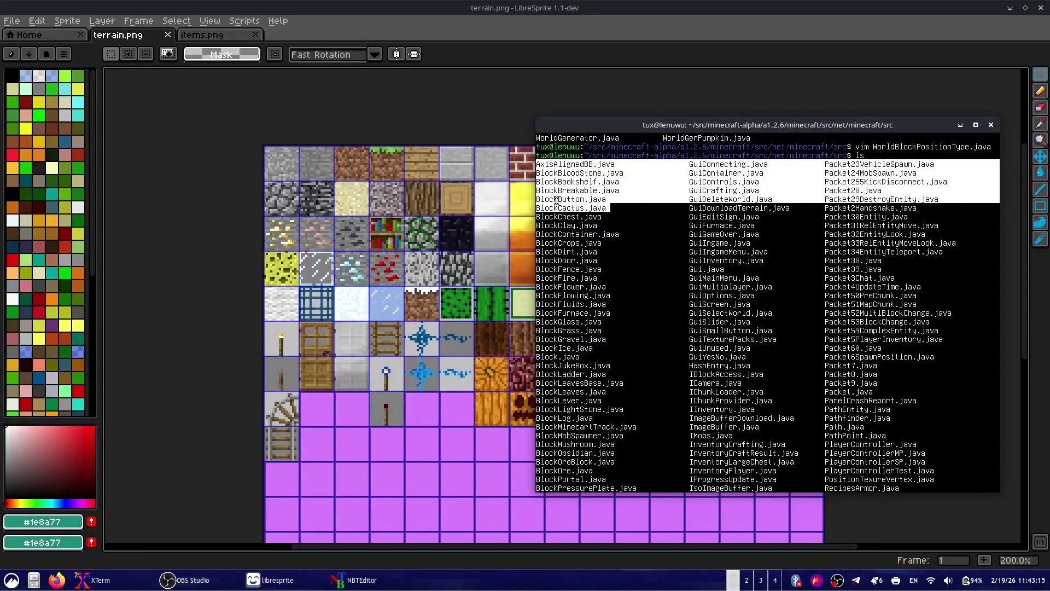
pyautogui.click(676, 220)
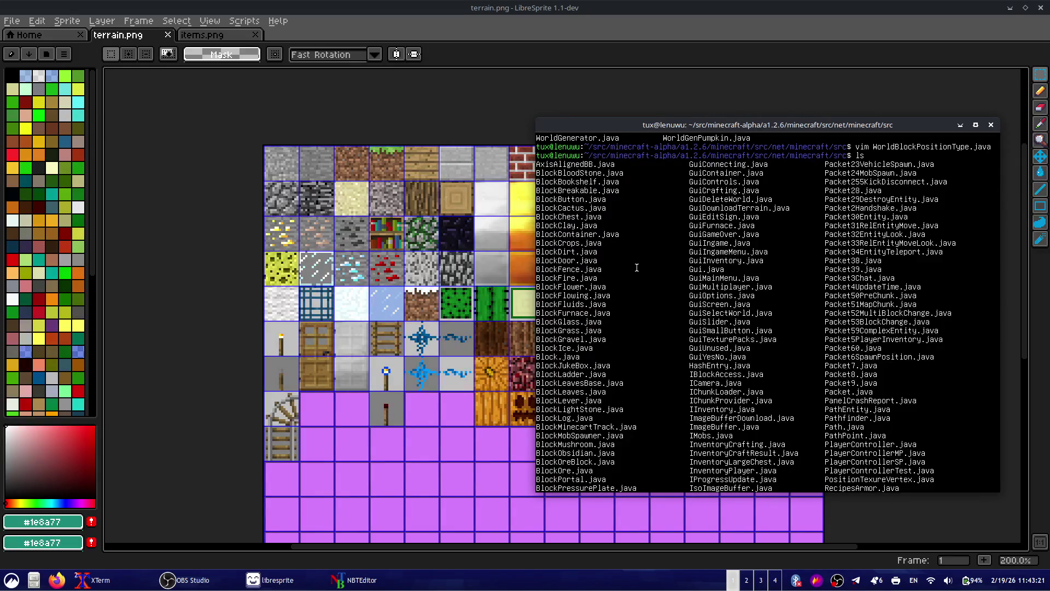
# - Select file names like PathPoint.java and RecipesIngots.java in the listing
pyautogui.scroll(2, 678, 249)
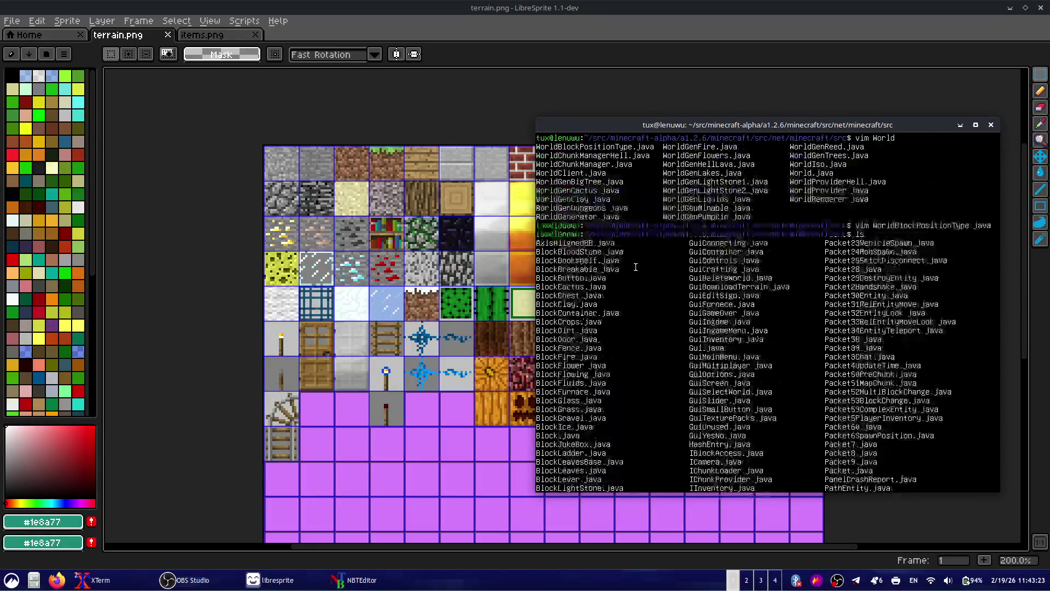
pyautogui.scroll(-1, 721, 230)
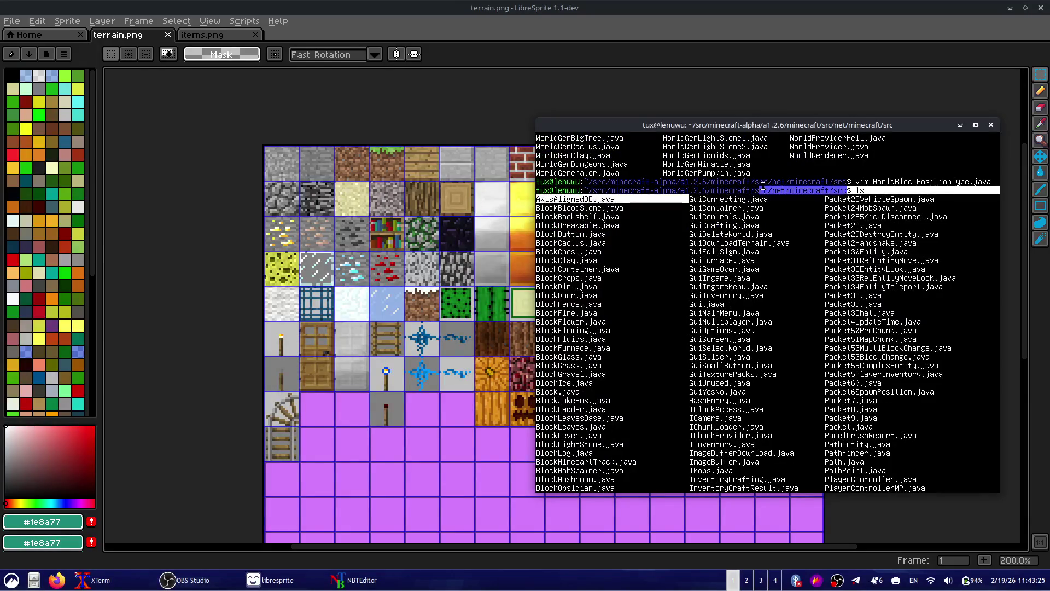
pyautogui.moveTo(998, 304); pyautogui.dragTo(827, 192)
pyautogui.click(827, 191)
pyautogui.scroll(-3, 853, 306)
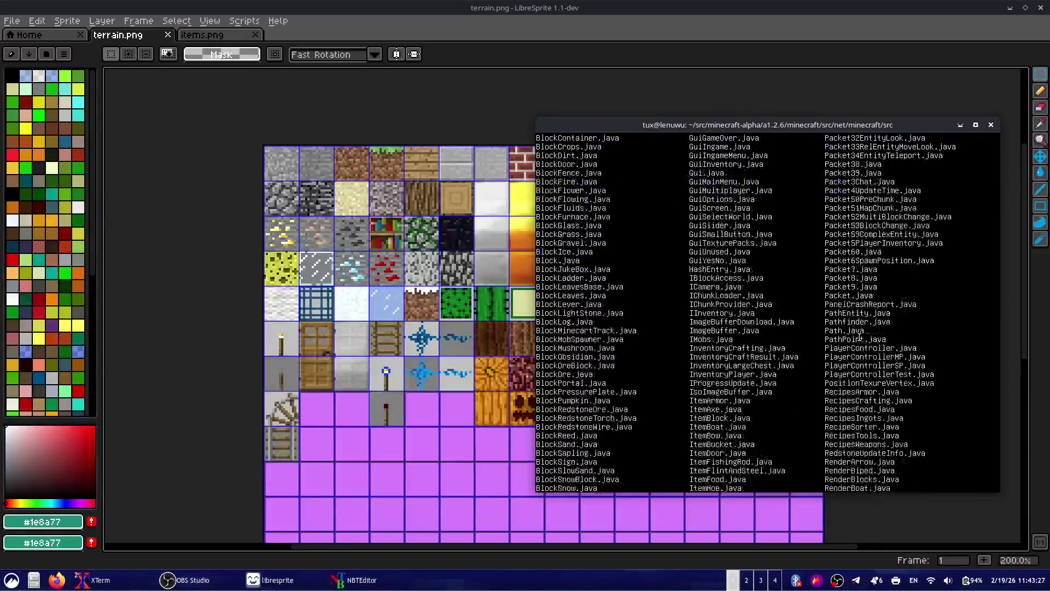
pyautogui.moveTo(860, 338); pyautogui.dragTo(859, 337)
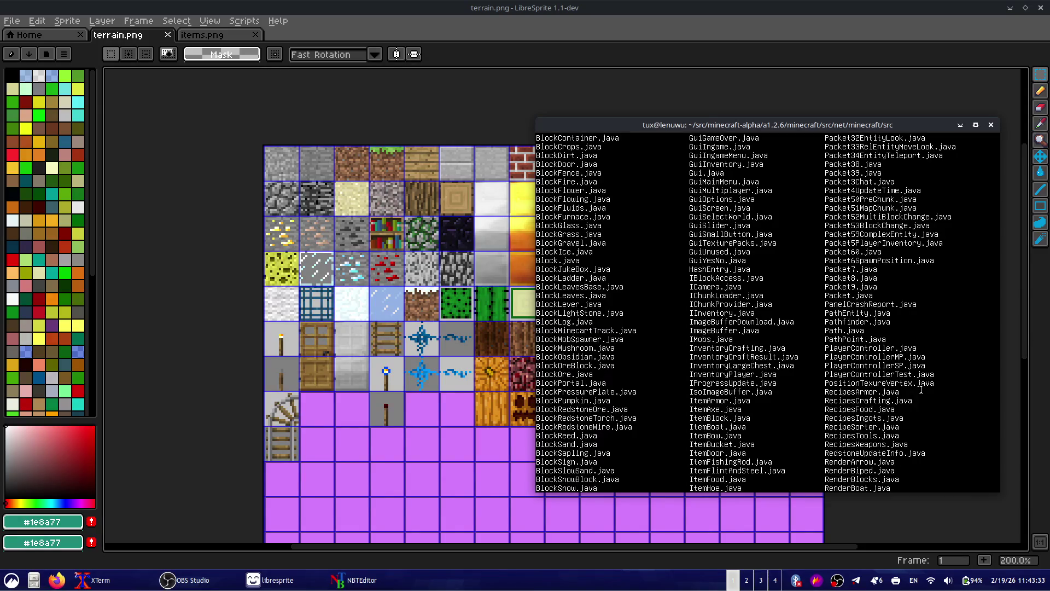
pyautogui.scroll(-3, 921, 390)
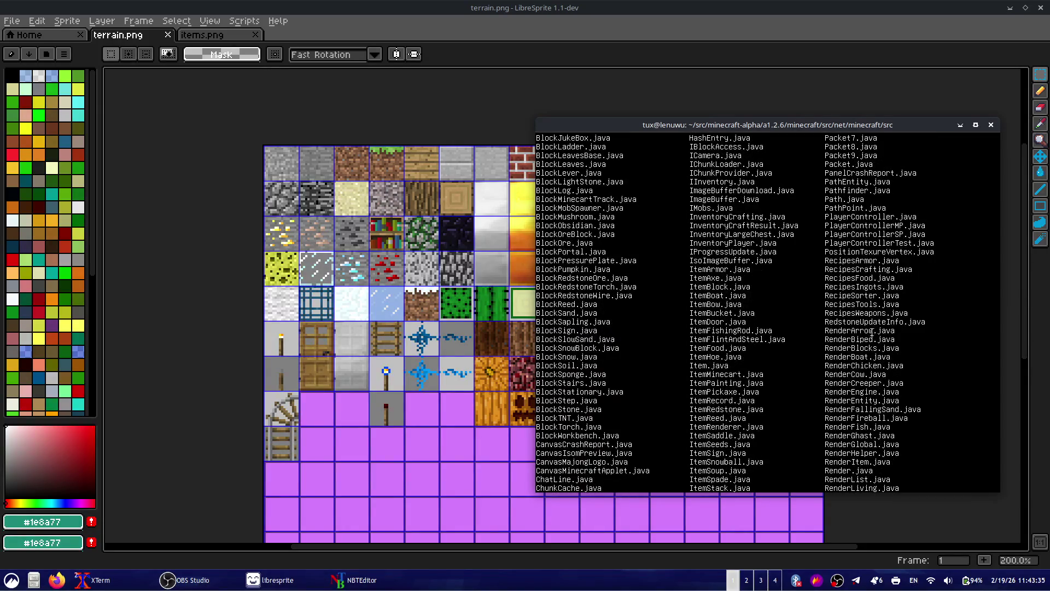
pyautogui.tripleClick(823, 290)
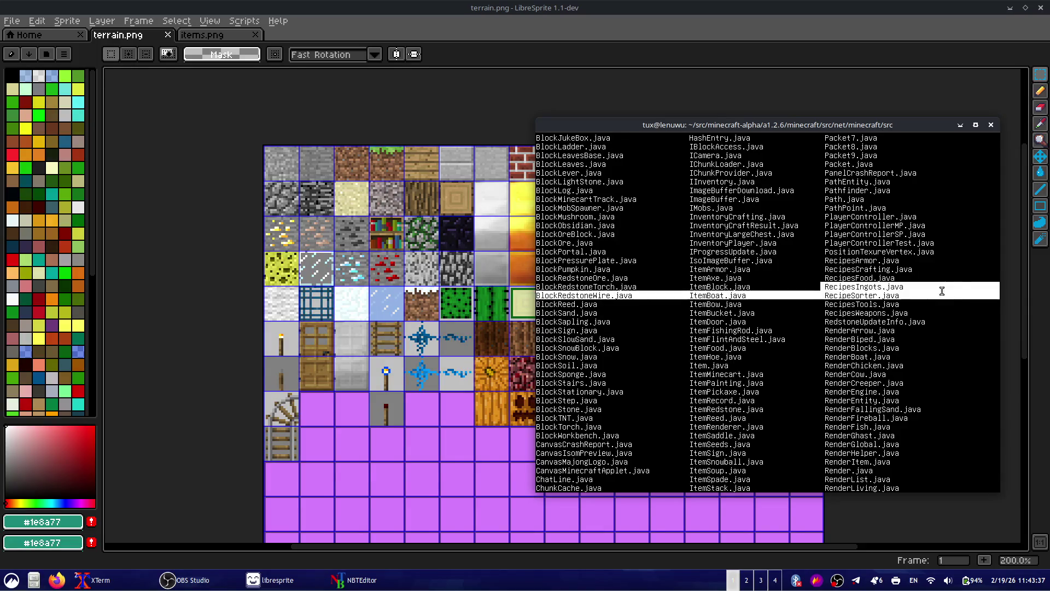
pyautogui.tripleClick(843, 352)
pyautogui.scroll(-1, 842, 353)
pyautogui.click(853, 328)
# - Scroll down the listing and select the RenderFallingSand and Frustrum file names
pyautogui.scroll(-1, 856, 326)
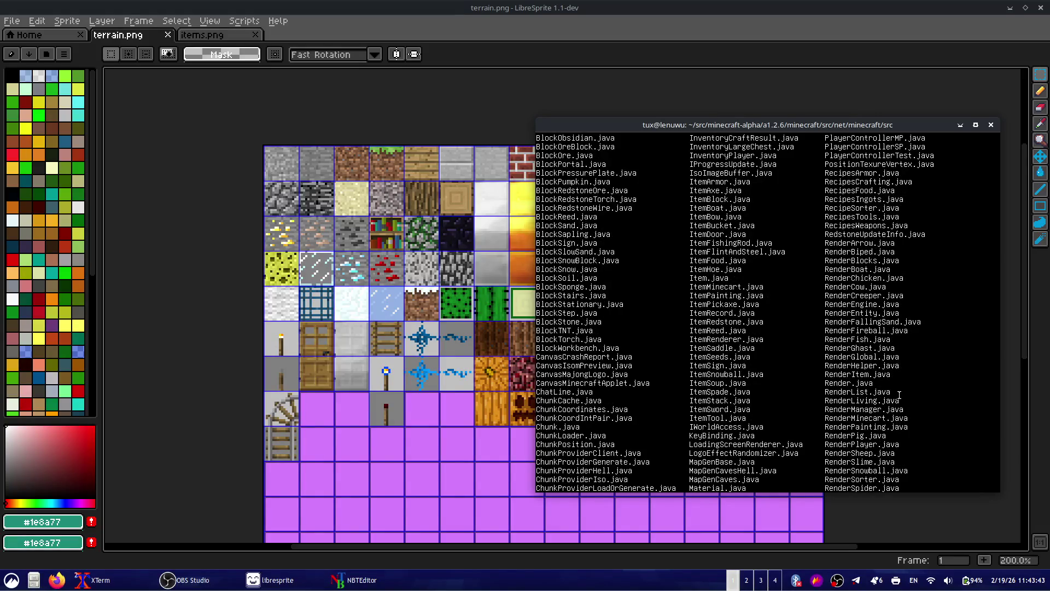
pyautogui.scroll(-1, 901, 388)
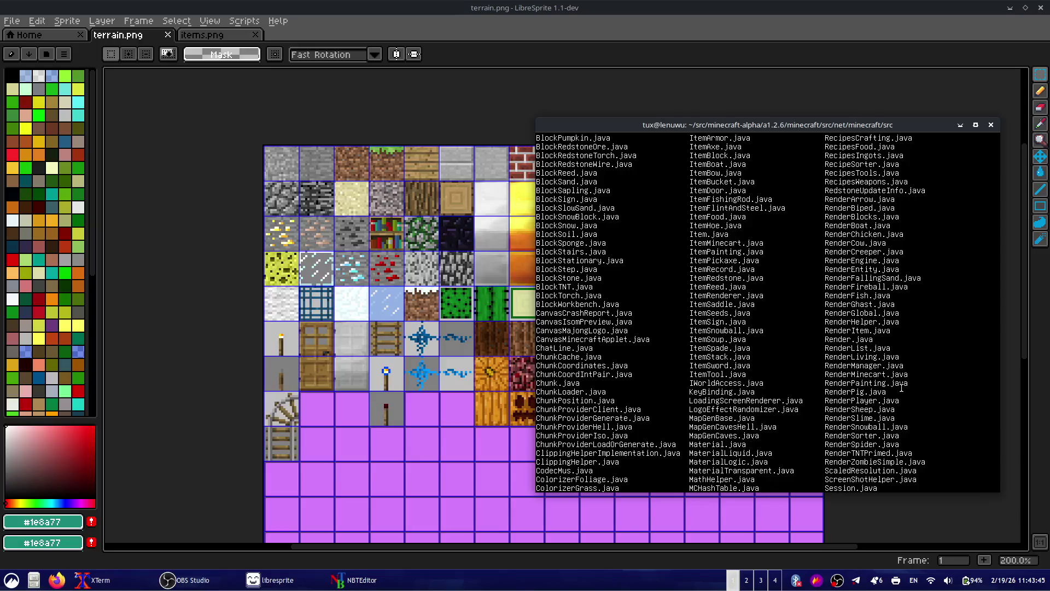
pyautogui.doubleClick(865, 278)
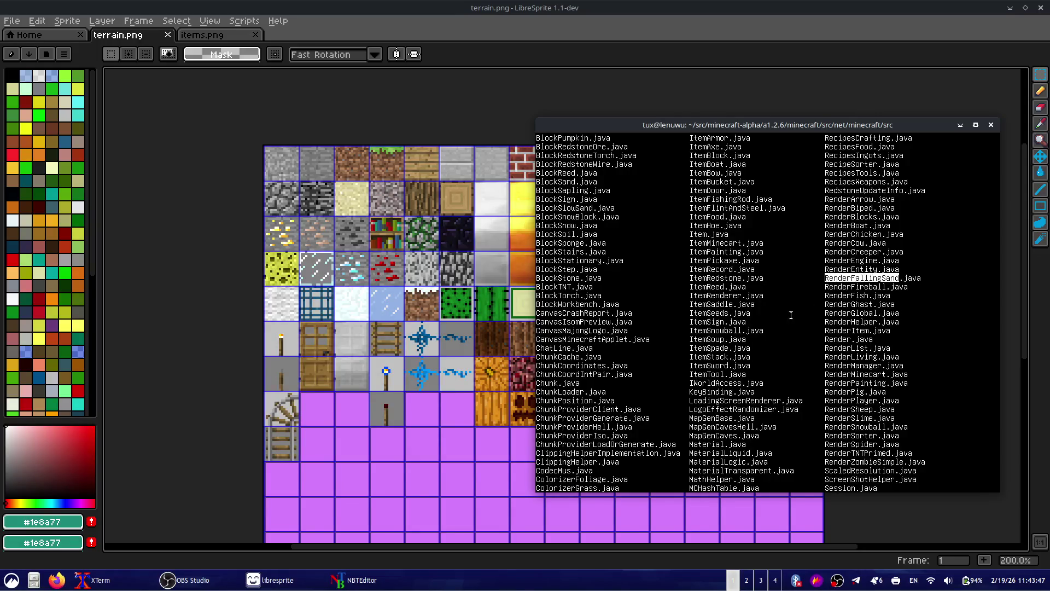
pyautogui.scroll(3, 700, 342)
pyautogui.scroll(3, 701, 342)
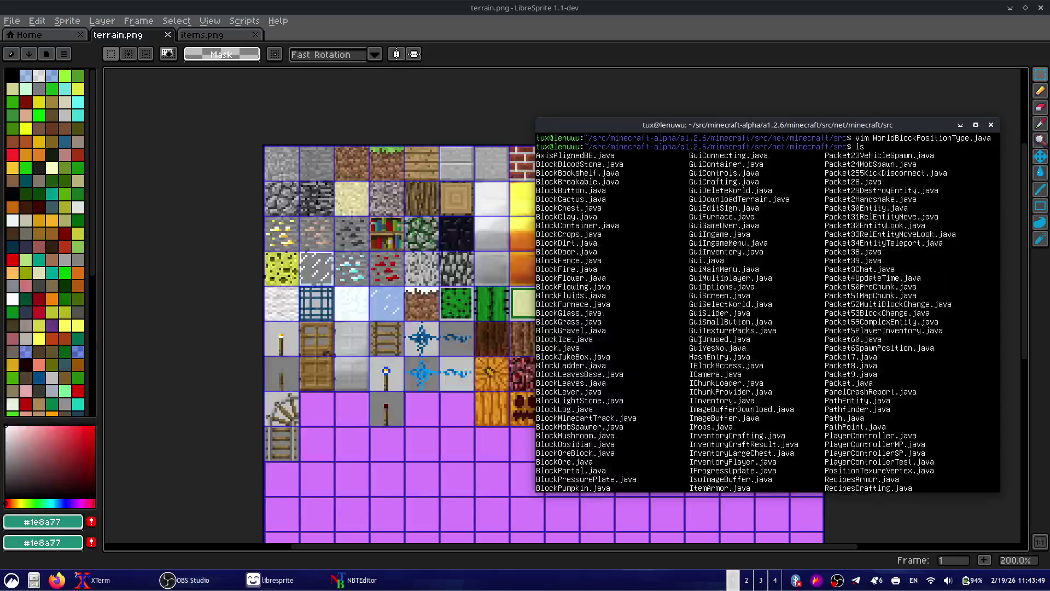
pyautogui.scroll(-8, 701, 341)
pyautogui.scroll(-6, 701, 341)
pyautogui.scroll(-3, 701, 341)
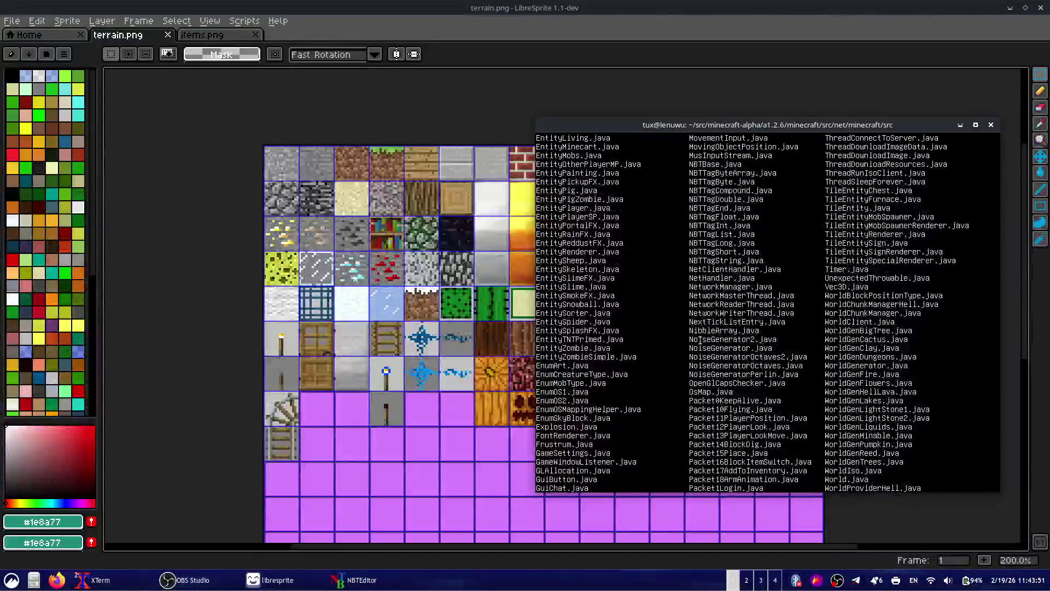
pyautogui.scroll(-1, 701, 341)
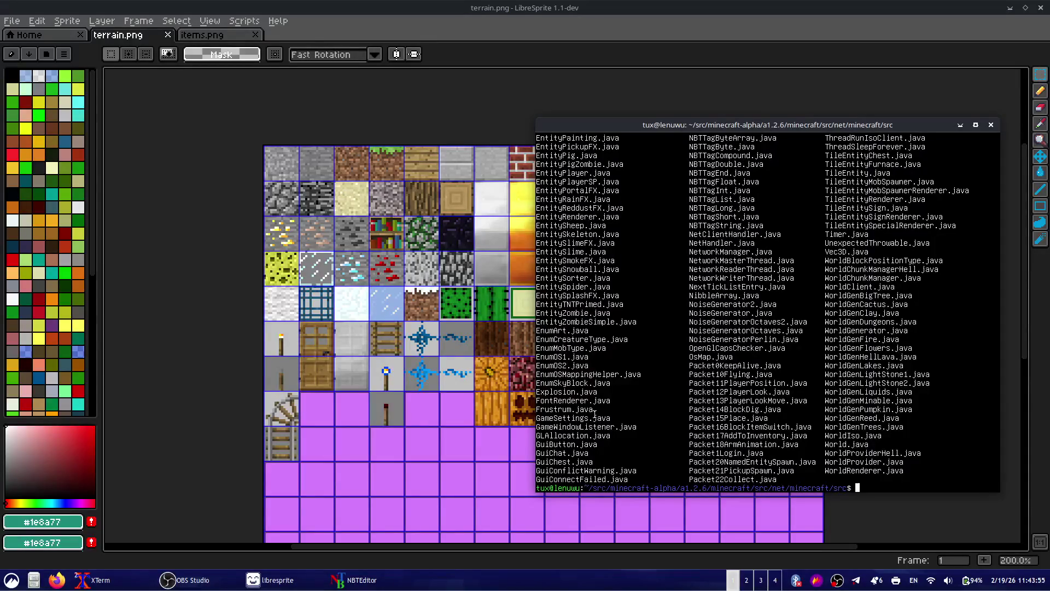
pyautogui.doubleClick(566, 409)
# - Open GuiChest.java in Vim, scroll through its code, and quit with :q
pyautogui.click(617, 444)
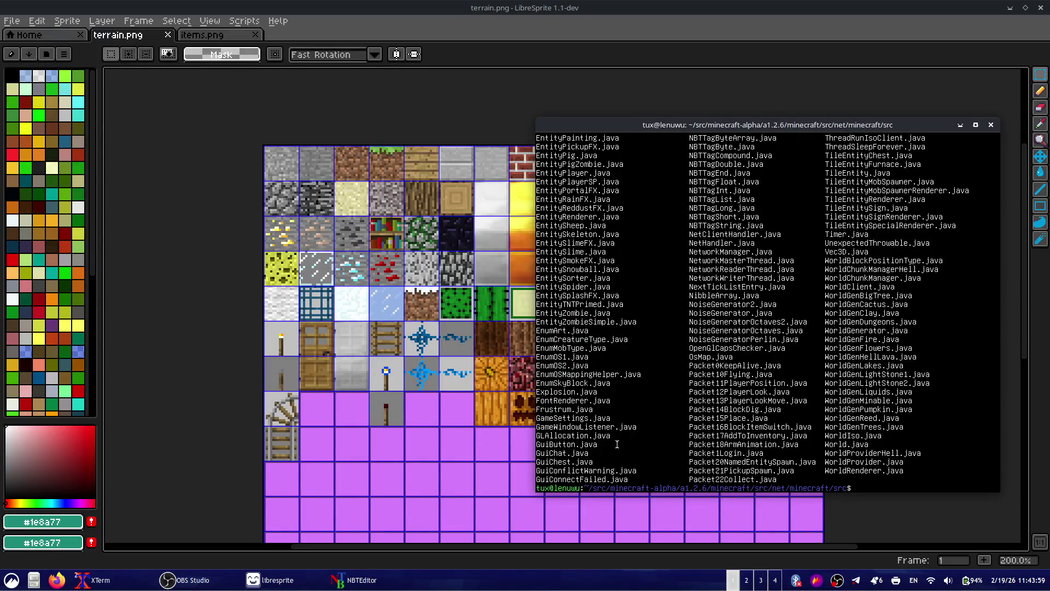
pyautogui.doubleClick(560, 400)
pyautogui.doubleClick(563, 462)
pyautogui.click(652, 422)
pyautogui.write('GUui')
pyautogui.write('C')
pyautogui.press('Tab')
pyautogui.press('Tab')
pyautogui.press('Tab')
pyautogui.write('hest.java')
pyautogui.press('Return')
pyautogui.press('Down')
pyautogui.press('Down')
pyautogui.press('Down')
pyautogui.press('Down')
pyautogui.press('Down')
pyautogui.press('Down')
pyautogui.press('Down')
pyautogui.press('Down')
pyautogui.press('Down')
pyautogui.press('Down')
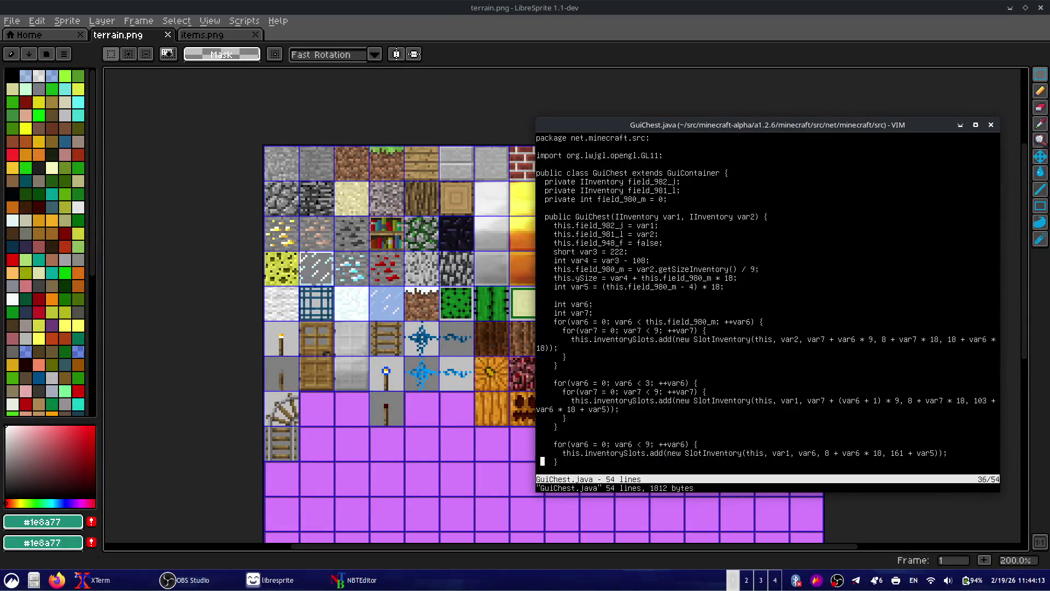
pyautogui.press('Down')
pyautogui.press('Down')
pyautogui.press('Down')
pyautogui.press('Down')
pyautogui.press('Down')
pyautogui.press('Down')
pyautogui.press('Up')
pyautogui.press('Up')
pyautogui.press('Up')
pyautogui.press('Up')
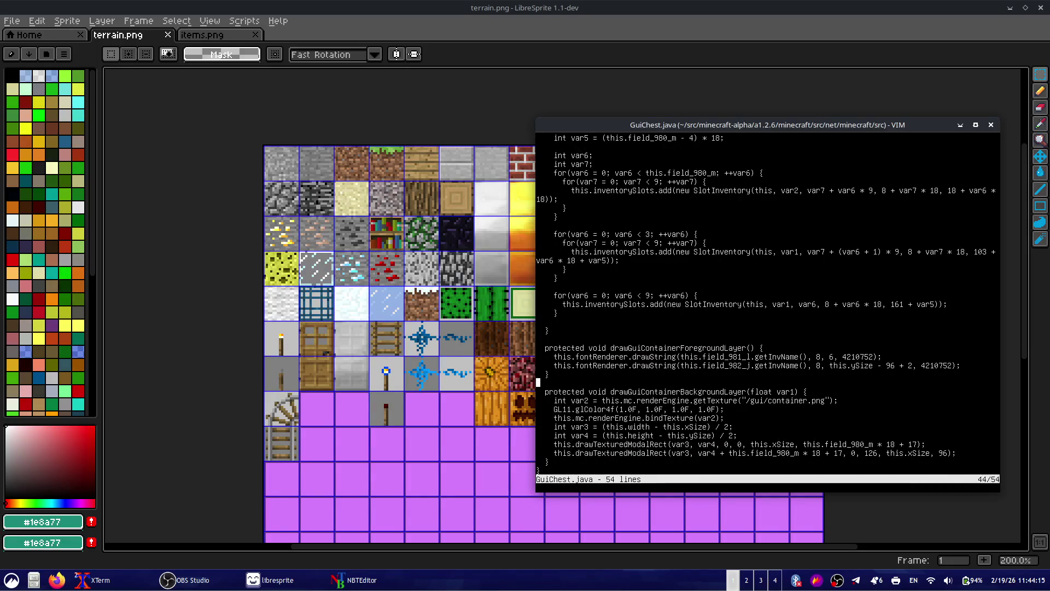
pyautogui.write(':q')
pyautogui.press('Return')
pyautogui.press('Up')
# - Open the 19-line GuiUnused.java in Vim, quit it, and clear the terminal
pyautogui.press('BackSpace')
pyautogui.press('BackSpace')
pyautogui.press('BackSpace')
pyautogui.press('BackSpace')
pyautogui.press('BackSpace')
pyautogui.press('BackSpace')
pyautogui.press('BackSpace')
pyautogui.press('BackSpace')
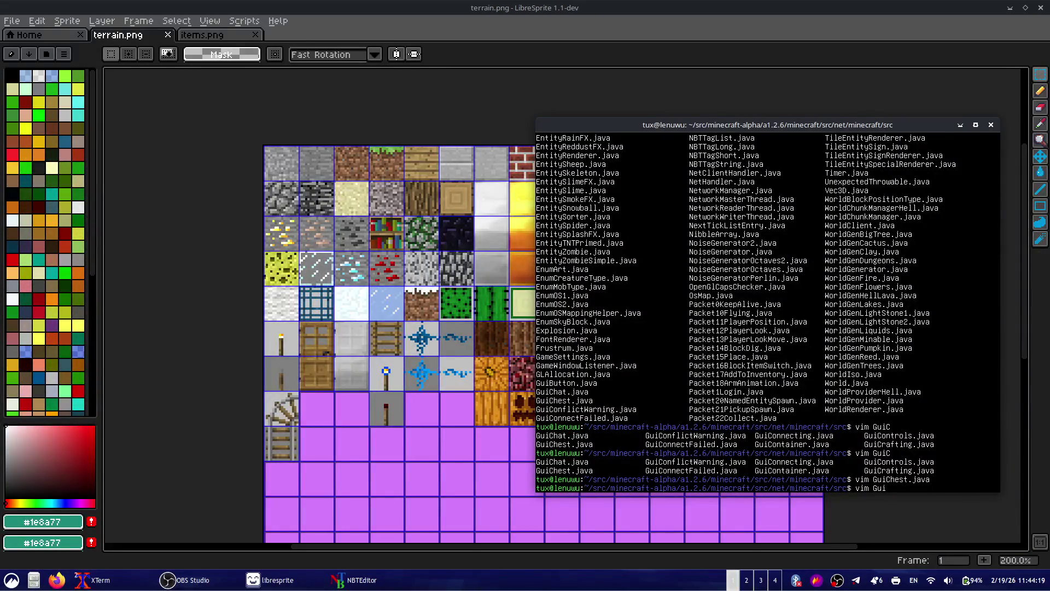
pyautogui.press('Tab')
pyautogui.press('Tab')
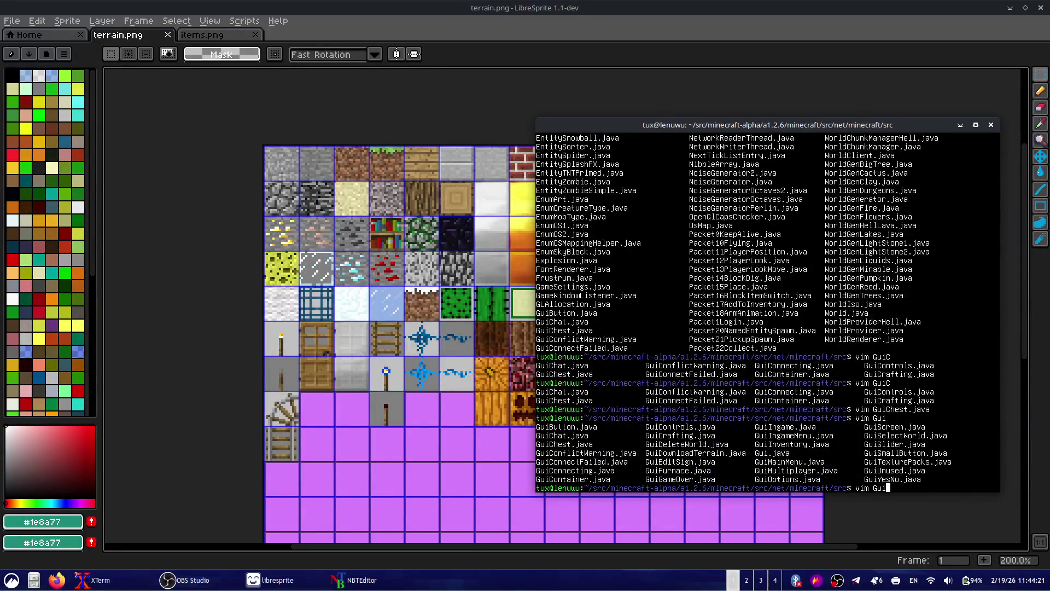
pyautogui.write('U')
pyautogui.press('Tab')
pyautogui.press('Return')
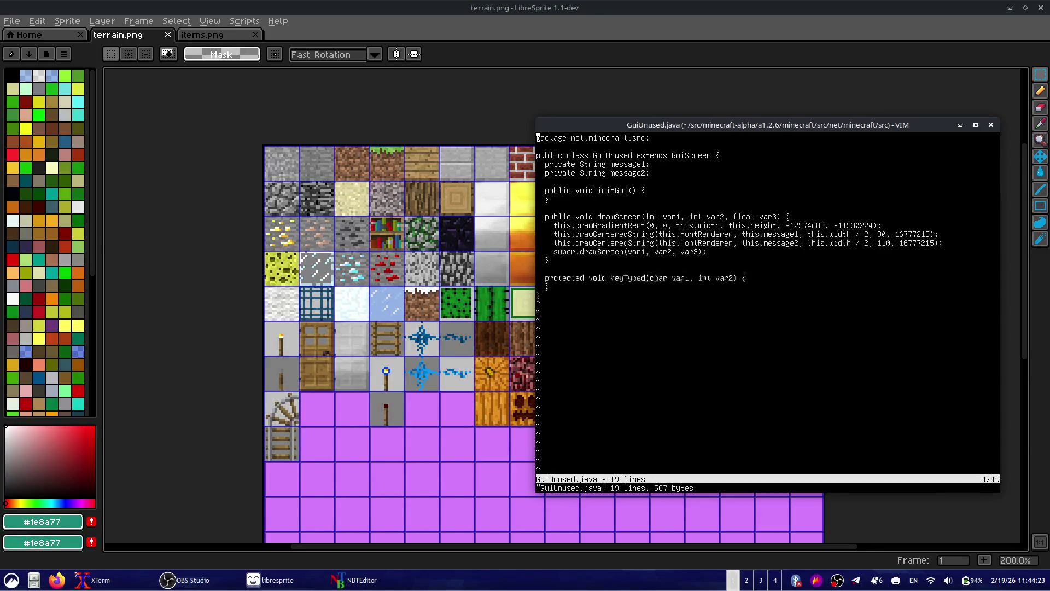
pyautogui.write(':q')
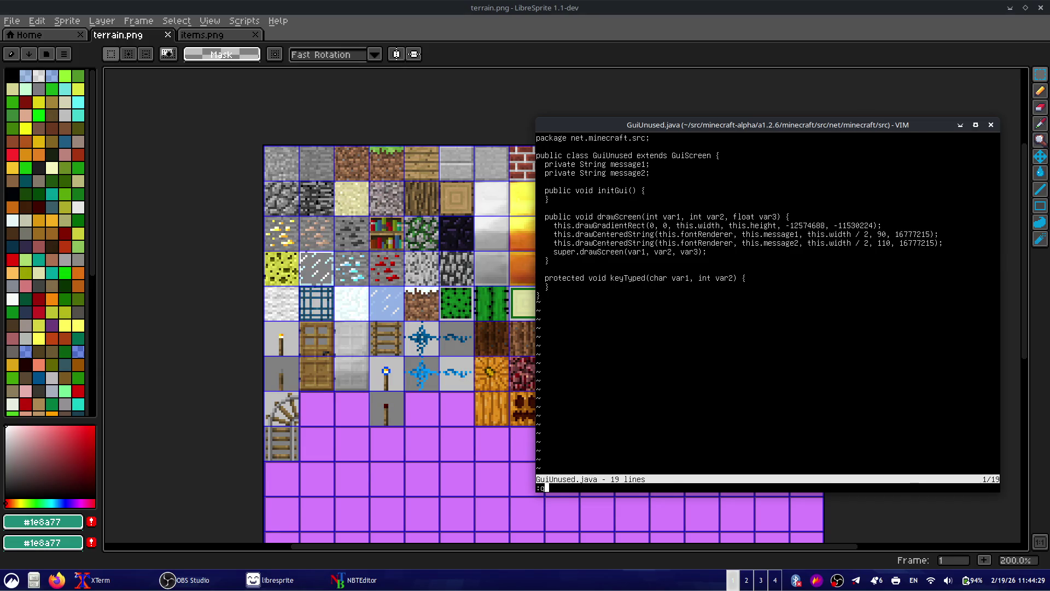
pyautogui.press('Return')
pyautogui.hotkey('ctrl', 'l')
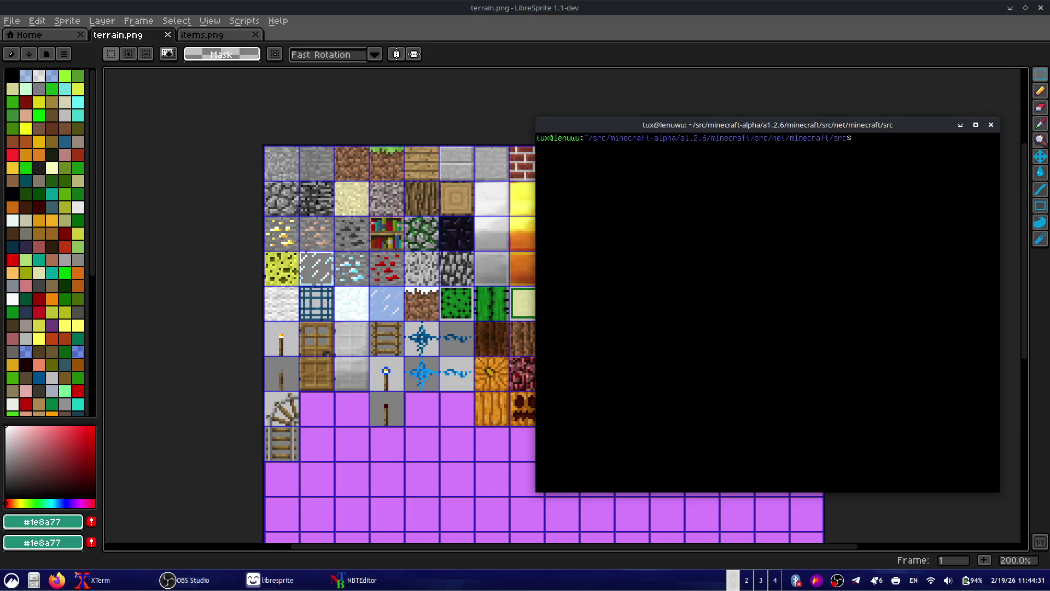
pyautogui.write('ls')
pyautogui.press('Return')
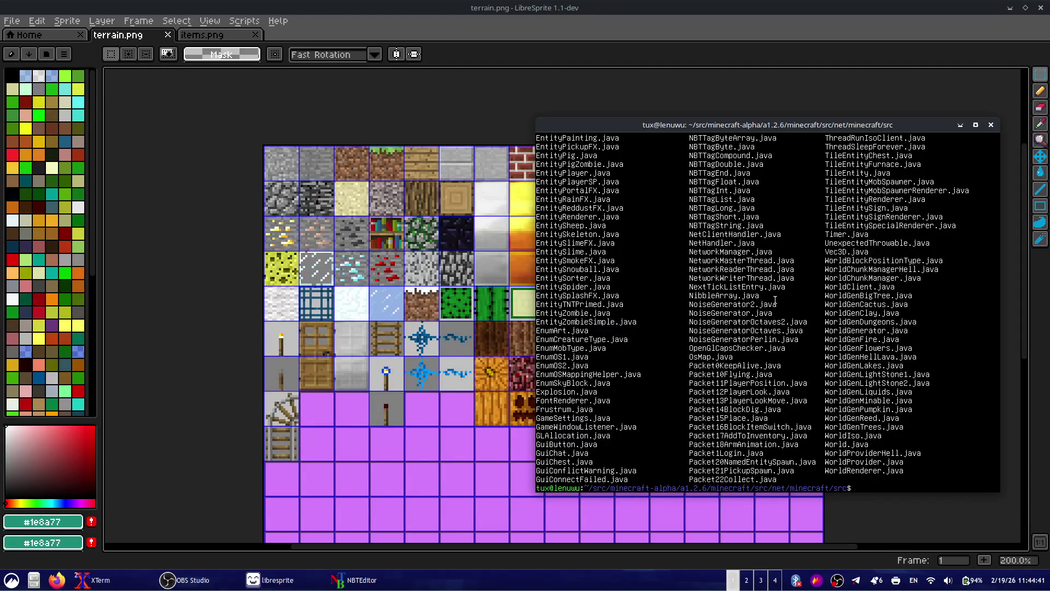
# - View the 4-line abstract NoiseGenerator.java in Vim, then quit with :q
pyautogui.moveTo(774, 299); pyautogui.dragTo(686, 302)
pyautogui.click(785, 340)
pyautogui.write('bi')
pyautogui.press('BackSpace')
pyautogui.press('BackSpace')
pyautogui.press('Tab')
# - Edit the recalled vim command to open NoiseGenerator2.java instead
pyautogui.press('Tab')
pyautogui.write('.java')
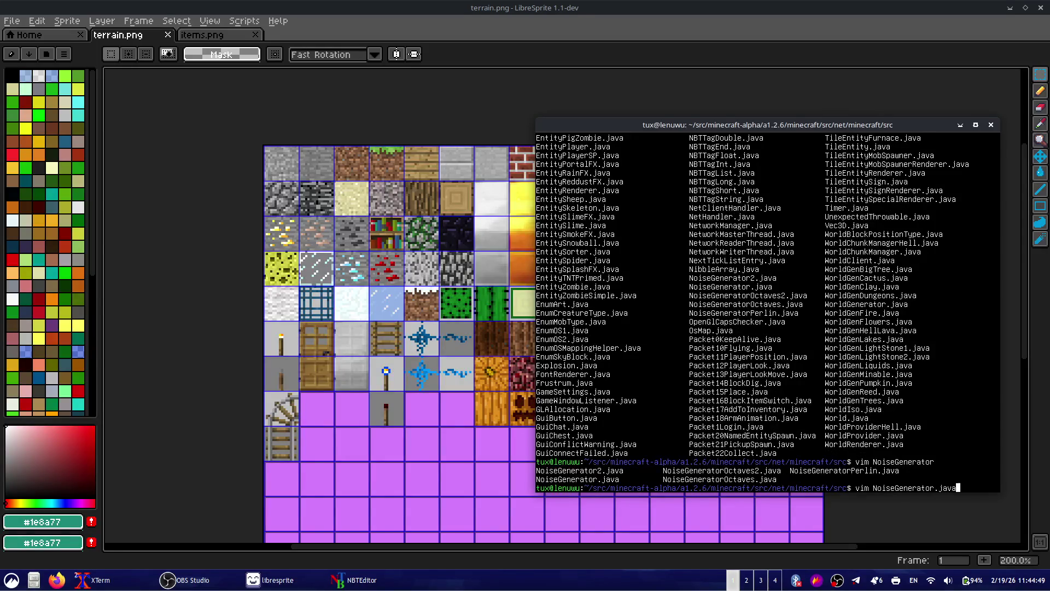
pyautogui.press('Return')
pyautogui.press('Up')
pyautogui.press('Up')
pyautogui.press('Up')
pyautogui.write(':q')
pyautogui.press('Return')
pyautogui.press('Up')
pyautogui.press('BackSpace')
pyautogui.press('BackSpace')
pyautogui.press('BackSpace')
pyautogui.press('BackSpace')
pyautogui.press('BackSpace')
pyautogui.press('Tab')
pyautogui.press('Tab')
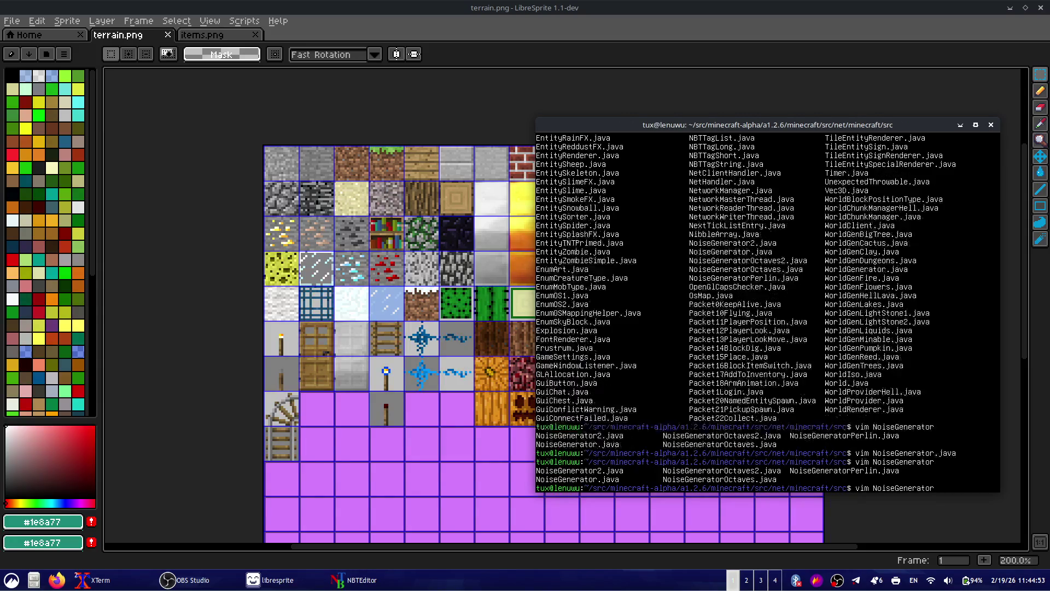
pyautogui.write('2')
pyautogui.press('Tab')
pyautogui.press('Return')
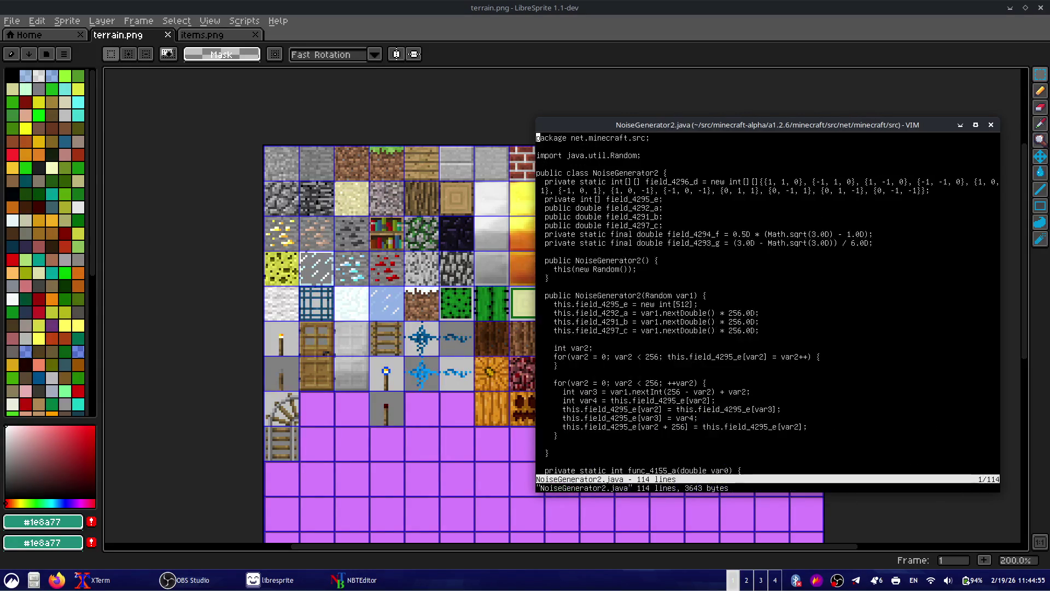
# - Read through NoiseGenerator2.java's constructor, fields and func_4157_a noise loop with j/k
pyautogui.press('j')
pyautogui.press('j')
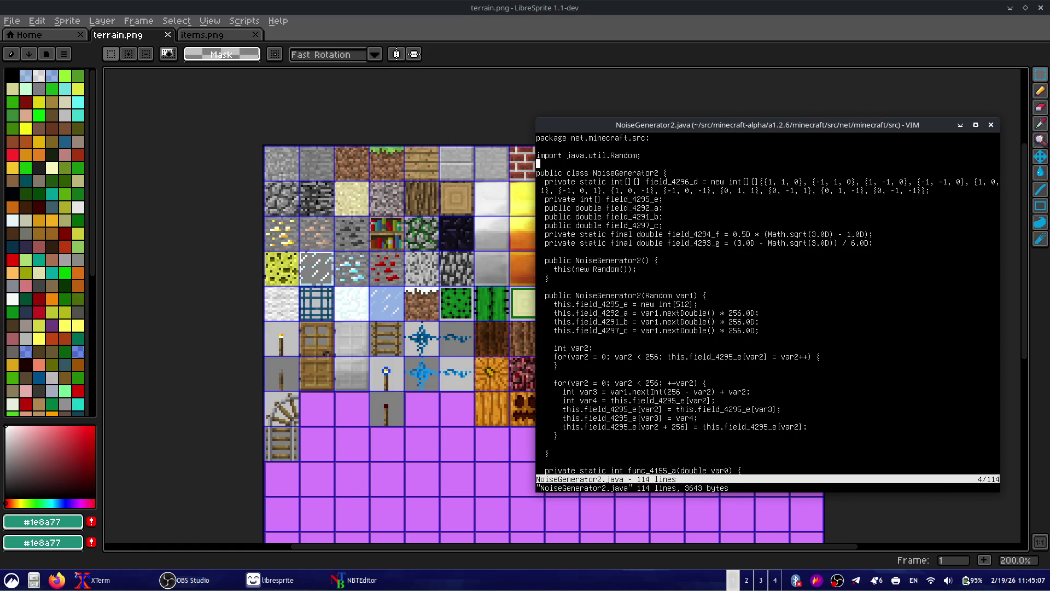
pyautogui.press('j')
pyautogui.press('j')
pyautogui.press('j')
pyautogui.press('j')
pyautogui.press('j')
pyautogui.press('k')
pyautogui.press('k')
pyautogui.press('k')
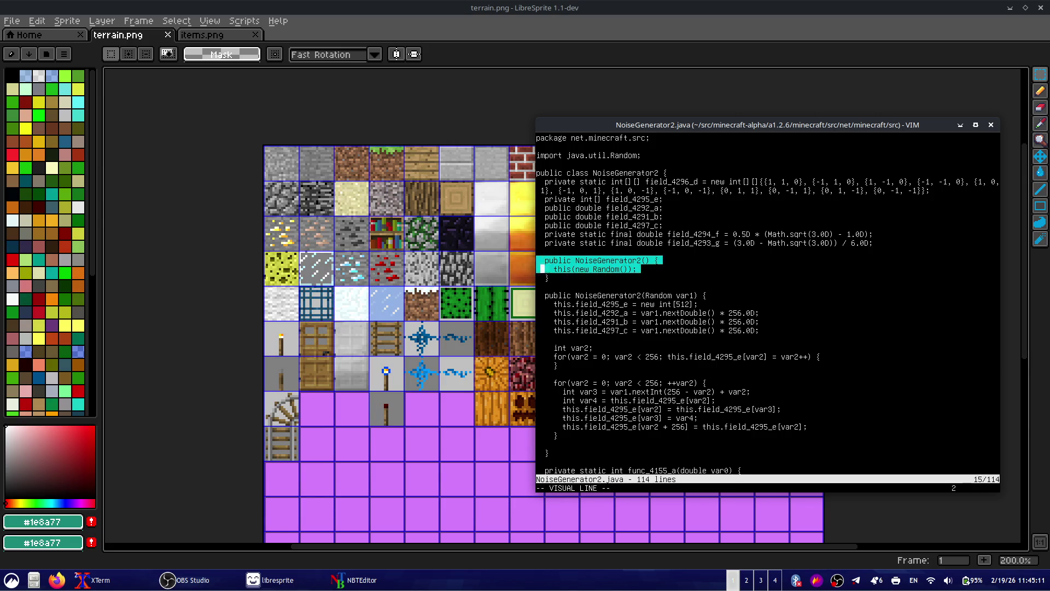
pyautogui.press('j')
pyautogui.press('j')
pyautogui.press('j')
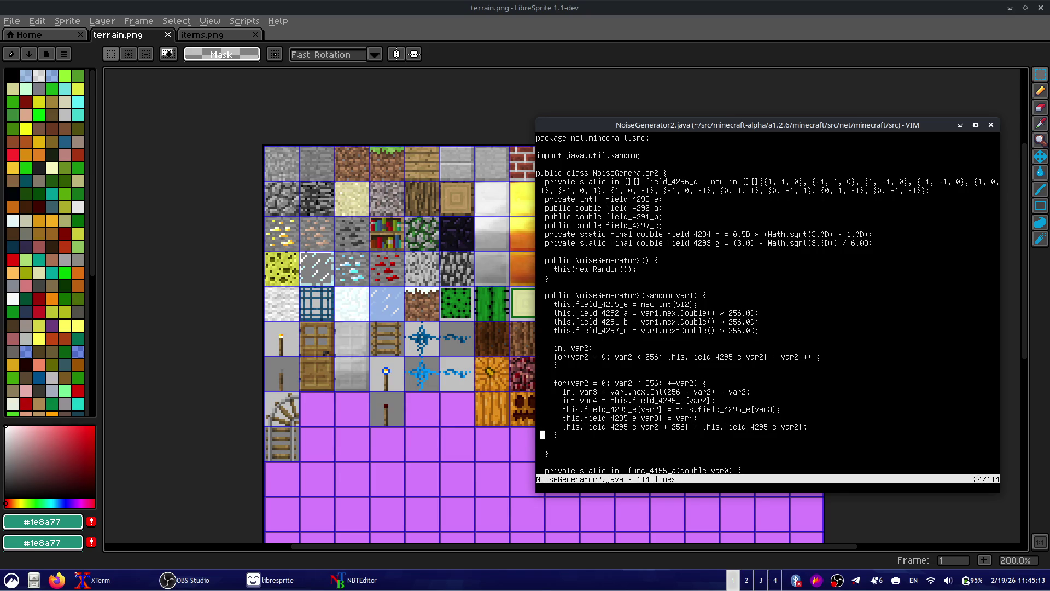
pyautogui.press('k')
pyautogui.press('k')
pyautogui.press('k')
pyautogui.press('k')
pyautogui.press('k')
pyautogui.press('k')
pyautogui.press('k')
pyautogui.press('k')
pyautogui.press('k')
pyautogui.press('j')
pyautogui.press('j')
pyautogui.press('j')
pyautogui.press('j')
pyautogui.press('j')
pyautogui.press('j')
pyautogui.press('j')
pyautogui.press('j')
pyautogui.press('j')
pyautogui.press('j')
pyautogui.press('j')
pyautogui.press('j')
pyautogui.press('k')
pyautogui.press('k')
pyautogui.press('k')
pyautogui.press('k')
pyautogui.press('k')
pyautogui.press('k')
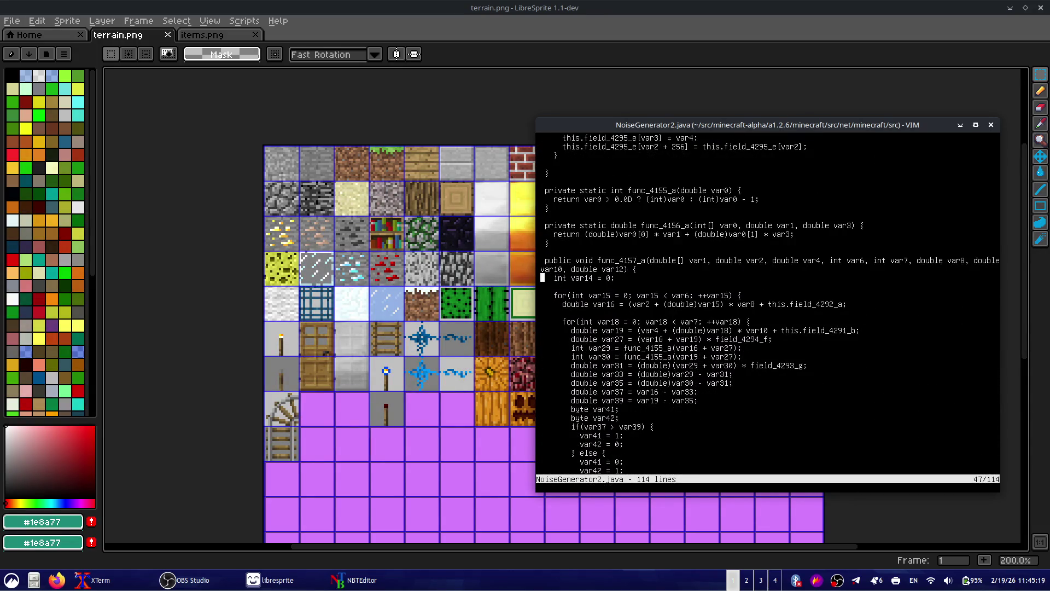
pyautogui.press('j')
pyautogui.press('j')
pyautogui.press('j')
pyautogui.press('j')
pyautogui.press('j')
pyautogui.press('j')
pyautogui.press('j')
pyautogui.press('j')
pyautogui.press('j')
pyautogui.press('k')
pyautogui.press('k')
pyautogui.press('k')
pyautogui.press('k')
pyautogui.press('k')
pyautogui.press('k')
pyautogui.press('j')
pyautogui.press('j')
pyautogui.press('j')
pyautogui.press('j')
pyautogui.press('j')
pyautogui.press('j')
pyautogui.press('j')
pyautogui.press('j')
pyautogui.press('j')
pyautogui.press('j')
pyautogui.press('j')
pyautogui.press('j')
pyautogui.press('j')
pyautogui.press('j')
pyautogui.press('j')
pyautogui.press('j')
pyautogui.press('j')
pyautogui.press('j')
pyautogui.press('k')
pyautogui.press('k')
pyautogui.press('k')
pyautogui.press('k')
pyautogui.press('k')
pyautogui.press('k')
pyautogui.press('k')
pyautogui.press('k')
pyautogui.press('k')
pyautogui.press('k')
pyautogui.press('k')
pyautogui.press('k')
pyautogui.press('k')
pyautogui.press('k')
pyautogui.press('k')
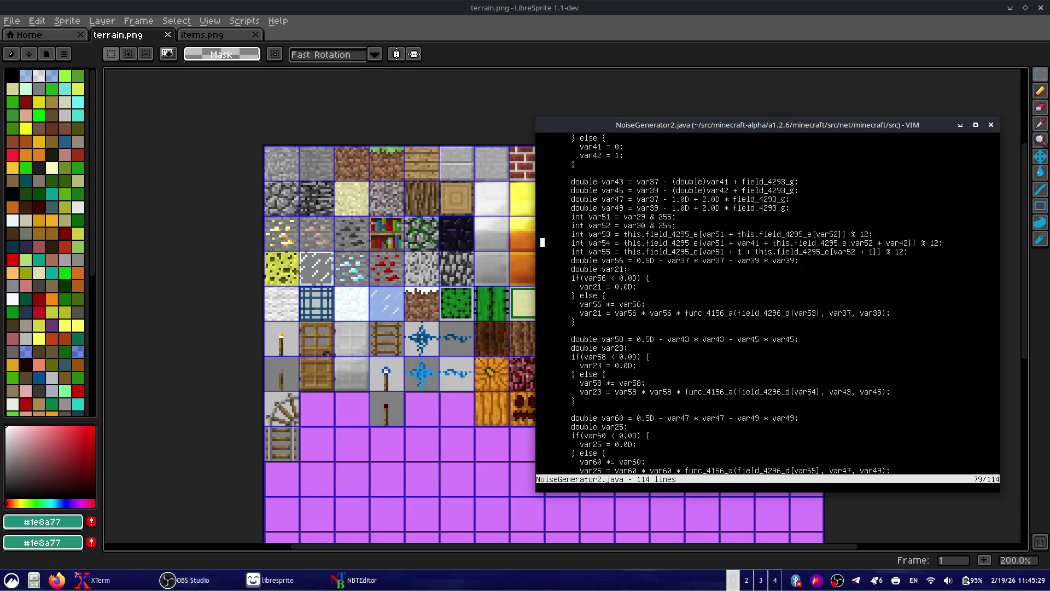
pyautogui.press('j')
pyautogui.press('j')
pyautogui.press('j')
pyautogui.press('j')
pyautogui.press('j')
pyautogui.press('j')
pyautogui.press('j')
pyautogui.press('j')
pyautogui.press('j')
pyautogui.press('j')
pyautogui.press('j')
pyautogui.press('j')
pyautogui.press('k')
pyautogui.press('k')
pyautogui.press('k')
pyautogui.press('k')
pyautogui.press('k')
pyautogui.press('k')
pyautogui.press('k')
pyautogui.press('k')
pyautogui.press('k')
pyautogui.press('k')
pyautogui.press('k')
pyautogui.press('k')
pyautogui.press('k')
pyautogui.press('k')
pyautogui.press('k')
pyautogui.press('k')
pyautogui.press('k')
pyautogui.press('k')
pyautogui.press('k')
pyautogui.press('k')
pyautogui.press('k')
pyautogui.press('k')
pyautogui.press('k')
pyautogui.press('k')
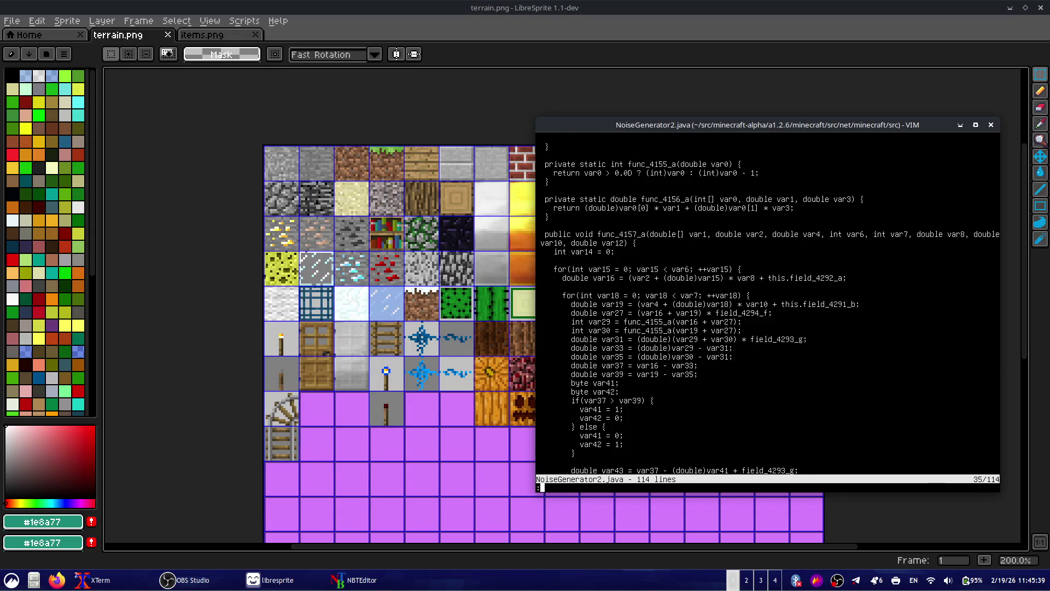
# - Quit Vim and begin typing a 'grep -' command at the shell
pyautogui.write('q')
pyautogui.press('Return')
pyautogui.write('grep -rn "d')
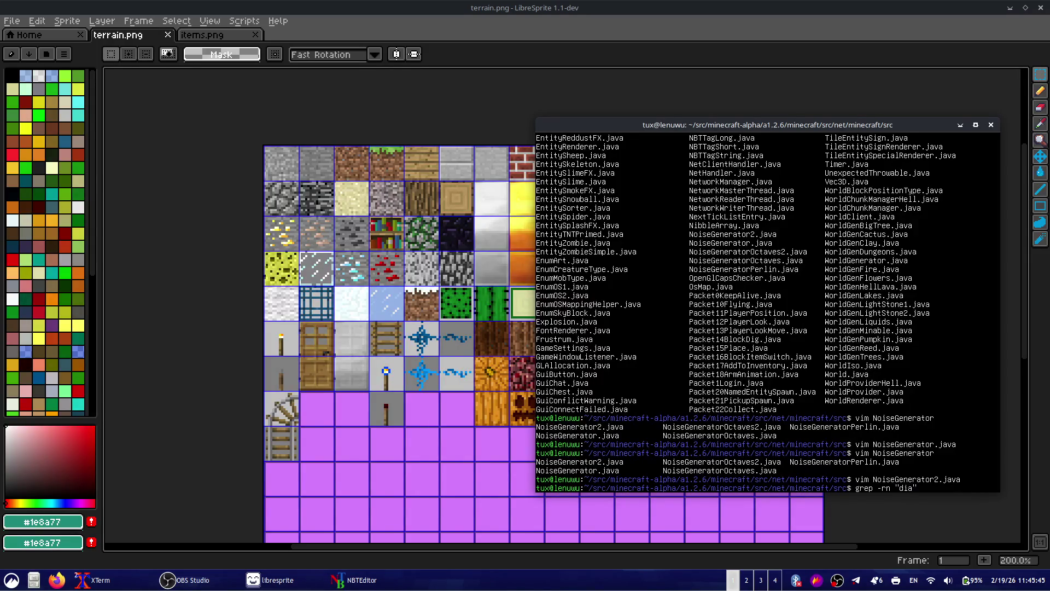
# - Run the recursive grep search for oreDiamond across the sources
pyautogui.press('BackSpace')
pyautogui.write('pre')
pyautogui.press('BackSpace')
pyautogui.write('oreDiamond')
pyautogui.press('Return')
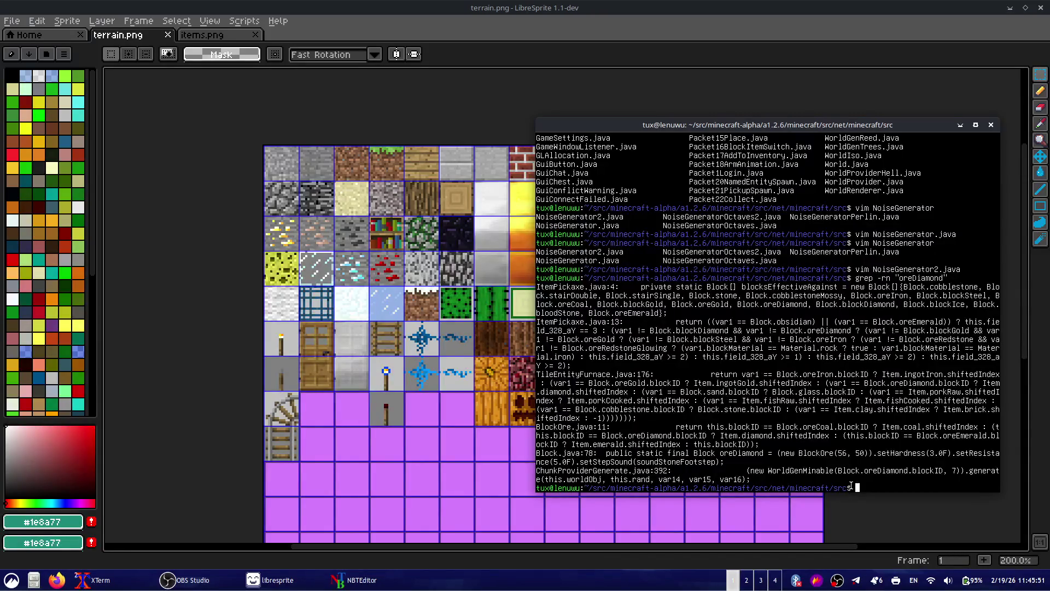
# - Open ChunkProviderGenerate.java in Vim using the file name from the grep results
pyautogui.doubleClick(581, 472)
pyautogui.write('vim')
pyautogui.middleClick(676, 467)
pyautogui.write('/')
pyautogui.press('BackSpace')
pyautogui.write('.java')
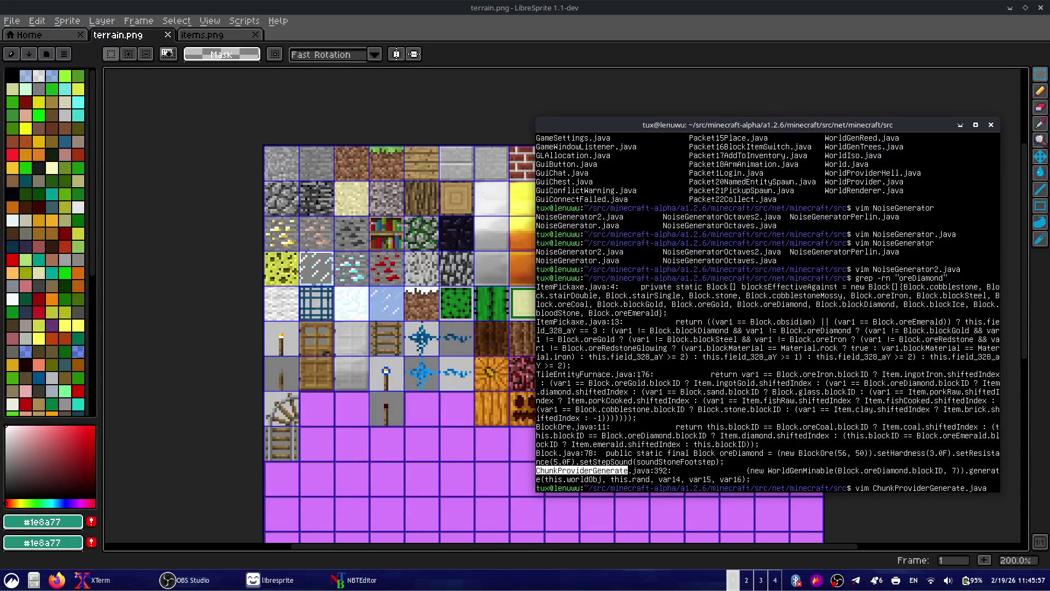
pyautogui.press('Return')
# - Scroll down to the terrain loop line that fills var55 with stone
pyautogui.press('j')
pyautogui.press('j')
pyautogui.press('j')
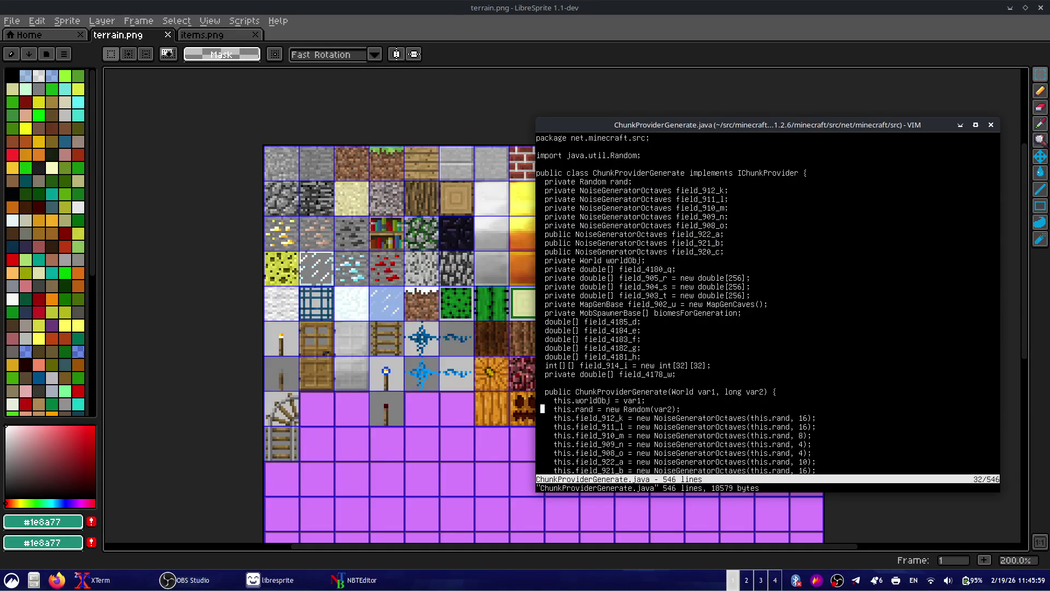
pyautogui.press('j')
pyautogui.press('j')
pyautogui.press('j')
pyautogui.press('j')
pyautogui.press('j')
pyautogui.press('j')
pyautogui.press('j')
pyautogui.press('j')
pyautogui.press('j')
pyautogui.press('j')
pyautogui.press('j')
pyautogui.press('j')
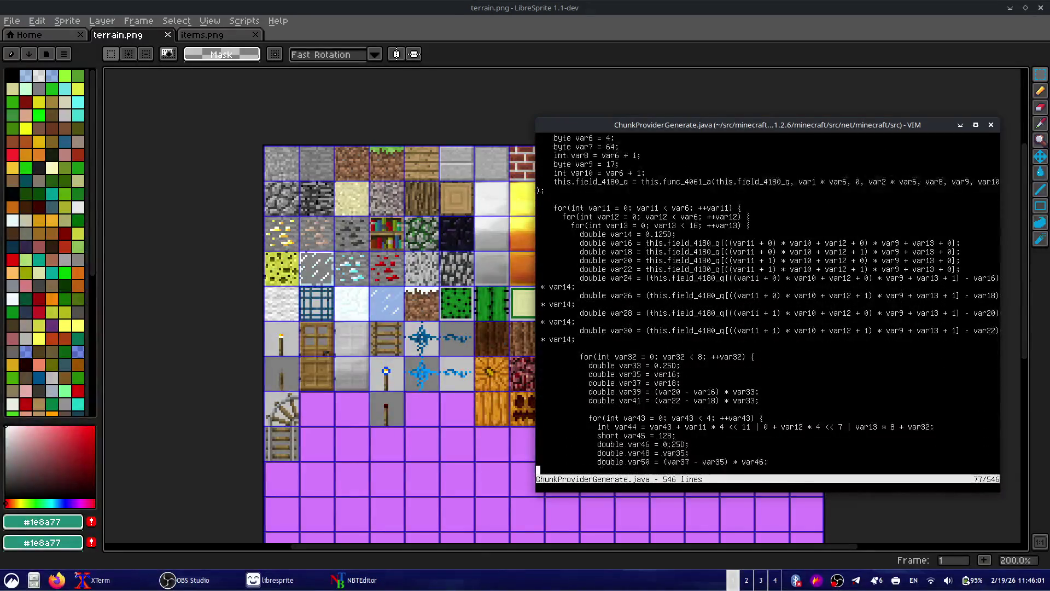
pyautogui.press('j')
pyautogui.press('j')
pyautogui.press('j')
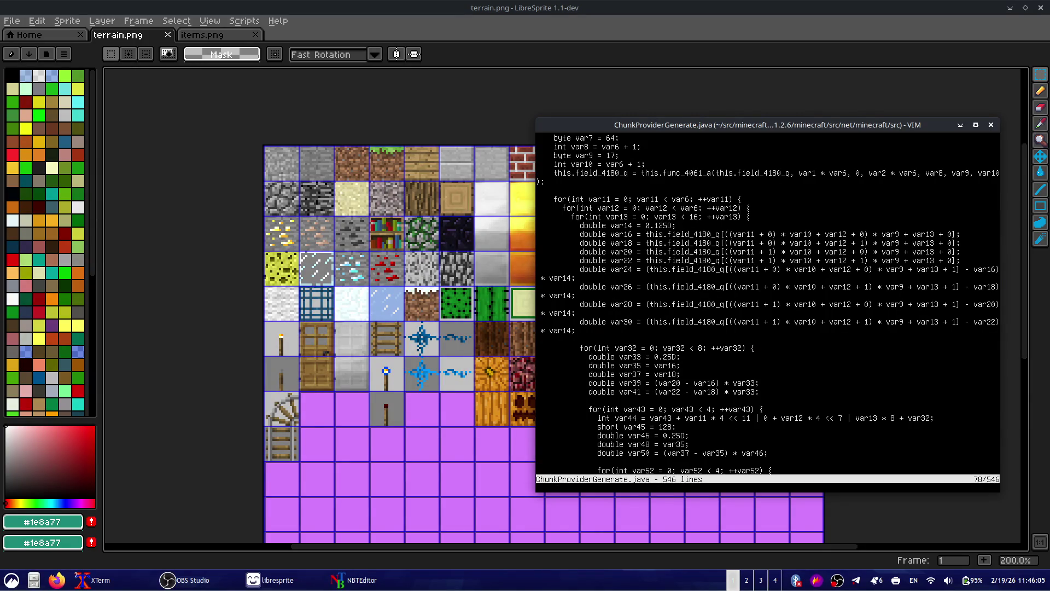
pyautogui.press('j')
pyautogui.press('j')
pyautogui.press('j')
pyautogui.press('j')
pyautogui.press('j')
pyautogui.press('j')
pyautogui.press('j')
pyautogui.press('j')
pyautogui.press('j')
pyautogui.press('j')
pyautogui.press('j')
pyautogui.press('j')
pyautogui.press('j')
pyautogui.press('j')
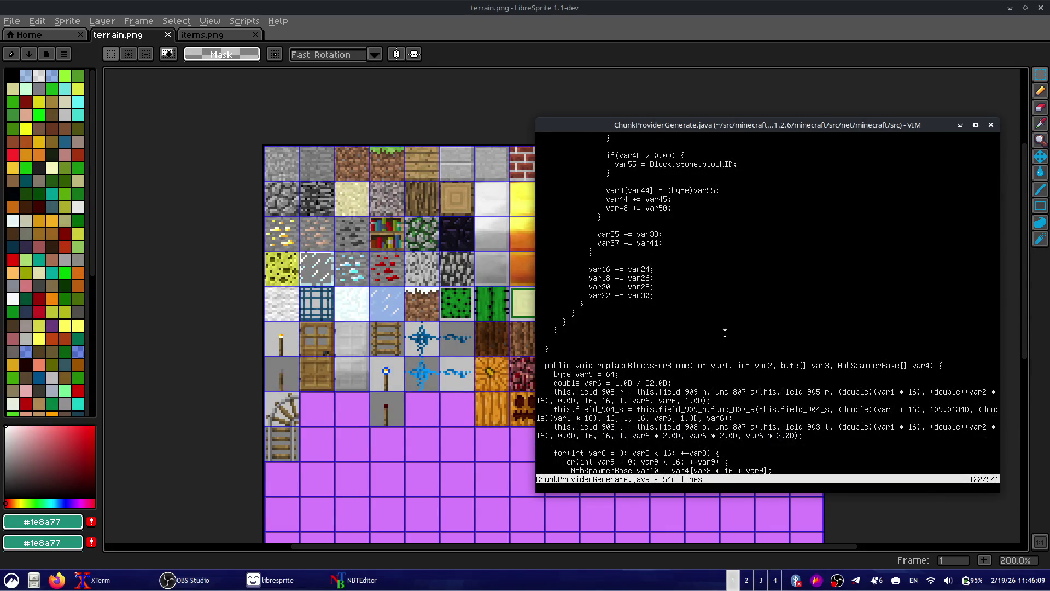
pyautogui.moveTo(617, 164); pyautogui.dragTo(733, 164)
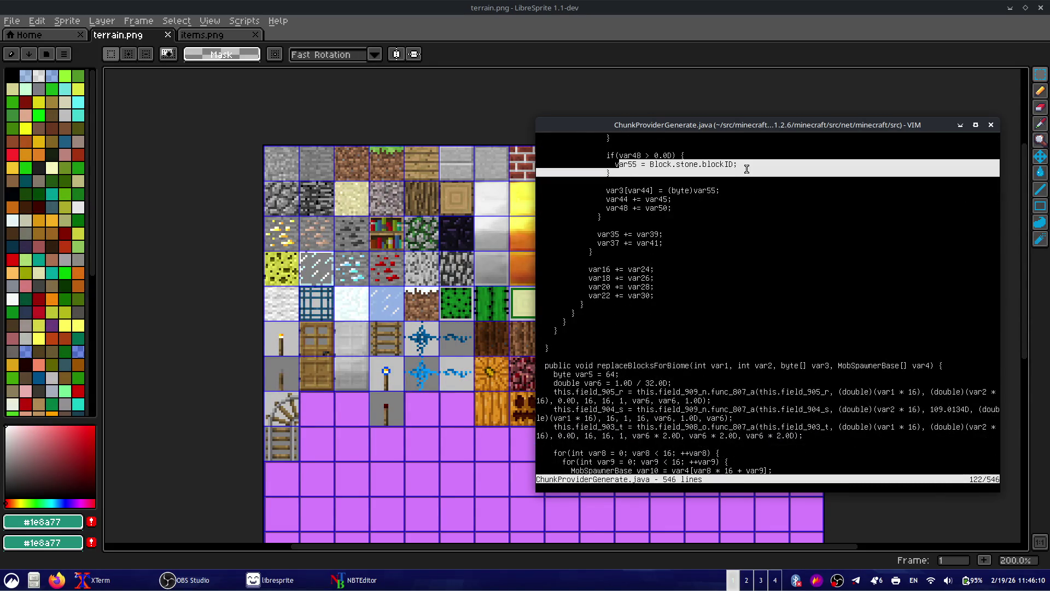
pyautogui.click(767, 231)
pyautogui.press('l')
pyautogui.press('l')
pyautogui.press('l')
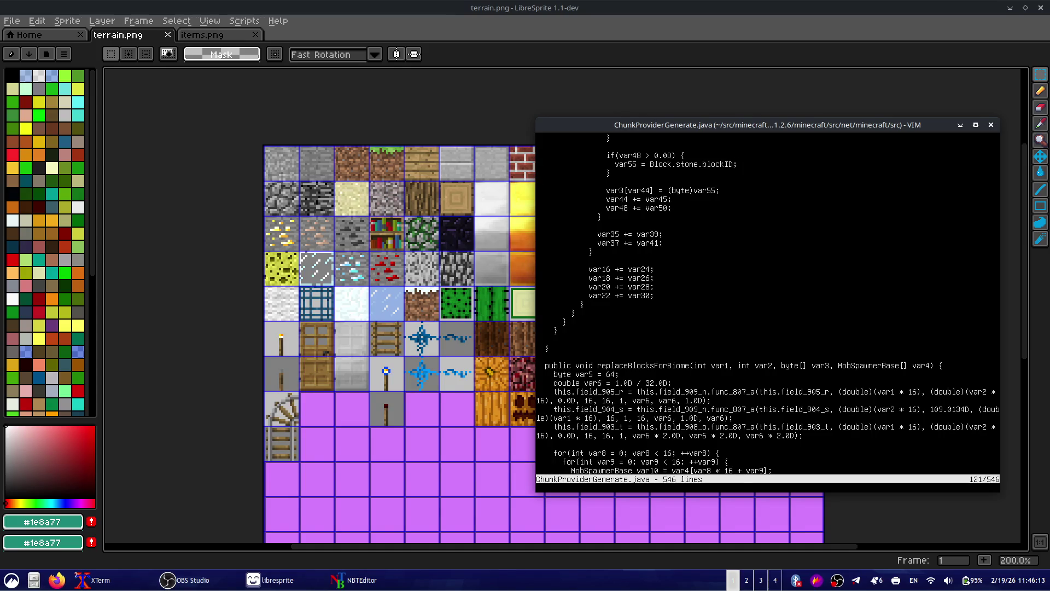
pyautogui.press('k')
pyautogui.press('k')
pyautogui.press('k')
pyautogui.press('k')
pyautogui.press('k')
pyautogui.press('k')
pyautogui.press('k')
pyautogui.press('k')
pyautogui.press('k')
# - Replace Block.stone.blockID with Block.sand.blockID on line 90
pyautogui.hotkey('shift', 'v')
pyautogui.press('$')
pyautogui.press('Escape')
pyautogui.press('b')
pyautogui.press('d')
pyautogui.press('w')
pyautogui.press('i')
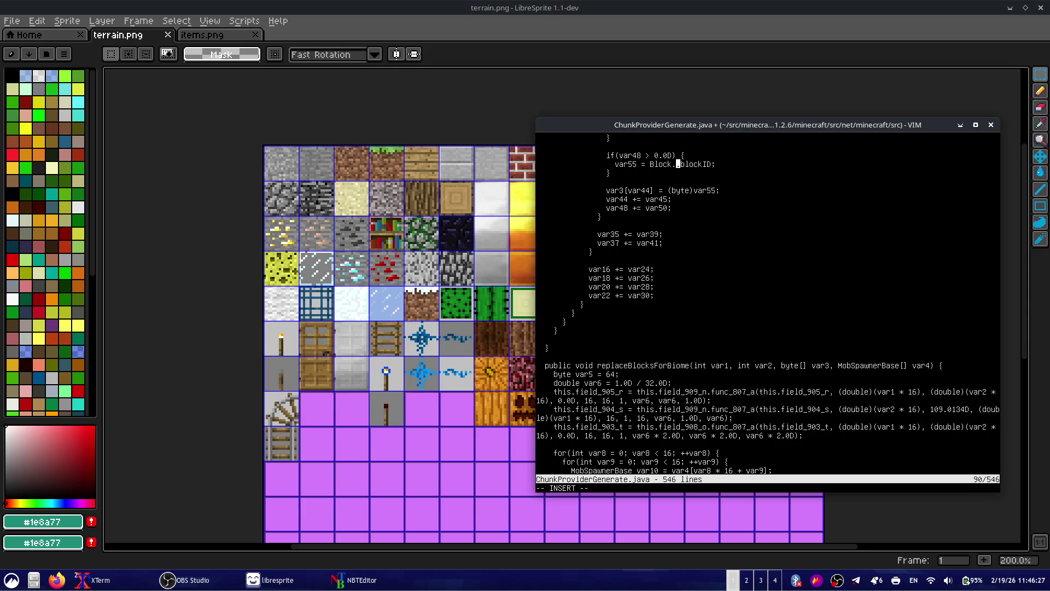
pyautogui.write('sand.')
pyautogui.press('Escape')
# - Save ChunkProviderGenerate.java with :wq and run recompile in the other terminal
pyautogui.write('0')
pyautogui.write(':wq')
pyautogui.press('Return')
pyautogui.hotkey('alt', 'Tab')
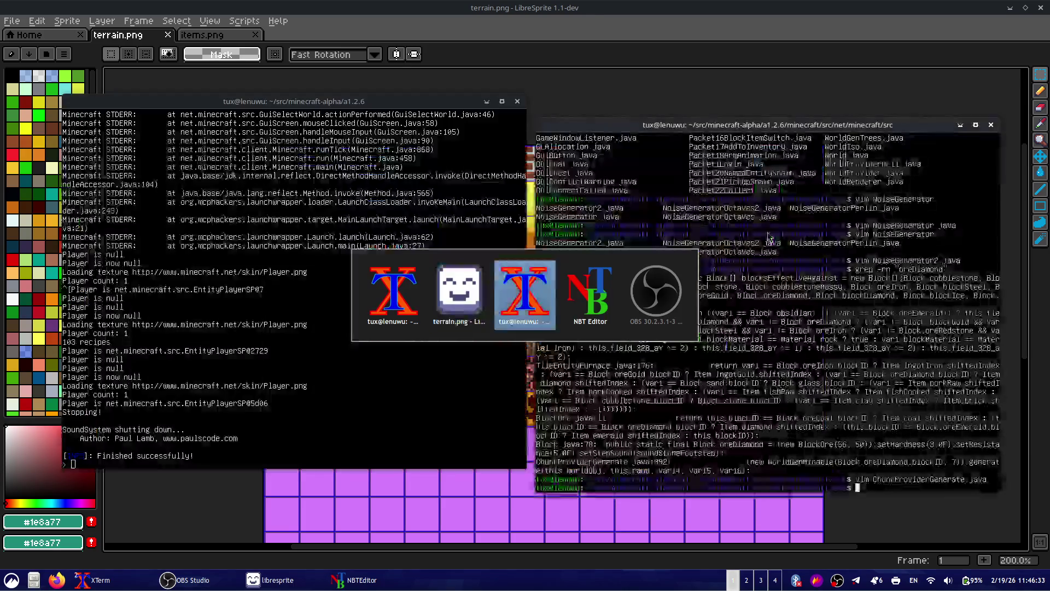
pyautogui.write('recompile')
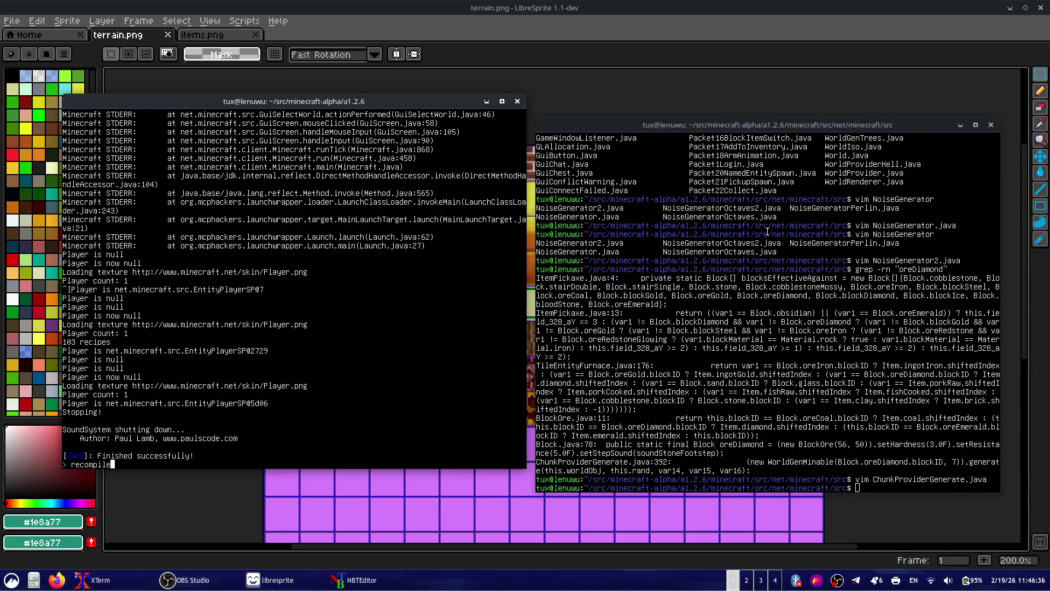
pyautogui.press('Return')
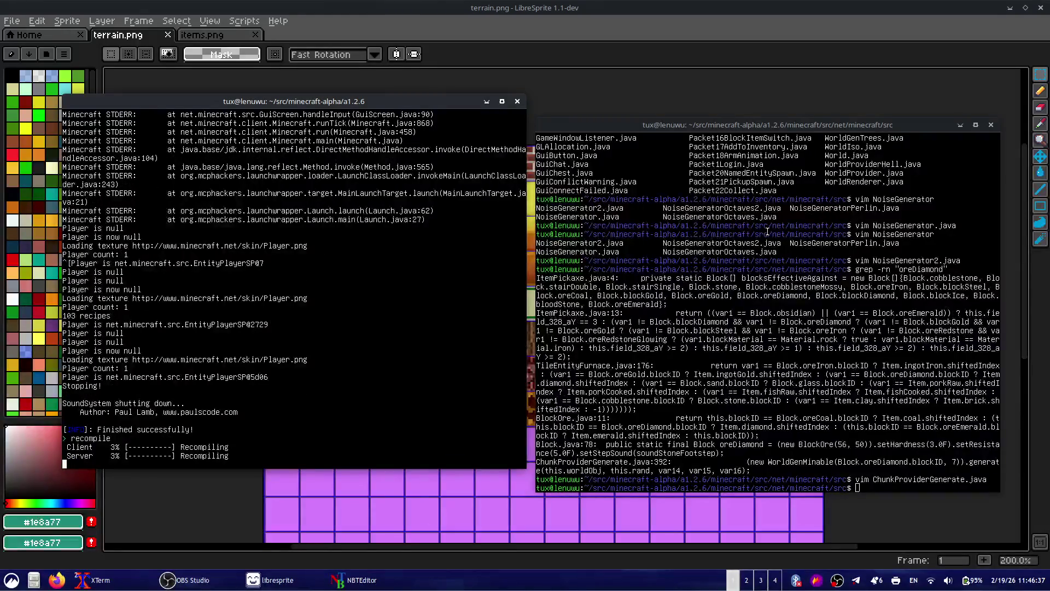
# - Launch the client with startclient and create a new Singleplayer world
pyautogui.write('start client')
pyautogui.press('Return')
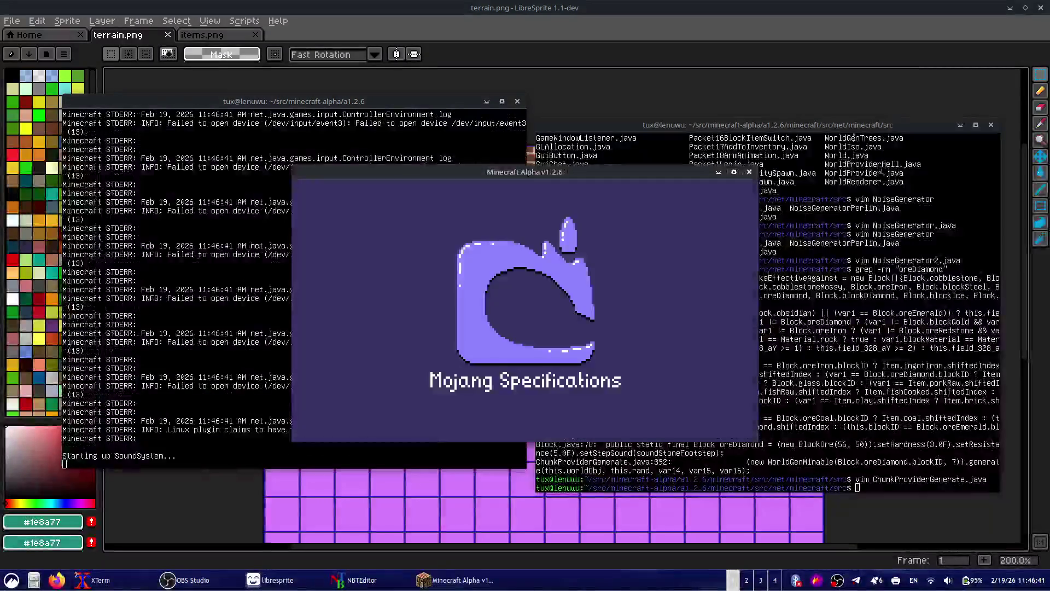
pyautogui.click(554, 310)
pyautogui.click(554, 309)
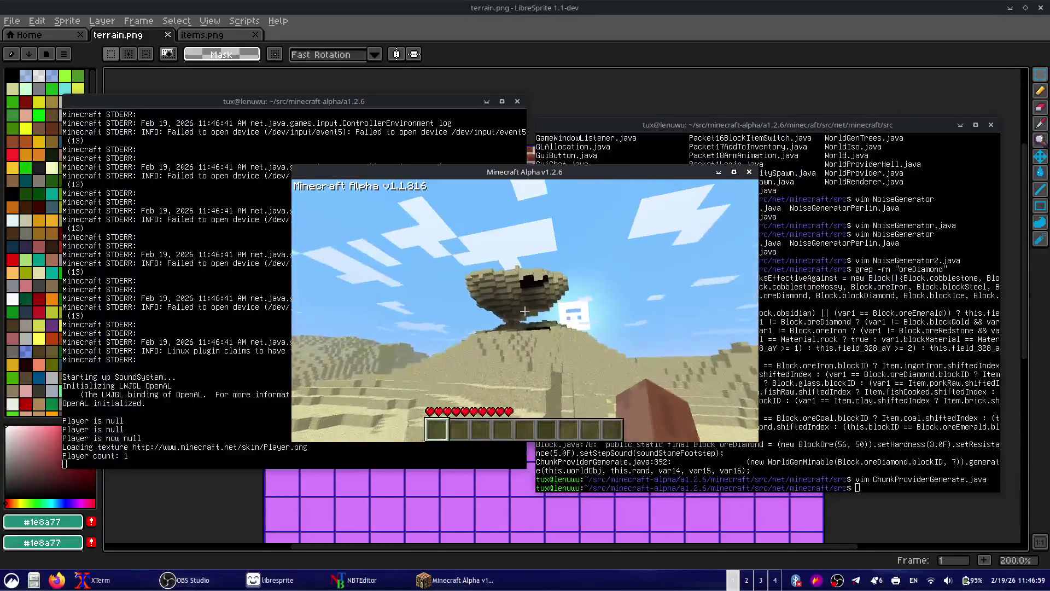
pyautogui.press('Print')
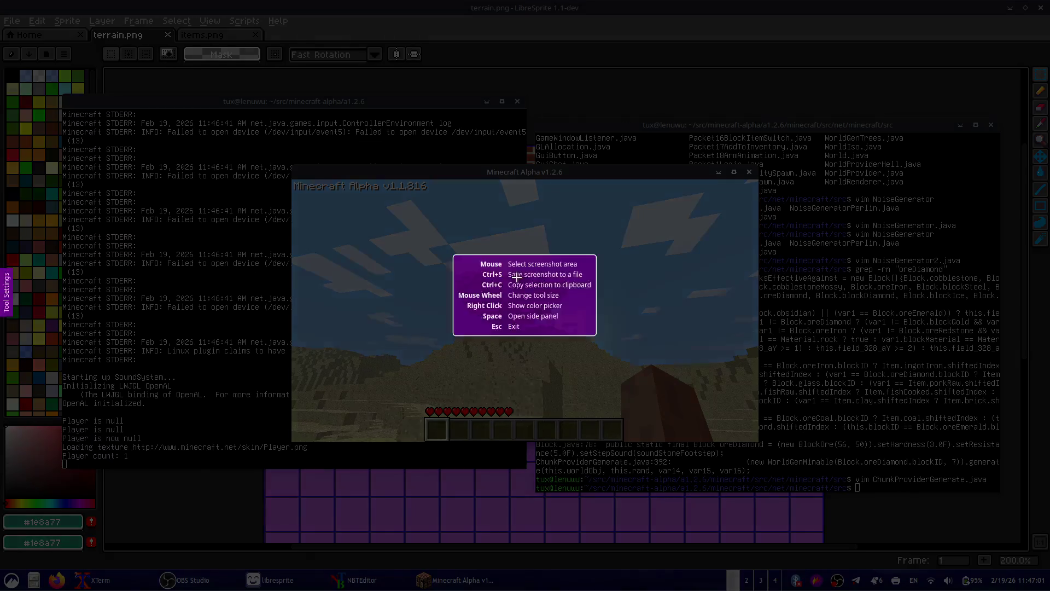
# - Copy a capture of the sandy Minecraft view, toggle OBS scenes, and return to Minecraft
pyautogui.moveTo(366, 250); pyautogui.dragTo(697, 394)
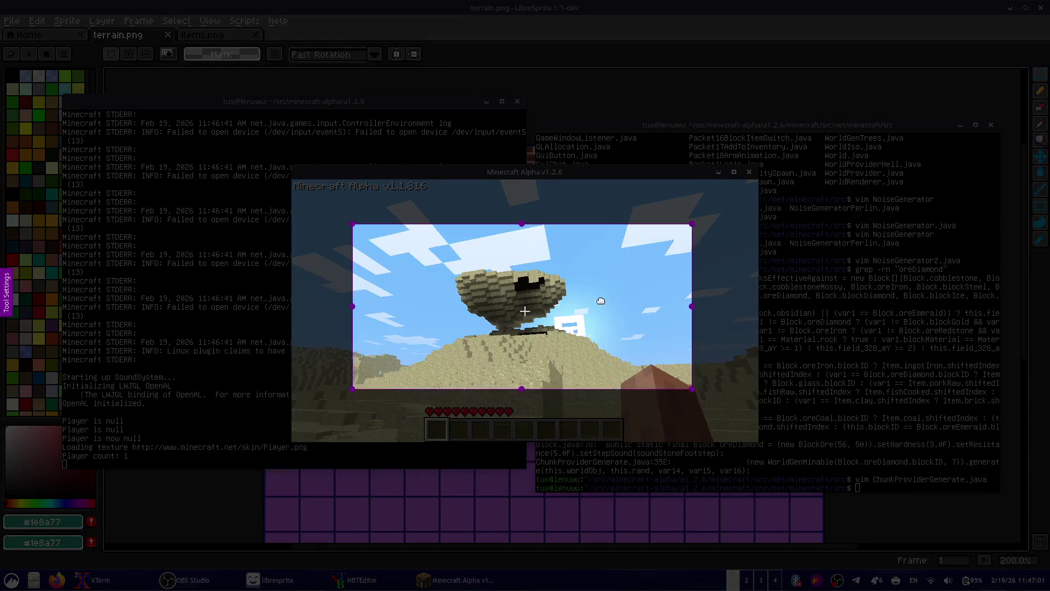
pyautogui.hotkey('ctrl', 'c')
pyautogui.hotkey('alt', 'Tab')
pyautogui.hotkey('alt', 'Tab')
pyautogui.hotkey('alt', 'Tab')
pyautogui.hotkey('alt', 'Tab')
pyautogui.hotkey('alt', 'Tab')
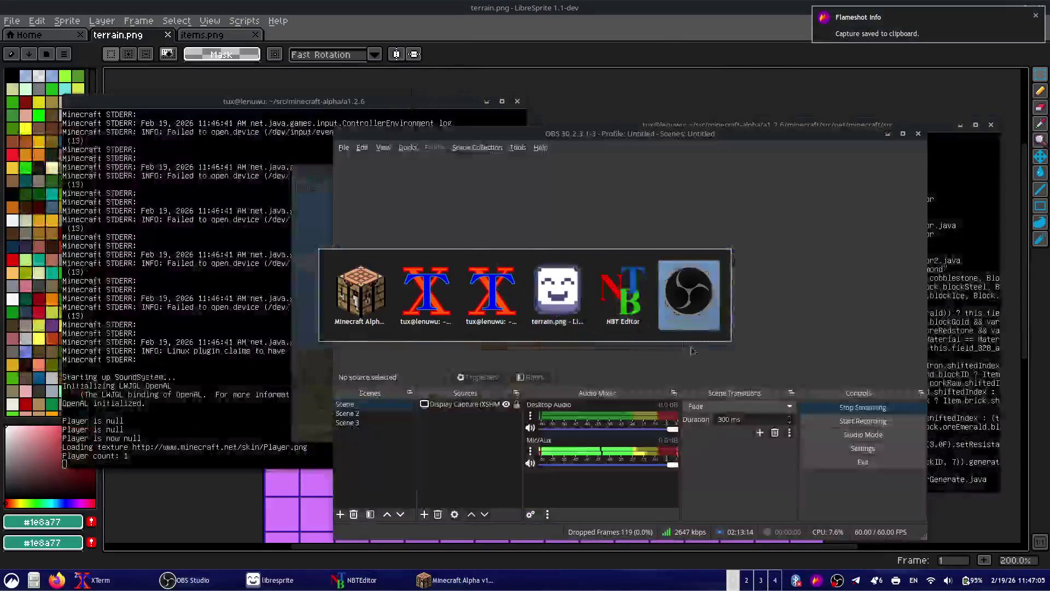
pyautogui.click(355, 422)
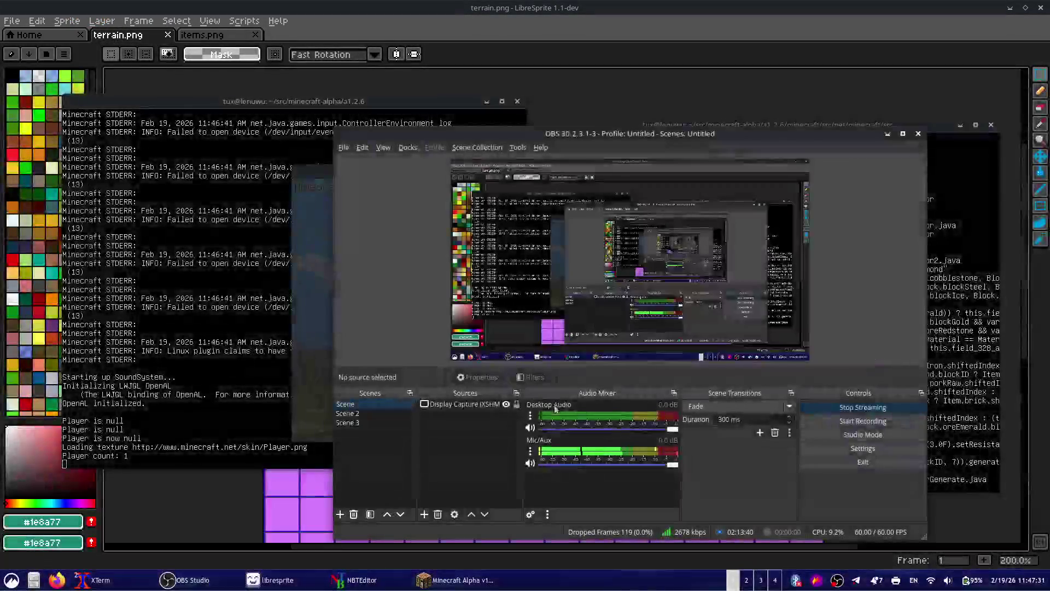
pyautogui.click(979, 365)
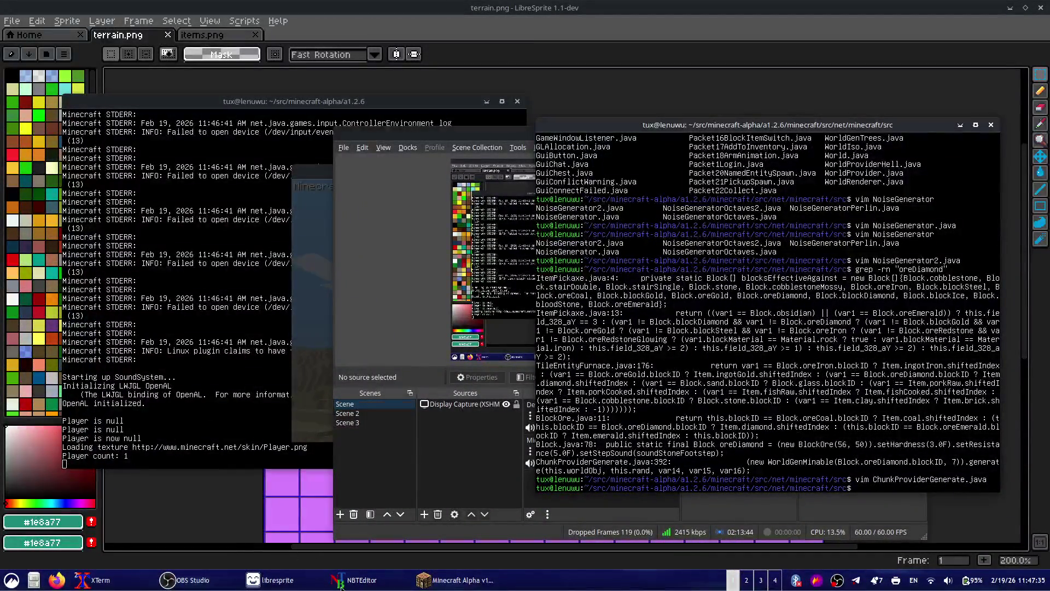
pyautogui.click(437, 580)
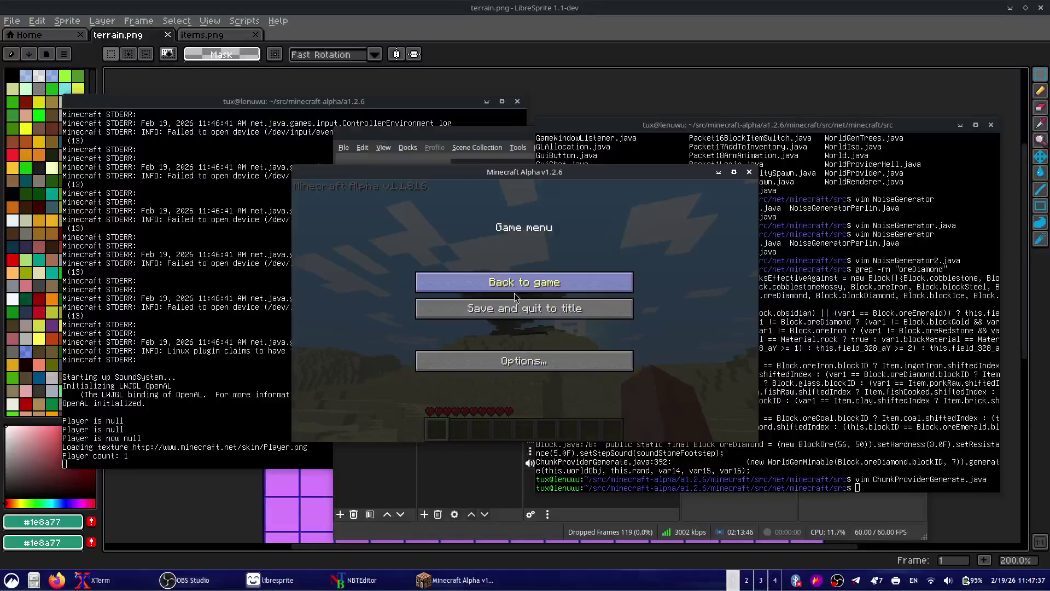
# - Maximize Minecraft, resume the game, and toggle the F3 debug overlay on and off
pyautogui.doubleClick(536, 172)
pyautogui.click(563, 231)
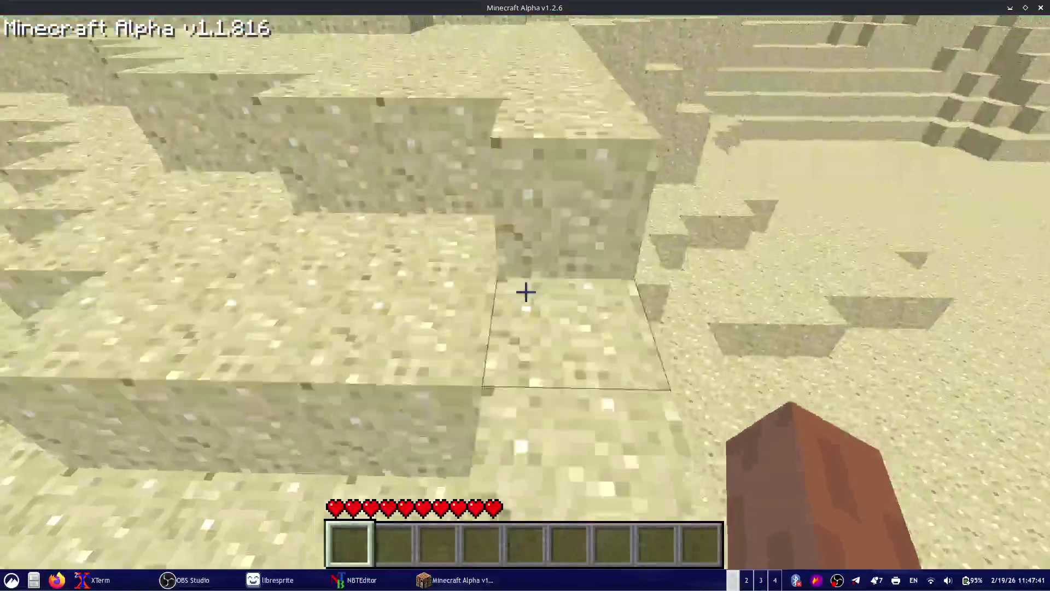
pyautogui.press('F3')
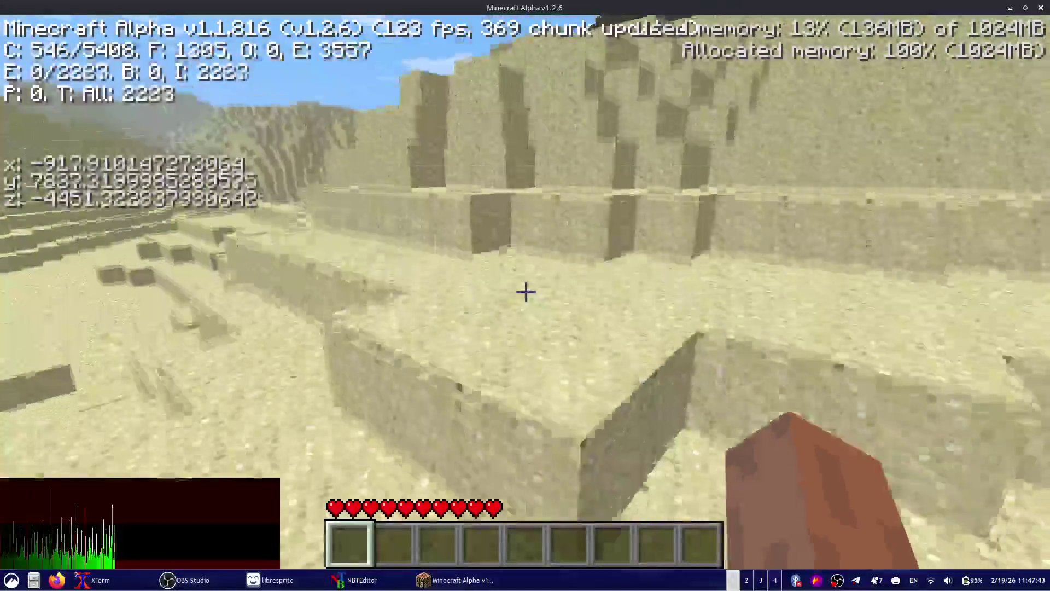
pyautogui.press('F3')
# - Walk through the sand formations and mine overhead sand blocks to collect sand
pyautogui.press('w')
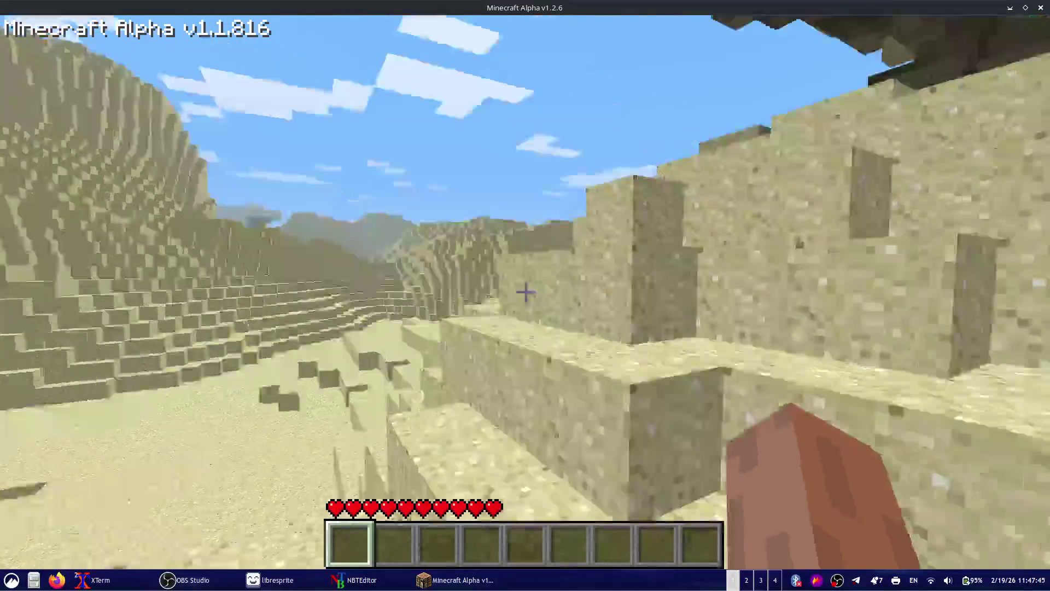
pyautogui.press('w')
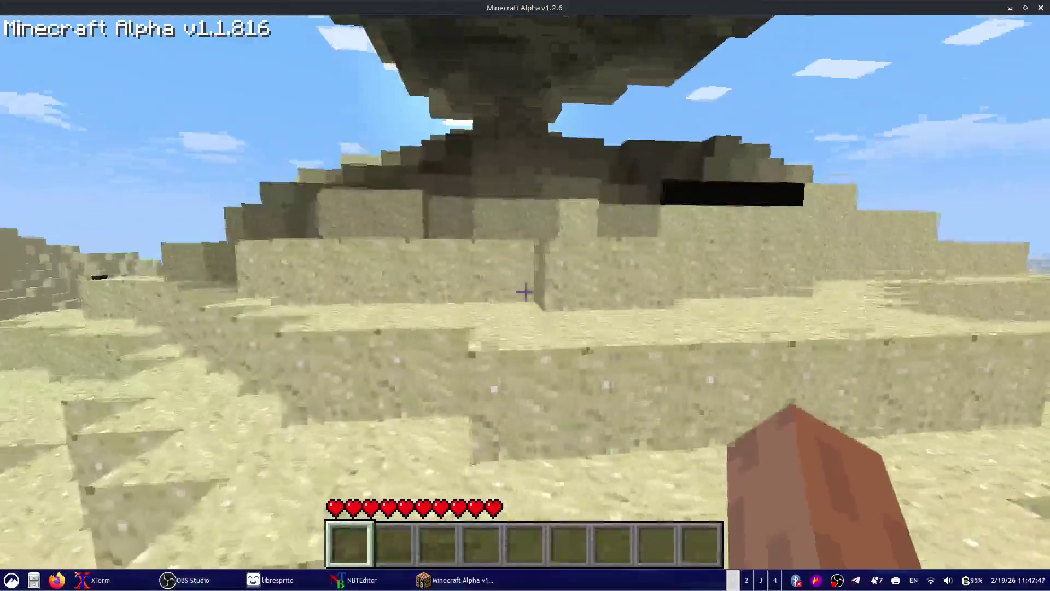
pyautogui.press('w')
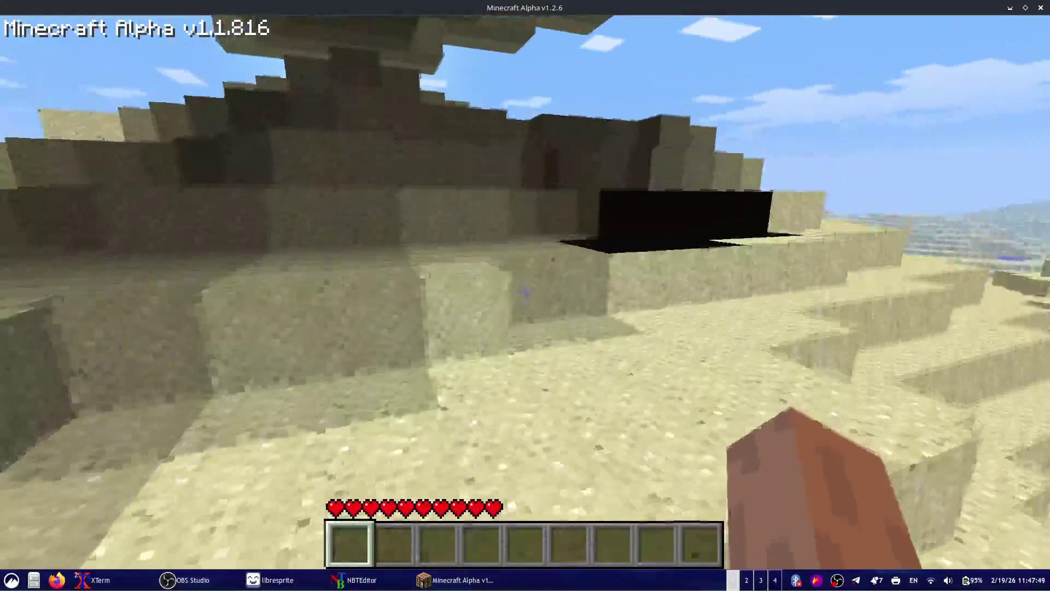
pyautogui.press('w')
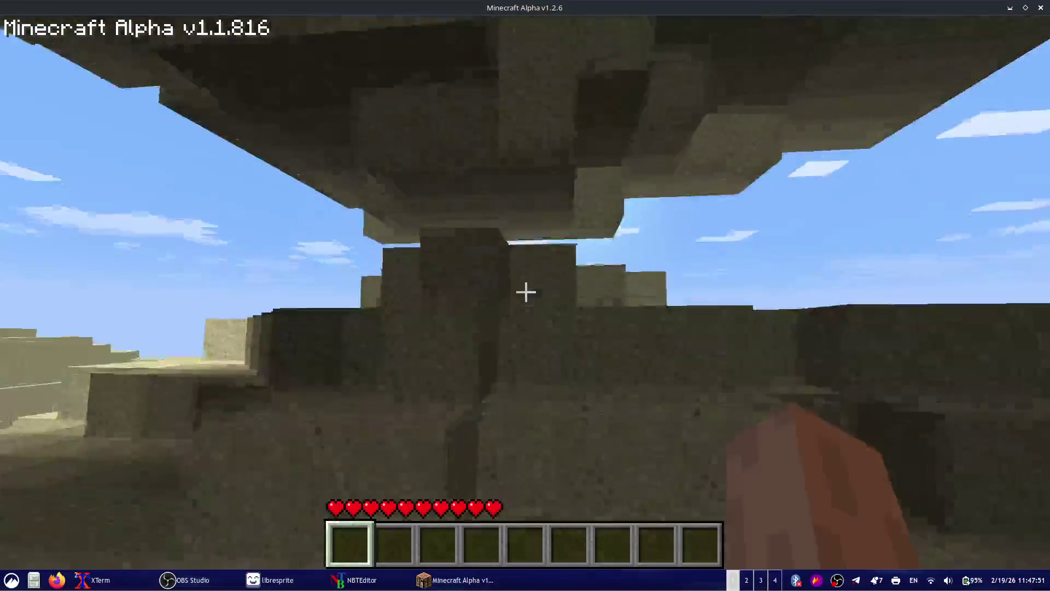
pyautogui.press('w')
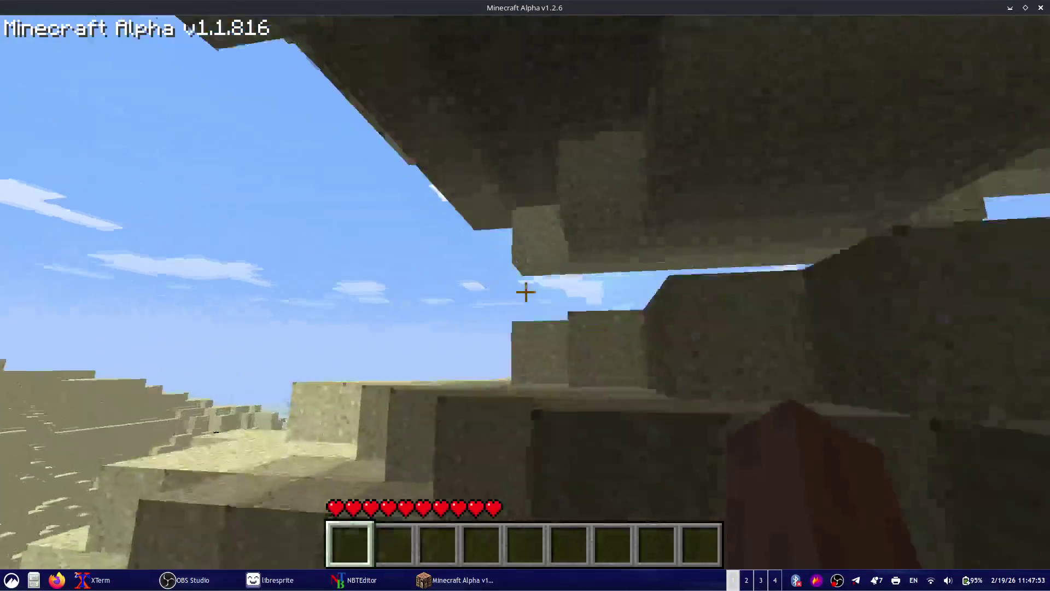
pyautogui.press('w')
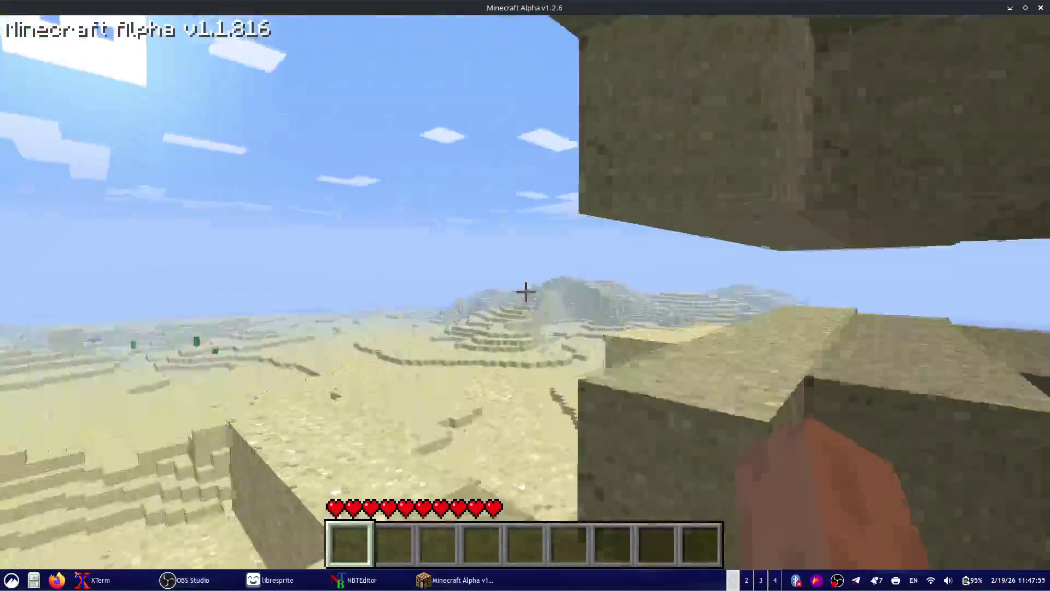
pyautogui.click(525, 293)
pyautogui.click(525, 293)
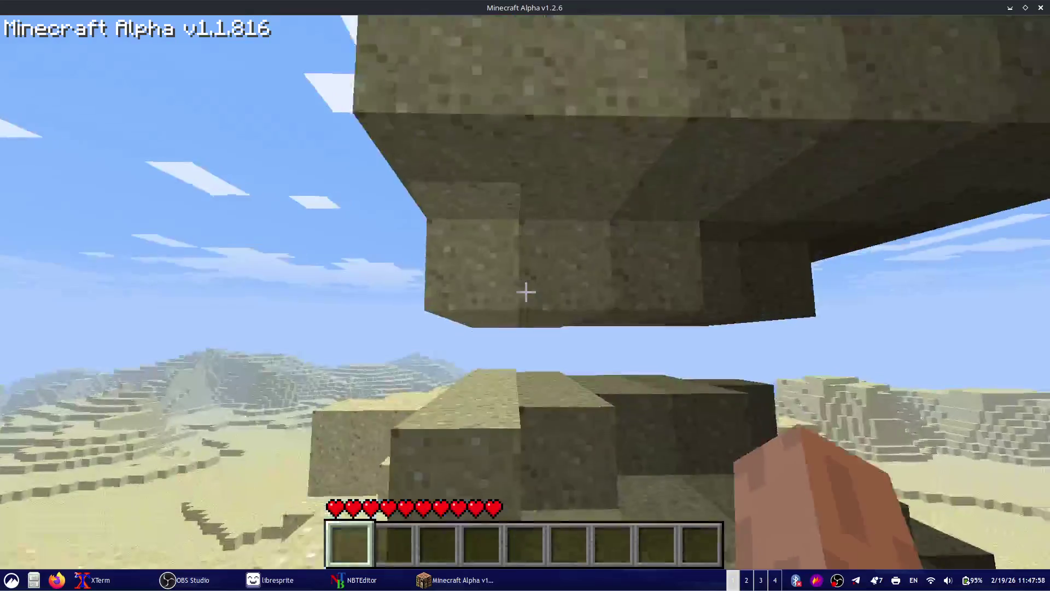
pyautogui.click(525, 292)
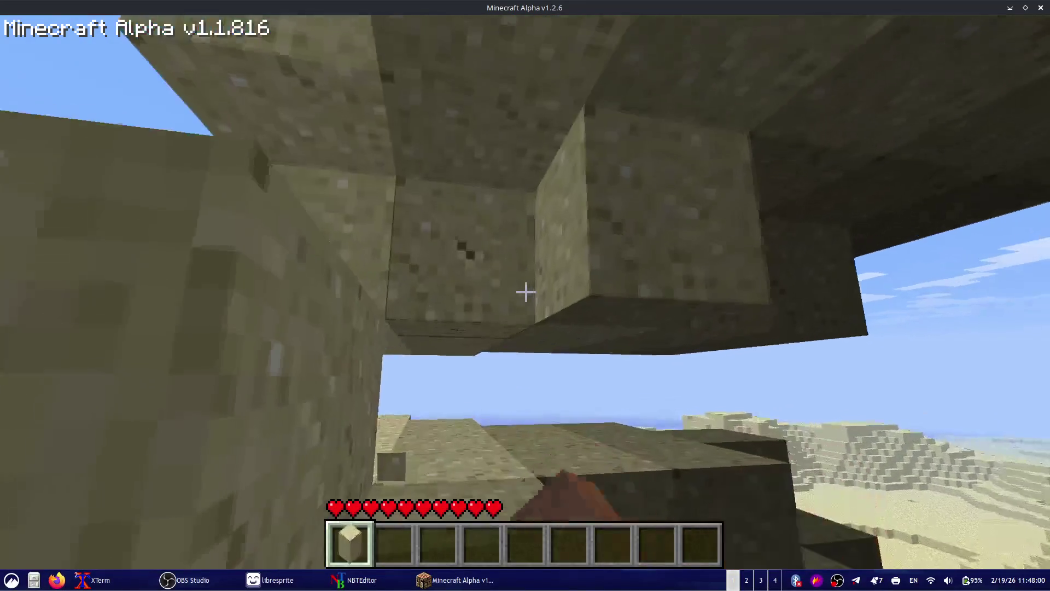
pyautogui.click(526, 293)
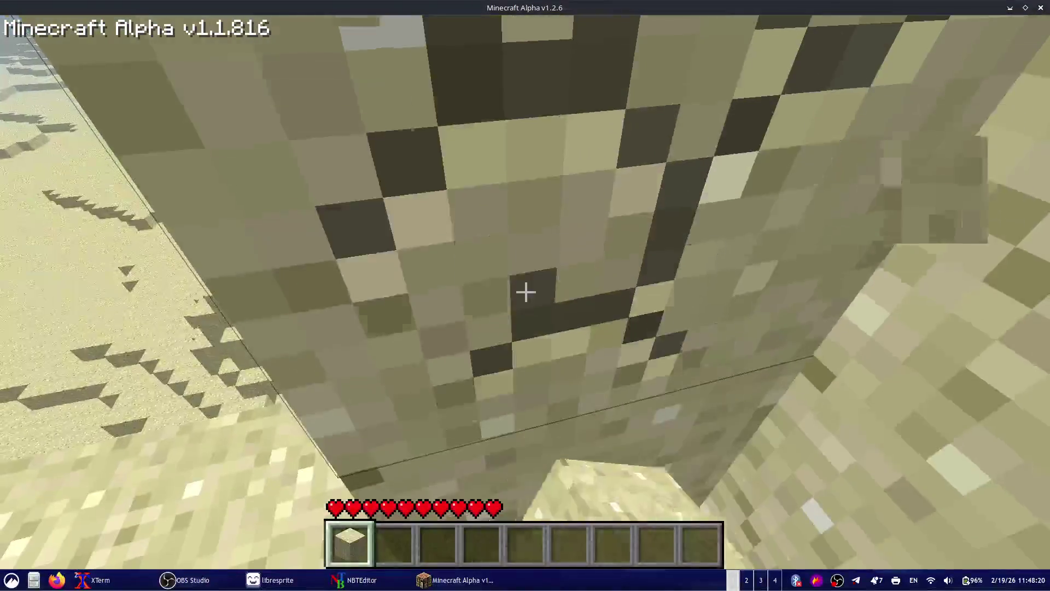
# - Mine sand from the wall, place a couple of blocks, and mine more sand
pyautogui.click(526, 292)
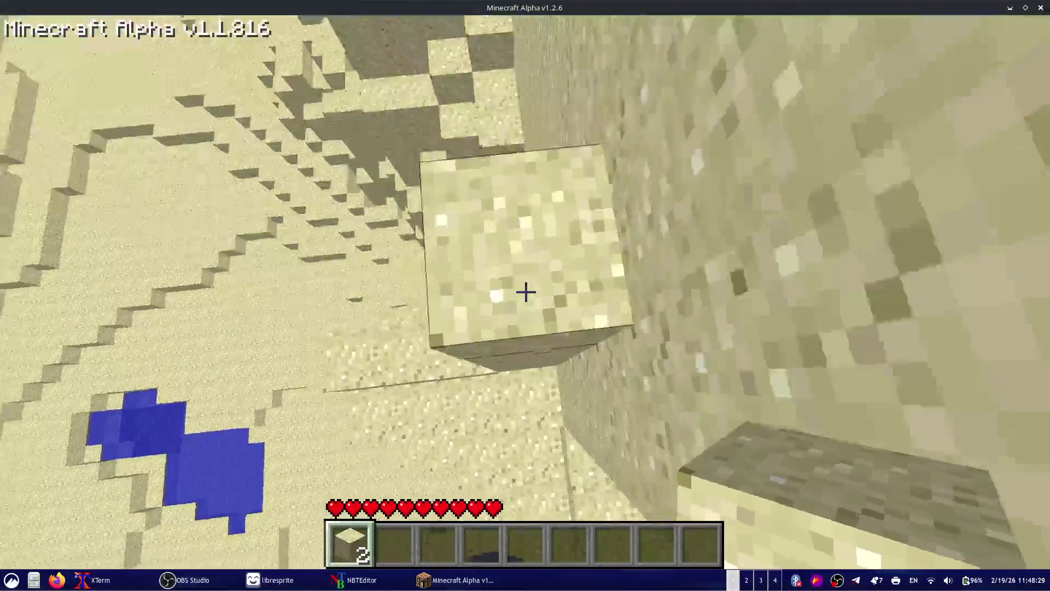
pyautogui.rightClick(526, 292)
pyautogui.rightClick(526, 292)
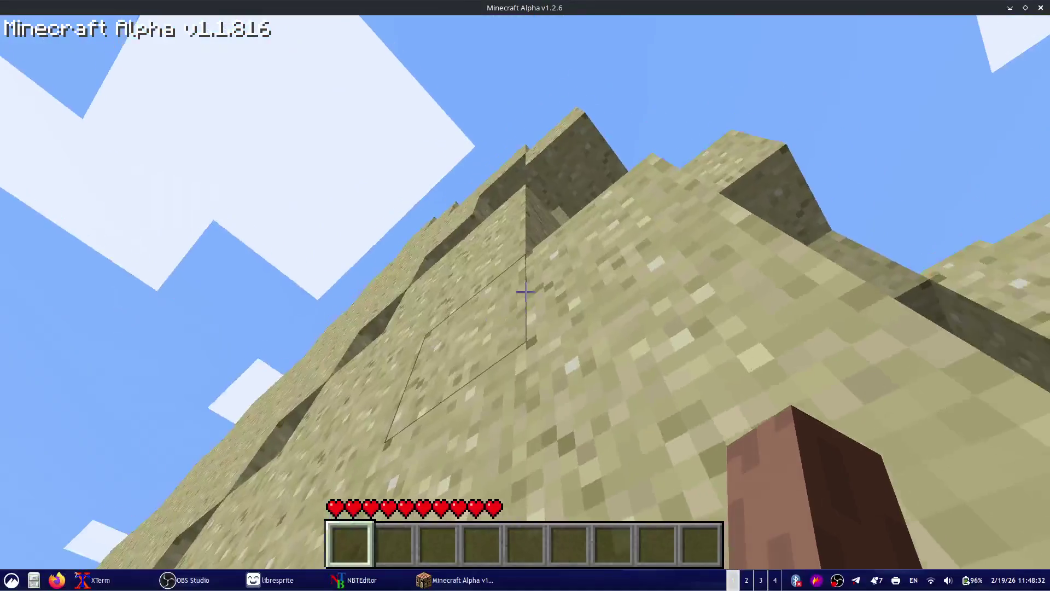
pyautogui.click(526, 292)
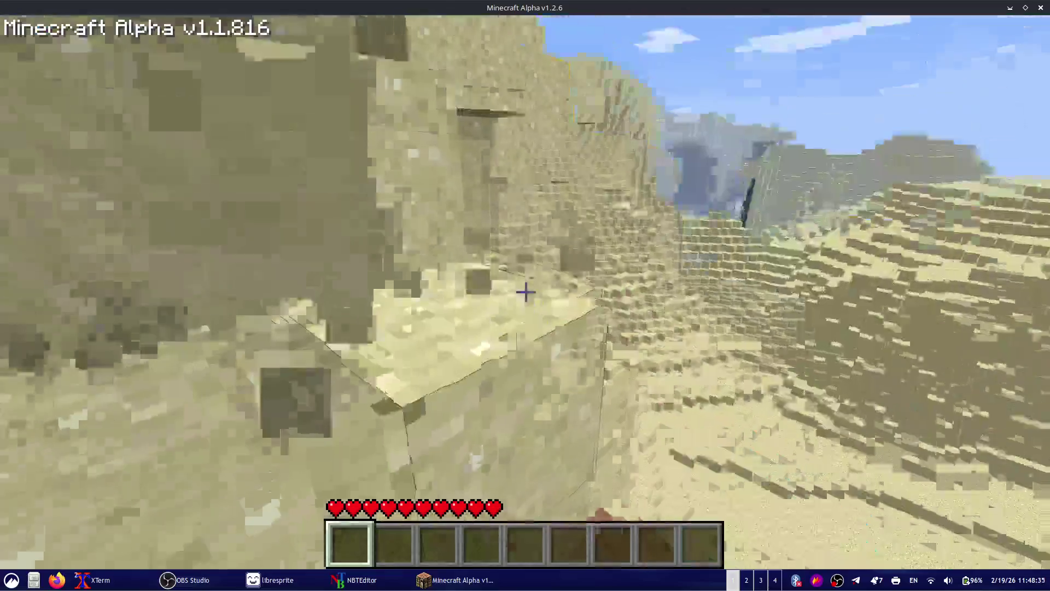
pyautogui.click(526, 292)
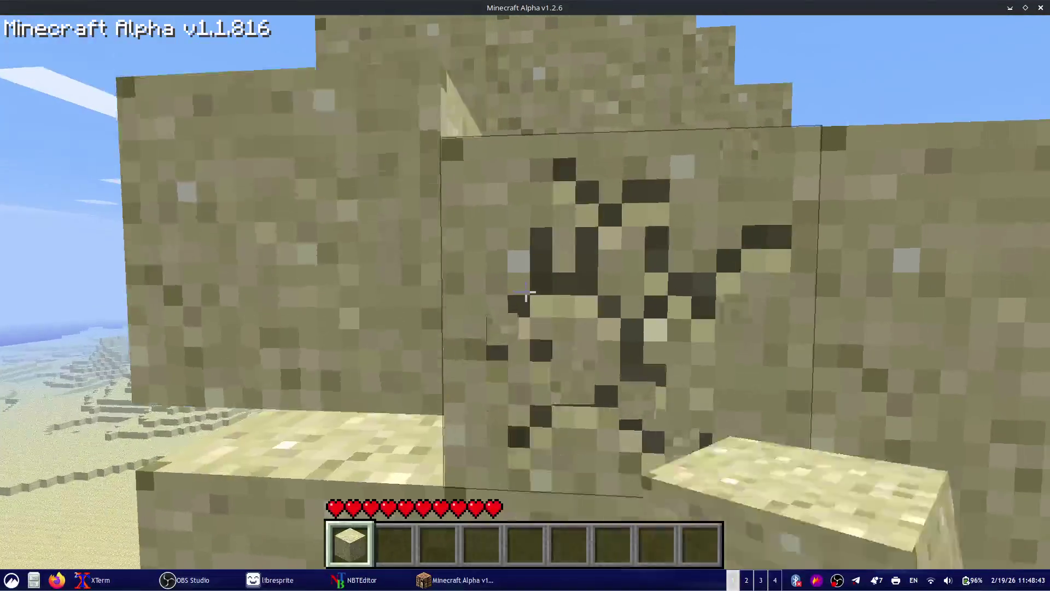
pyautogui.moveTo(526, 292); pyautogui.dragTo(526, 293)
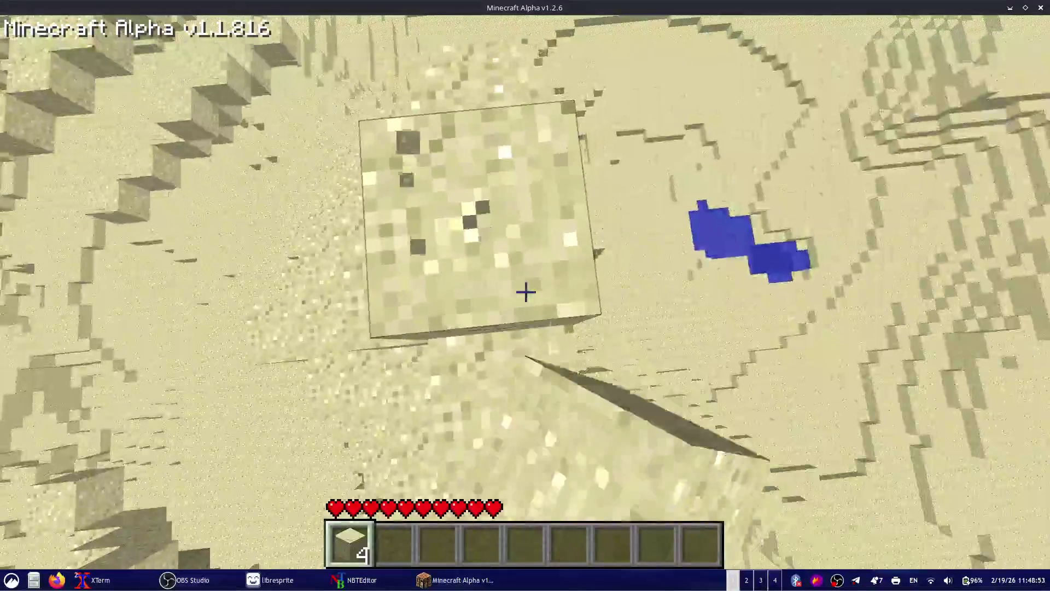
pyautogui.click(526, 293)
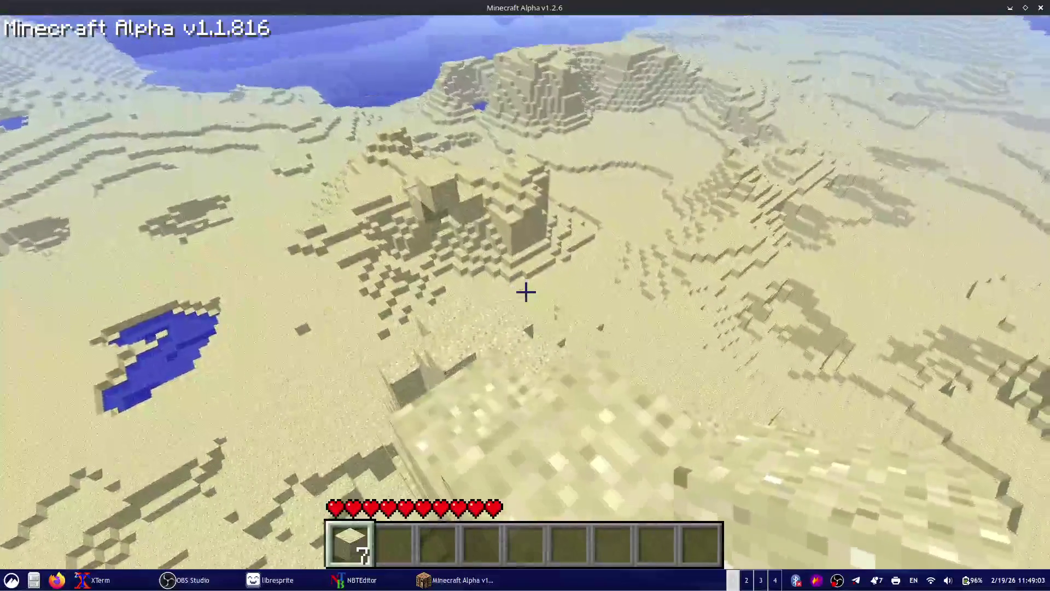
# - Place the remaining sand blocks on the ground, reselecting sand in hotbar slot 1
pyautogui.moveTo(526, 292)
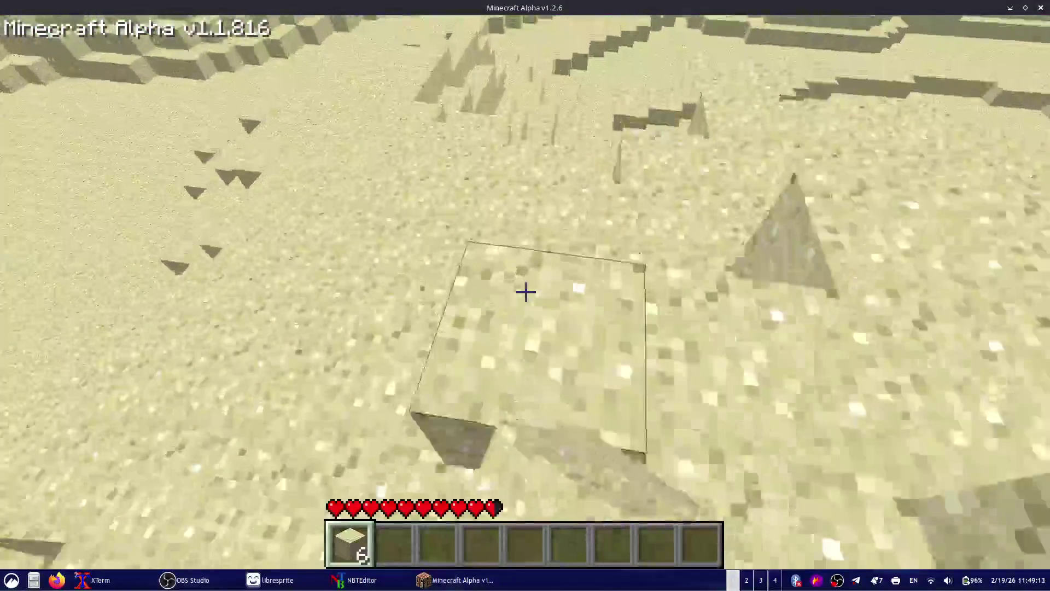
pyautogui.rightClick(526, 291)
pyautogui.press('4')
pyautogui.press('1')
pyautogui.rightClick(525, 292)
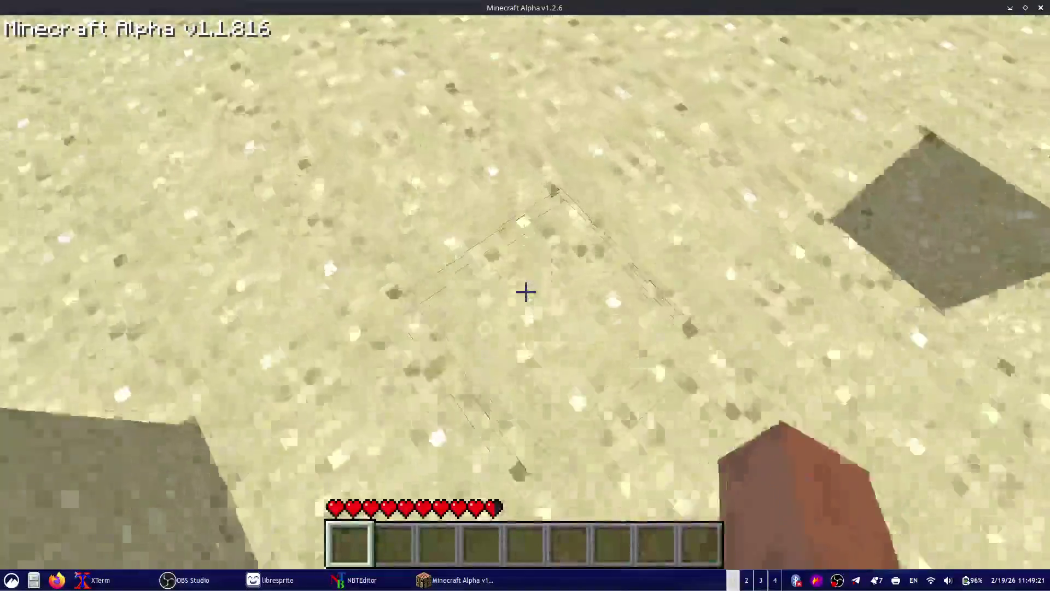
# - Dig a narrow vertical shaft down into the sand, collecting 9 sand blocks
pyautogui.click(526, 292)
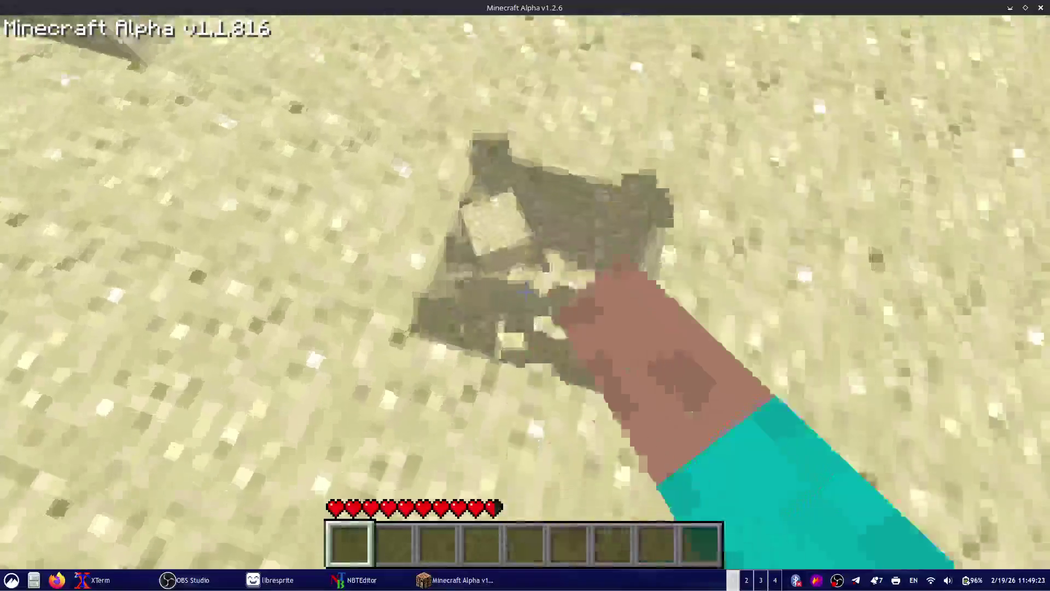
pyautogui.click(526, 291)
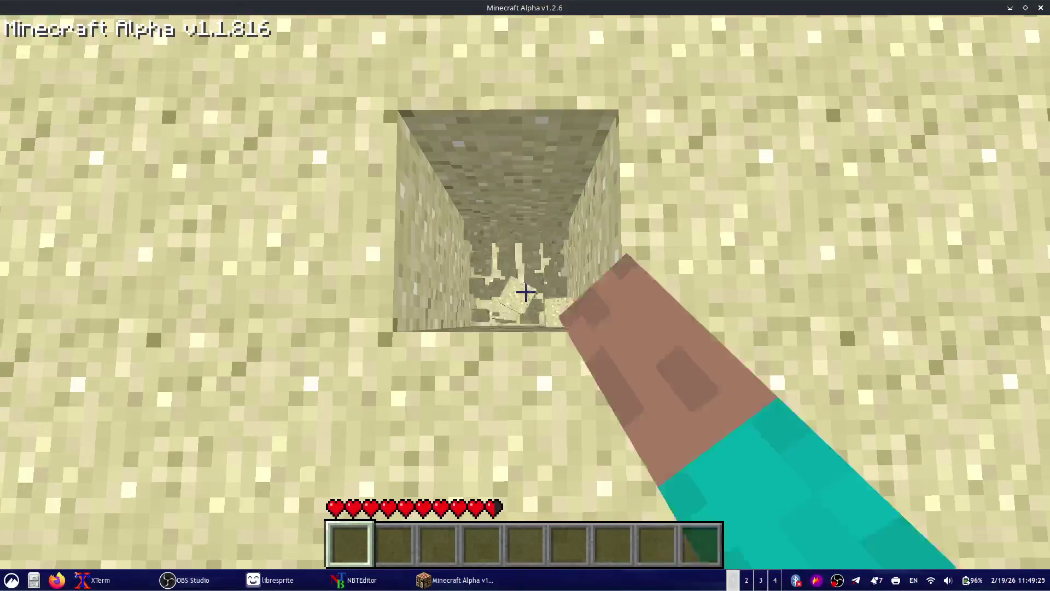
pyautogui.click(526, 292)
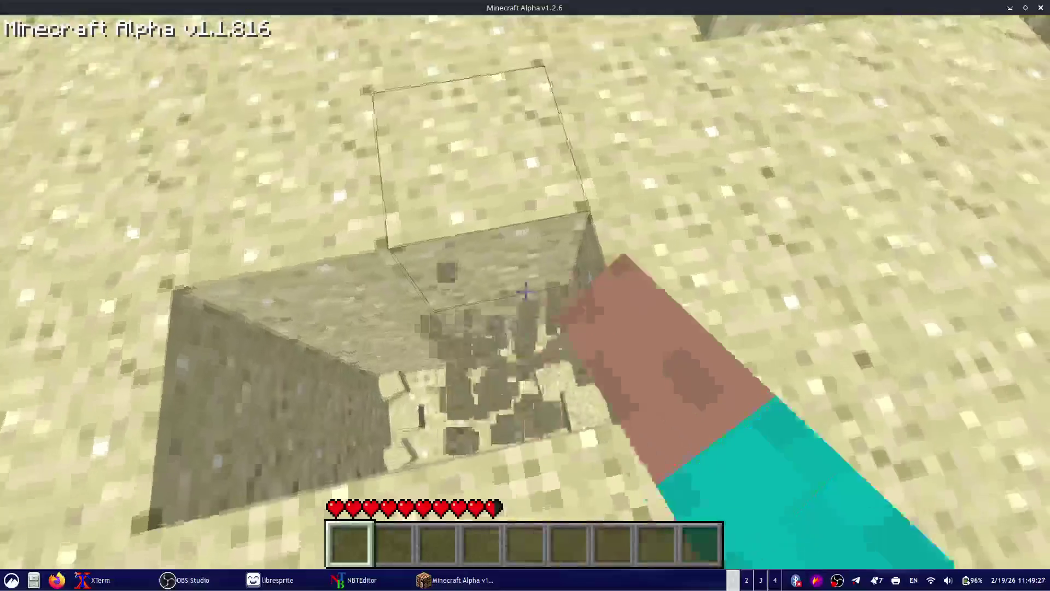
pyautogui.click(526, 291)
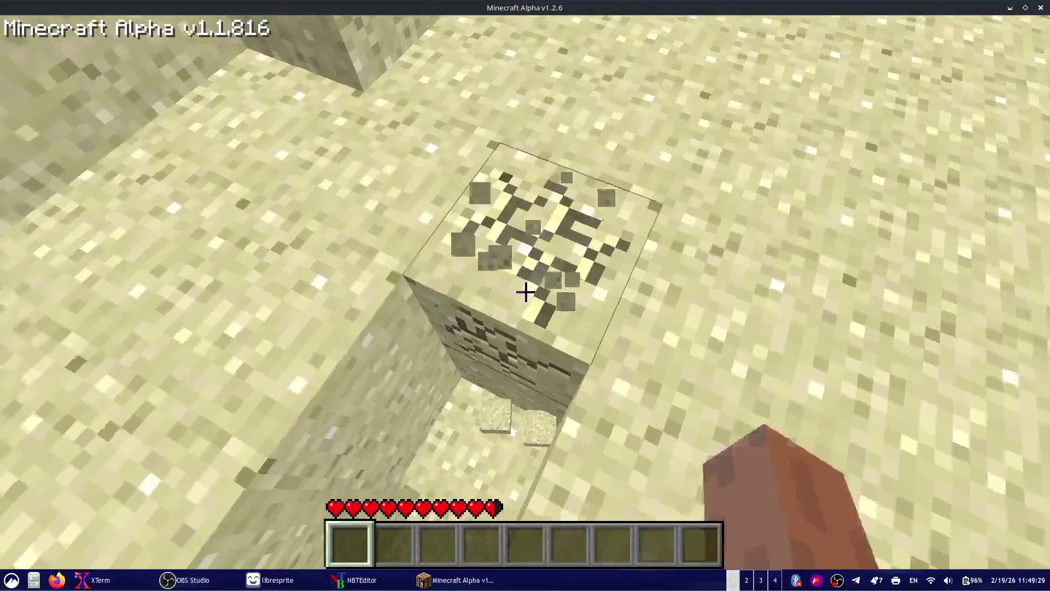
pyautogui.click(526, 291)
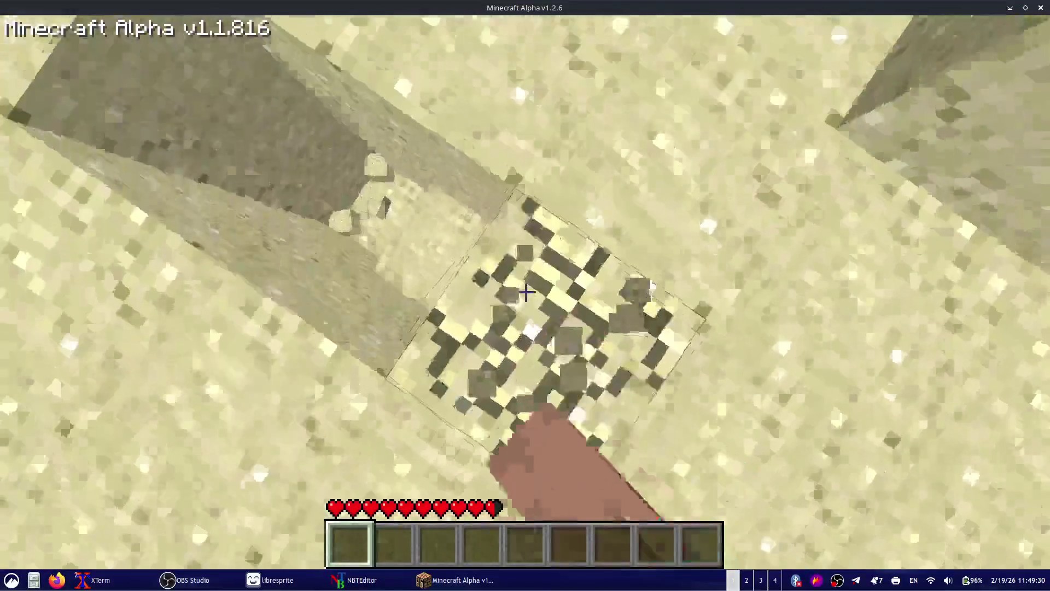
pyautogui.click(525, 292)
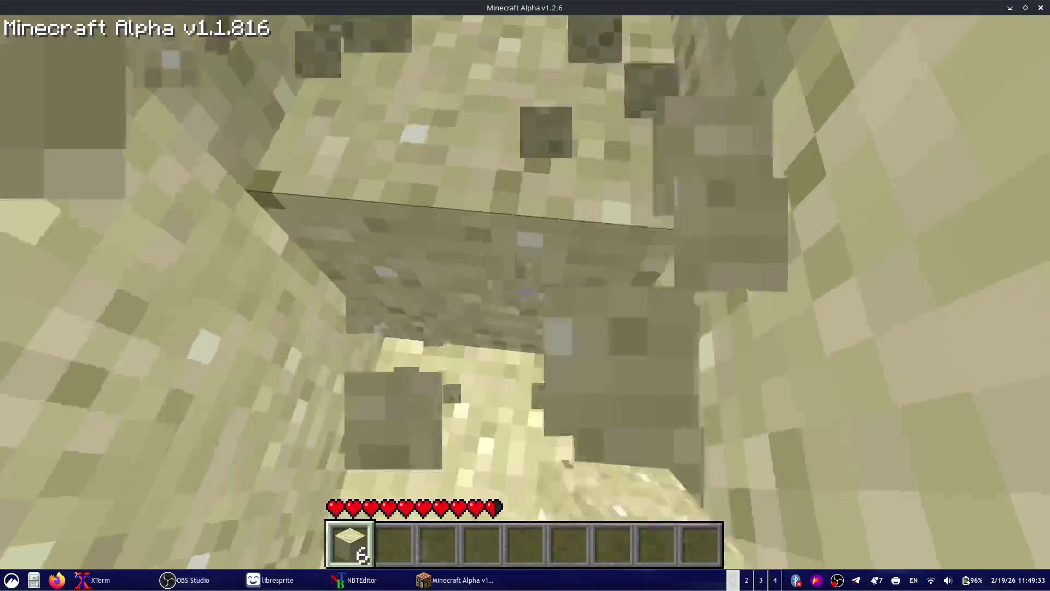
pyautogui.click(526, 291)
pyautogui.click(526, 292)
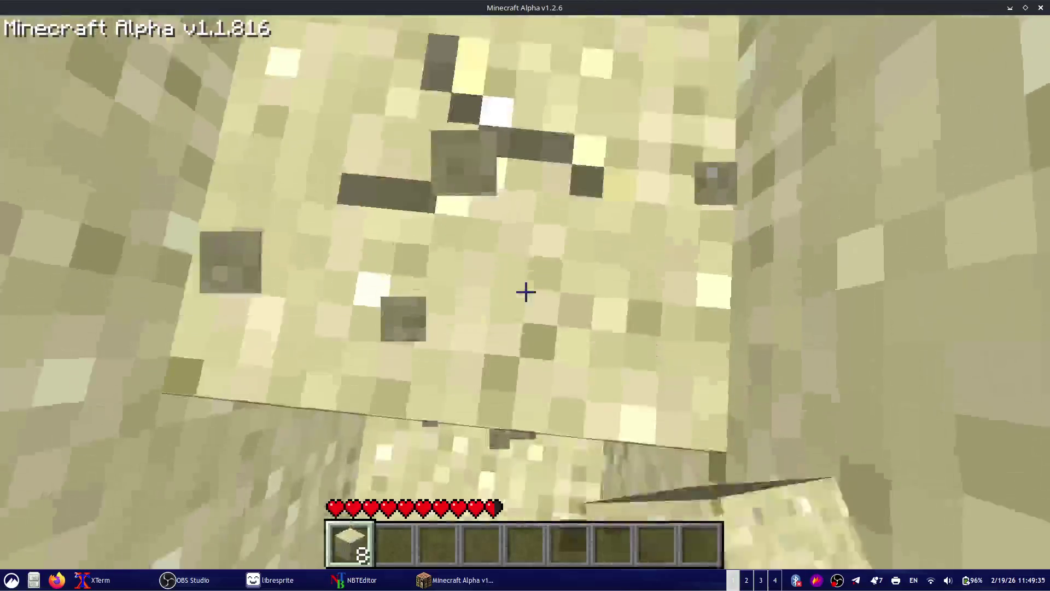
pyautogui.click(525, 292)
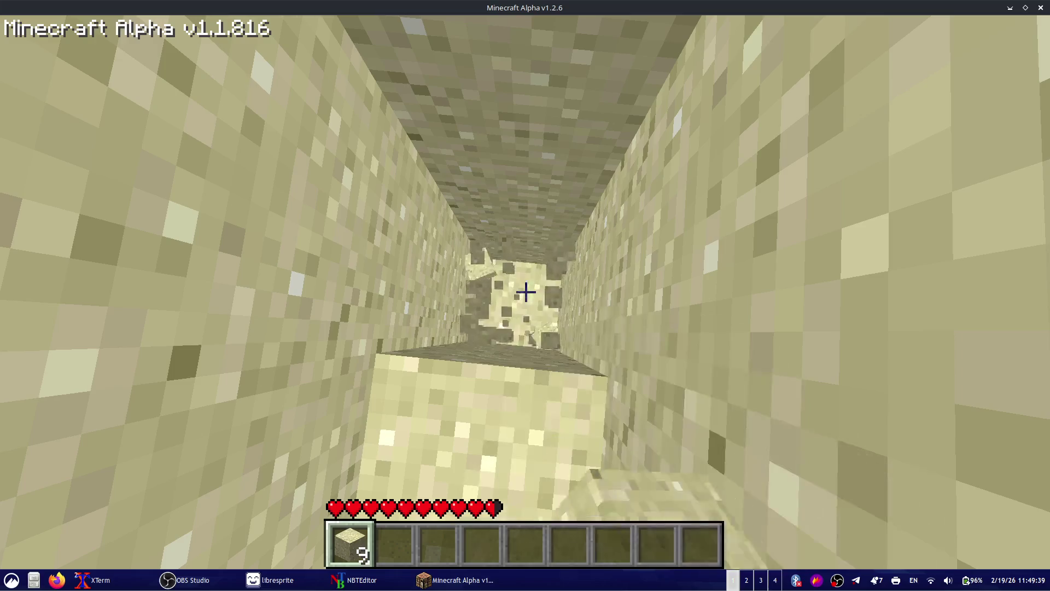
# - Climb out of the shaft and walk across the sand toward the water pool
pyautogui.press('w')
pyautogui.press('space')
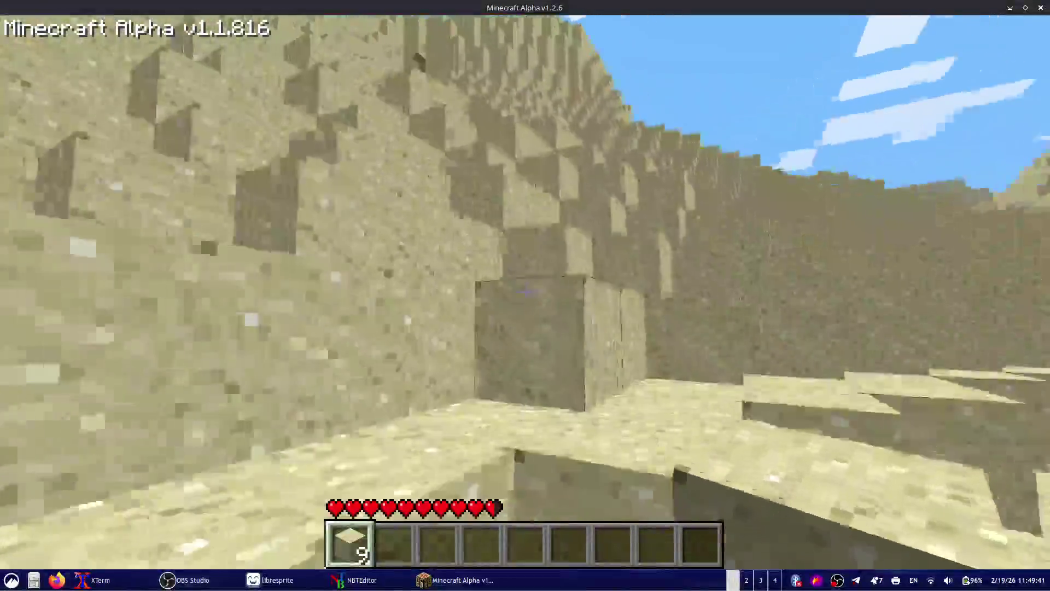
pyautogui.press('w')
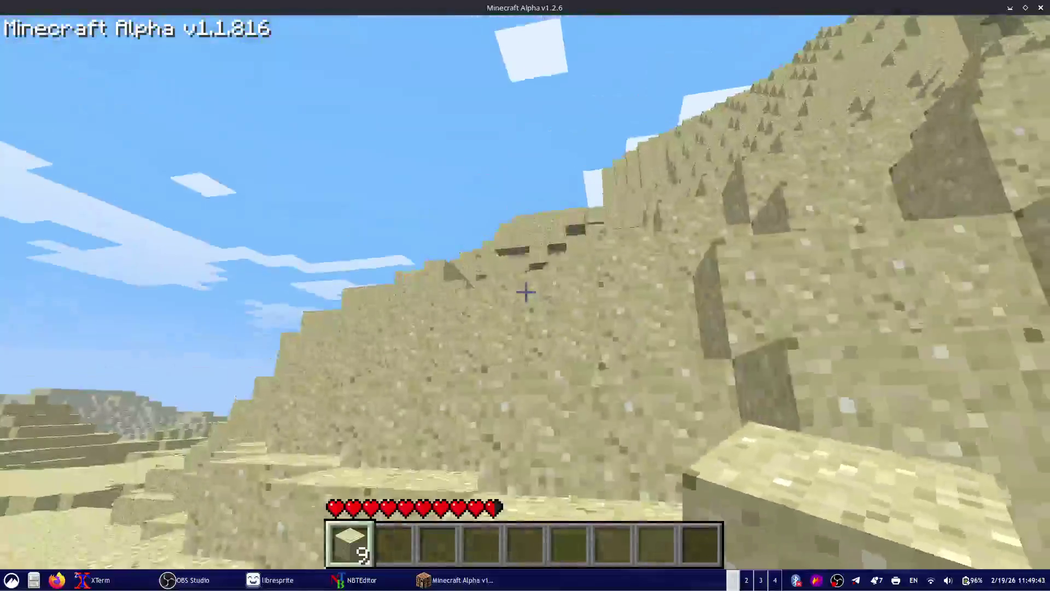
pyautogui.press('w')
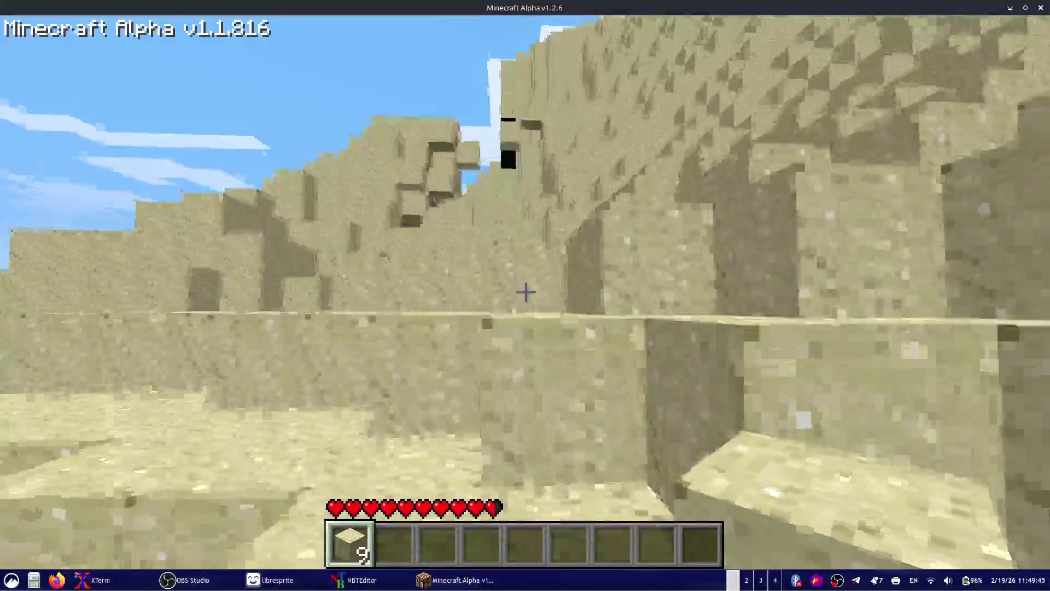
pyautogui.press('w')
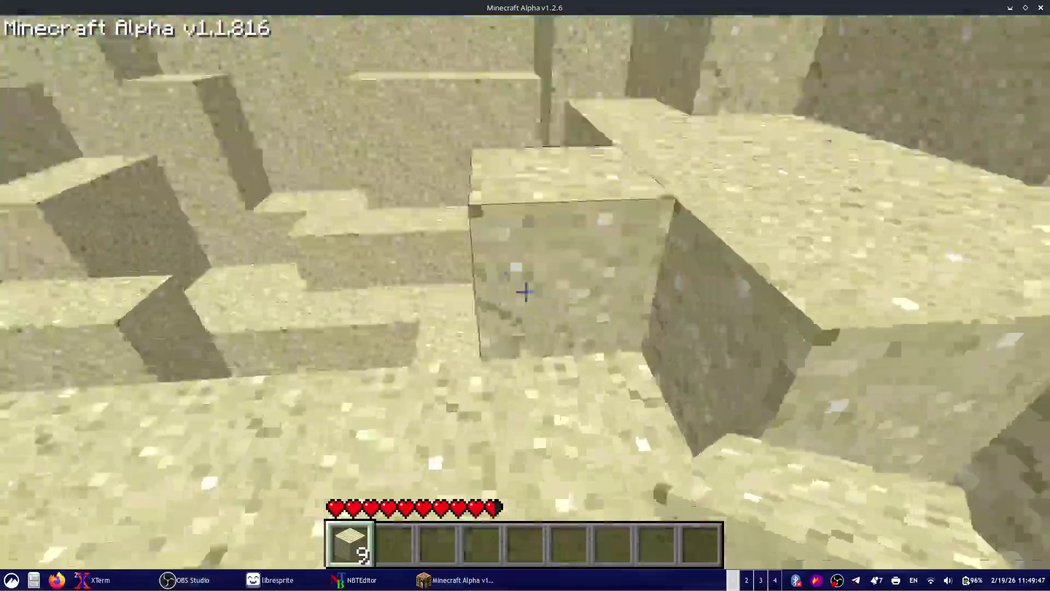
pyautogui.press('w')
pyautogui.press('w')
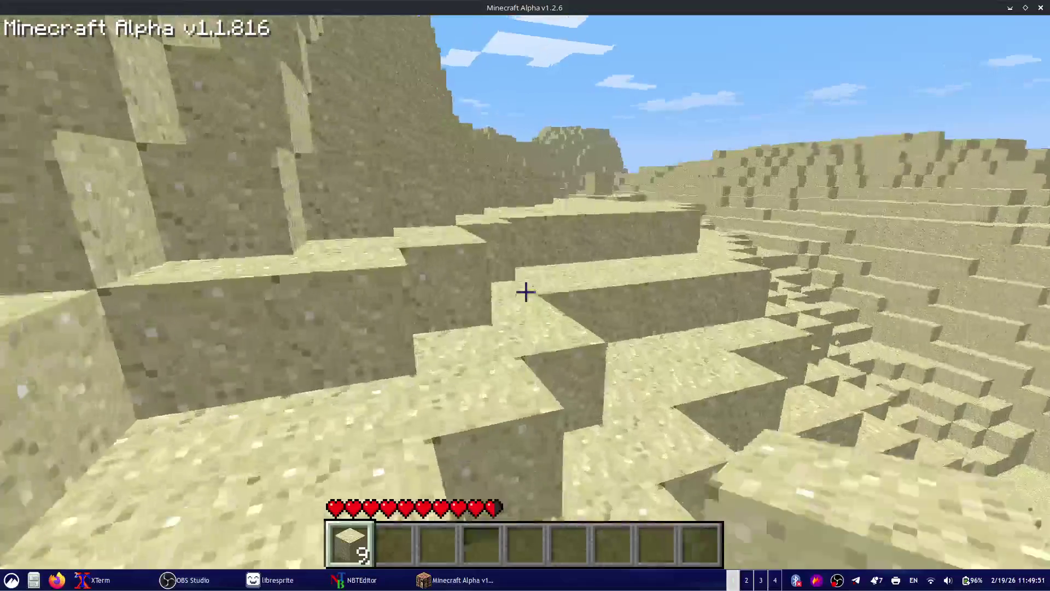
pyautogui.press('w')
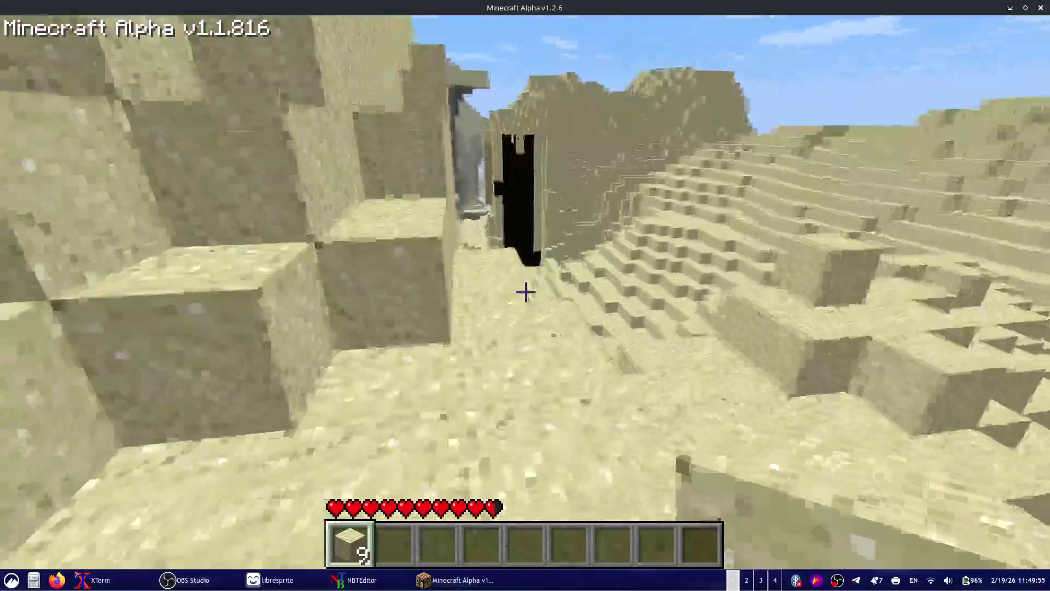
pyautogui.press('w')
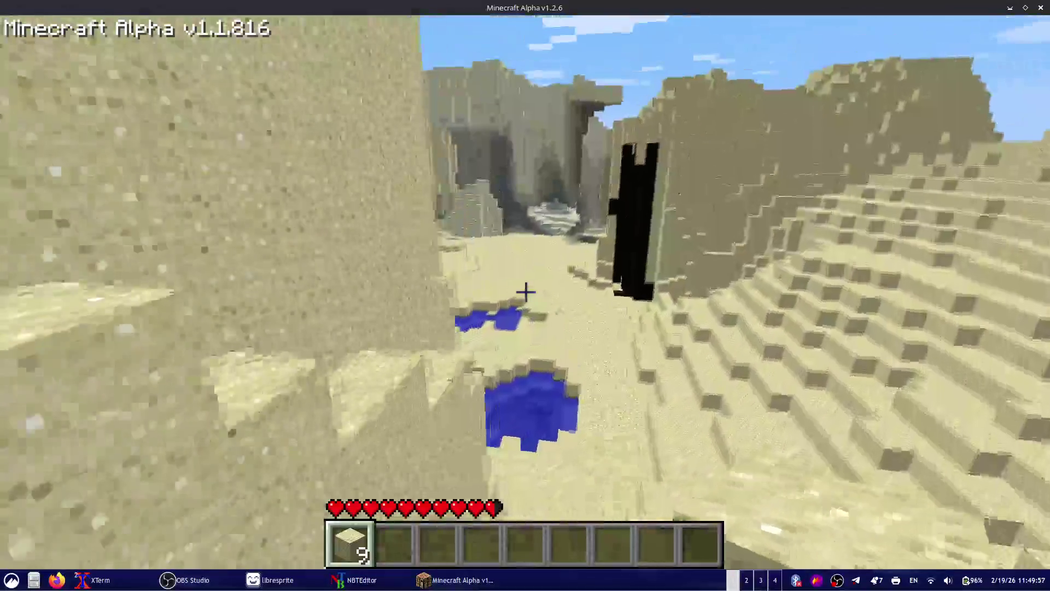
pyautogui.press('w')
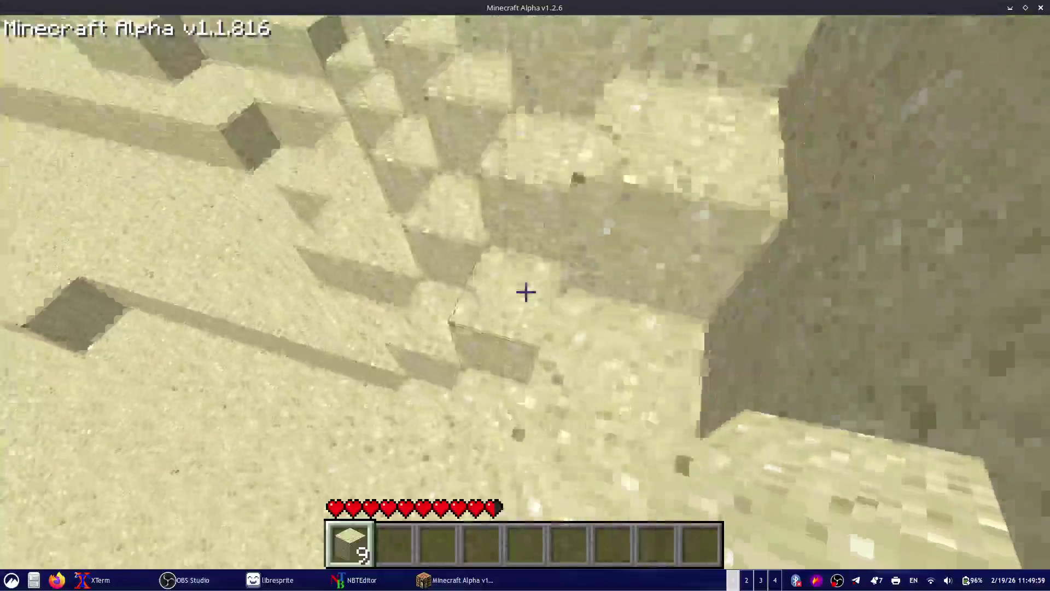
# - Place a sand block on the slope, then walk deeper into the canyon past the water pool
pyautogui.rightClick(525, 292)
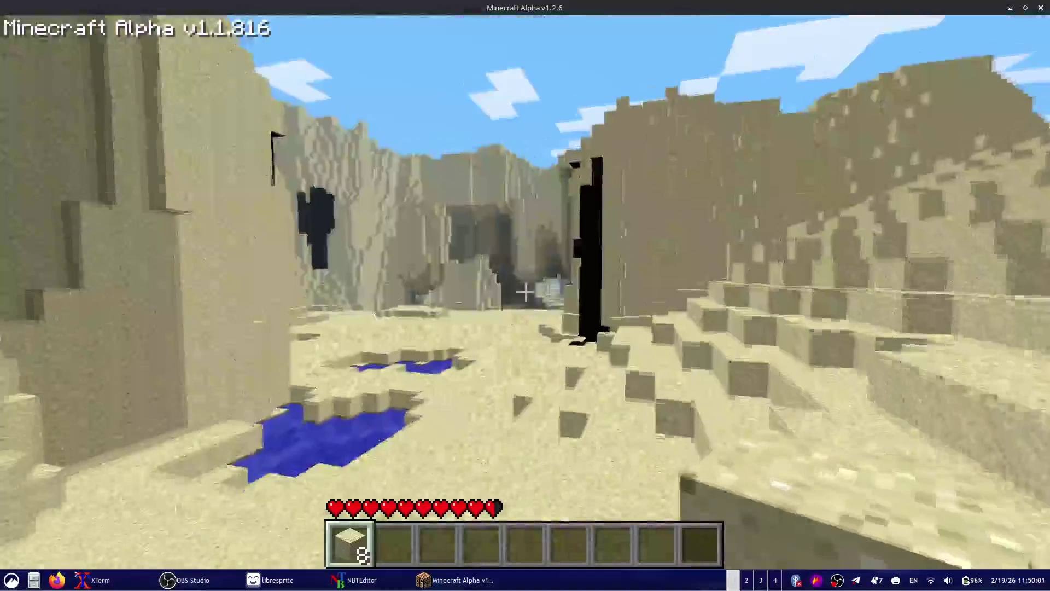
pyautogui.press('w')
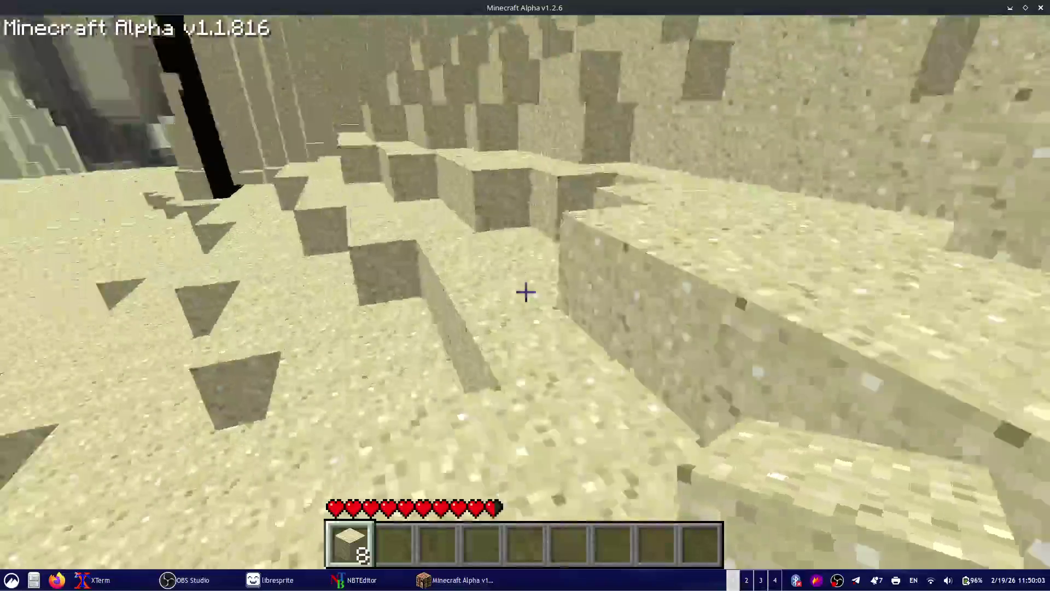
pyautogui.press('w')
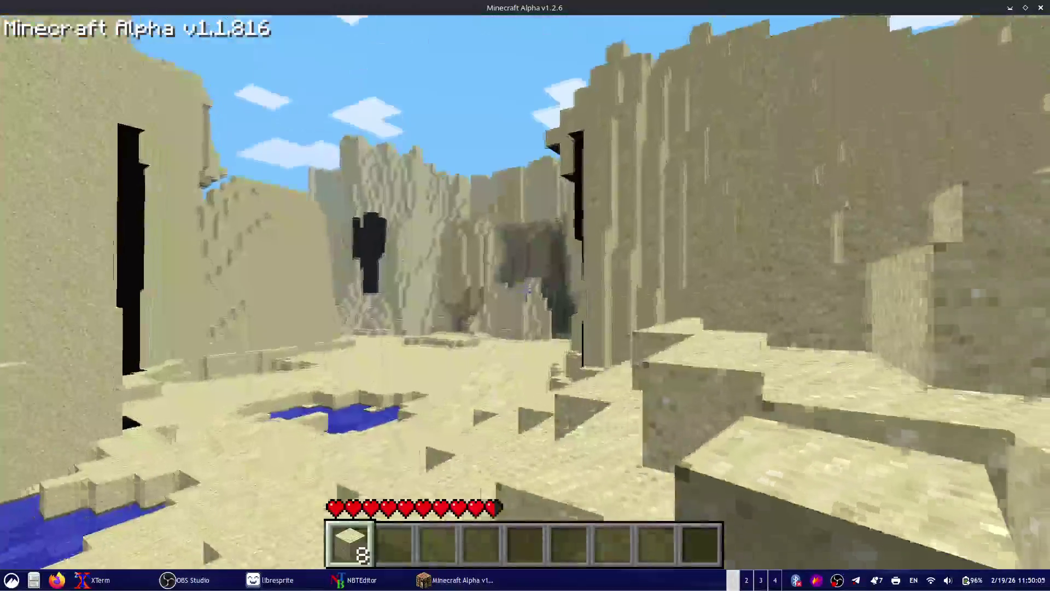
pyautogui.press('w')
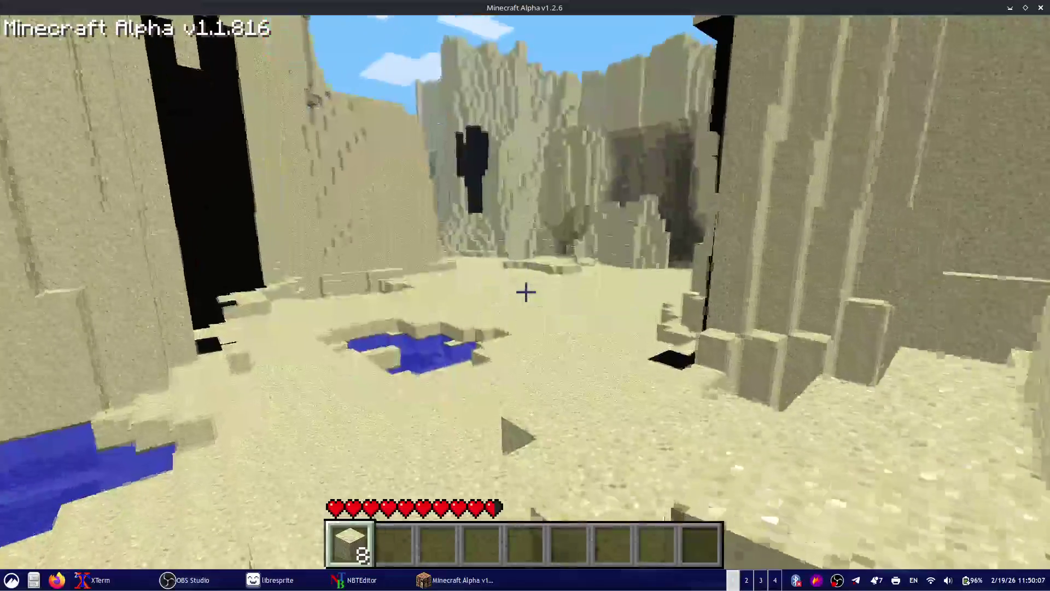
pyautogui.press('w')
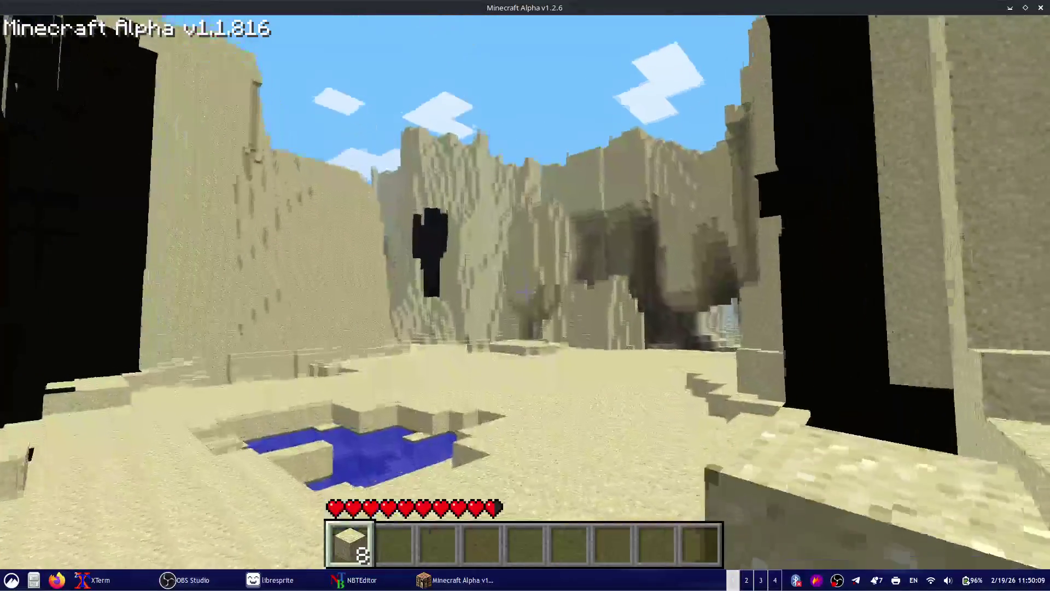
pyautogui.press('w')
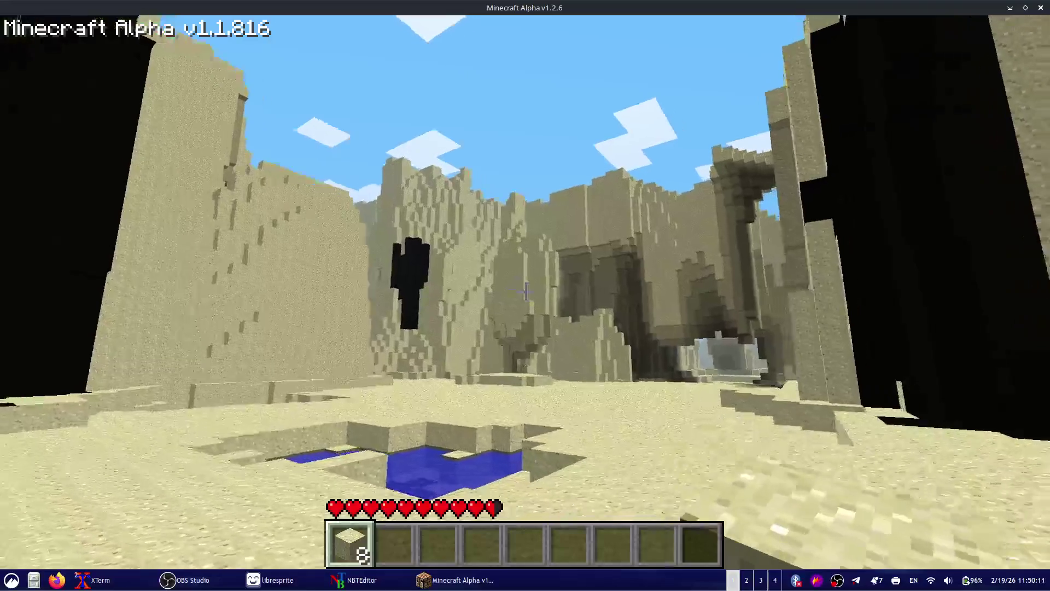
# - Copy a Flameshot capture of nearly the whole screen to the clipboard
pyautogui.press('Print')
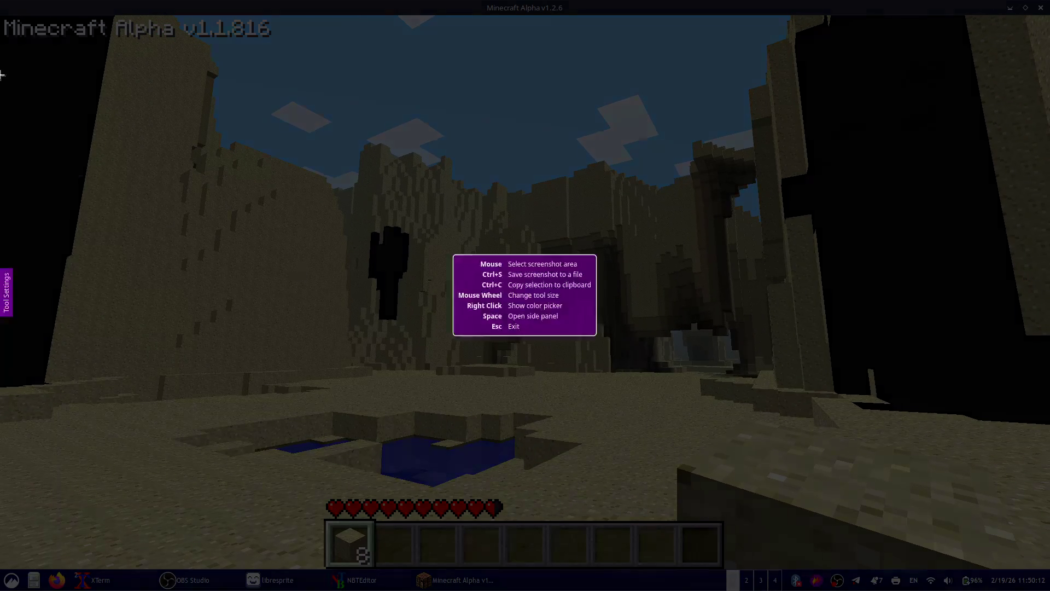
pyautogui.moveTo(1, 1); pyautogui.dragTo(1049, 590)
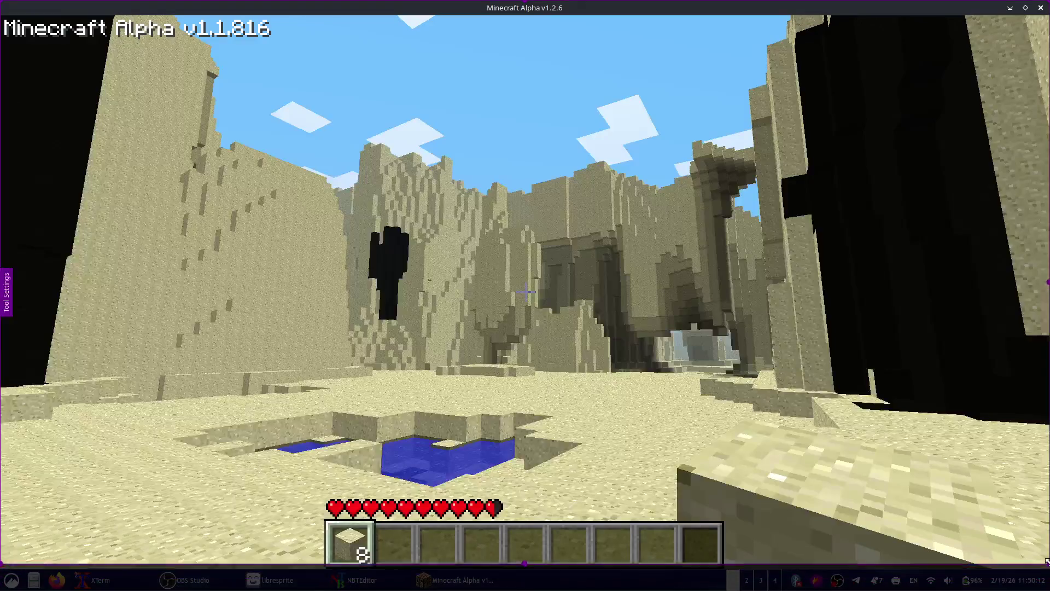
pyautogui.hotkey('ctrl', 'c')
# - Switch the OBS stream to the technical-difficulties Scene 3
pyautogui.hotkey('alt', 'Tab')
pyautogui.hotkey('alt', 'Tab')
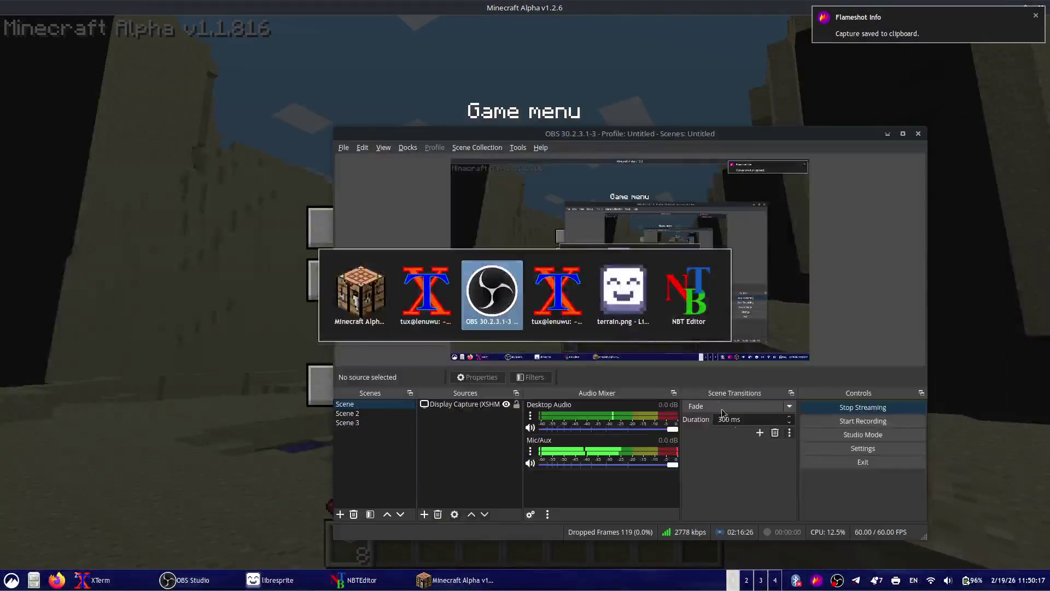
pyautogui.hotkey('alt', 'Tab')
pyautogui.hotkey('alt', 'Tab')
pyautogui.hotkey('alt', 'Tab')
pyautogui.hotkey('alt', 'Tab')
pyautogui.hotkey('alt', 'Tab')
pyautogui.hotkey('alt', 'Tab')
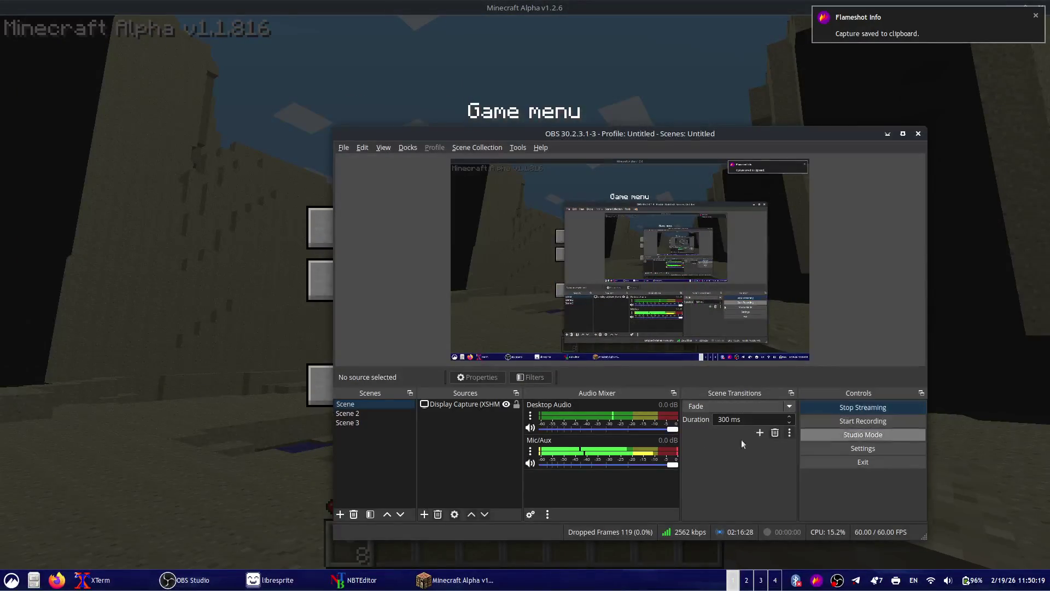
pyautogui.click(360, 426)
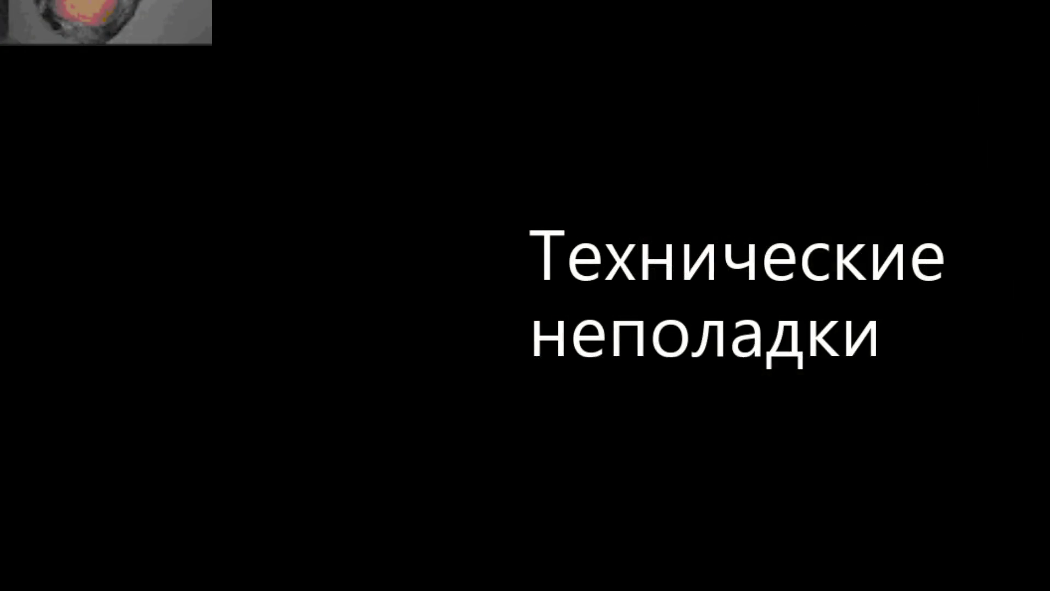
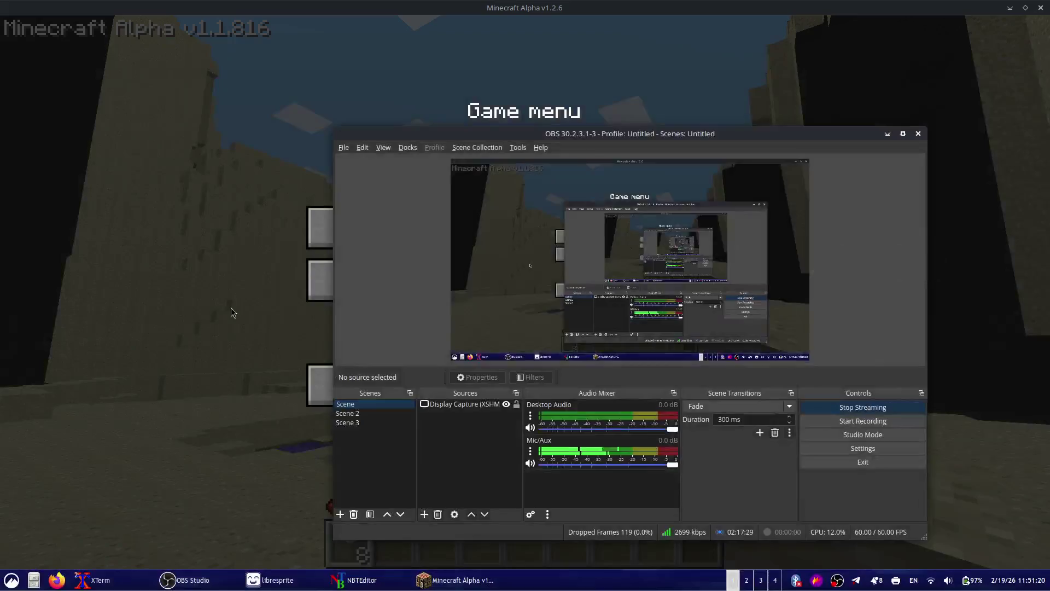
# - Resume the desert world, walk past the water pool, and place then break a sand block
pyautogui.click(231, 307)
pyautogui.click(379, 226)
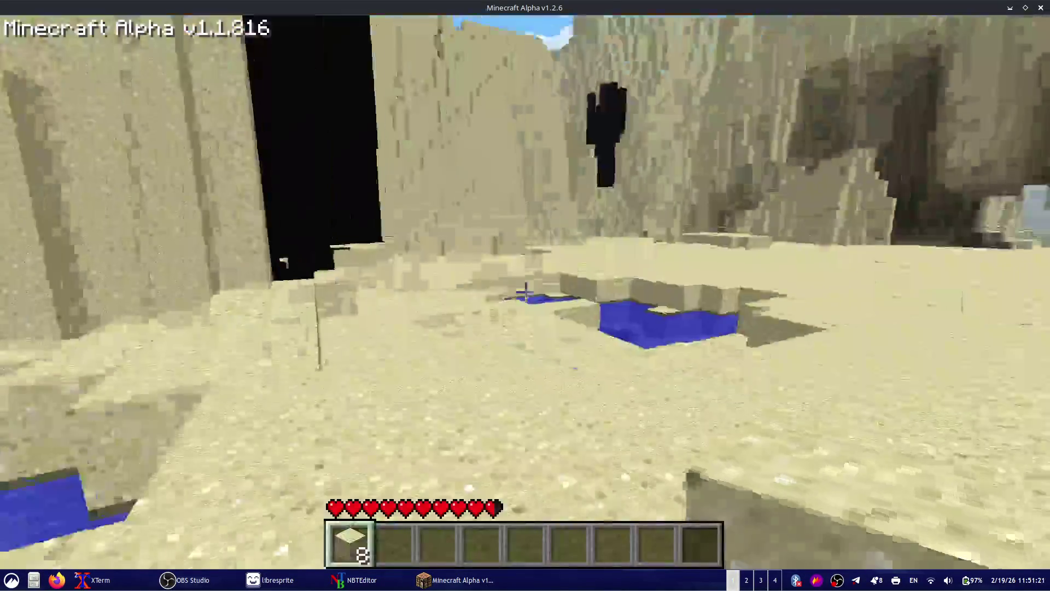
pyautogui.press('w')
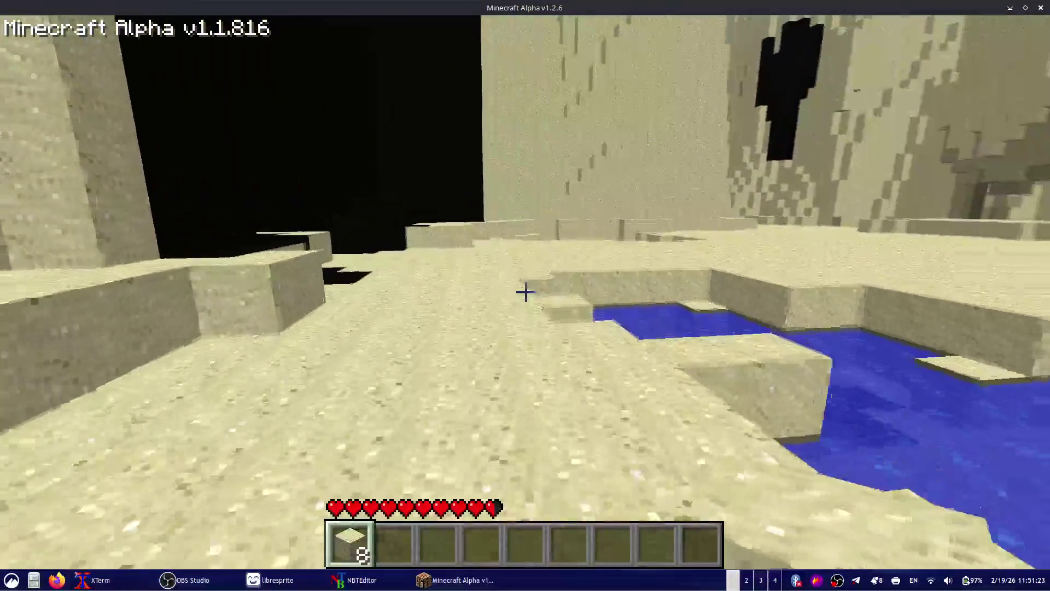
pyautogui.press('w')
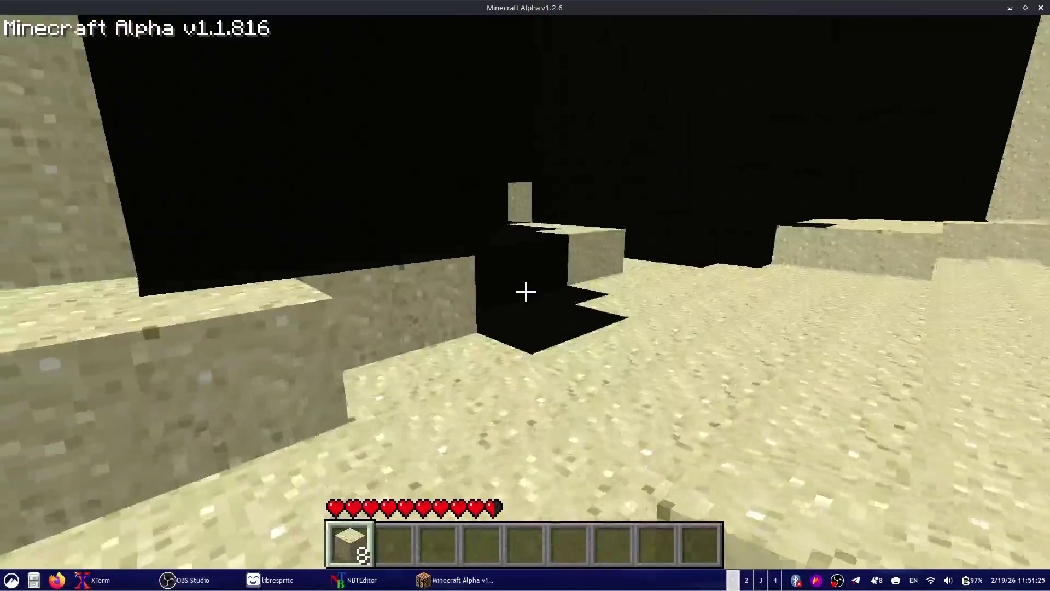
pyautogui.press('w')
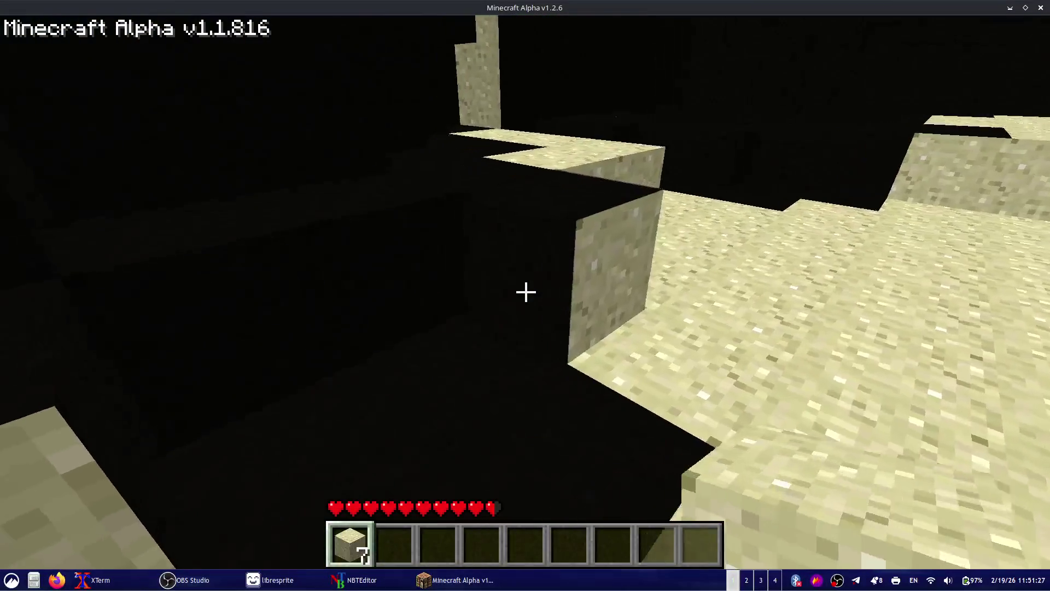
pyautogui.rightClick(526, 292)
pyautogui.click(526, 292)
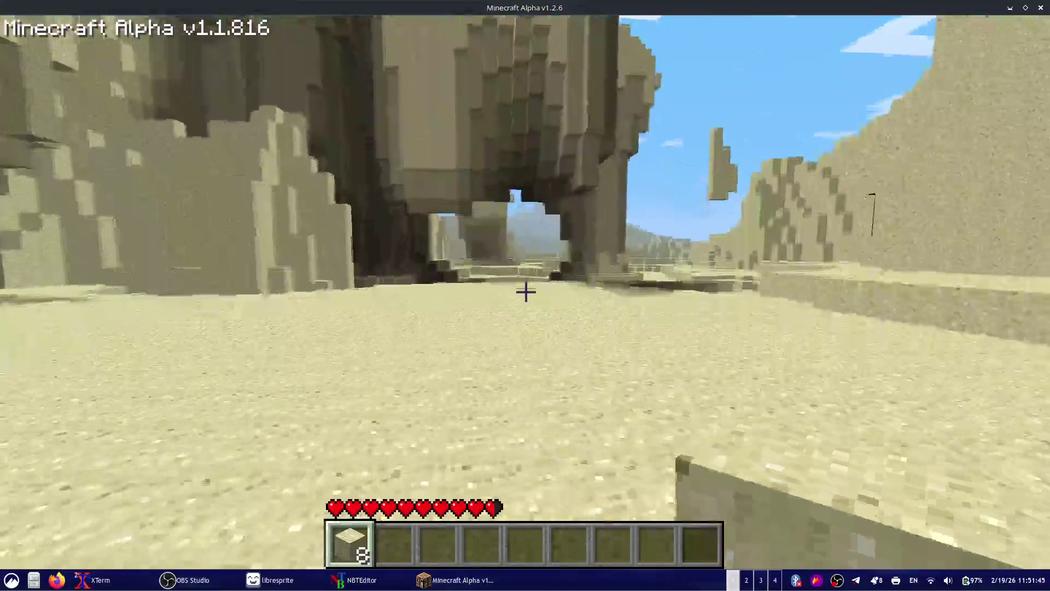
# - Walk under the sand arch and past a sand pillar, then save and quit to title
pyautogui.press('w')
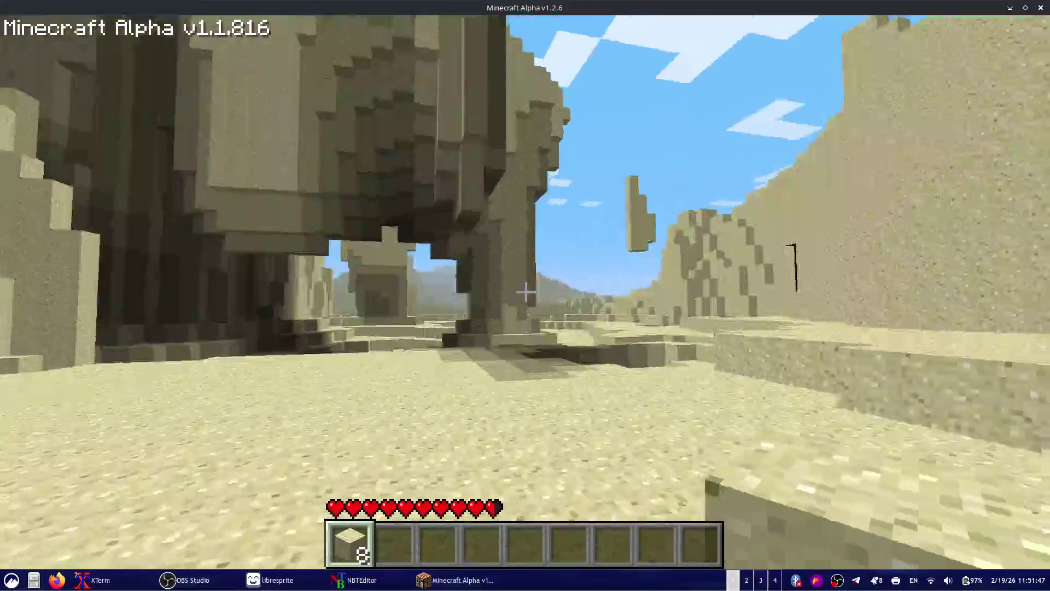
pyautogui.press('w')
pyautogui.press('w')
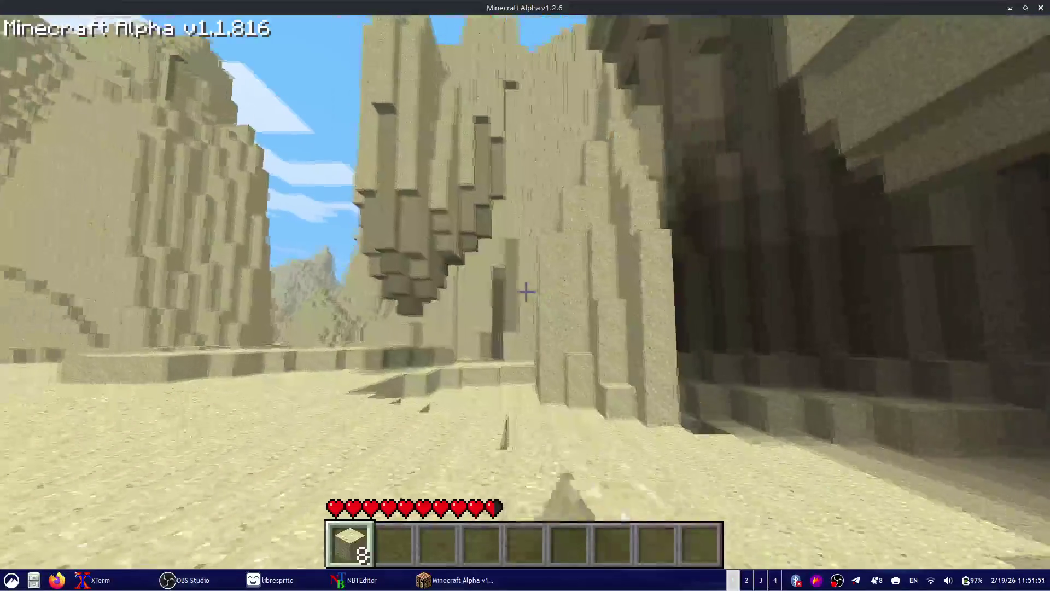
pyautogui.press('w')
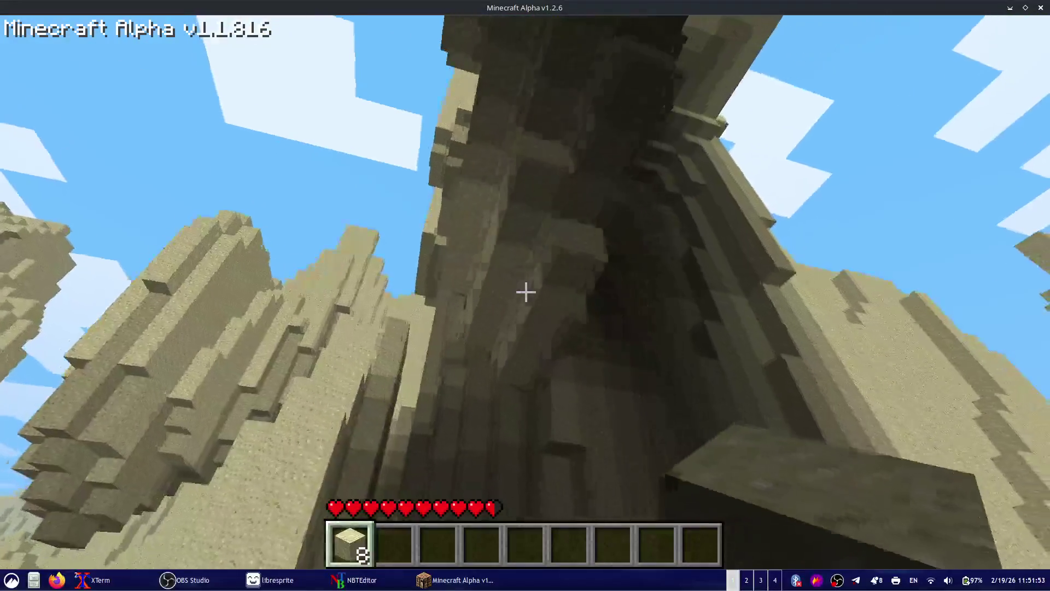
pyautogui.press('w')
pyautogui.press('w')
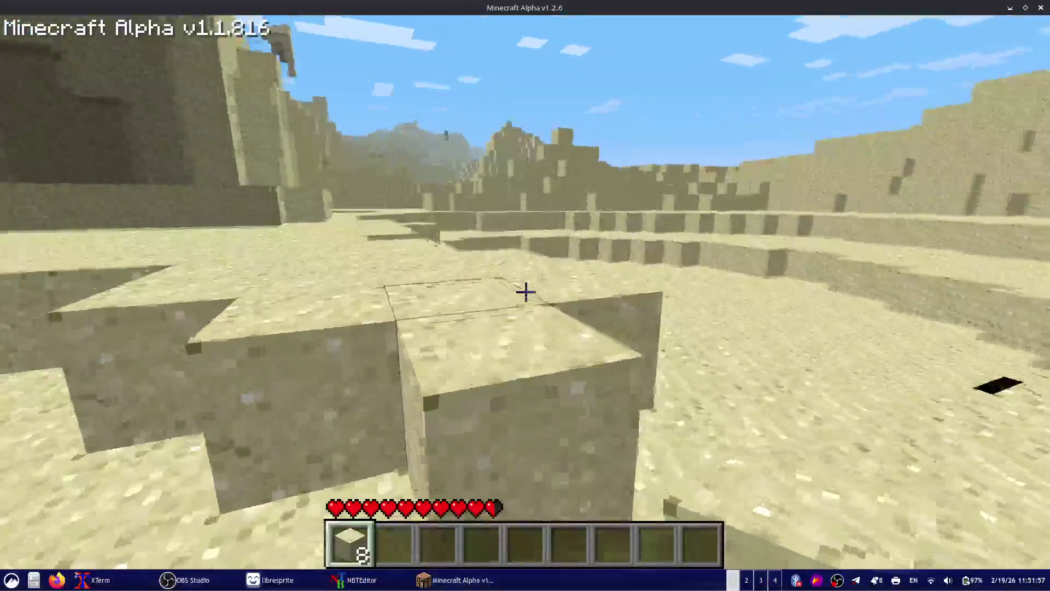
pyautogui.press('w')
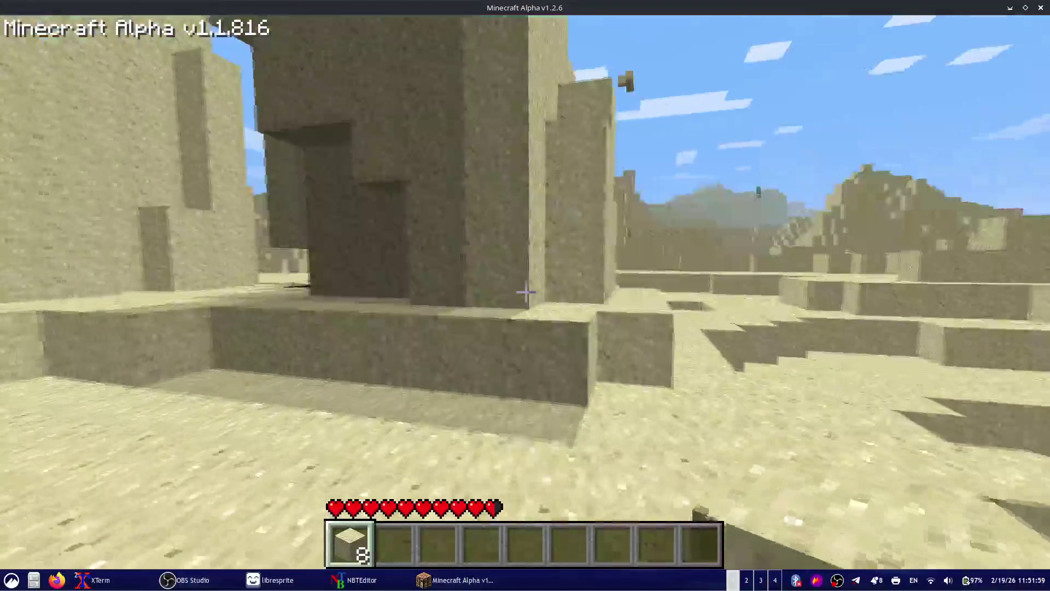
pyautogui.press('w')
pyautogui.press('w')
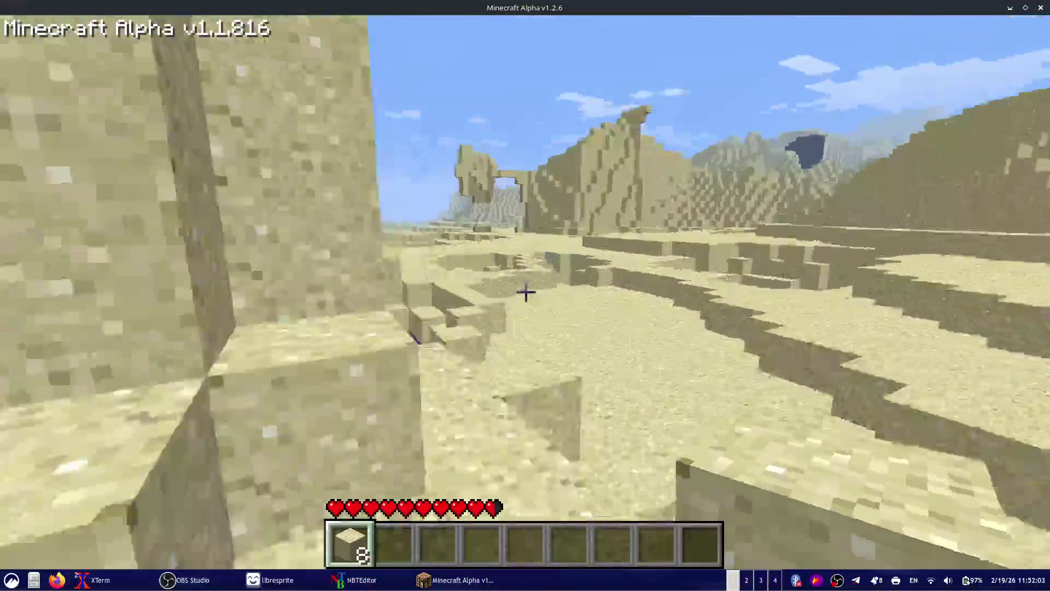
pyautogui.press('w')
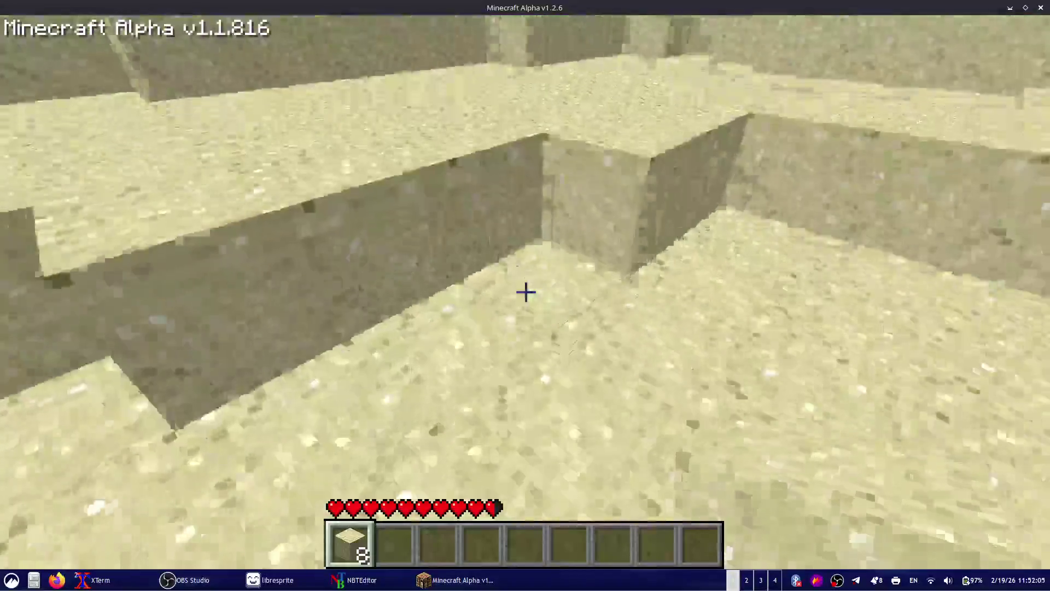
pyautogui.press('Escape')
pyautogui.click(544, 281)
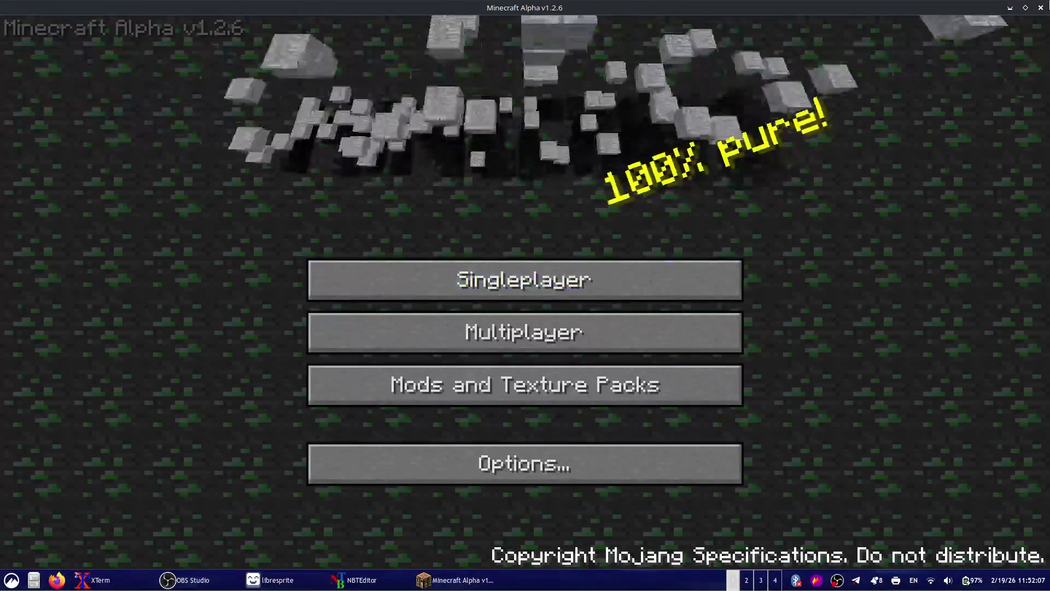
# - Quit Minecraft and reopen ChunkProviderGenerate.java in vim from the source-folder terminal
pyautogui.click(1041, 8)
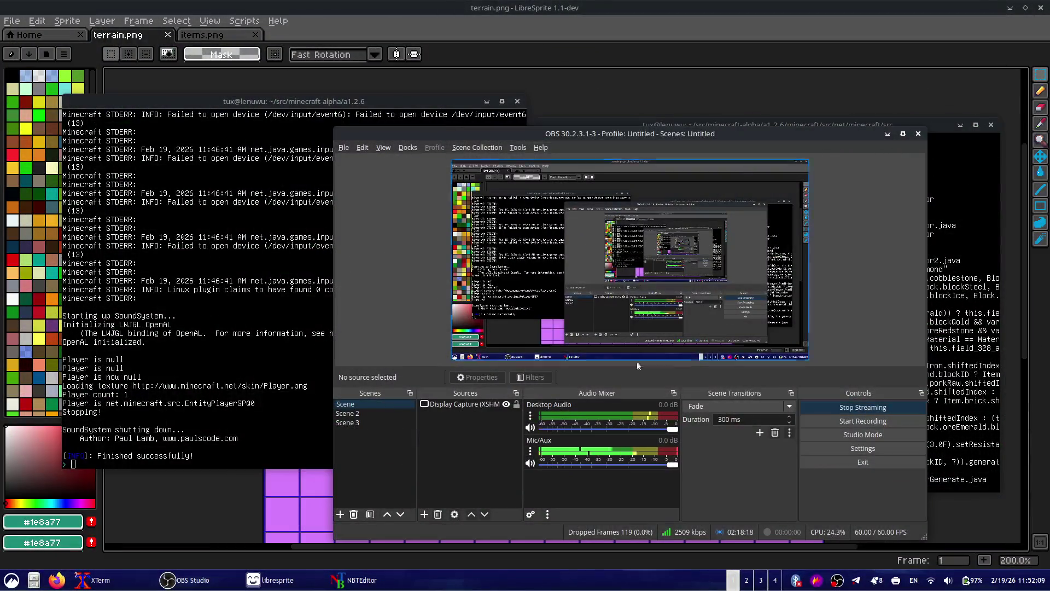
pyautogui.click(1002, 431)
pyautogui.press('Down')
pyautogui.press('Return')
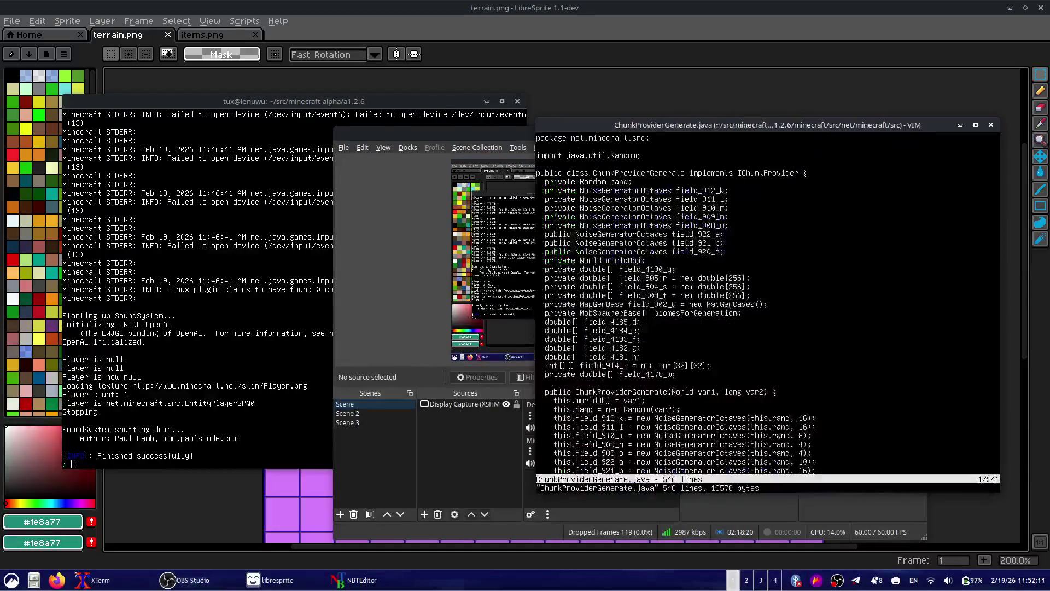
pyautogui.click(542, 251)
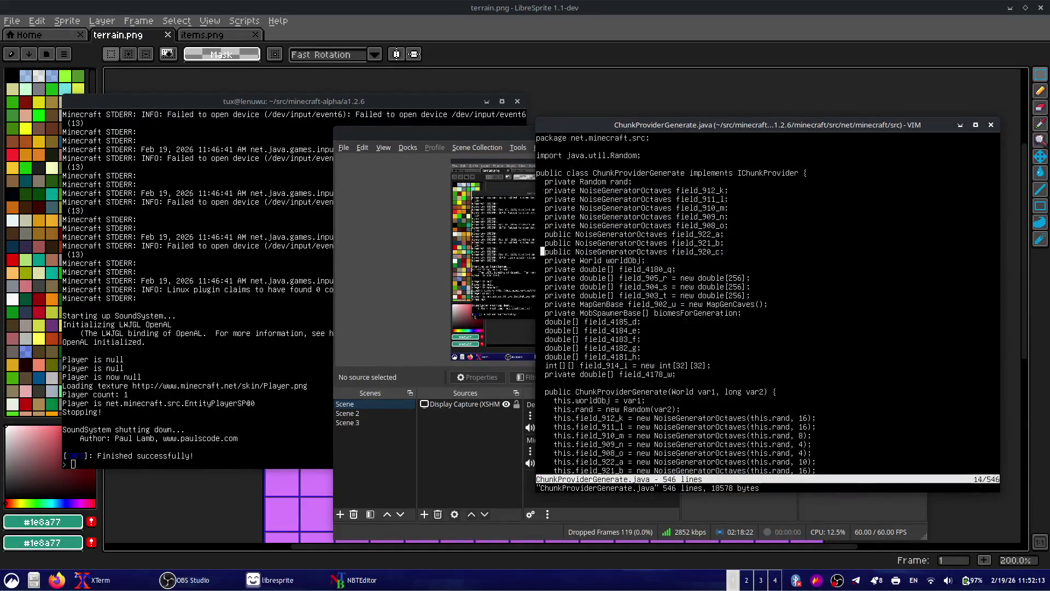
# - Change the sand fill to Block.diamond.blockID with /sand and cw diamond, then :wq
pyautogui.write('/sand')
pyautogui.press('Return')
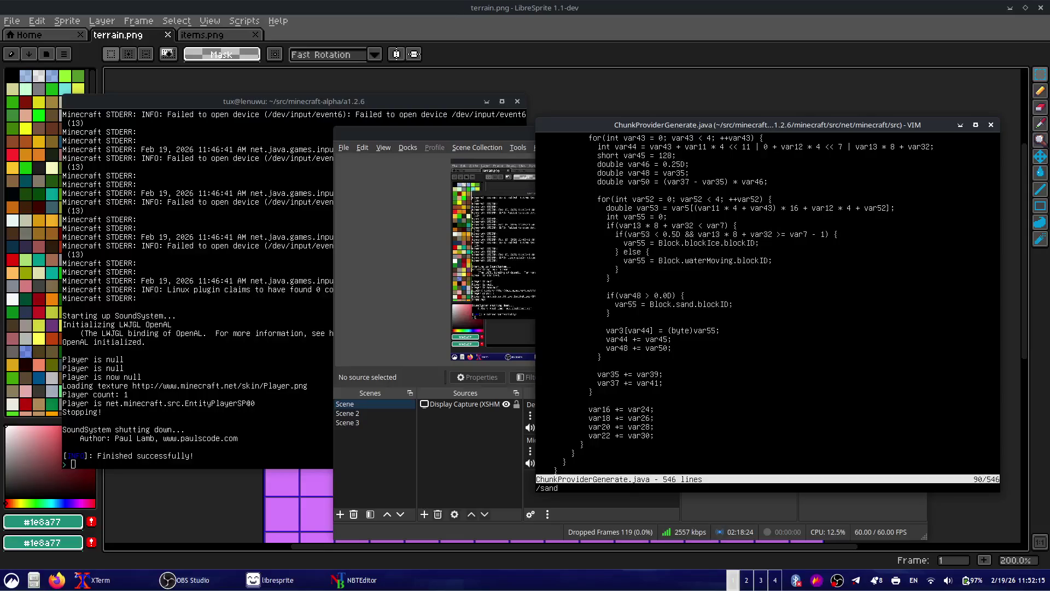
pyautogui.write('cwdiamond')
pyautogui.press('Escape')
pyautogui.write(':wq')
pyautogui.press('Return')
pyautogui.click(292, 342)
# - Run recompile, then startclient to launch the game
pyautogui.write('re')
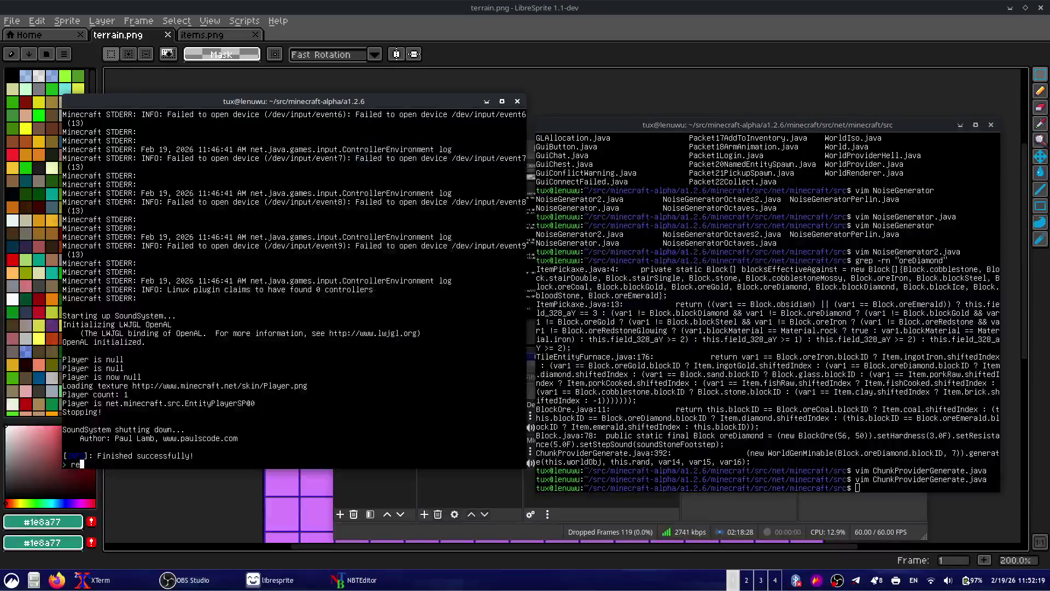
pyautogui.write('compile')
pyautogui.press('Return')
pyautogui.write('sta')
pyautogui.write('lient')
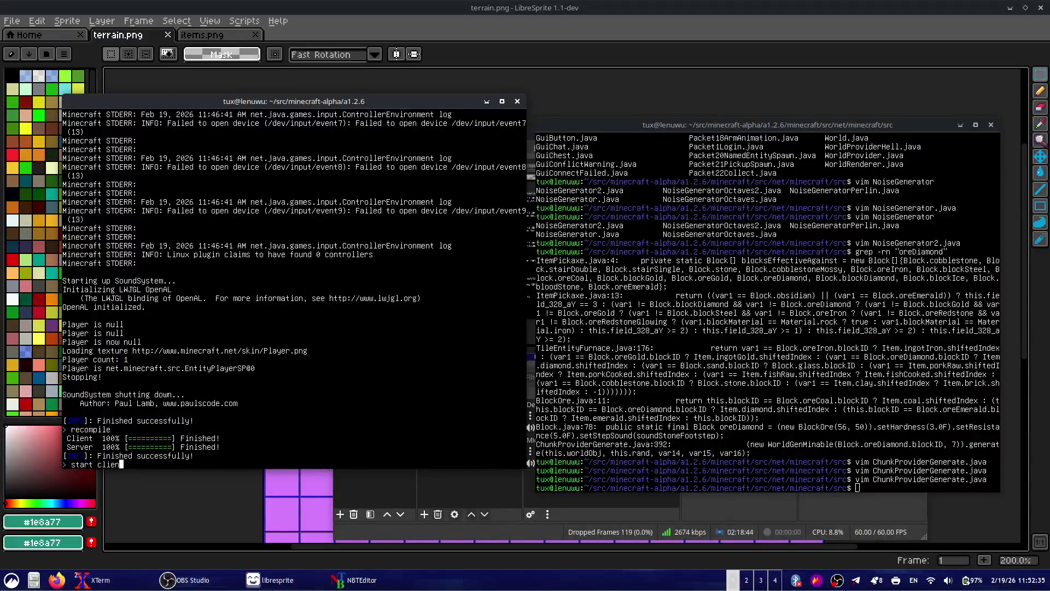
pyautogui.press('Return')
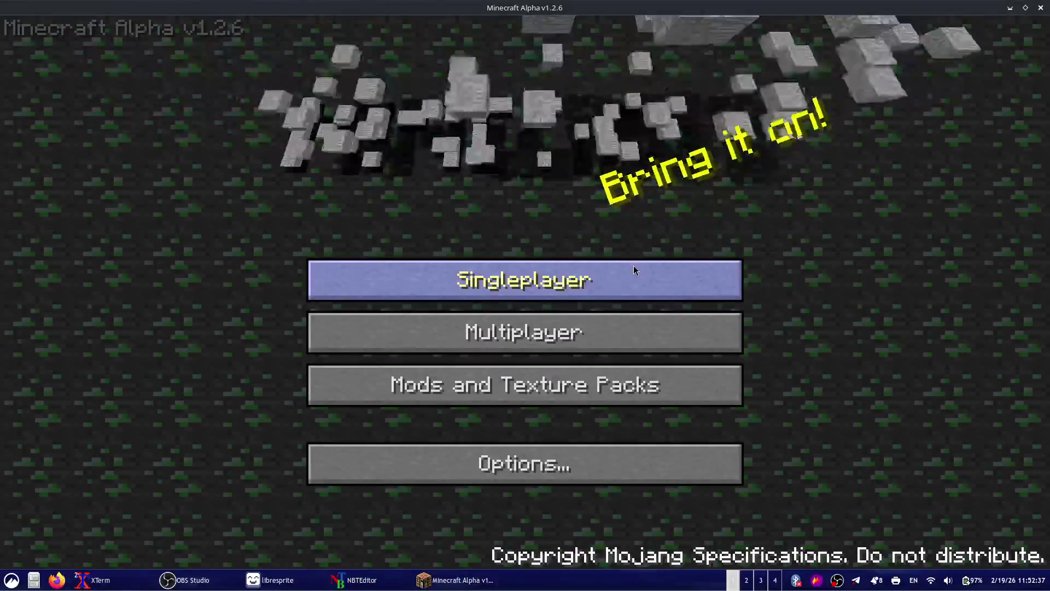
# - Delete World 3 from the saved worlds list and load World 2
pyautogui.click(634, 265)
pyautogui.click(589, 428)
pyautogui.click(602, 235)
pyautogui.click(498, 344)
pyautogui.click(589, 203)
pyautogui.write('recompiler')
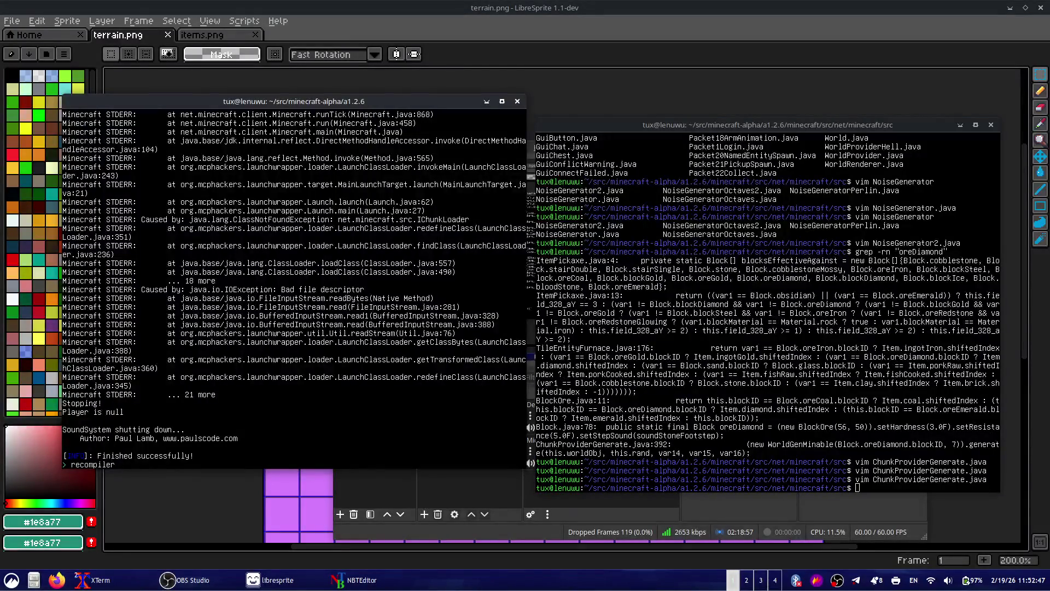
# - After the crash, run recompile and startclient again
pyautogui.press('Return')
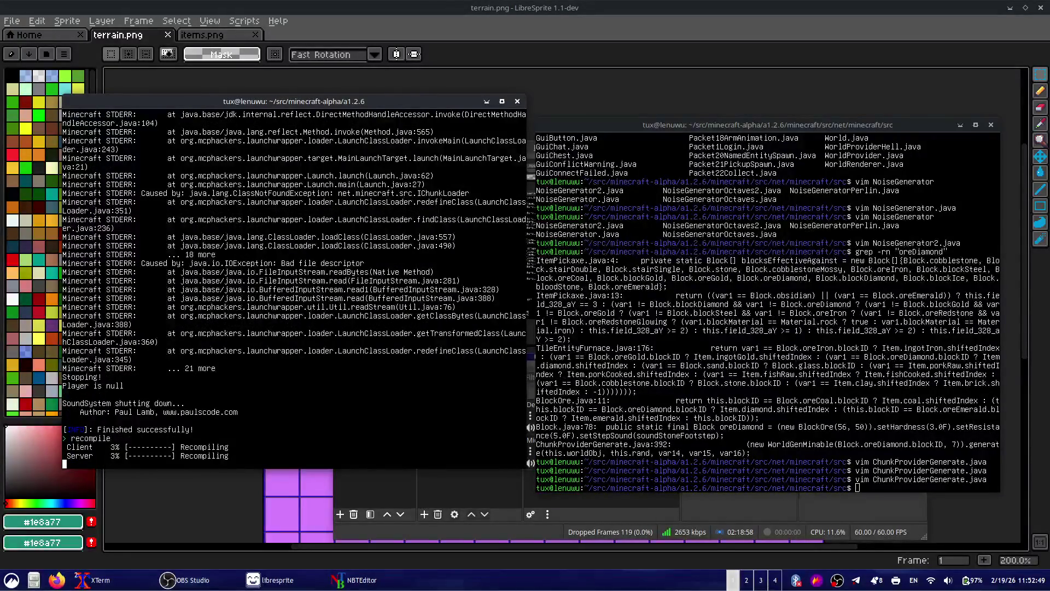
pyautogui.write('start cli')
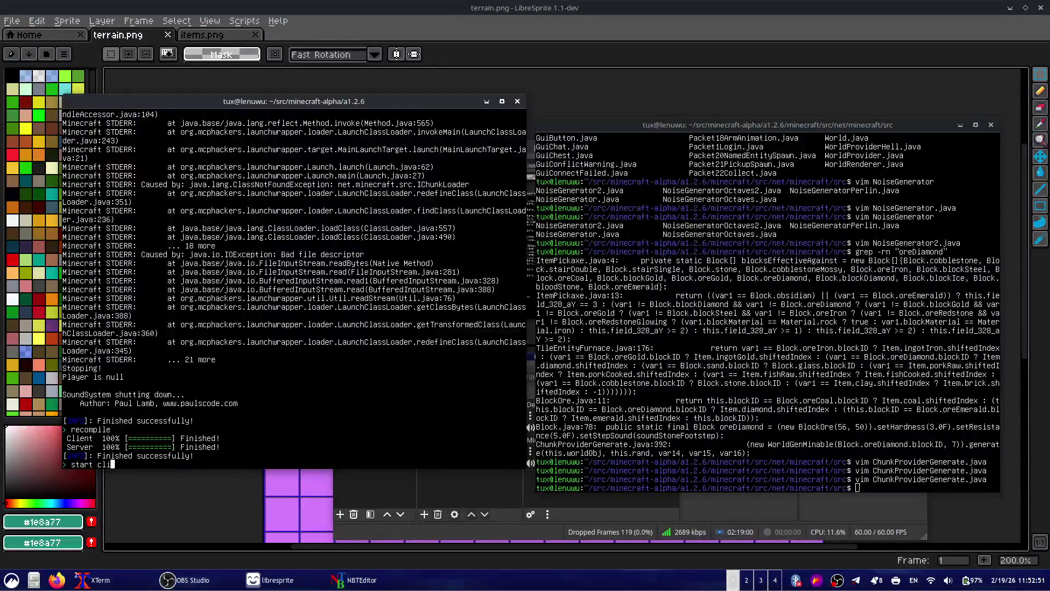
pyautogui.write('ent')
pyautogui.press('Return')
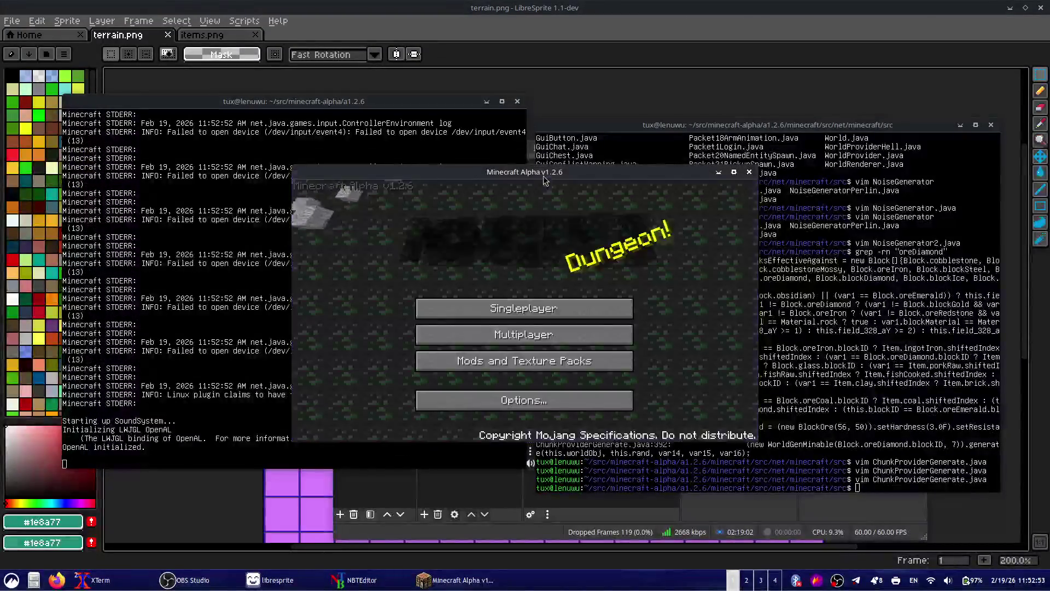
# - Maximize the game, load a saved world, then restore and reposition the window
pyautogui.doubleClick(543, 176)
pyautogui.click(550, 291)
pyautogui.click(580, 238)
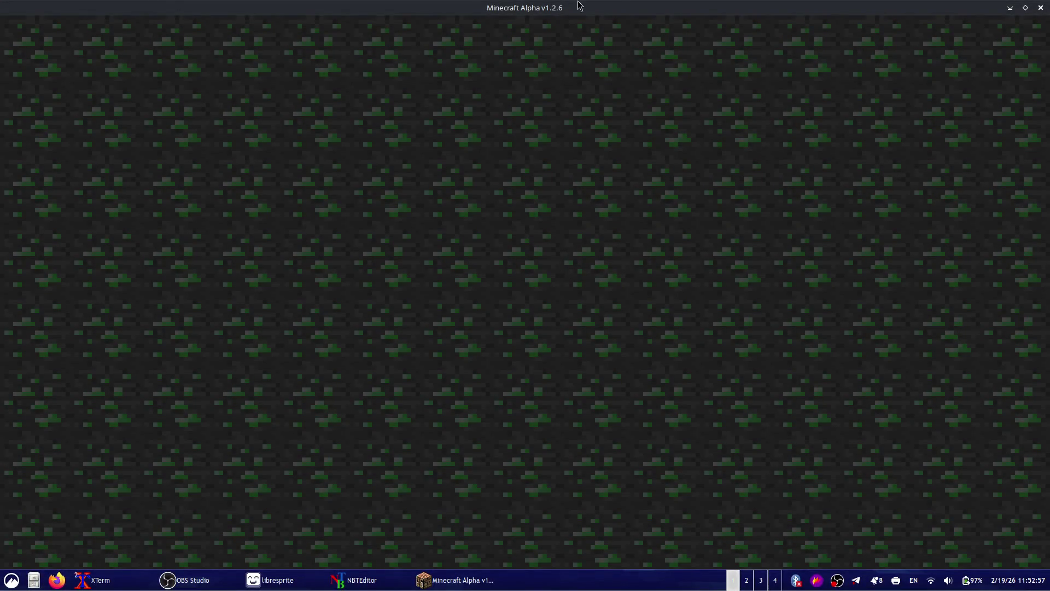
pyautogui.click(1026, 7)
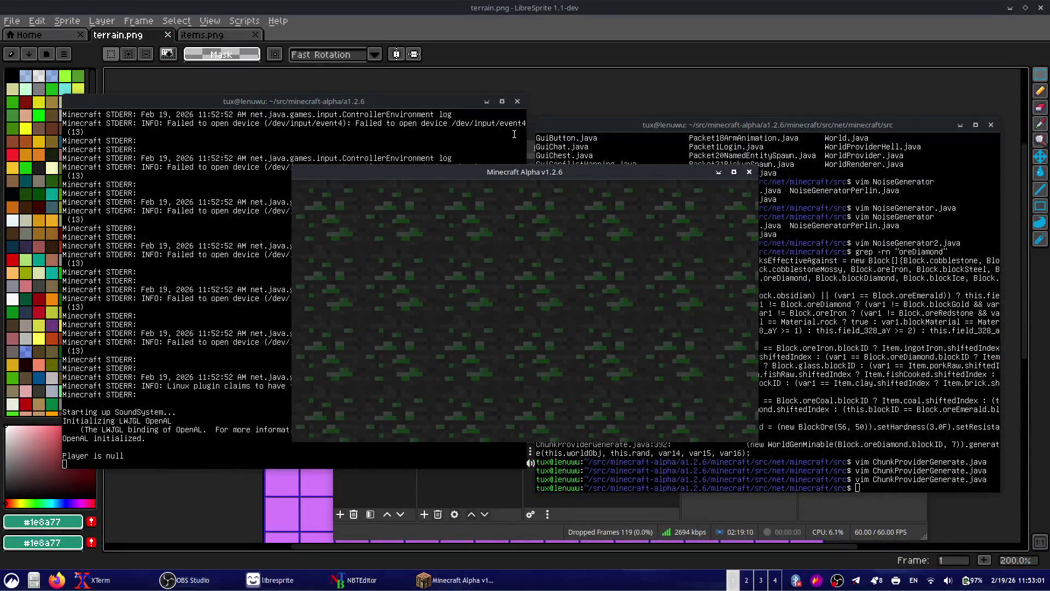
pyautogui.moveTo(502, 168)
pyautogui.mouseDown()
pyautogui.moveTo(458, 226)
pyautogui.moveTo(407, 53)
pyautogui.moveTo(460, 116)
pyautogui.mouseUp()
# - Stop the hung game with Ctrl+C and relaunch java -jar RetroMCP-Java-CLI.jar
pyautogui.click(493, 437)
pyautogui.hotkey('ctrl', 'c')
pyautogui.click(724, 385)
pyautogui.press('Up')
pyautogui.press('Return')
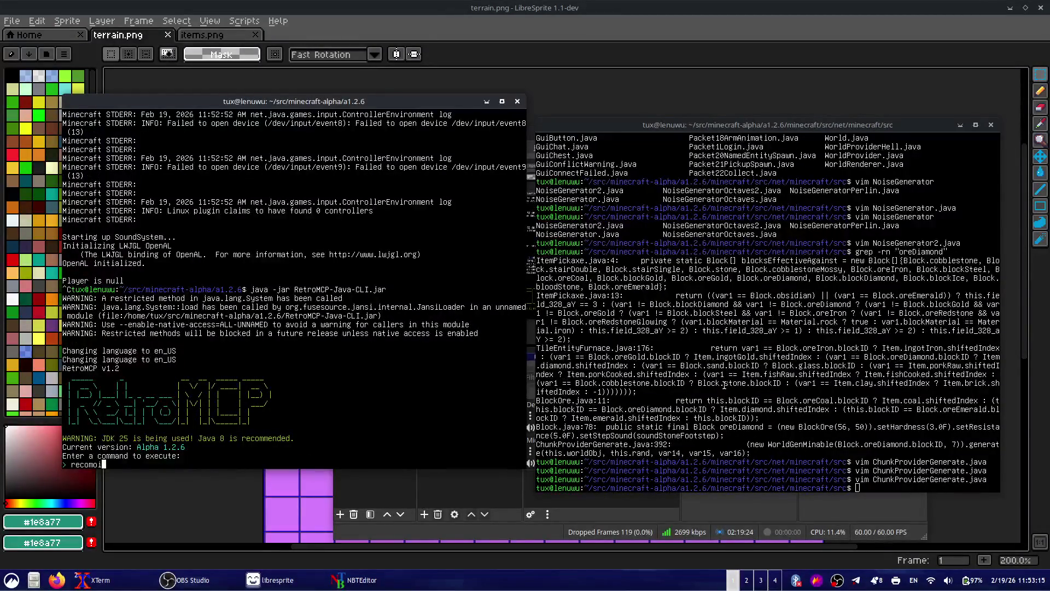
# - Finish the recompile command and launch the game client with startclient
pyautogui.write('ile')
pyautogui.press('Return')
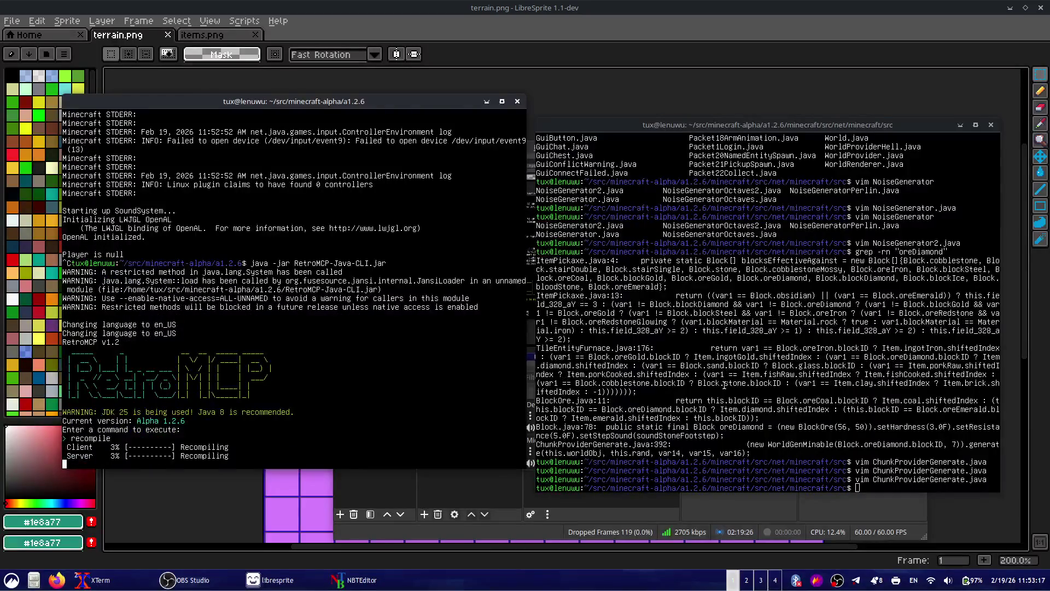
pyautogui.write('start c')
pyautogui.write('ent')
pyautogui.press('Return')
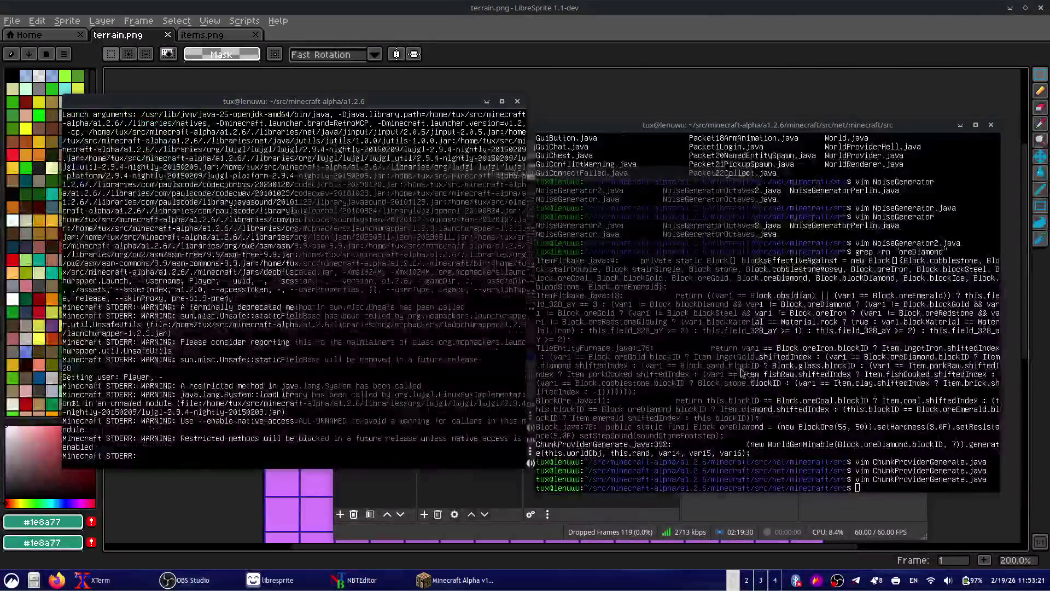
# - Start a singleplayer world to test the terrain generation
pyautogui.click(585, 308)
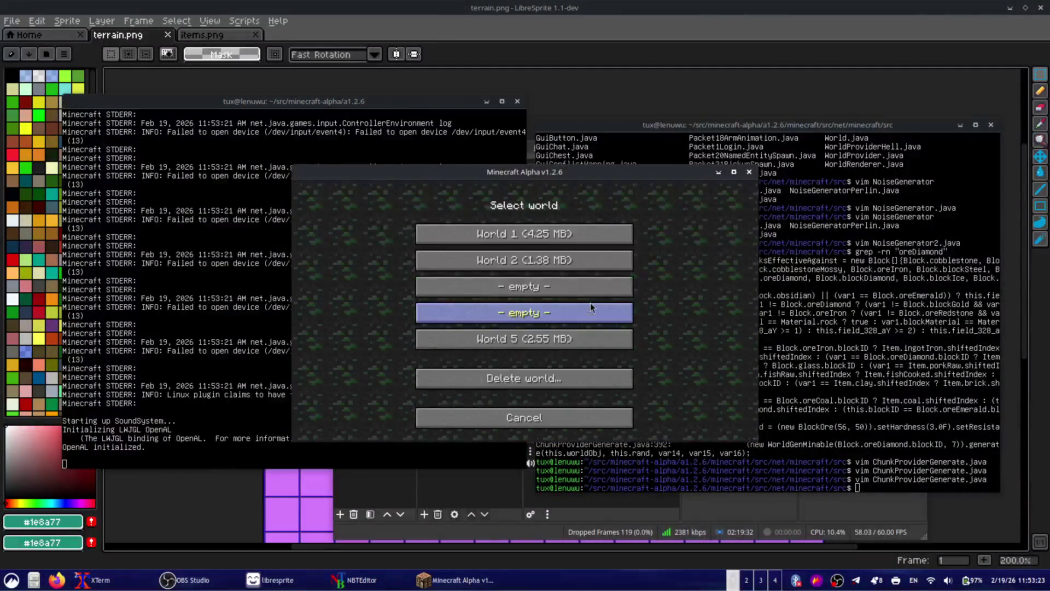
pyautogui.click(579, 312)
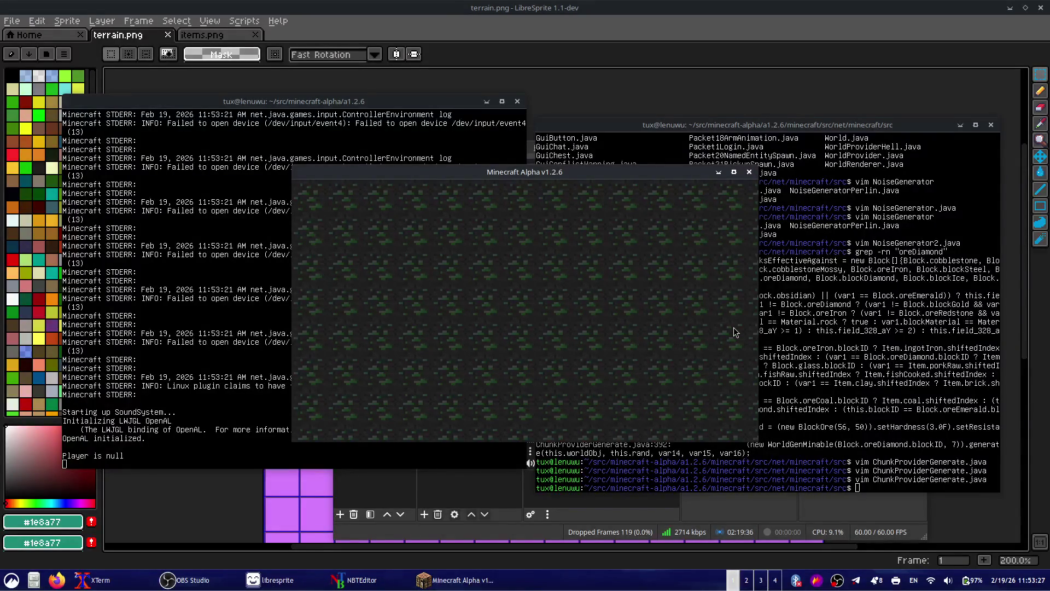
pyautogui.click(157, 296)
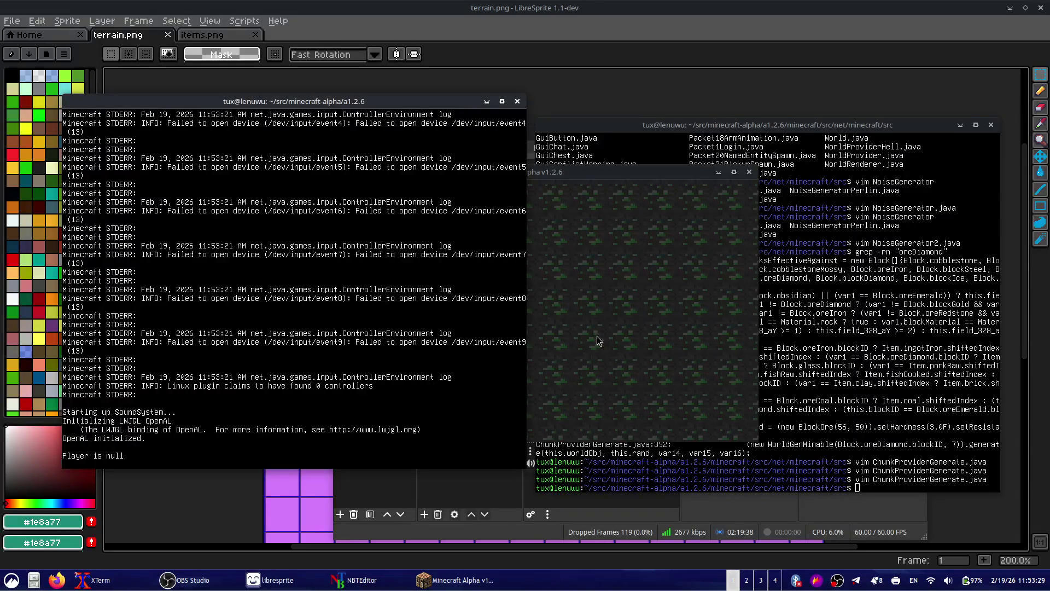
pyautogui.click(597, 338)
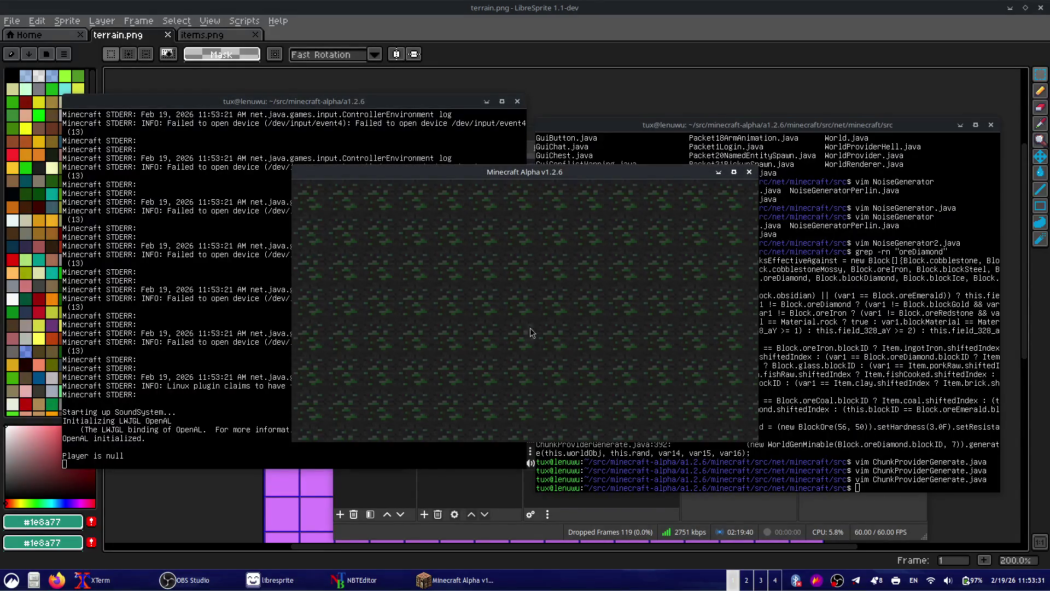
# - Close the game with Alt+F4 and Ctrl+C, then relaunch the RetroMCP CLI
pyautogui.hotkey('alt', 'F4')
pyautogui.hotkey('ctrl', 'c')
pyautogui.press('Up')
pyautogui.press('Return')
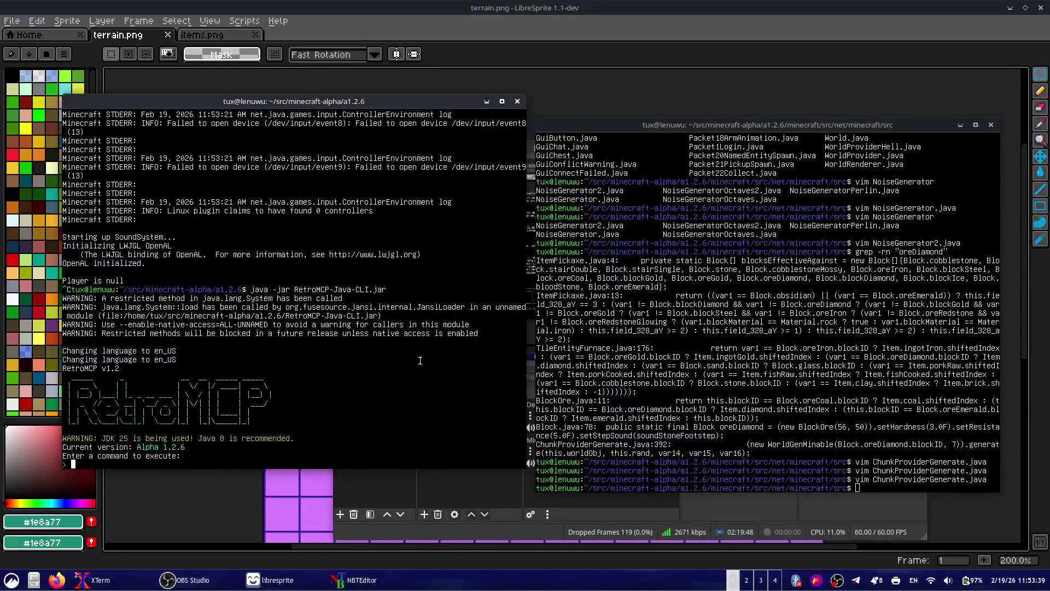
pyautogui.click(720, 386)
# - Reopen ChunkProviderGenerate.java in vim and search /blockD for the blockDiamond reference
pyautogui.press('Up')
pyautogui.press('Return')
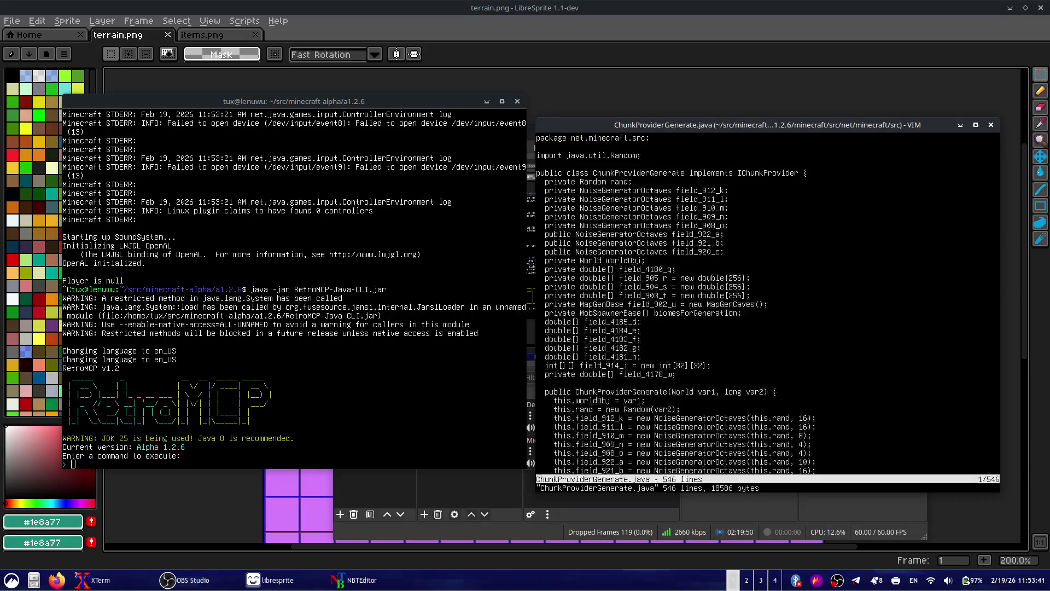
pyautogui.write('/diamon')
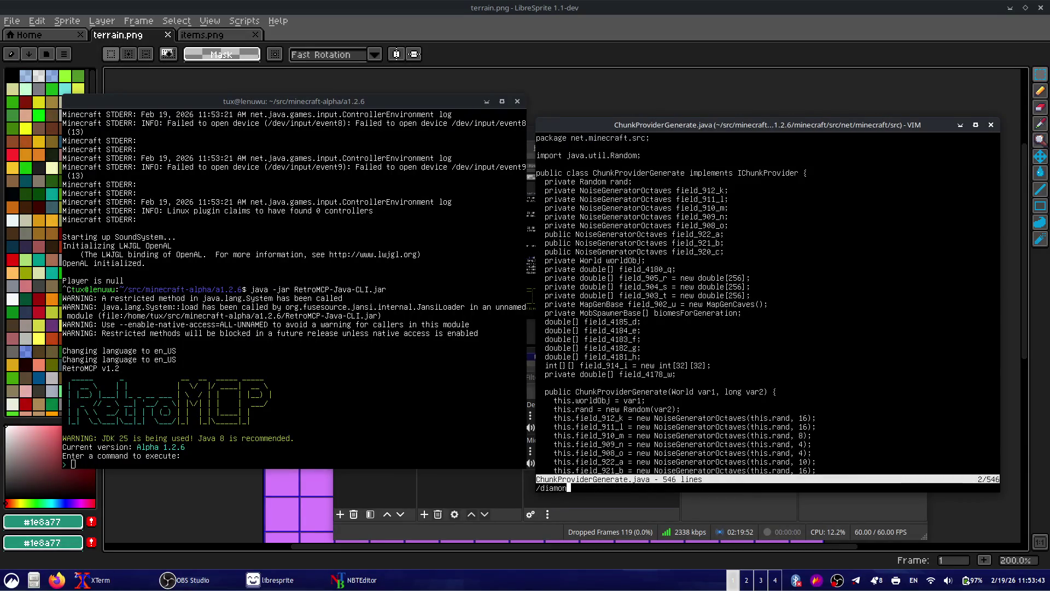
pyautogui.write('d')
pyautogui.press('Return')
pyautogui.write('/')
pyautogui.press('Up')
pyautogui.press('BackSpace')
pyautogui.press('BackSpace')
pyautogui.press('Return')
pyautogui.write('/blockD')
pyautogui.press('Return')
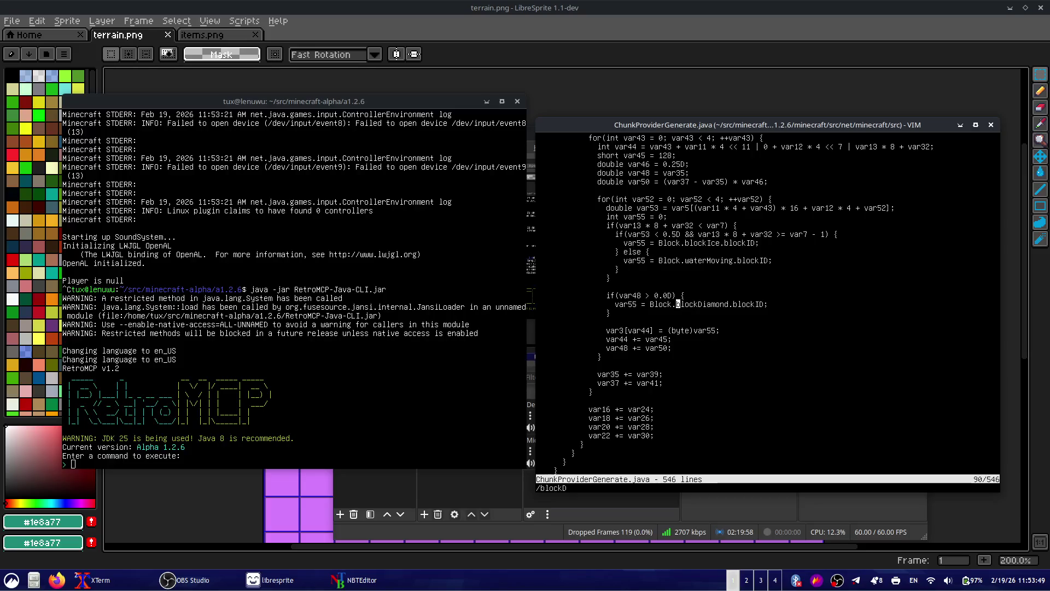
# - Replace blockDiamond with stone so the line places Block.stone, and save with :w
pyautogui.press('d')
pyautogui.press('f')
pyautogui.press('m')
pyautogui.press('d')
pyautogui.press('f')
pyautogui.press('.')
pyautogui.write('i')
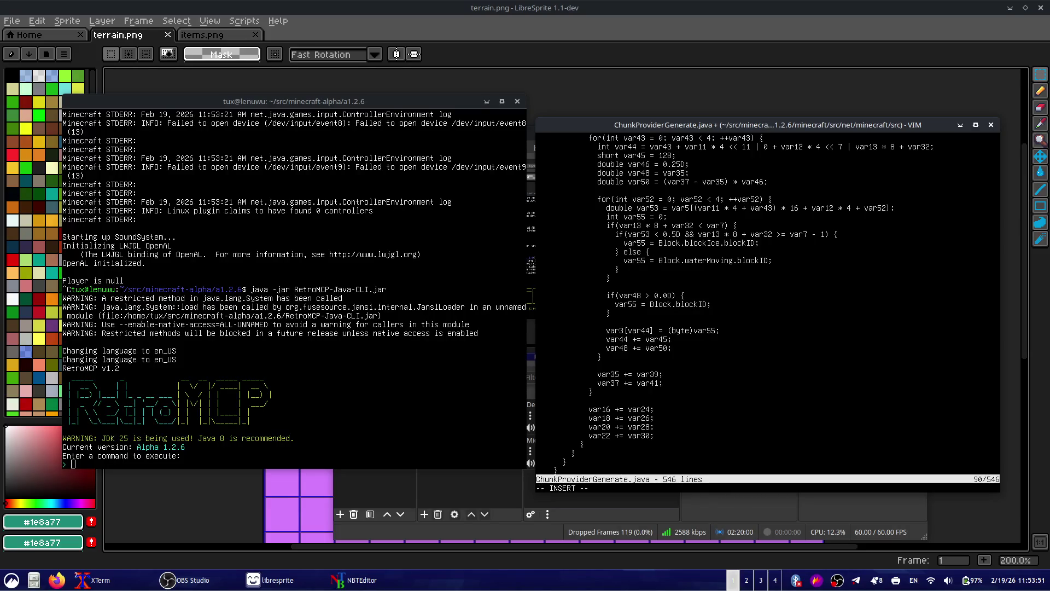
pyautogui.write('g')
pyautogui.press('BackSpace')
pyautogui.write('stone.')
pyautogui.press('Escape')
pyautogui.write(':w')
pyautogui.press('Return')
# - Browse replaceBlocksForBiome, highlighting the bedrock placement lines and reviewing the stone and sand rules
pyautogui.press('j')
pyautogui.press('j')
pyautogui.press('j')
pyautogui.press('j')
pyautogui.press('j')
pyautogui.press('j')
pyautogui.press('j')
pyautogui.press('j')
pyautogui.press('j')
pyautogui.press('j')
pyautogui.press('j')
pyautogui.press('j')
pyautogui.press('j')
pyautogui.press('j')
pyautogui.press('j')
pyautogui.press('k')
pyautogui.press('k')
pyautogui.press('k')
pyautogui.press('j')
pyautogui.press('j')
pyautogui.press('j')
pyautogui.press('j')
pyautogui.press('j')
pyautogui.press('j')
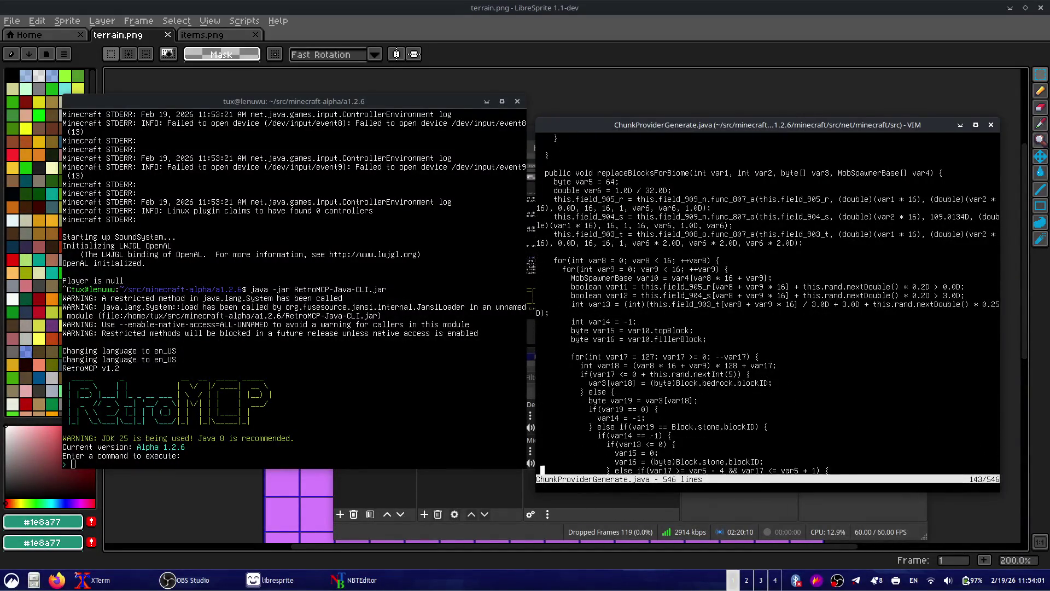
pyautogui.press('j')
pyautogui.press('j')
pyautogui.press('j')
pyautogui.press('j')
pyautogui.press('j')
pyautogui.press('j')
pyautogui.press('j')
pyautogui.press('j')
pyautogui.press('j')
pyautogui.press('k')
pyautogui.press('k')
pyautogui.press('k')
pyautogui.press('k')
pyautogui.press('k')
pyautogui.press('k')
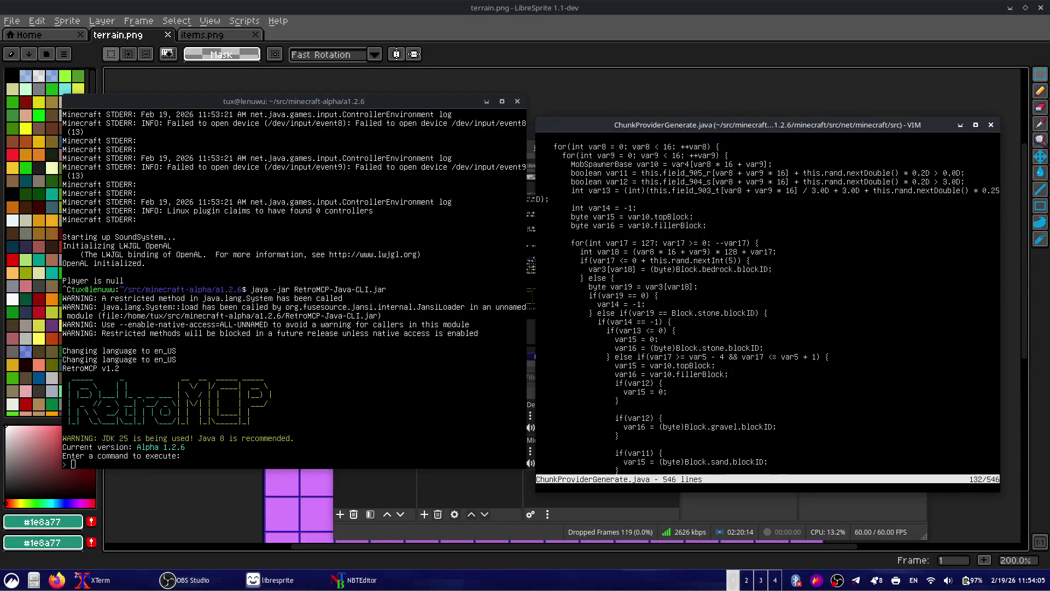
pyautogui.moveTo(545, 261); pyautogui.dragTo(776, 270)
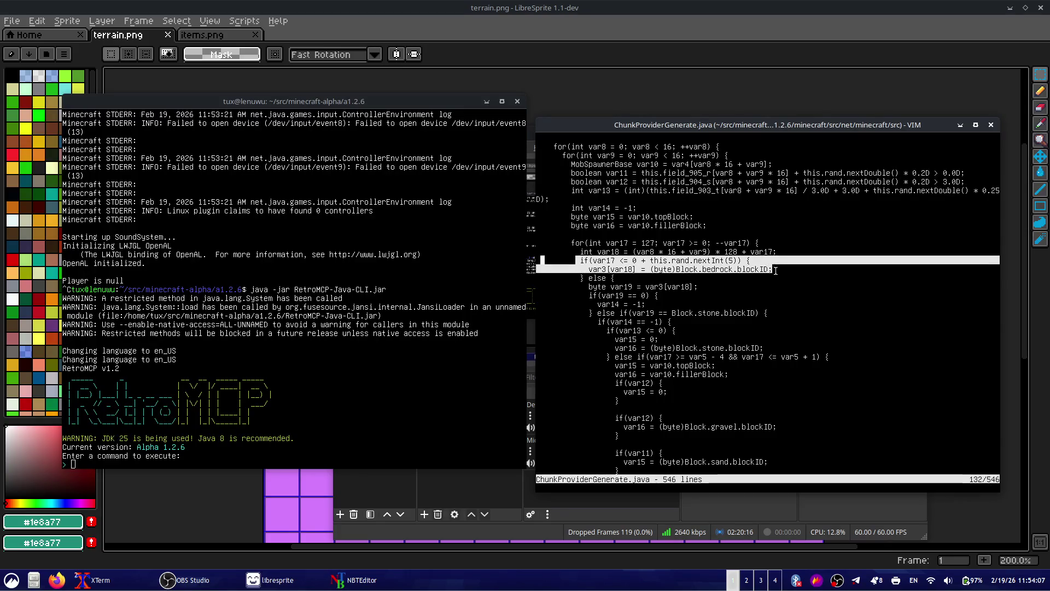
pyautogui.click(749, 277)
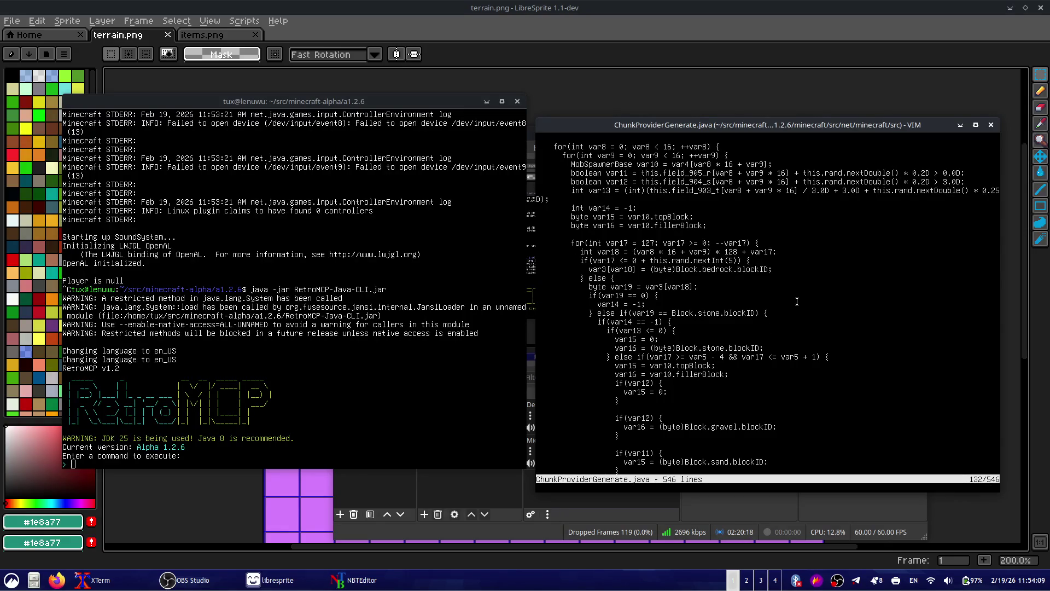
pyautogui.press('j')
pyautogui.press('j')
pyautogui.press('j')
pyautogui.press('j')
pyautogui.press('j')
pyautogui.press('j')
pyautogui.press('j')
pyautogui.press('j')
pyautogui.press('j')
pyautogui.press('j')
pyautogui.press('j')
pyautogui.press('j')
pyautogui.press('j')
pyautogui.press('k')
pyautogui.press('k')
pyautogui.press('k')
pyautogui.press('k')
pyautogui.press('k')
pyautogui.press('k')
pyautogui.press('k')
pyautogui.press('k')
pyautogui.press('k')
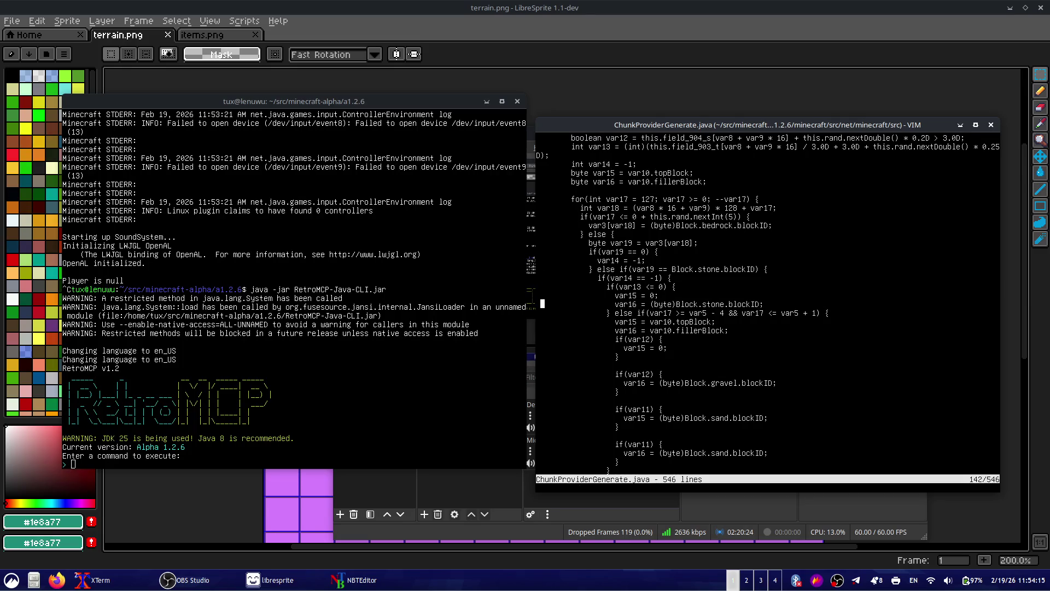
pyautogui.press('k')
pyautogui.press('k')
pyautogui.press('k')
pyautogui.press('k')
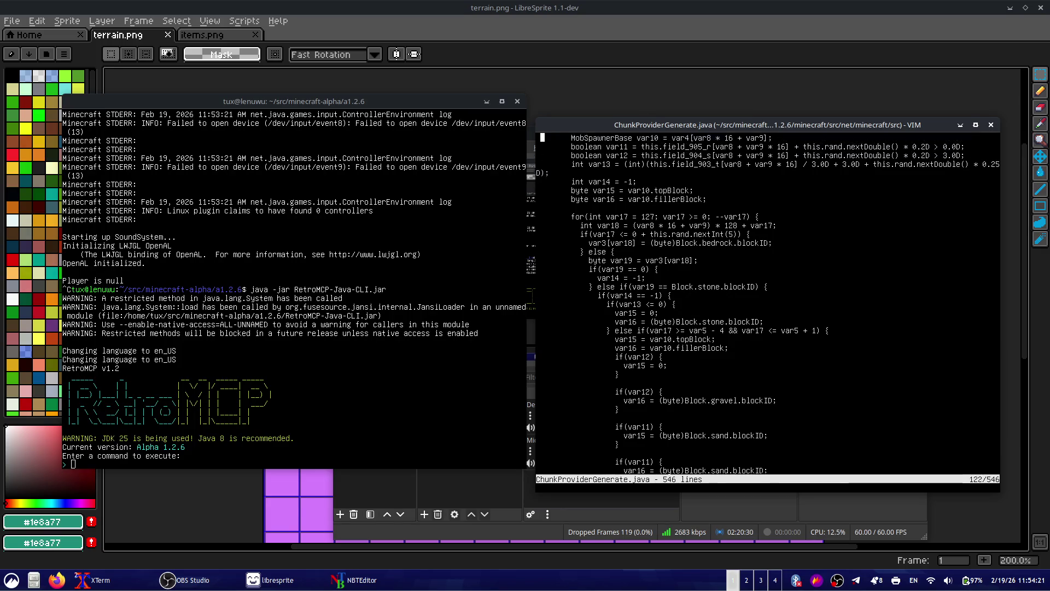
pyautogui.press('k')
pyautogui.press('k')
pyautogui.press('k')
pyautogui.press('k')
pyautogui.press('k')
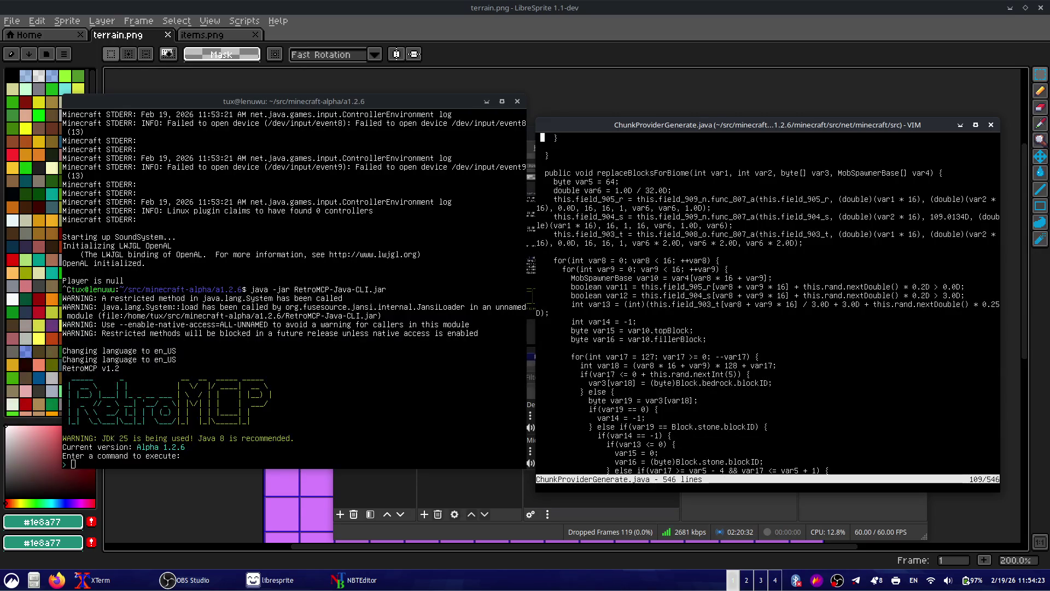
pyautogui.press('j')
pyautogui.press('j')
pyautogui.press('j')
pyautogui.press('j')
pyautogui.press('j')
pyautogui.press('j')
pyautogui.press('j')
pyautogui.press('j')
pyautogui.press('j')
pyautogui.press('j')
pyautogui.press('j')
pyautogui.press('j')
pyautogui.press('j')
pyautogui.press('j')
pyautogui.press('j')
pyautogui.press('j')
pyautogui.press('j')
pyautogui.press('j')
pyautogui.press('k')
pyautogui.press('k')
pyautogui.press('k')
pyautogui.press('k')
pyautogui.press('k')
pyautogui.press('k')
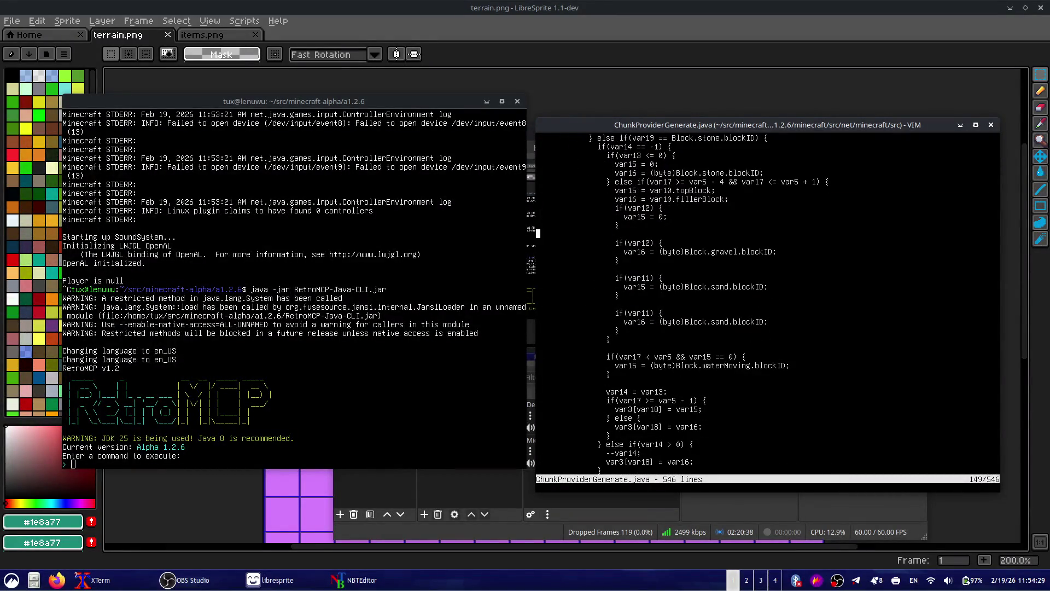
# - Line-select the sand placement rules, then cancel the selection
pyautogui.press('j')
pyautogui.press('j')
pyautogui.press('j')
pyautogui.press('j')
pyautogui.press('Escape')
pyautogui.press('k')
pyautogui.press('k')
pyautogui.press('j')
pyautogui.hotkey('shift', 'v')
pyautogui.press('j')
pyautogui.press('Escape')
pyautogui.press('k')
pyautogui.press('j')
pyautogui.press('j')
pyautogui.press('j')
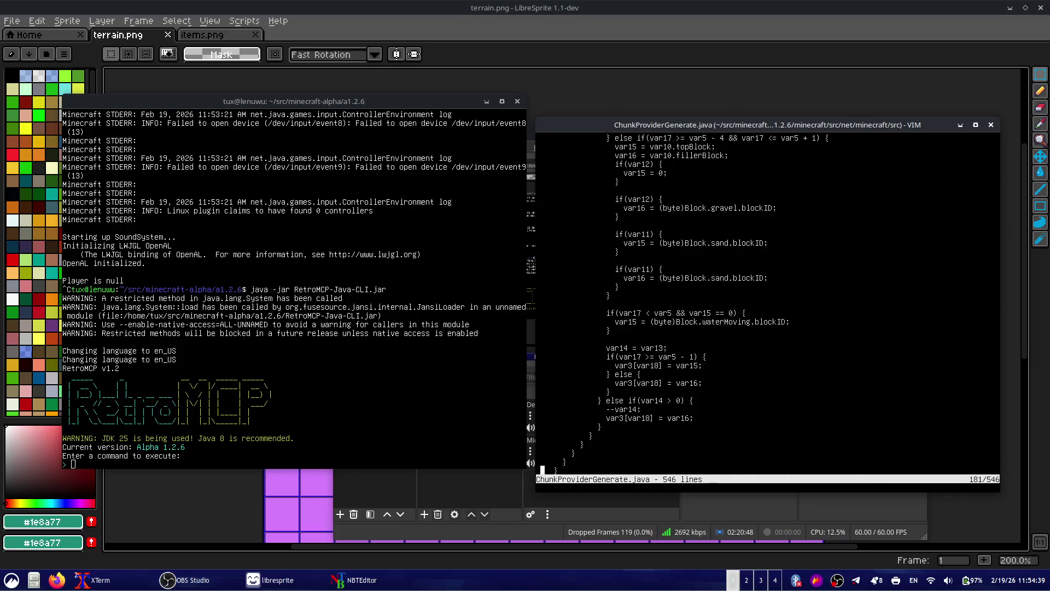
pyautogui.press('j')
pyautogui.press('j')
pyautogui.press('j')
pyautogui.press('j')
pyautogui.press('j')
pyautogui.press('j')
pyautogui.press('j')
pyautogui.press('j')
pyautogui.press('j')
pyautogui.press('k')
pyautogui.press('k')
pyautogui.press('k')
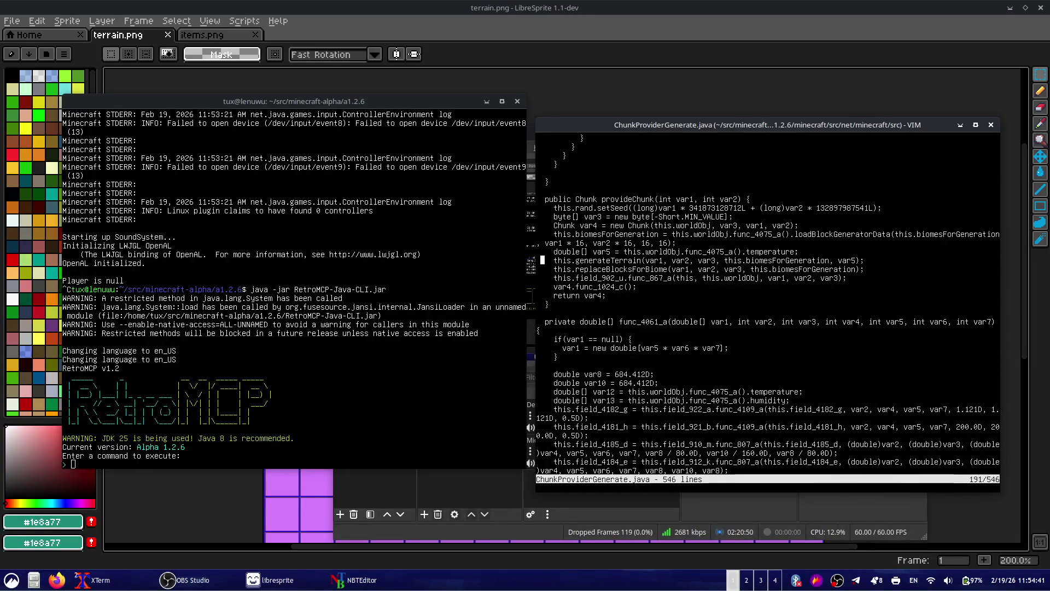
pyautogui.press('j')
pyautogui.press('j')
pyautogui.press('j')
pyautogui.press('j')
pyautogui.press('j')
pyautogui.press('j')
pyautogui.press('j')
pyautogui.press('j')
pyautogui.press('j')
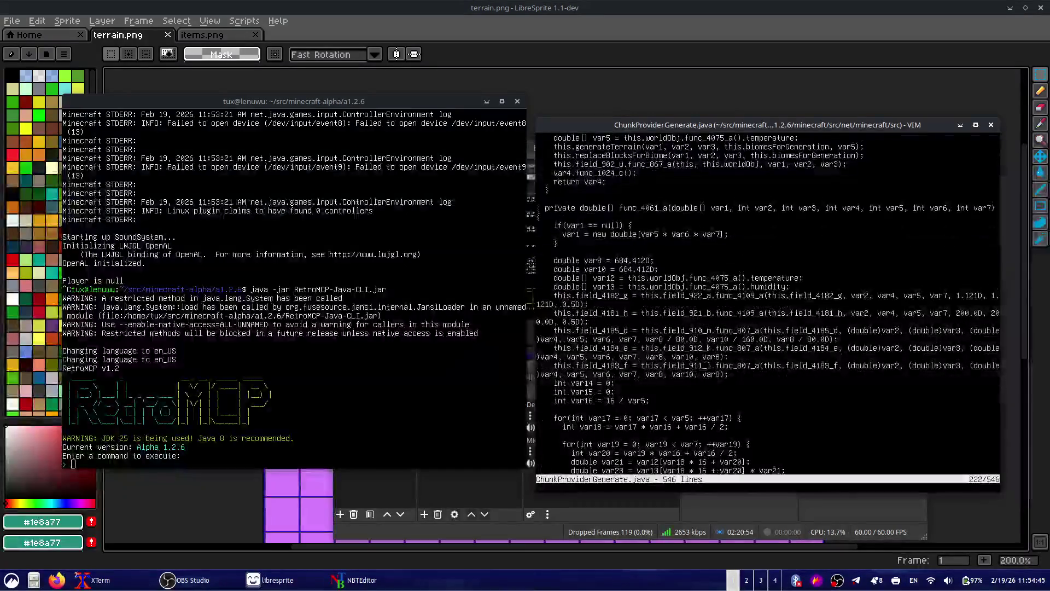
pyautogui.press('j')
pyautogui.press('j')
pyautogui.press('j')
pyautogui.press('j')
pyautogui.press('j')
pyautogui.press('k')
pyautogui.press('k')
pyautogui.press('k')
pyautogui.press('k')
pyautogui.press('k')
pyautogui.press('k')
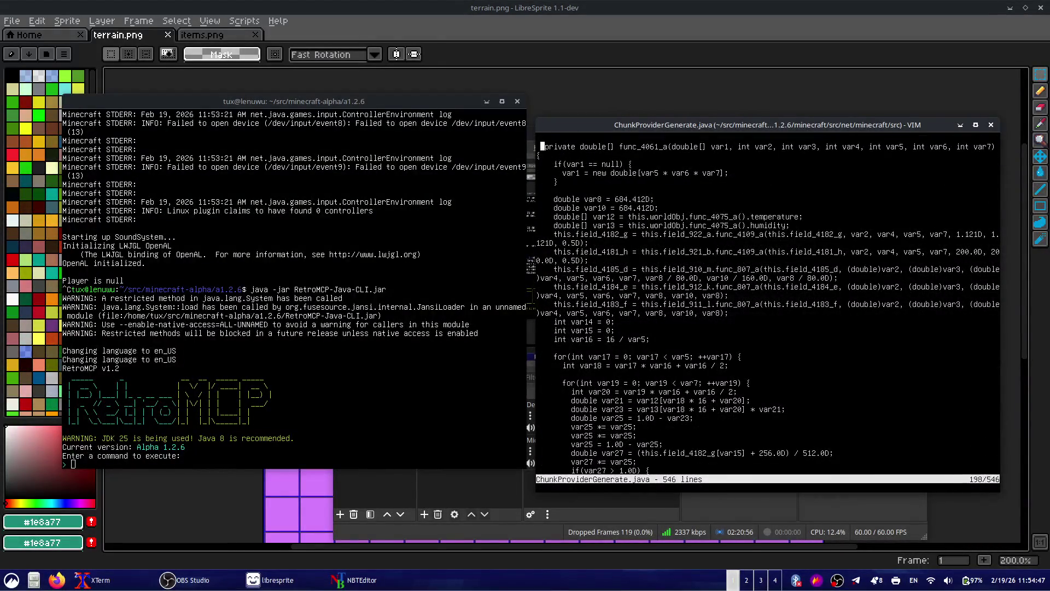
pyautogui.press('k')
pyautogui.press('k')
pyautogui.press('k')
pyautogui.press('k')
pyautogui.press('k')
pyautogui.press('k')
pyautogui.press('j')
pyautogui.press('j')
pyautogui.press('j')
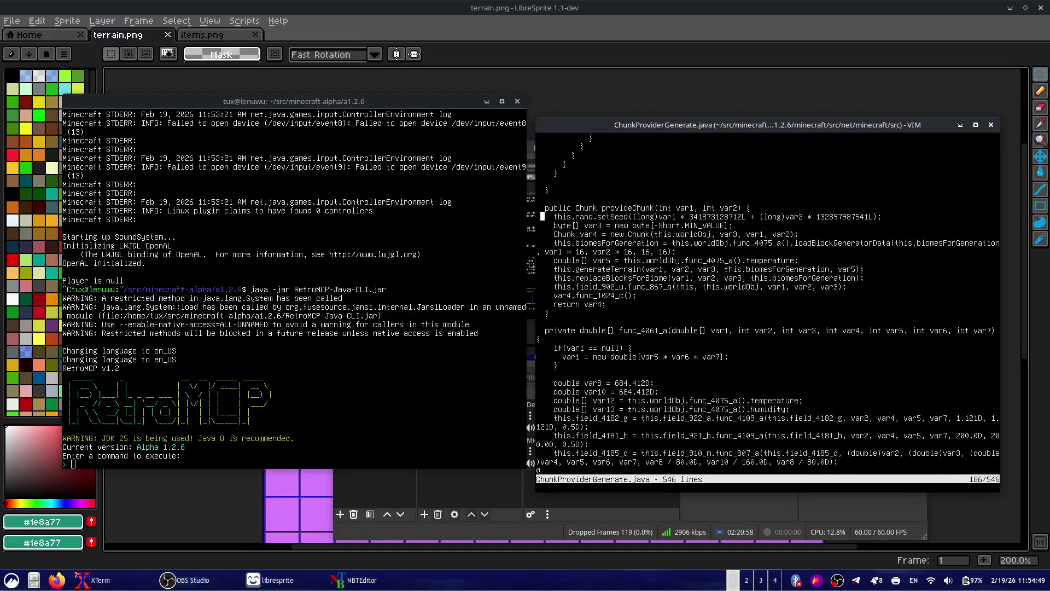
pyautogui.doubleClick(733, 216)
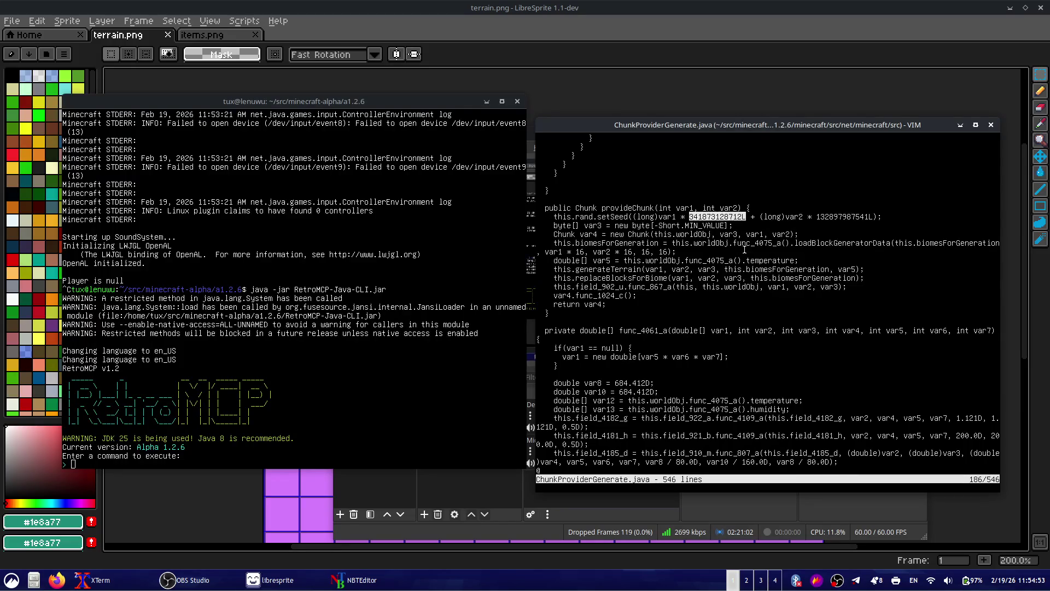
pyautogui.doubleClick(618, 208)
pyautogui.doubleClick(624, 216)
pyautogui.tripleClick(831, 217)
pyautogui.click(836, 226)
pyautogui.doubleClick(840, 216)
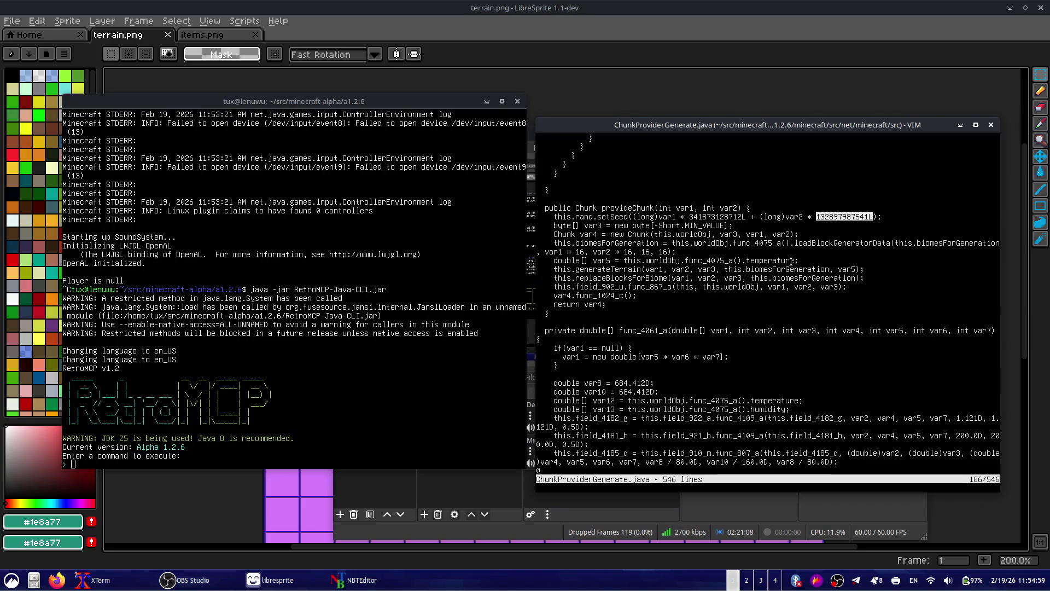
pyautogui.doubleClick(718, 217)
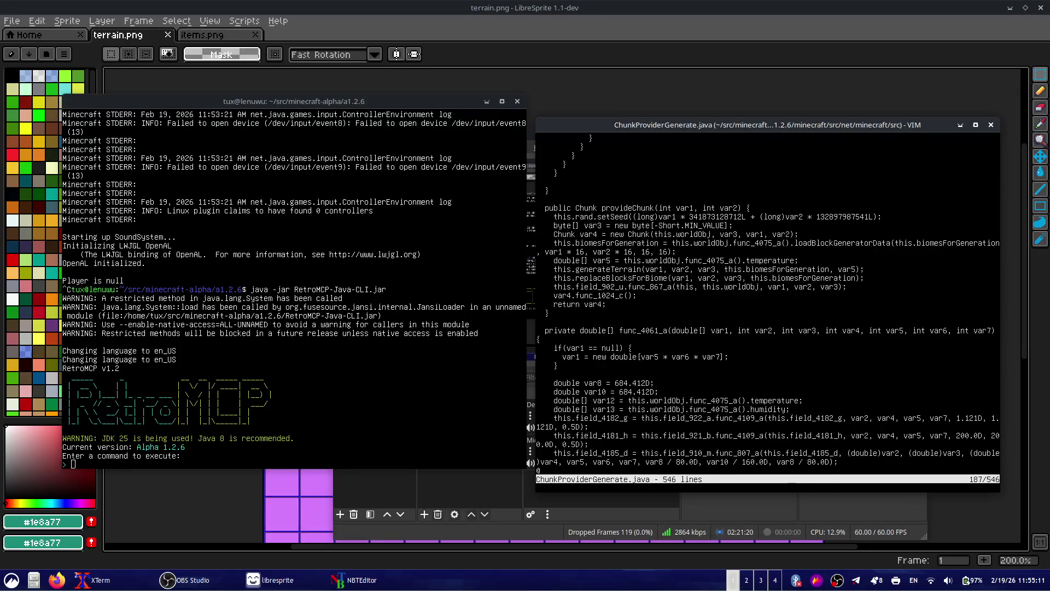
pyautogui.press('j')
pyautogui.press('j')
pyautogui.press('j')
pyautogui.press('j')
pyautogui.press('j')
pyautogui.press('j')
pyautogui.press('j')
pyautogui.press('j')
pyautogui.press('j')
# - Move down through the noise code into populate, reaching the ore generation calls
pyautogui.press('j')
pyautogui.press('j')
pyautogui.press('j')
pyautogui.press('j')
pyautogui.press('j')
pyautogui.press('j')
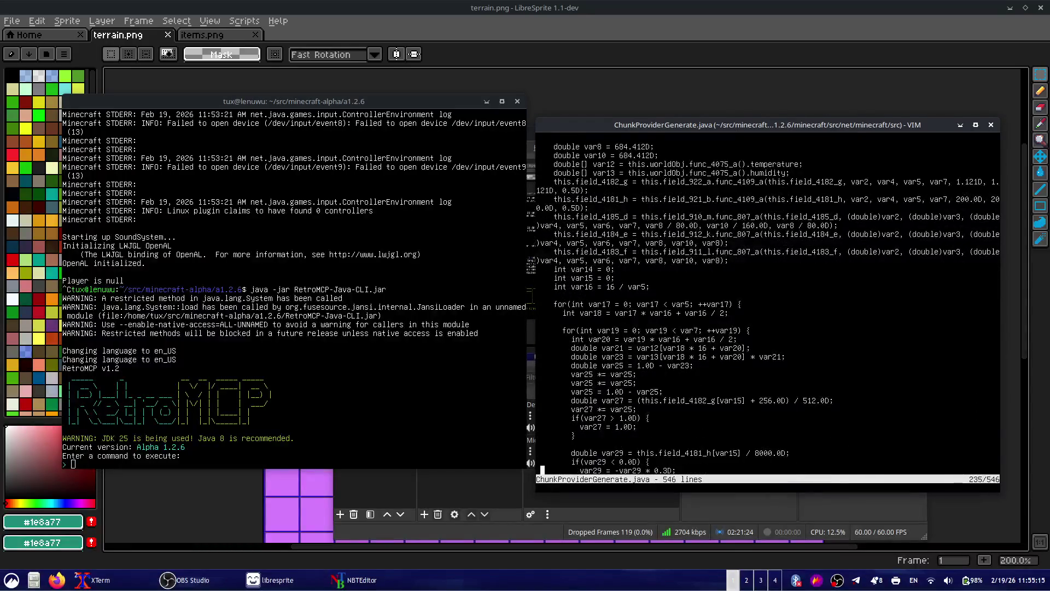
pyautogui.press('j')
pyautogui.press('j')
pyautogui.press('j')
pyautogui.press('j')
pyautogui.press('j')
pyautogui.press('j')
pyautogui.press('j')
pyautogui.press('j')
pyautogui.press('j')
pyautogui.press('j')
pyautogui.press('j')
pyautogui.press('j')
pyautogui.press('j')
pyautogui.press('j')
pyautogui.press('j')
pyautogui.press('j')
pyautogui.press('j')
pyautogui.press('j')
pyautogui.press('j')
pyautogui.press('j')
pyautogui.press('j')
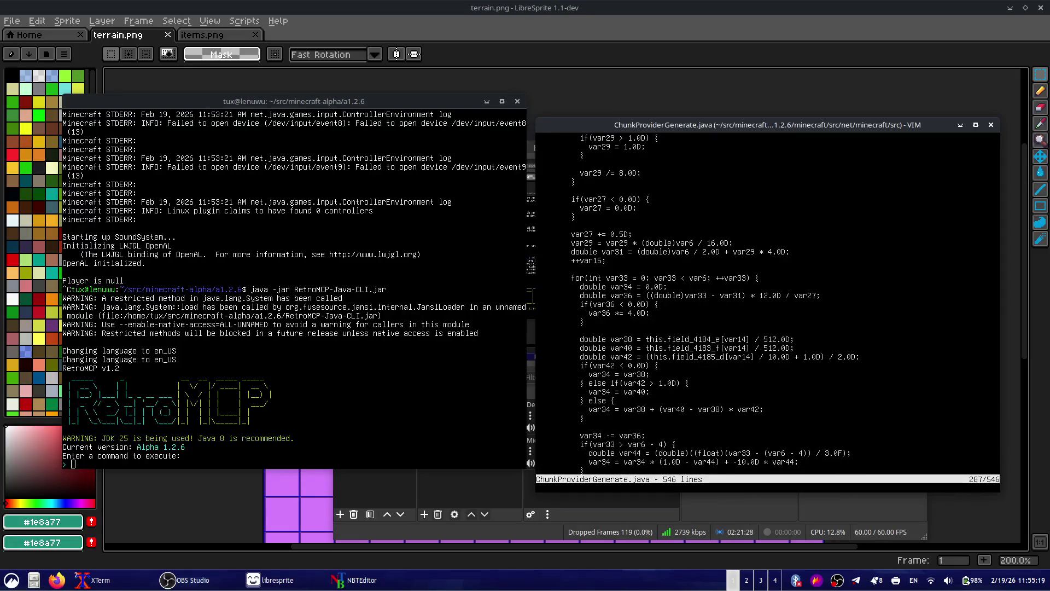
pyautogui.press('j')
pyautogui.press('j')
pyautogui.press('j')
pyautogui.press('j')
pyautogui.press('j')
pyautogui.press('j')
pyautogui.press('j')
pyautogui.press('j')
pyautogui.press('j')
pyautogui.press('j')
pyautogui.press('j')
pyautogui.press('j')
pyautogui.press('j')
pyautogui.press('j')
pyautogui.press('j')
pyautogui.press('j')
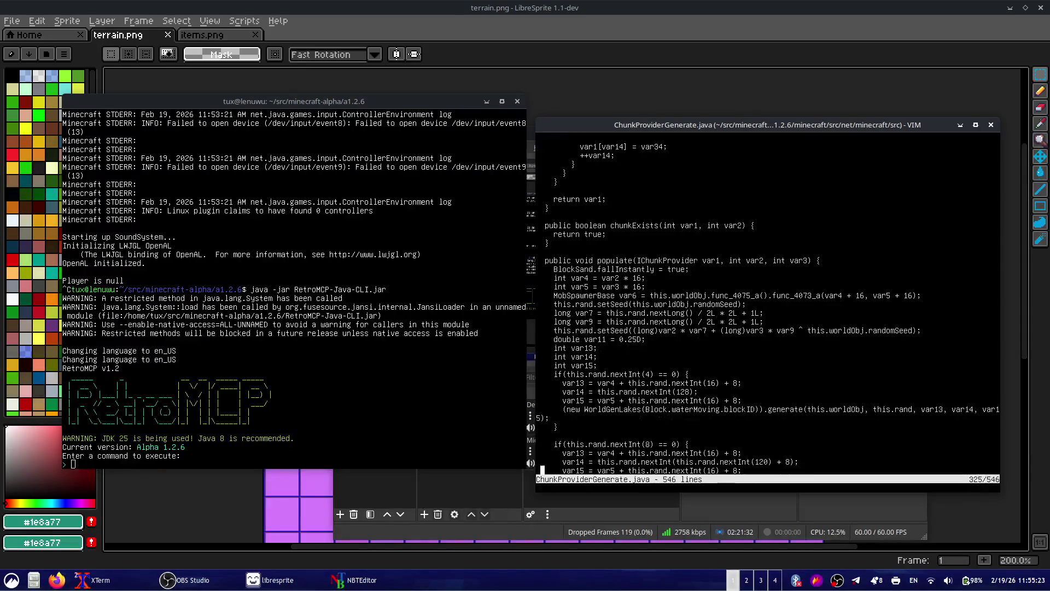
pyautogui.press('j')
pyautogui.press('j')
pyautogui.press('j')
pyautogui.press('j')
pyautogui.press('j')
pyautogui.press('j')
pyautogui.press('k')
pyautogui.press('k')
pyautogui.press('k')
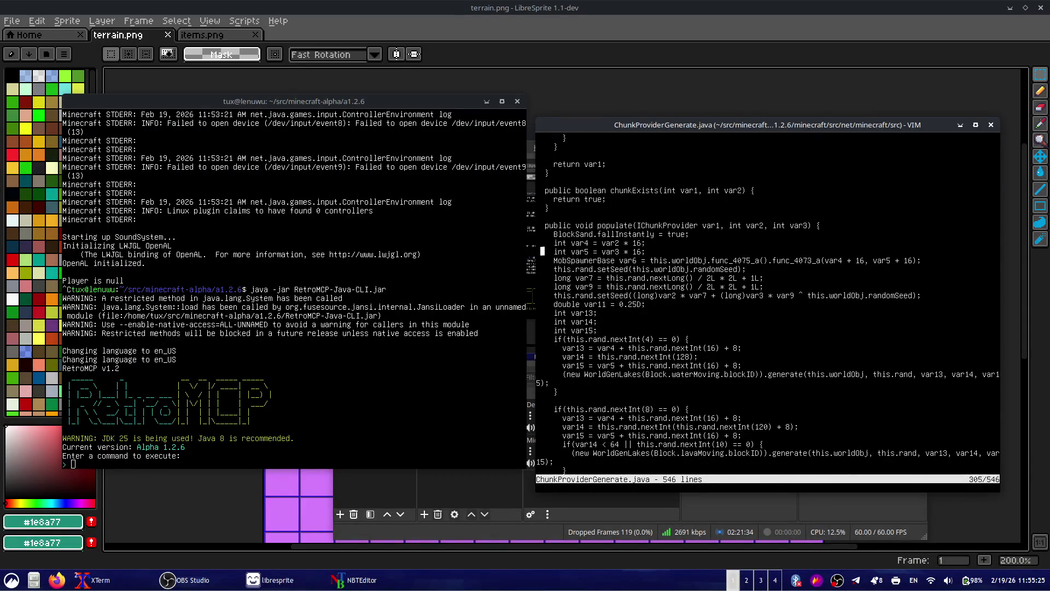
pyautogui.press('j')
pyautogui.press('j')
pyautogui.press('j')
pyautogui.press('j')
pyautogui.press('Escape')
pyautogui.press('j')
pyautogui.press('j')
pyautogui.press('j')
pyautogui.press('j')
pyautogui.press('j')
pyautogui.press('j')
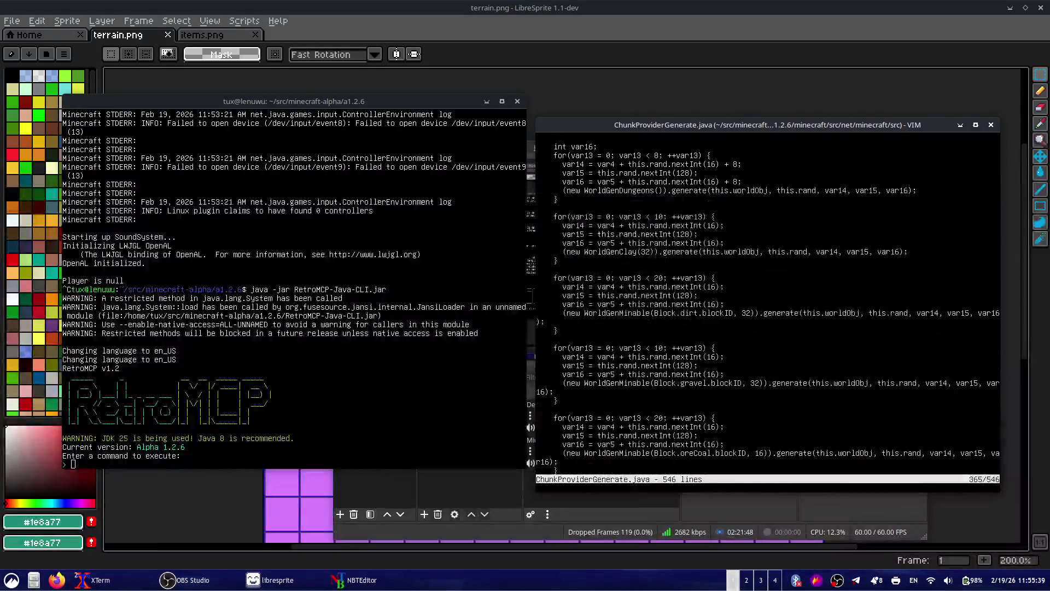
pyautogui.press('j')
pyautogui.press('j')
pyautogui.press('j')
pyautogui.press('j')
pyautogui.press('j')
pyautogui.press('j')
# - Line-mark the gravel and oreCoal generation loops, cancelling each marking
pyautogui.press('k')
pyautogui.press('k')
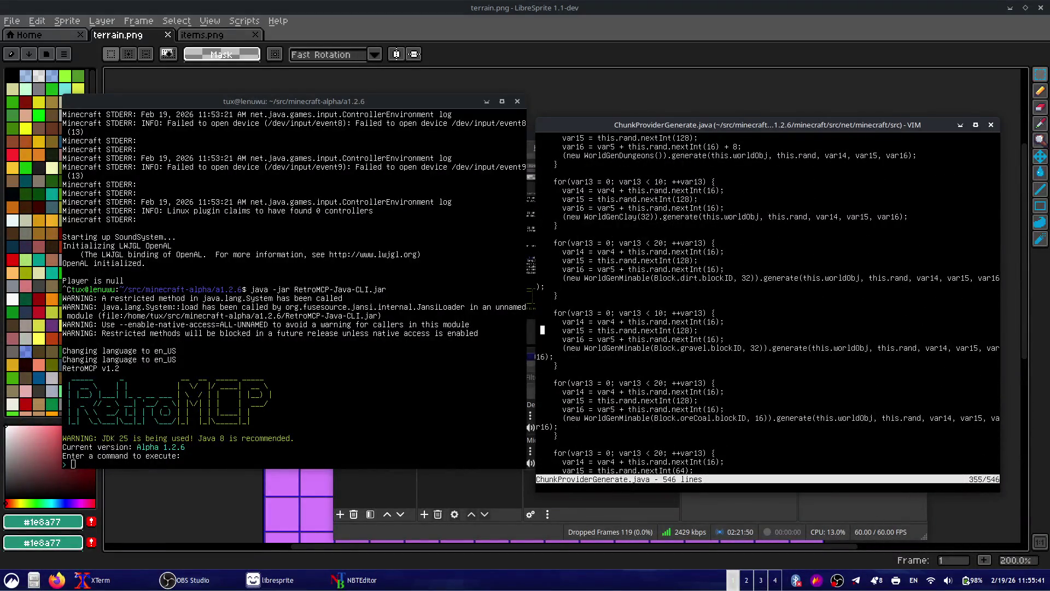
pyautogui.hotkey('shift', 'v')
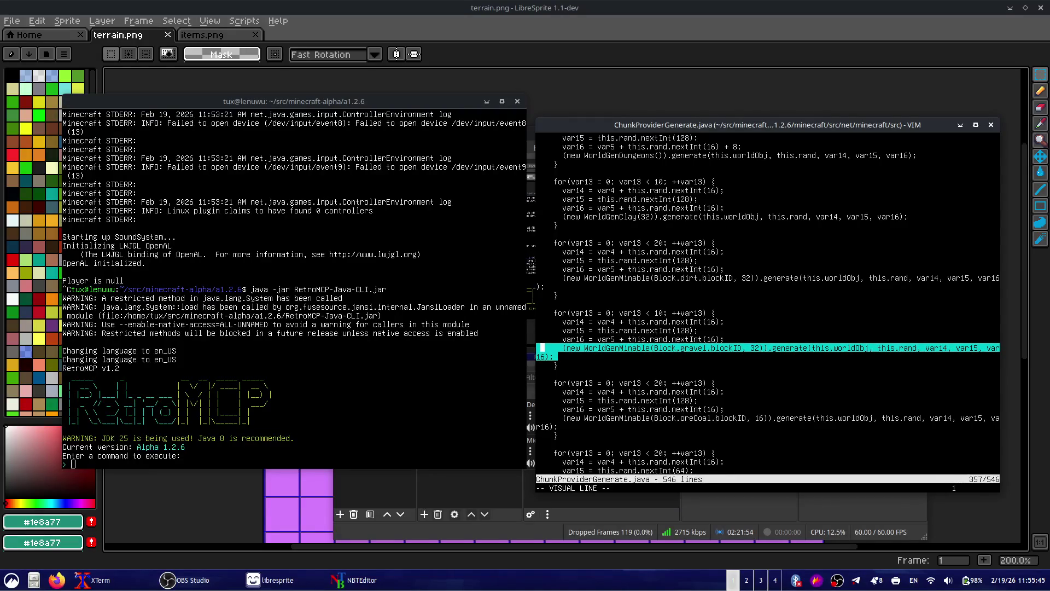
pyautogui.press('Escape')
pyautogui.hotkey('shift', 'v')
pyautogui.press('k')
pyautogui.press('Escape')
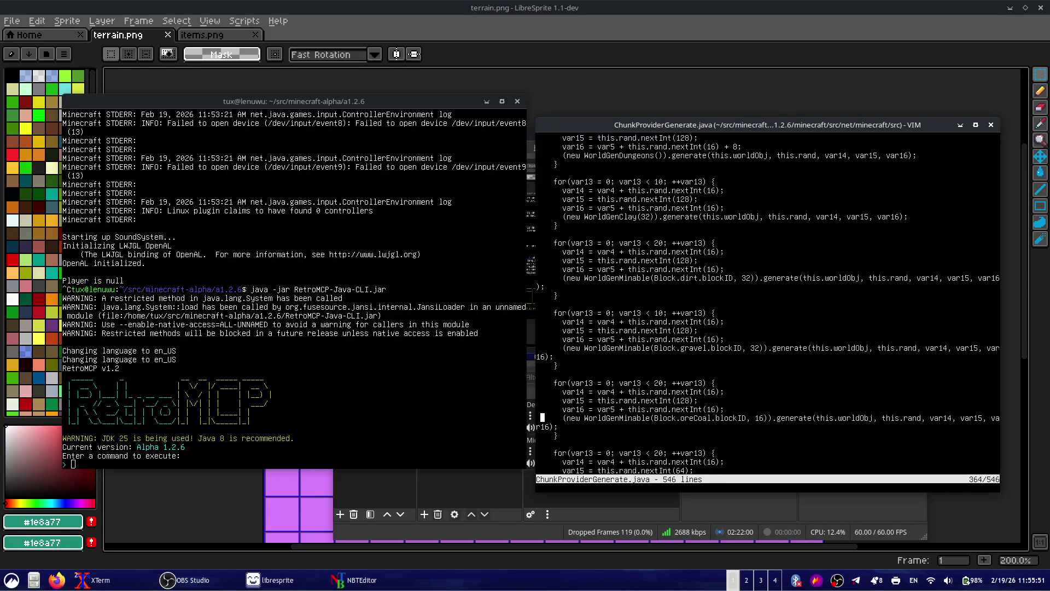
pyautogui.scroll(-6, 768, 308)
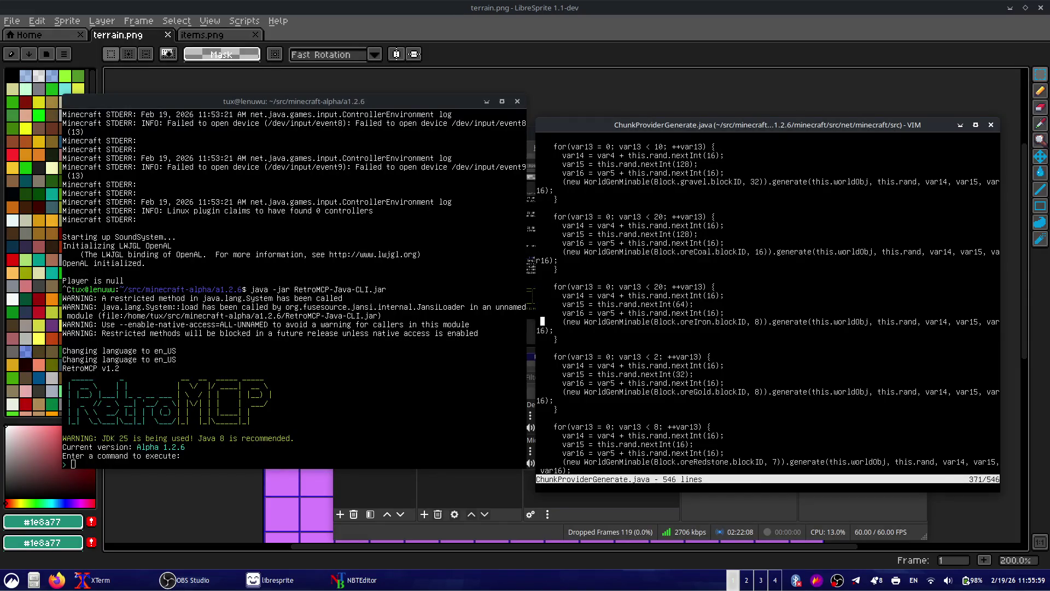
# - Move past the iron, gold and redstone loops to the oreDiamond for-loop
pyautogui.press('j')
pyautogui.press('j')
pyautogui.press('j')
pyautogui.press('j')
pyautogui.press('j')
pyautogui.press('j')
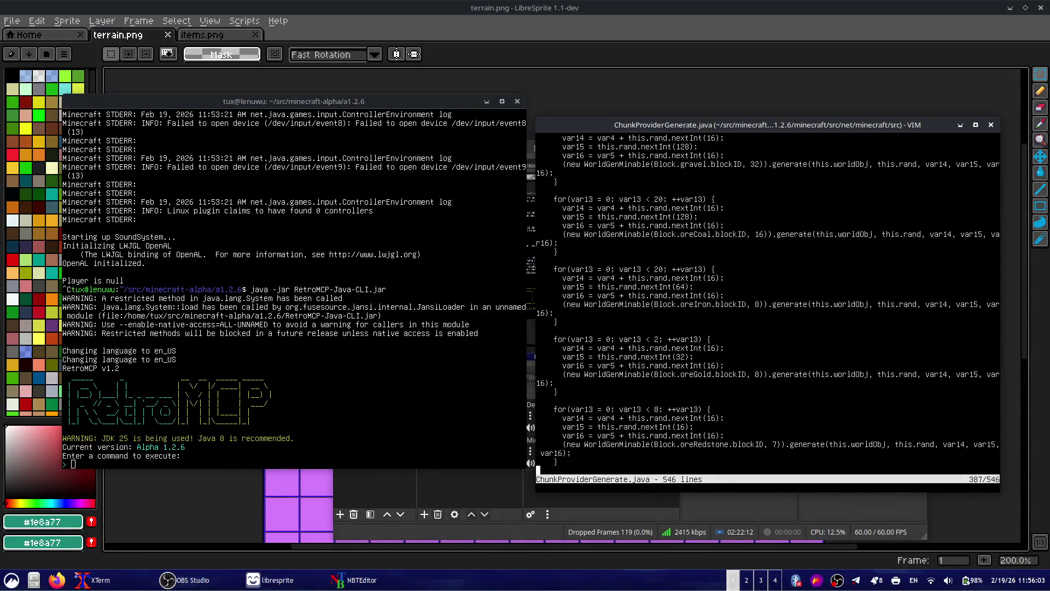
pyautogui.press('j')
pyautogui.press('j')
pyautogui.press('j')
pyautogui.press('j')
pyautogui.press('j')
pyautogui.press('j')
pyautogui.press('j')
pyautogui.press('j')
pyautogui.press('j')
pyautogui.press('k')
pyautogui.press('k')
pyautogui.press('k')
pyautogui.press('k')
pyautogui.press('k')
pyautogui.press('k')
pyautogui.press('k')
pyautogui.press('k')
pyautogui.press('k')
pyautogui.hotkey('shift', 'v')
pyautogui.press('Escape')
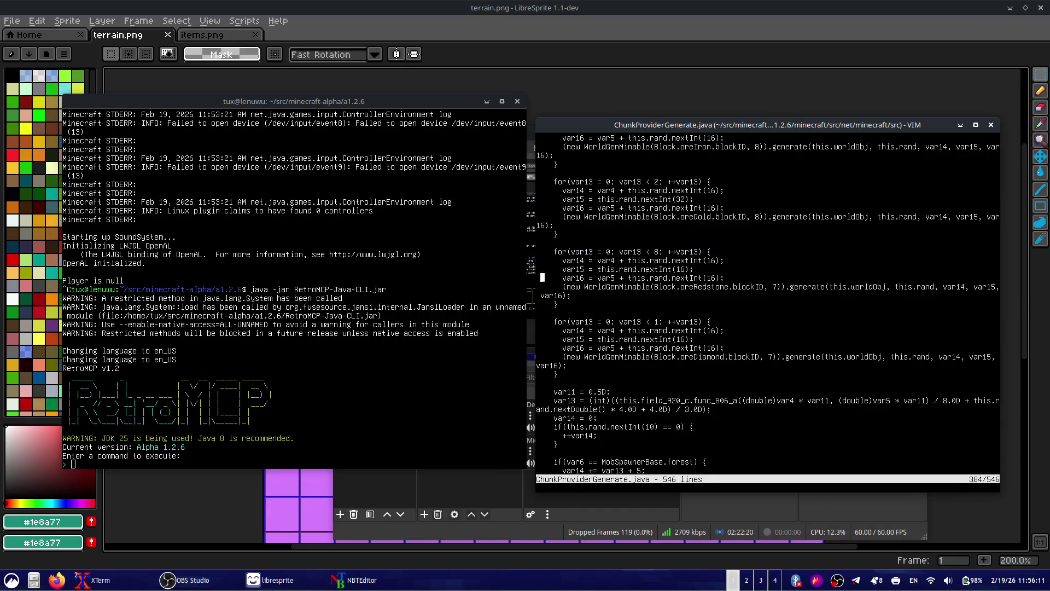
# - Duplicate the oreDiamond generation loop, with a blank line between the two copies
pyautogui.hotkey('shift', 'v')
pyautogui.press('j')
pyautogui.press('j')
pyautogui.press('j')
pyautogui.press('y')
pyautogui.press('P')
pyautogui.press('j')
pyautogui.press('j')
pyautogui.press('j')
pyautogui.press('j')
pyautogui.press('o')
pyautogui.press('Escape')
# - Change the copied loop's block from Block.oreDiamond to Block.oreEmerald
pyautogui.press('l')
pyautogui.press('l')
pyautogui.press('l')
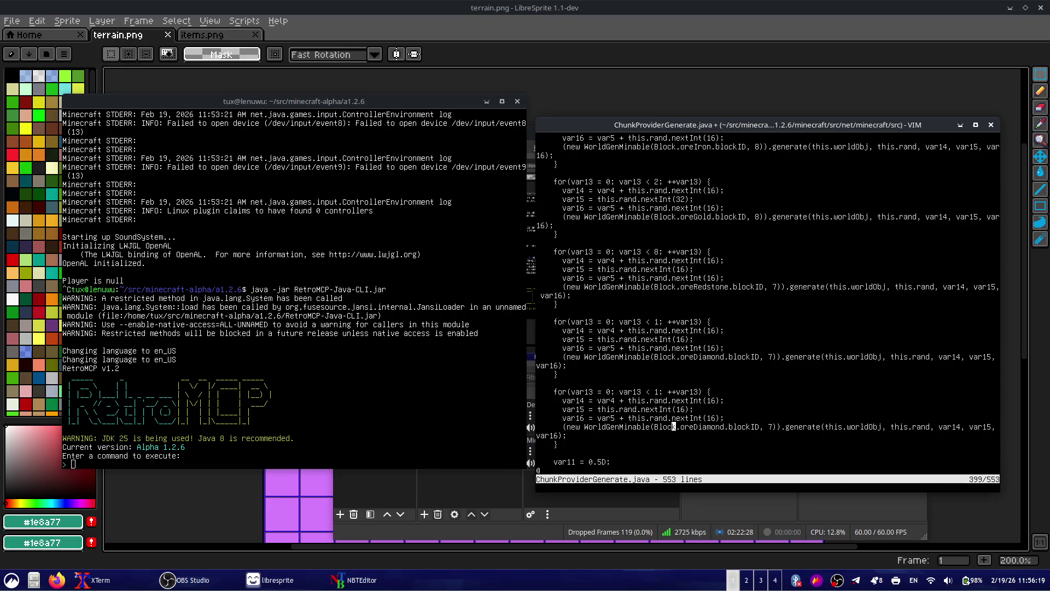
pyautogui.press('d')
pyautogui.press('d')
pyautogui.press('F1')
pyautogui.write(':q')
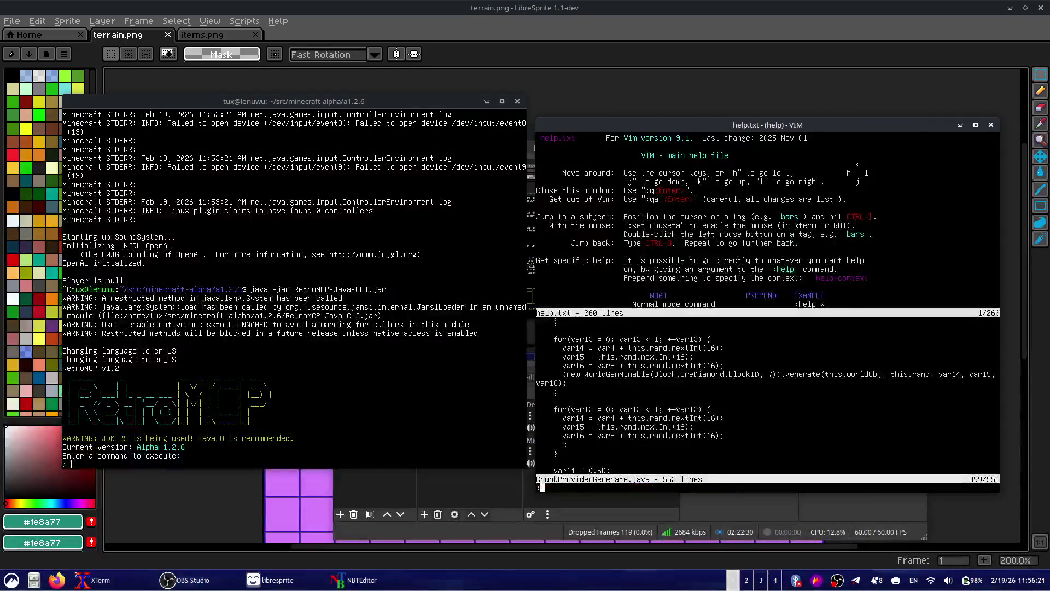
pyautogui.press('Return')
pyautogui.press('u')
pyautogui.press('l')
pyautogui.press('l')
pyautogui.press('l')
pyautogui.press('l')
pyautogui.press('l')
pyautogui.press('l')
pyautogui.press('d')
pyautogui.press('f')
pyautogui.press('.')
pyautogui.write('iEmerald.')
pyautogui.press('Escape')
# - Save ChunkProviderGenerate.java (553 lines) with :w
pyautogui.write(':ww')
pyautogui.press('Return')
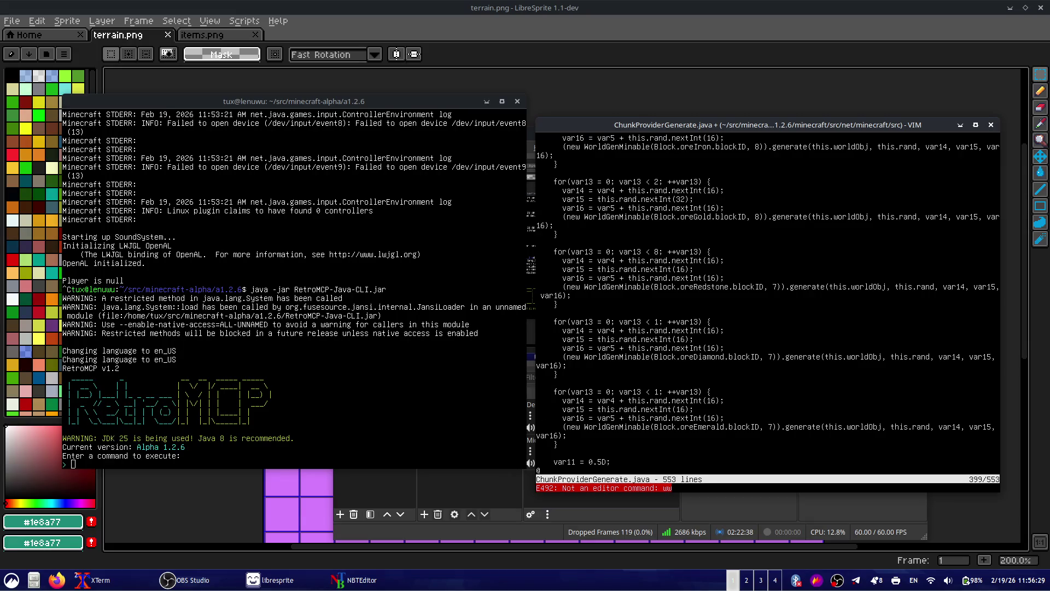
pyautogui.write(':w')
pyautogui.press('Return')
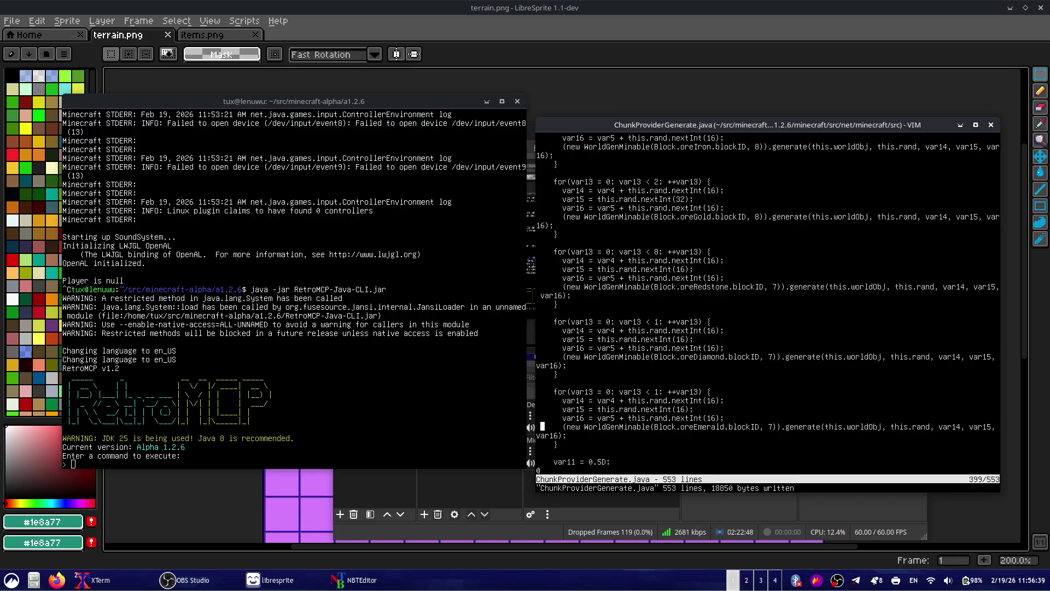
# - Inspect the new oreEmerald loop, highlighting its this.rand and var15 offset expressions
pyautogui.press('j')
pyautogui.press('j')
pyautogui.press('j')
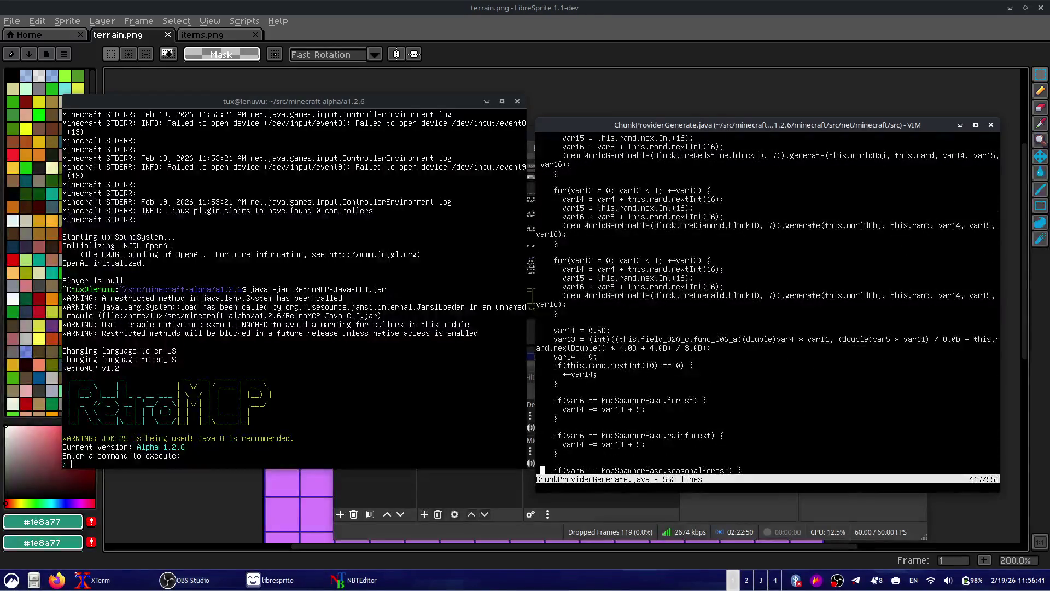
pyautogui.press('k')
pyautogui.press('k')
pyautogui.press('k')
pyautogui.press('k')
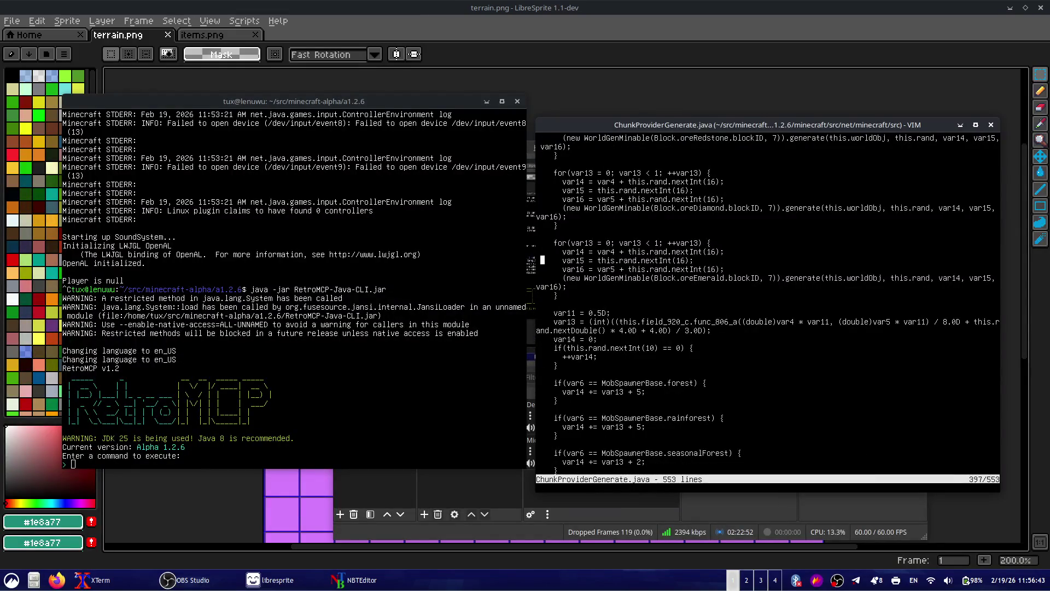
pyautogui.press('j')
pyautogui.tripleClick(872, 274)
pyautogui.click(897, 351)
pyautogui.click(543, 312)
pyautogui.moveTo(892, 278); pyautogui.dragTo(942, 276)
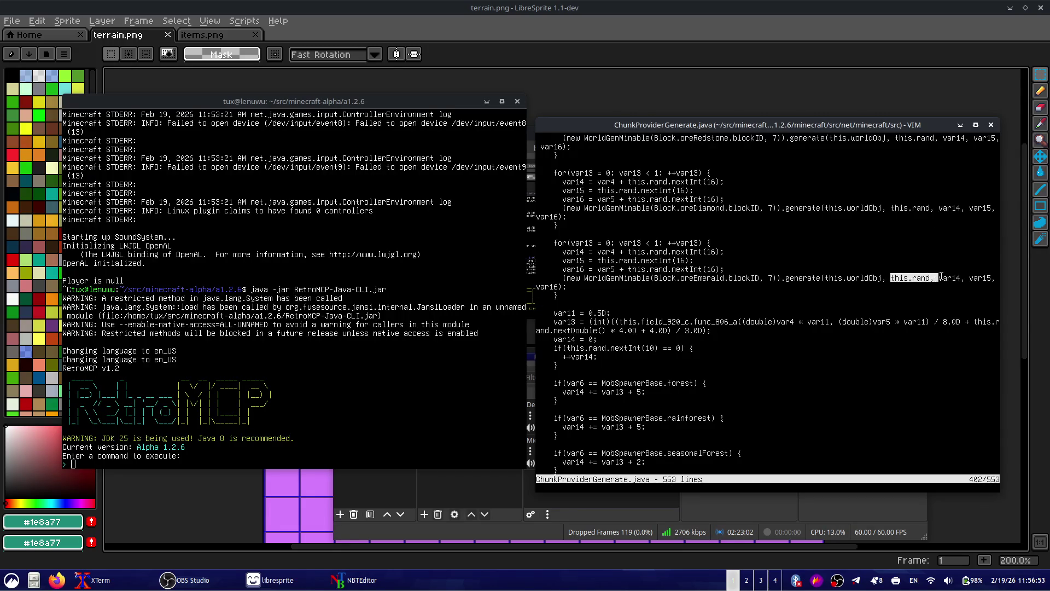
pyautogui.click(840, 292)
pyautogui.moveTo(685, 263); pyautogui.dragTo(569, 261)
pyautogui.click(757, 226)
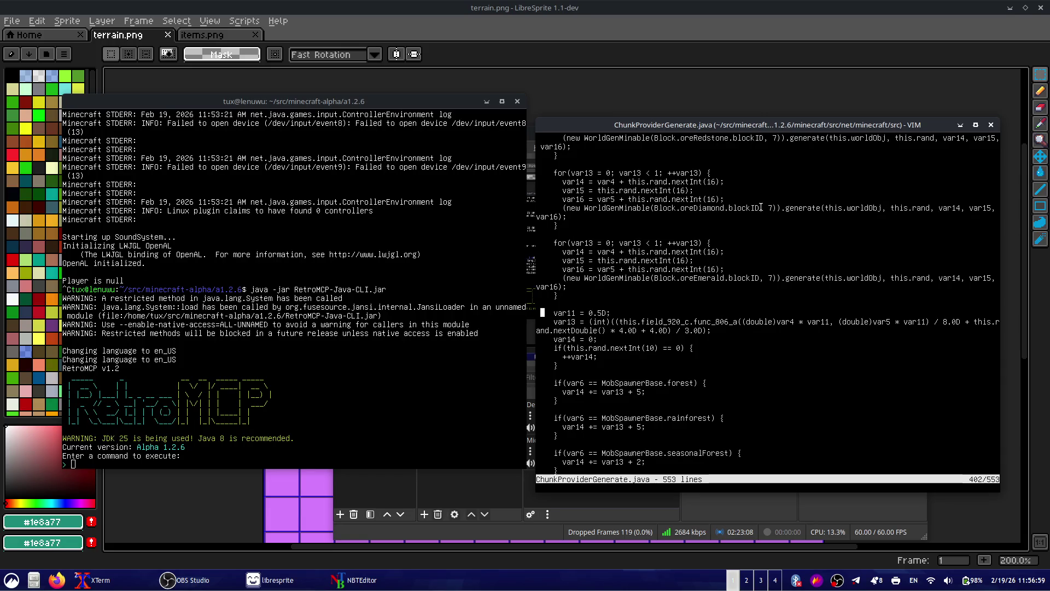
# - Read through the biome tree-count checks and the WorldGenTrees placement loop
pyautogui.press('j')
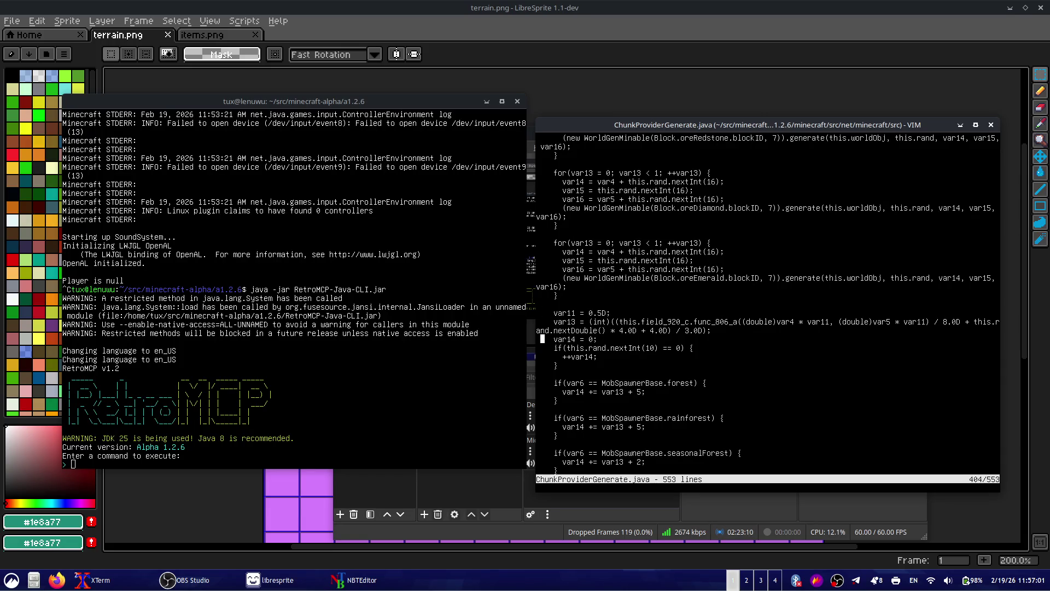
pyautogui.press('j')
pyautogui.press('j')
pyautogui.press('j')
pyautogui.scroll(-3, 768, 300)
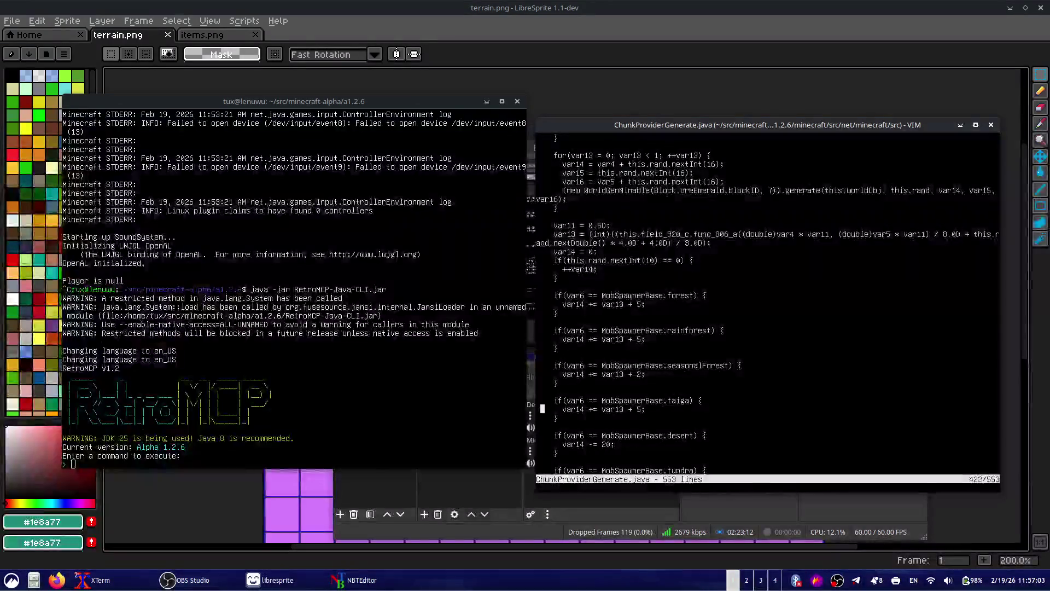
pyautogui.press('j')
pyautogui.press('j')
pyautogui.press('j')
pyautogui.press('j')
pyautogui.press('j')
pyautogui.press('j')
pyautogui.press('j')
pyautogui.press('j')
pyautogui.press('j')
pyautogui.press('j')
pyautogui.press('j')
pyautogui.press('j')
pyautogui.press('j')
pyautogui.press('j')
pyautogui.press('j')
pyautogui.press('j')
pyautogui.press('j')
pyautogui.press('j')
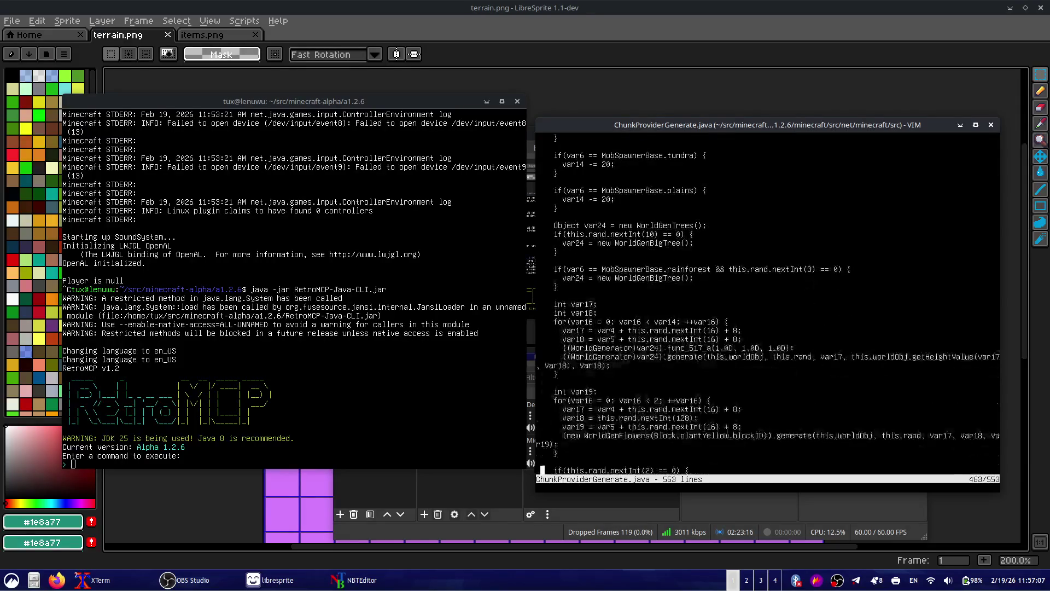
pyautogui.press('j')
pyautogui.press('j')
pyautogui.press('j')
pyautogui.press('j')
pyautogui.press('j')
pyautogui.press('j')
pyautogui.press('j')
pyautogui.press('j')
pyautogui.press('j')
pyautogui.press('j')
pyautogui.press('j')
pyautogui.press('j')
pyautogui.press('j')
pyautogui.press('j')
pyautogui.press('j')
pyautogui.press('j')
pyautogui.press('j')
pyautogui.press('j')
pyautogui.press('j')
pyautogui.press('j')
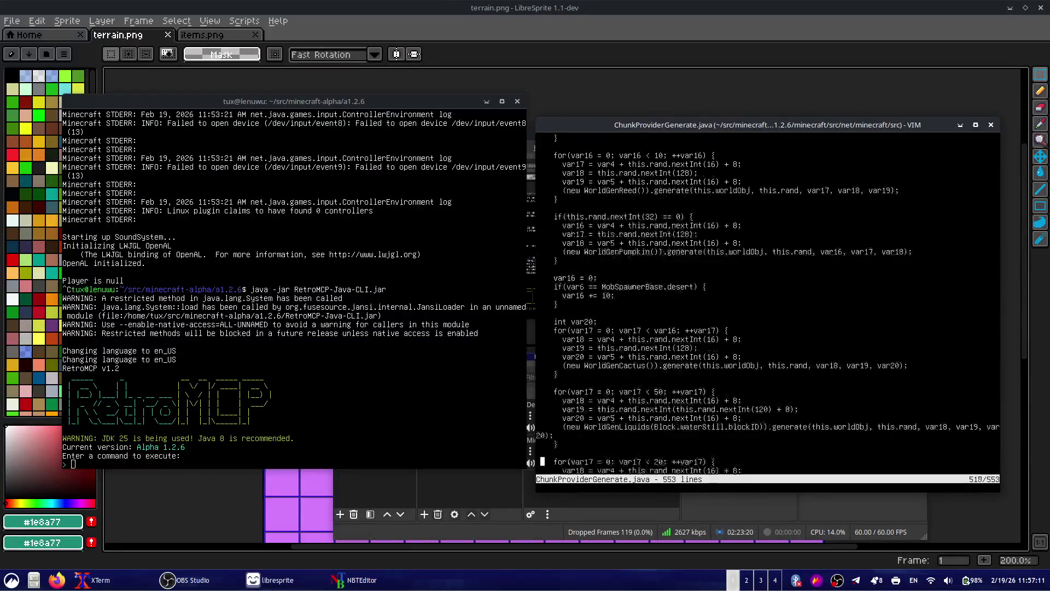
pyautogui.press('j')
pyautogui.press('j')
pyautogui.press('j')
pyautogui.press('j')
pyautogui.press('j')
pyautogui.press('j')
pyautogui.press('j')
pyautogui.press('j')
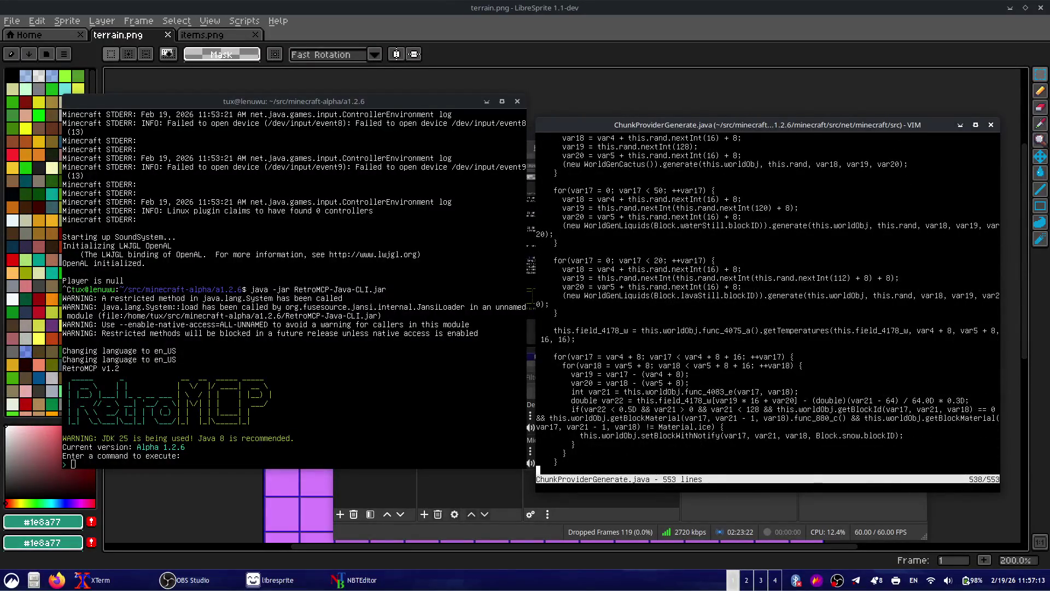
pyautogui.press('j')
pyautogui.press('j')
pyautogui.press('j')
pyautogui.press('j')
pyautogui.press('j')
pyautogui.press('j')
pyautogui.press('j')
pyautogui.press('j')
pyautogui.press('j')
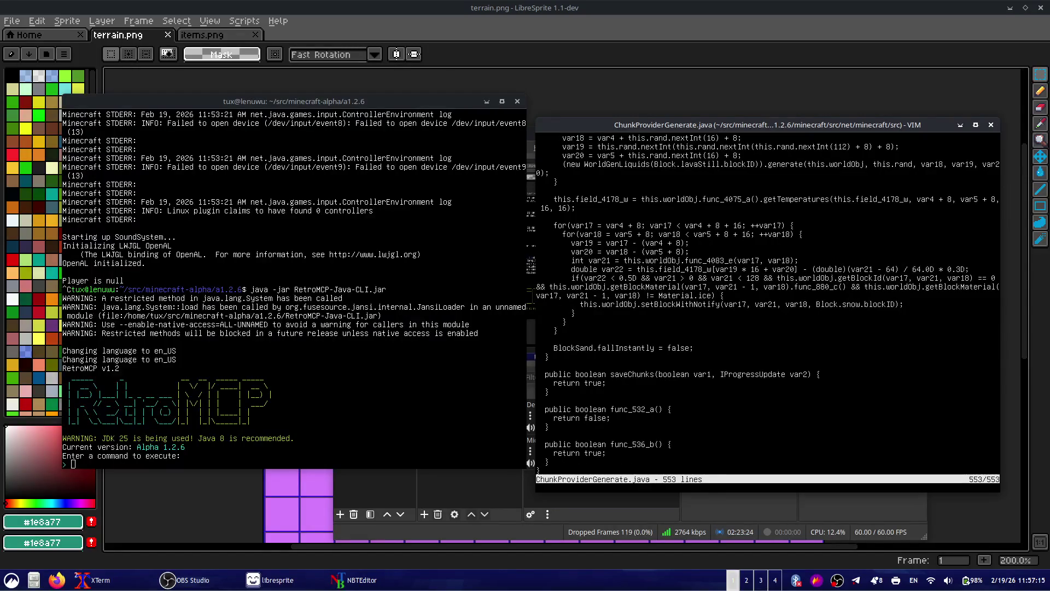
pyautogui.press('k')
pyautogui.press('k')
pyautogui.press('k')
pyautogui.press('k')
pyautogui.press('k')
pyautogui.press('k')
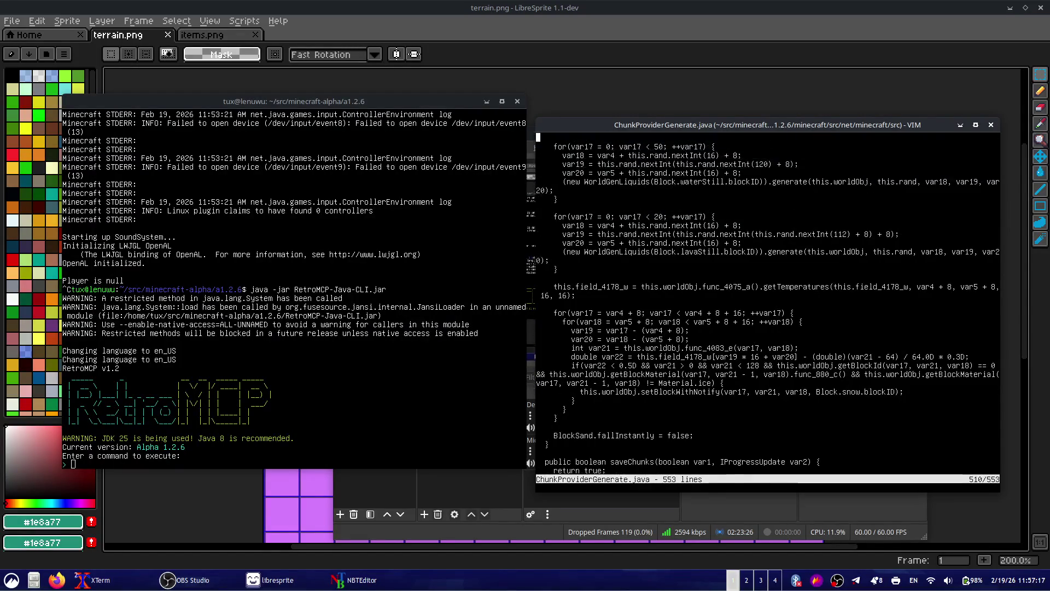
pyautogui.press('k')
pyautogui.press('k')
pyautogui.press('k')
pyautogui.press('k')
pyautogui.press('k')
pyautogui.press('k')
pyautogui.press('k')
pyautogui.press('k')
pyautogui.press('k')
pyautogui.press('k')
pyautogui.press('k')
pyautogui.press('k')
pyautogui.press('k')
pyautogui.press('k')
pyautogui.press('k')
pyautogui.press('k')
pyautogui.press('k')
pyautogui.press('k')
pyautogui.press('k')
pyautogui.press('k')
pyautogui.press('k')
pyautogui.press('k')
pyautogui.press('k')
pyautogui.press('k')
pyautogui.press('k')
pyautogui.press('k')
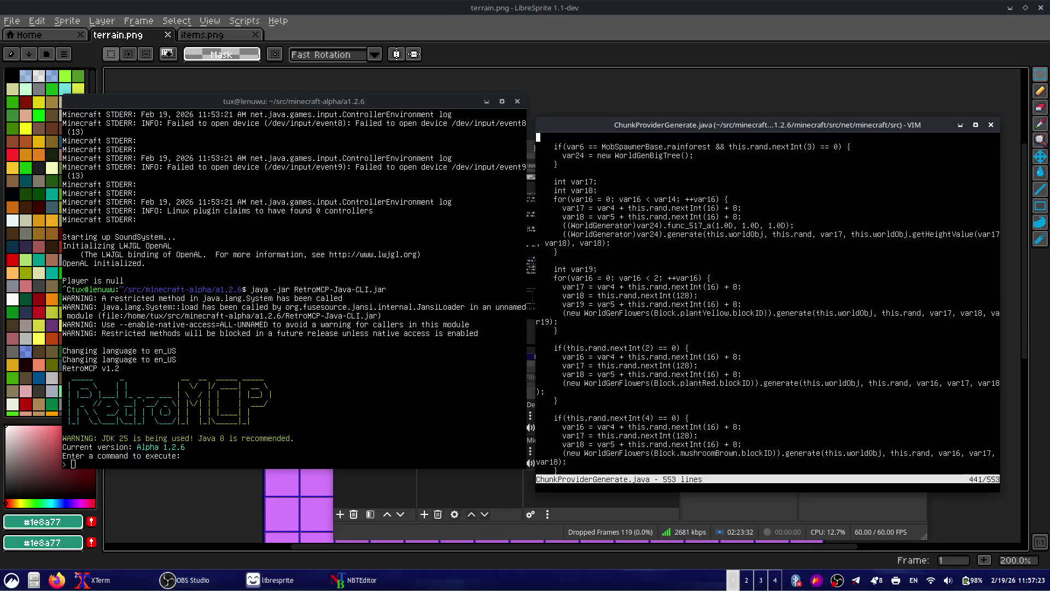
pyautogui.press('k')
pyautogui.press('j')
pyautogui.press('j')
pyautogui.press('j')
pyautogui.press('j')
pyautogui.press('j')
pyautogui.press('j')
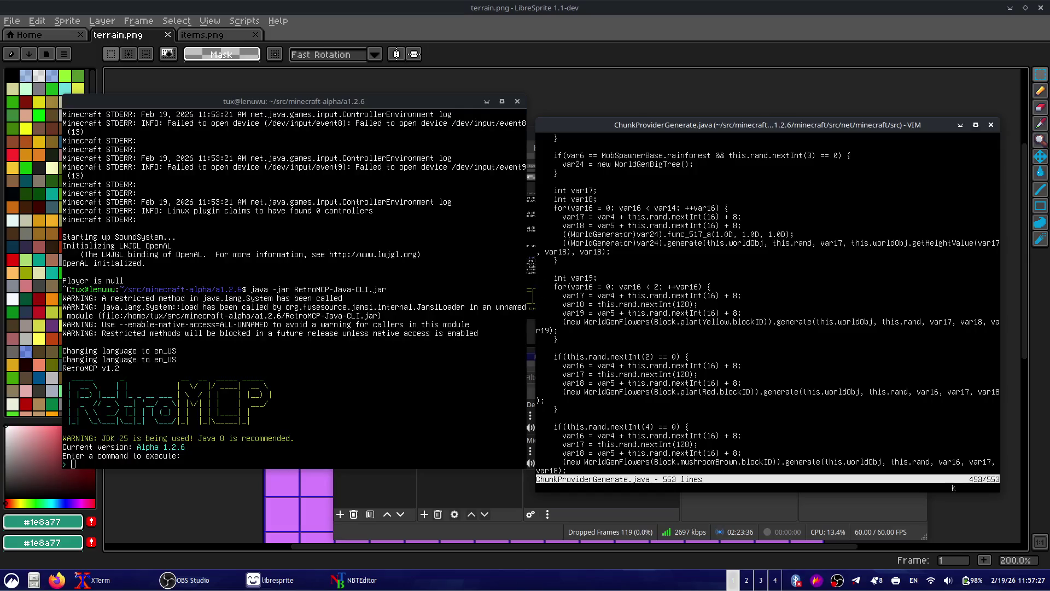
pyautogui.hotkey('ctrl', 'u')
pyautogui.press('j')
pyautogui.press('j')
pyautogui.press('j')
pyautogui.press('j')
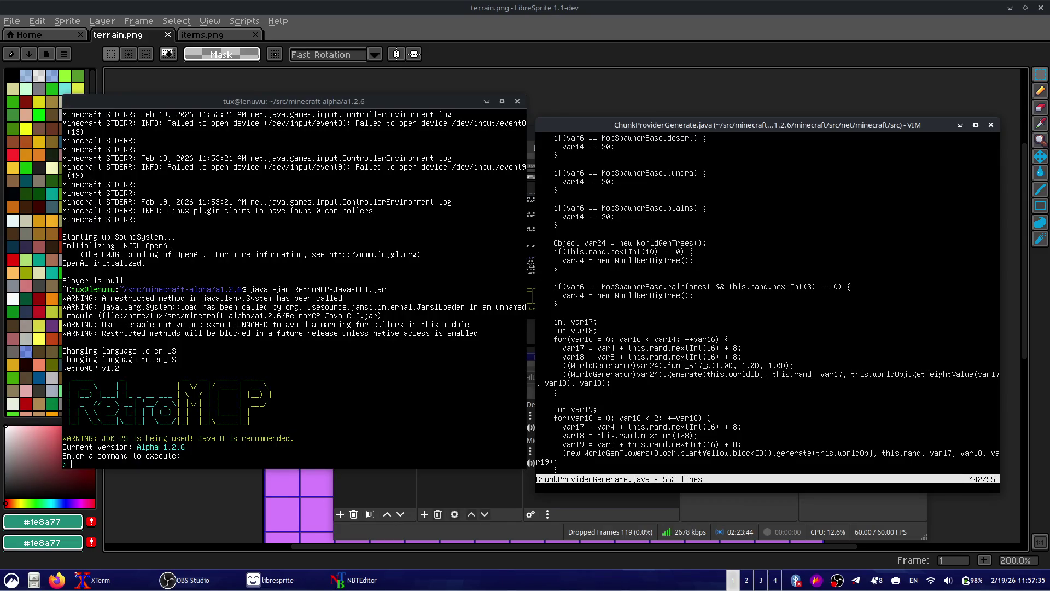
pyautogui.press('k')
pyautogui.press('k')
pyautogui.press('k')
pyautogui.press('k')
pyautogui.press('k')
pyautogui.press('k')
pyautogui.press('k')
pyautogui.press('j')
pyautogui.press('j')
pyautogui.press('j')
pyautogui.press('j')
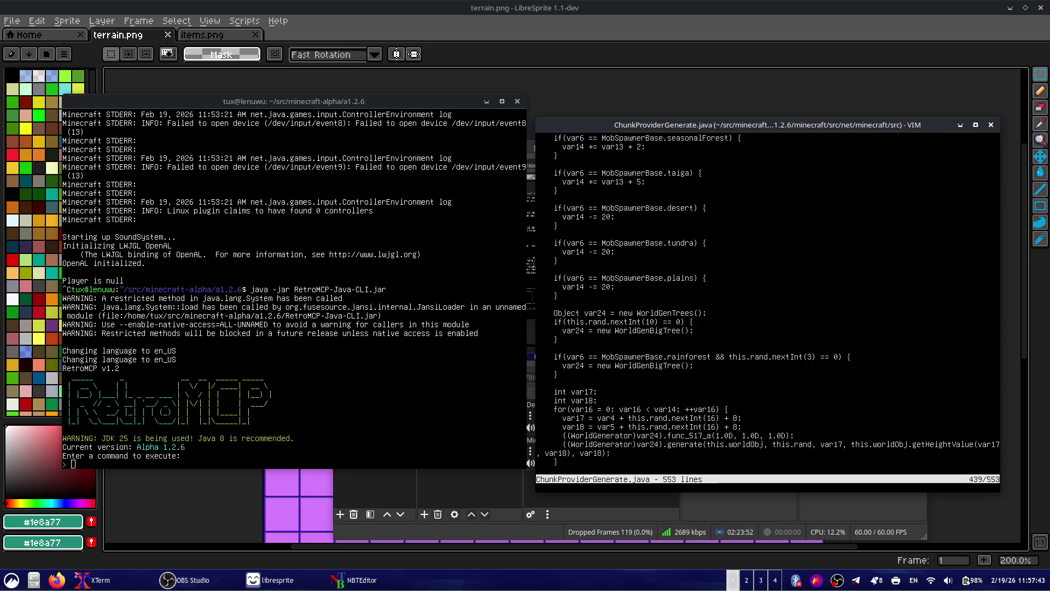
# - Save and quit Vim with :wq, returning to the terrain.png sheet
pyautogui.write(':wq')
pyautogui.press('Return')
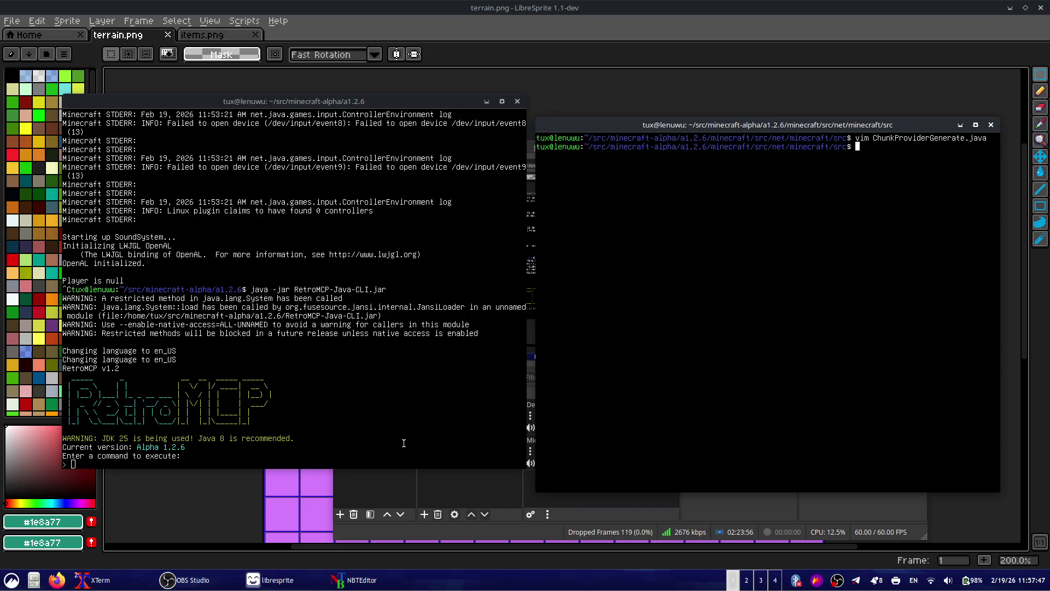
pyautogui.hotkey('alt', 'Tab')
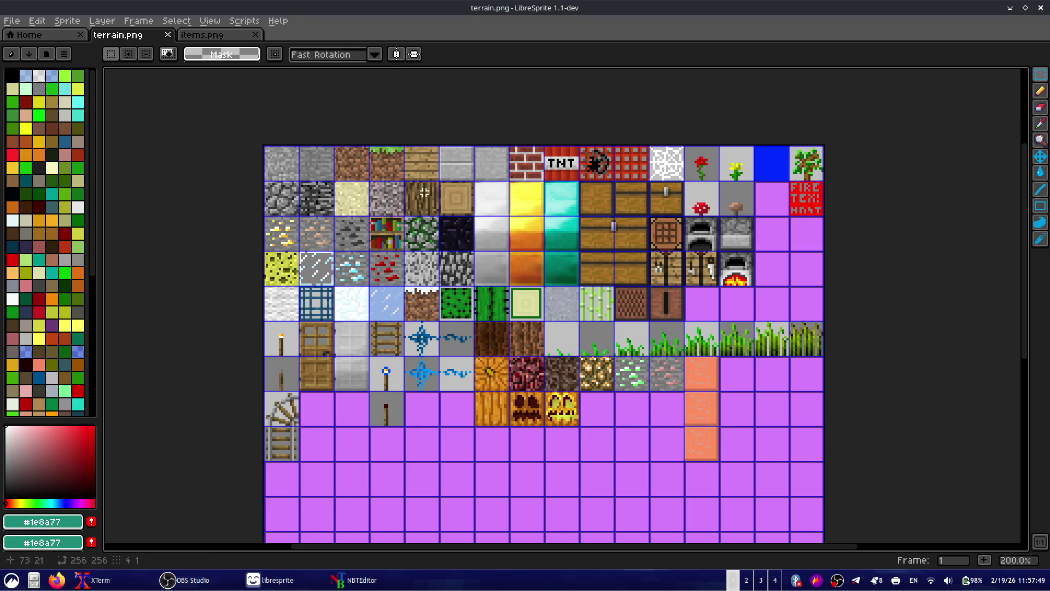
# - Move the copied log bark tile into the empty cell beside the dark door tile
pyautogui.scroll(10, 412, 201)
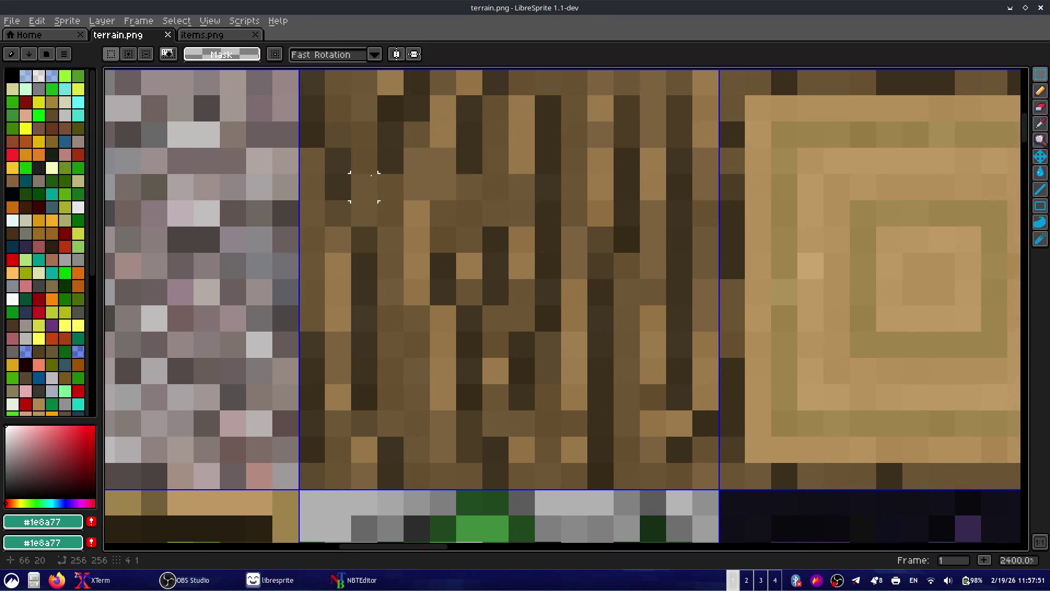
pyautogui.moveTo(306, 82); pyautogui.dragTo(713, 484)
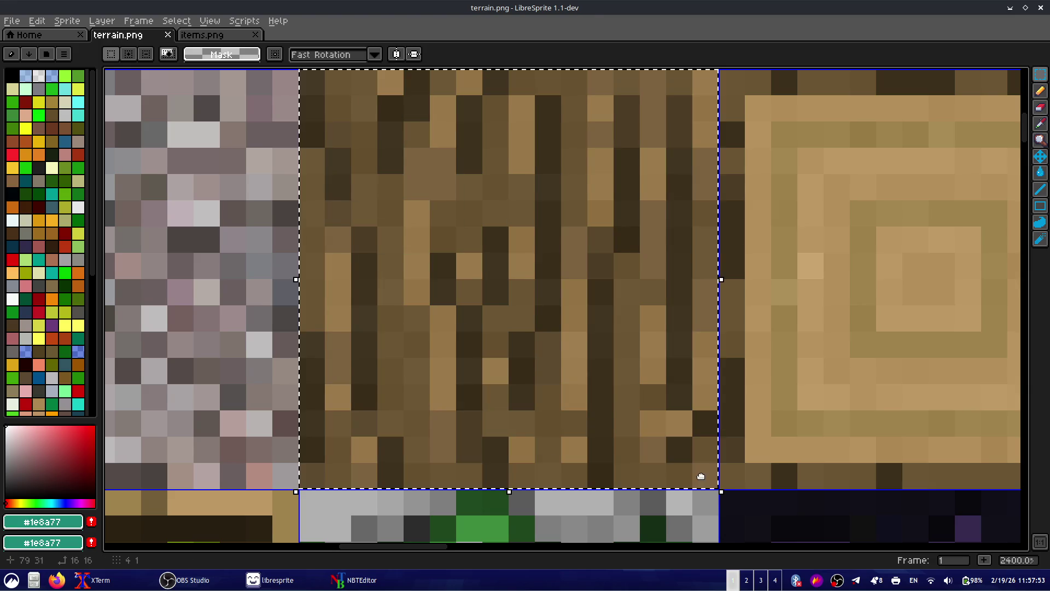
pyautogui.scroll(-9, 569, 323)
pyautogui.moveTo(692, 393)
pyautogui.mouseDown()
pyautogui.moveTo(541, 203)
pyautogui.moveTo(535, 223)
pyautogui.mouseUp()
pyautogui.press('Down')
pyautogui.press('Down')
pyautogui.press('Down')
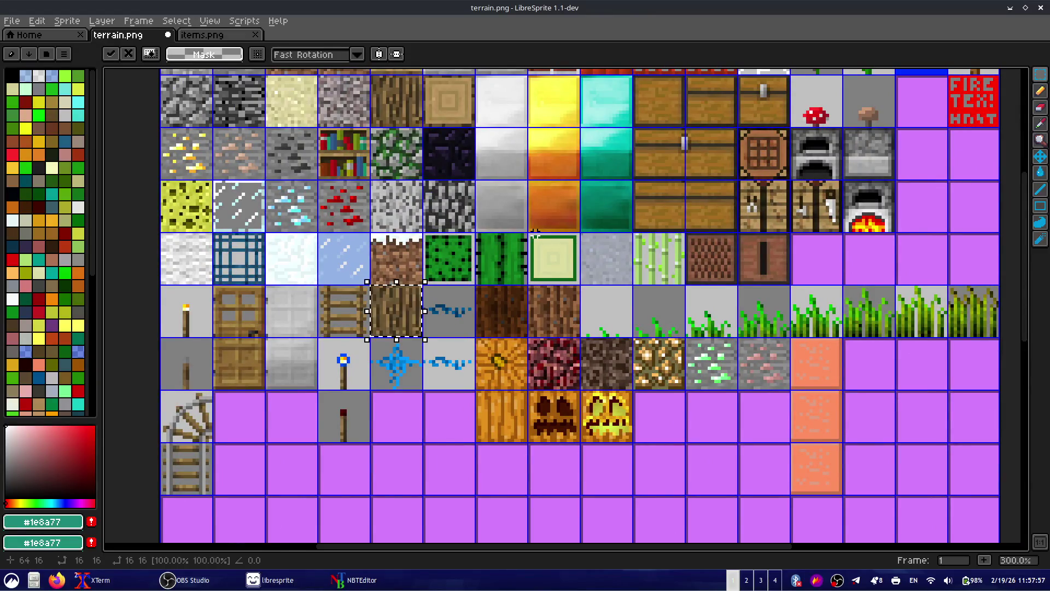
pyautogui.press('Down')
pyautogui.press('Down')
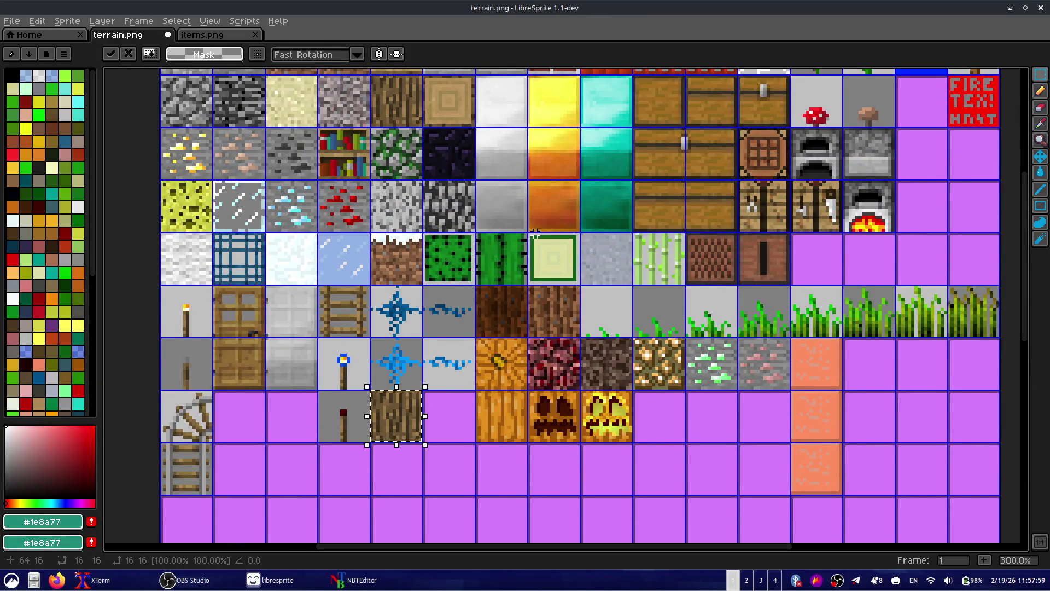
pyautogui.press('Right')
pyautogui.press('Right')
pyautogui.press('Right')
pyautogui.press('Right')
pyautogui.press('Right')
pyautogui.press('Right')
pyautogui.press('Up')
pyautogui.press('Up')
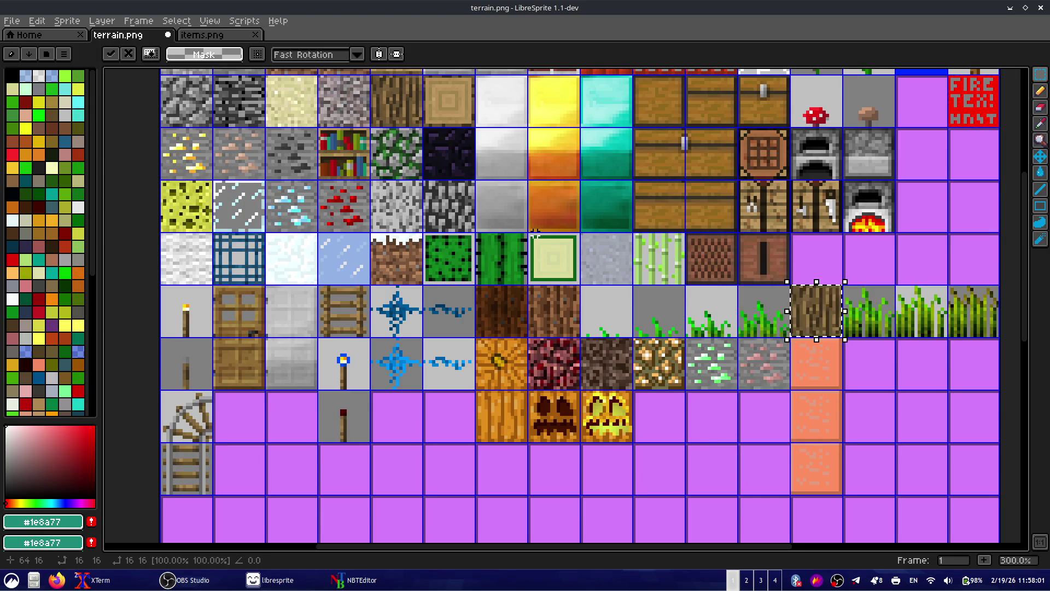
pyautogui.press('Up')
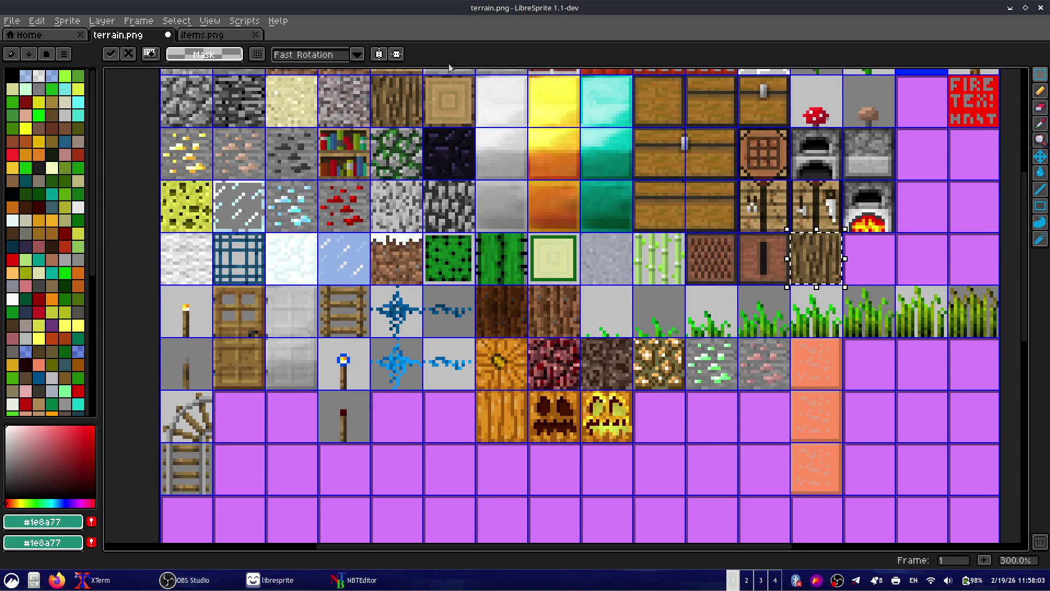
# - Copy the top-row plank tile and place it right beside the new log tile
pyautogui.moveTo(425, 76); pyautogui.dragTo(475, 129)
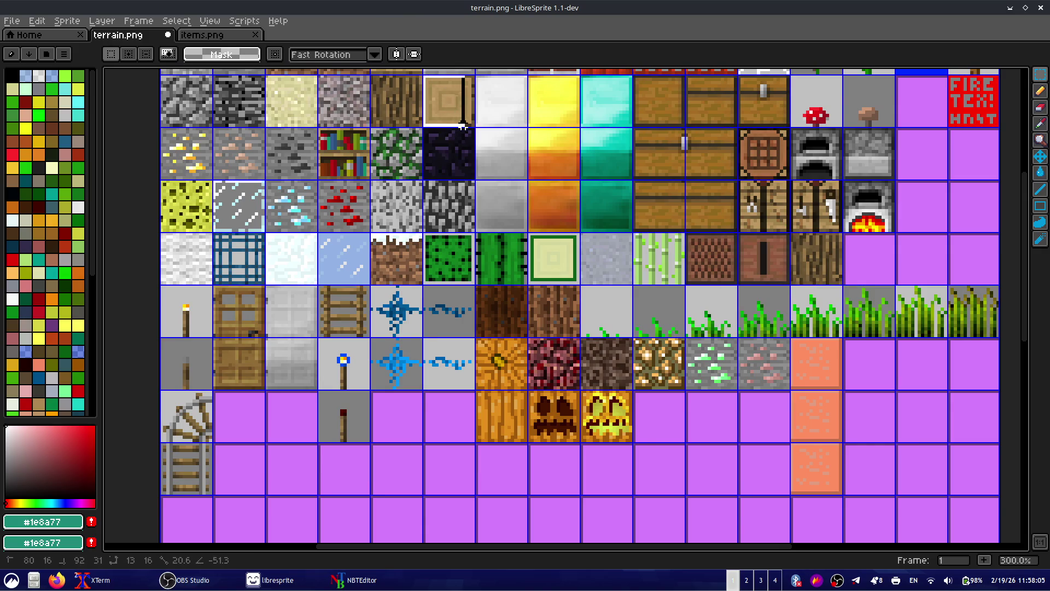
pyautogui.hotkey('ctrl', 'c')
pyautogui.hotkey('ctrl', 'v')
pyautogui.press('Down')
pyautogui.press('Down')
pyautogui.press('Down')
pyautogui.press('Right')
pyautogui.moveTo(503, 257); pyautogui.dragTo(847, 263)
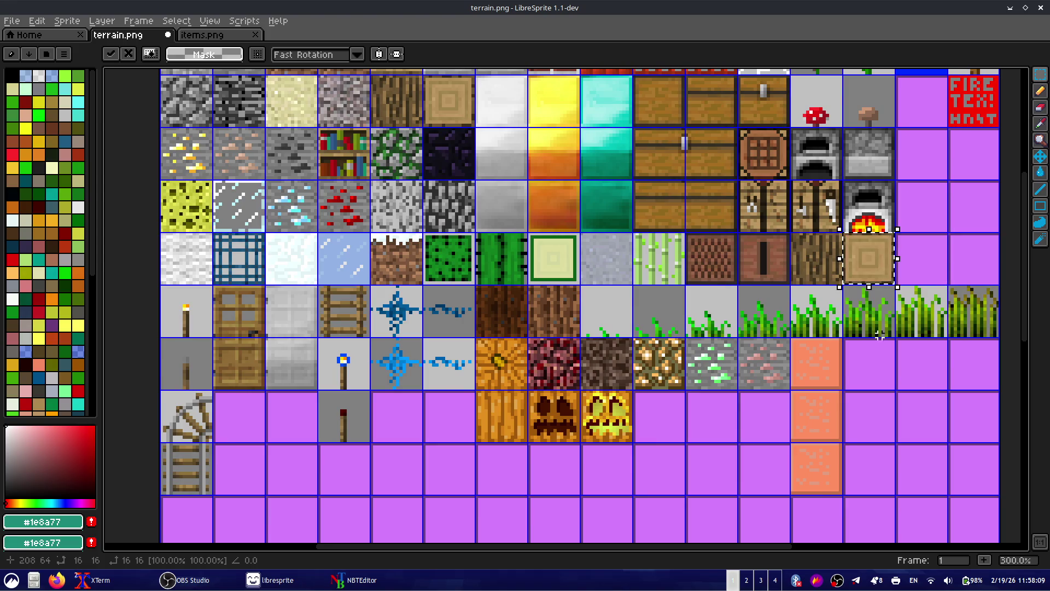
pyautogui.press('Return')
pyautogui.scroll(7, 847, 263)
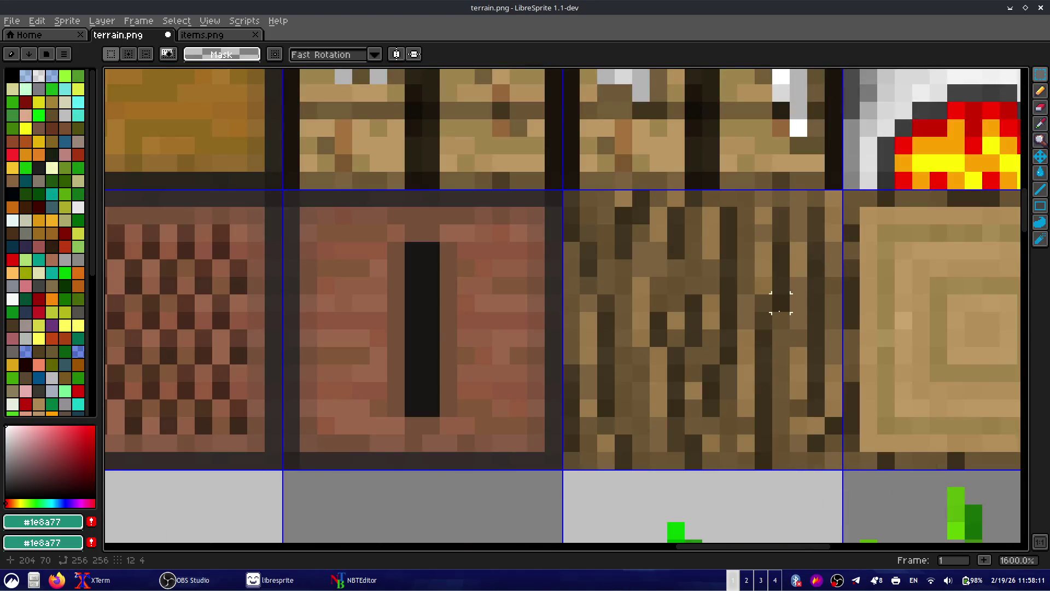
# - Sample the log's brown #9a7a4b as foreground and background, then pick a blue foreground
pyautogui.moveTo(735, 258); pyautogui.dragTo(773, 313)
pyautogui.moveTo(780, 356); pyautogui.dragTo(702, 283)
pyautogui.hotkey('ctrl', 'd')
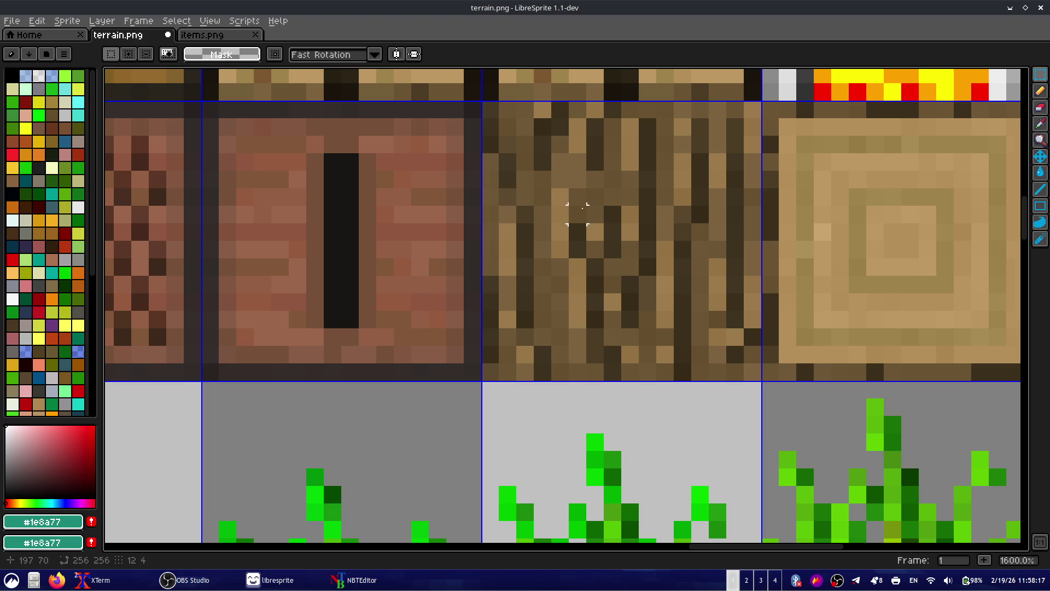
pyautogui.keyDown('alt'); pyautogui.click(596, 229); pyautogui.keyUp('alt')
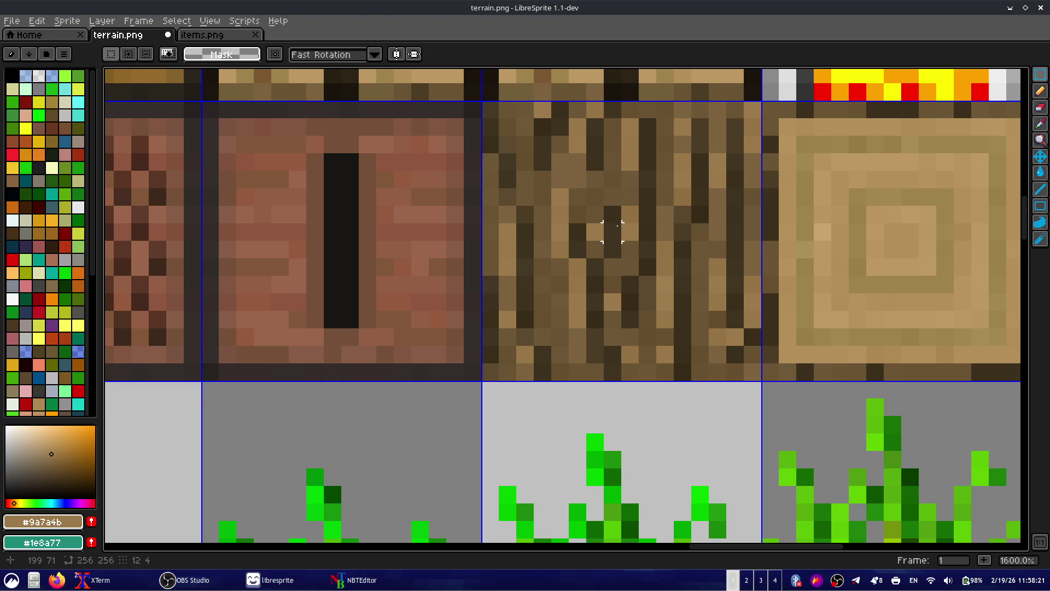
pyautogui.keyDown('alt'); pyautogui.rightClick(595, 229); pyautogui.keyUp('alt')
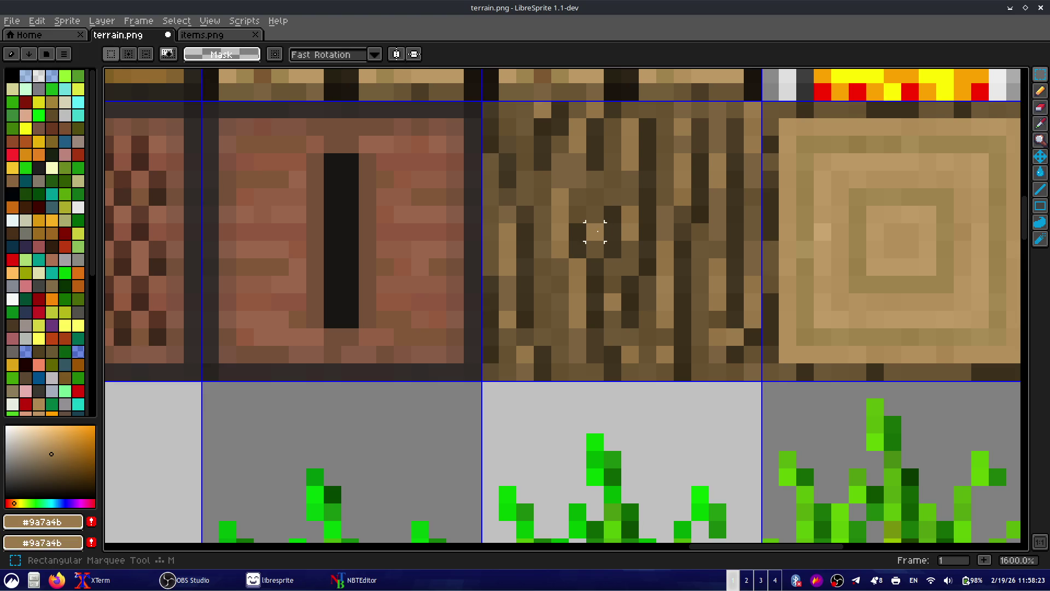
pyautogui.click(59, 502)
# - Marquee the new log and plank tiles and open Replace Color on them
pyautogui.press('m')
pyautogui.moveTo(490, 109); pyautogui.dragTo(979, 367)
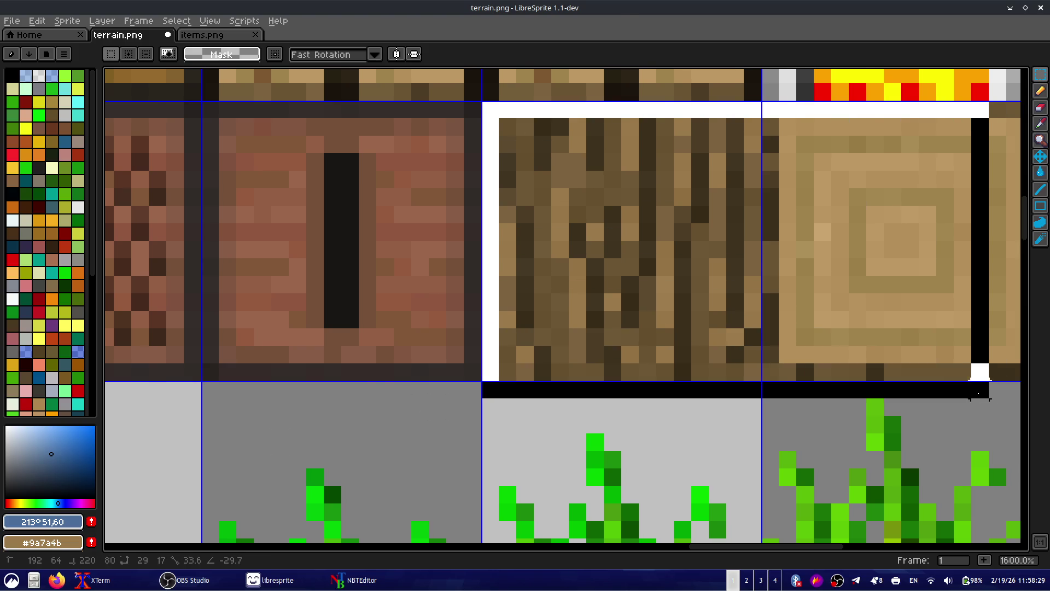
pyautogui.hotkey('shift', 'r')
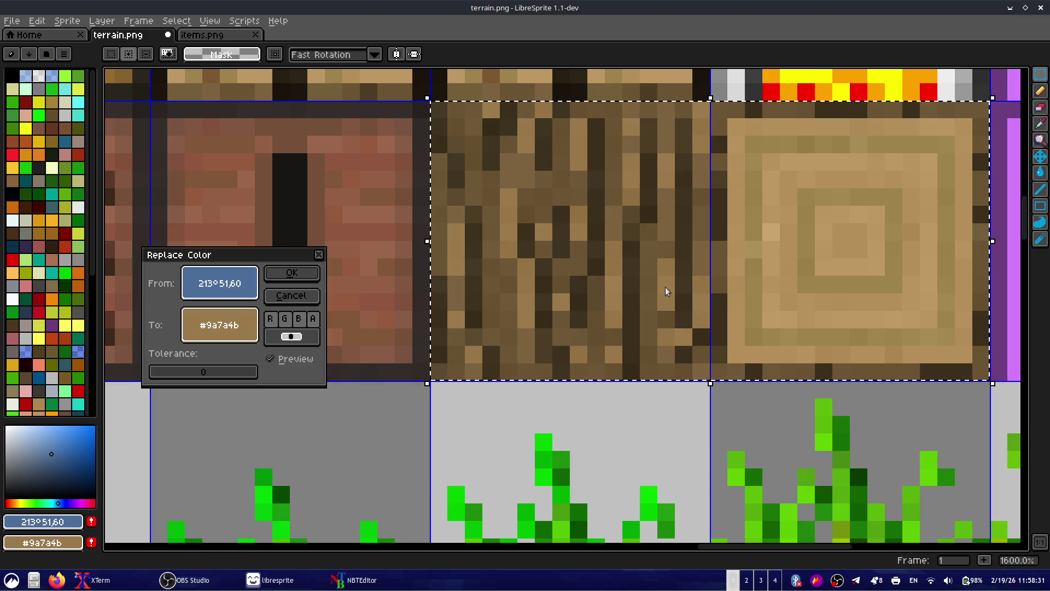
# - Replace the log's brown with a lighter birch tone at hue 51, saturation 27
pyautogui.moveTo(245, 280)
pyautogui.mouseDown()
pyautogui.moveTo(521, 219)
pyautogui.moveTo(540, 233)
pyautogui.mouseUp()
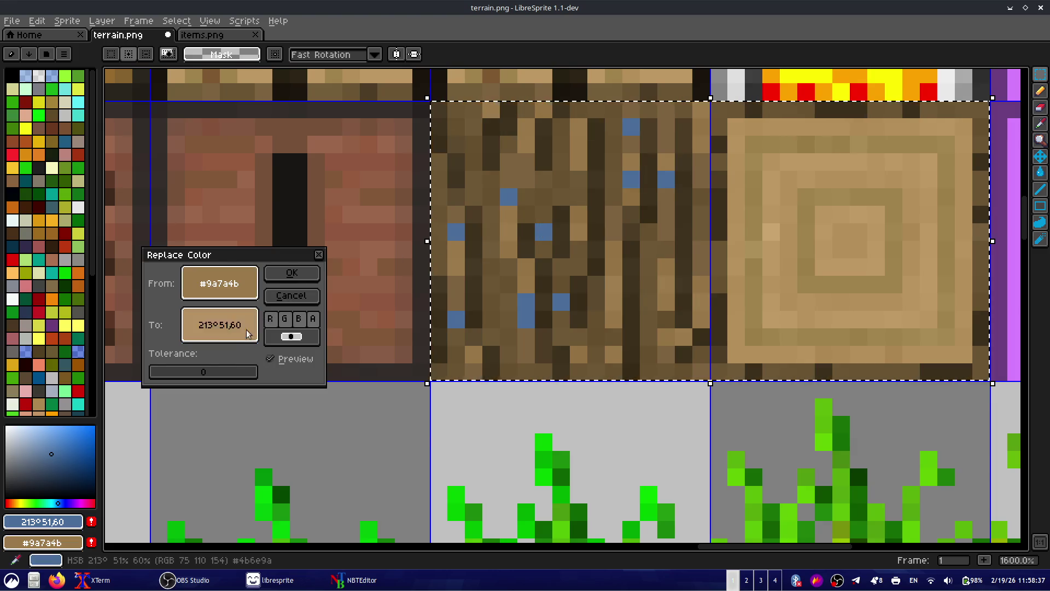
pyautogui.click(220, 325)
pyautogui.click(262, 382)
pyautogui.moveTo(261, 382)
pyautogui.mouseDown()
pyautogui.moveTo(203, 386)
pyautogui.moveTo(241, 385)
pyautogui.mouseUp()
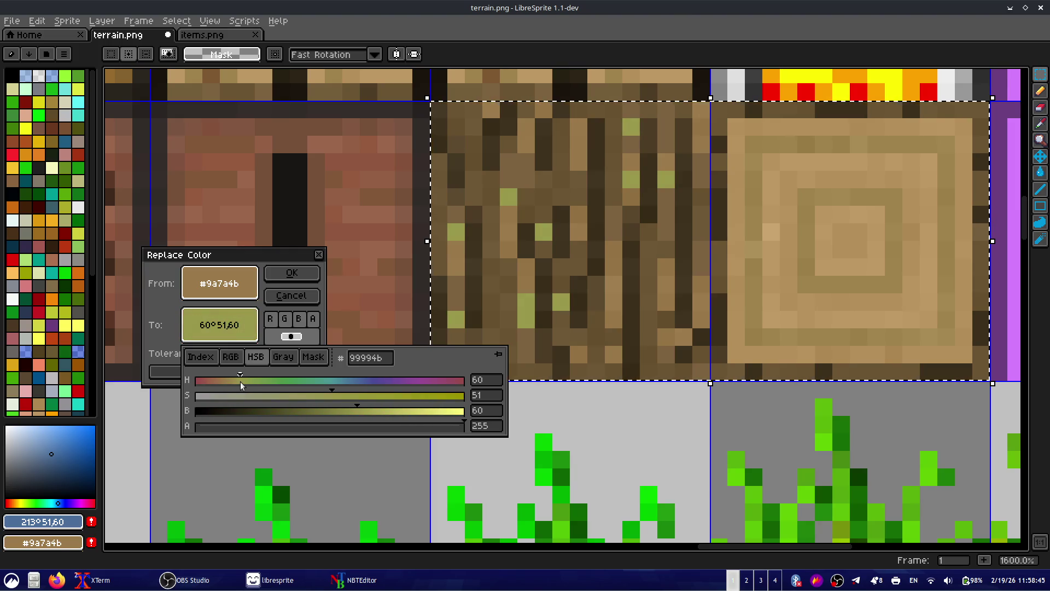
pyautogui.moveTo(241, 383); pyautogui.dragTo(235, 382)
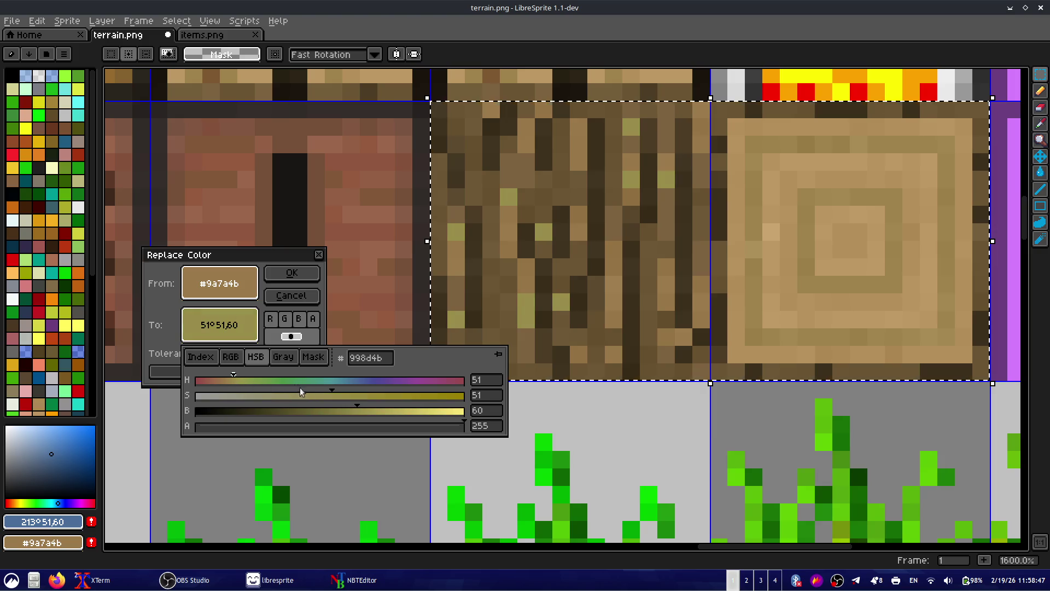
pyautogui.click(268, 395)
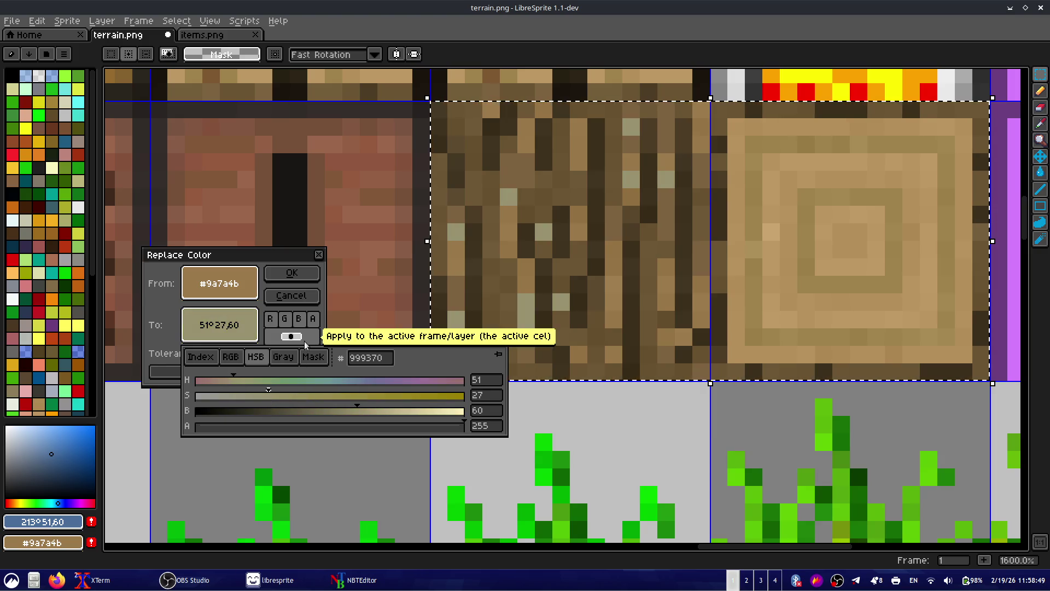
pyautogui.click(291, 272)
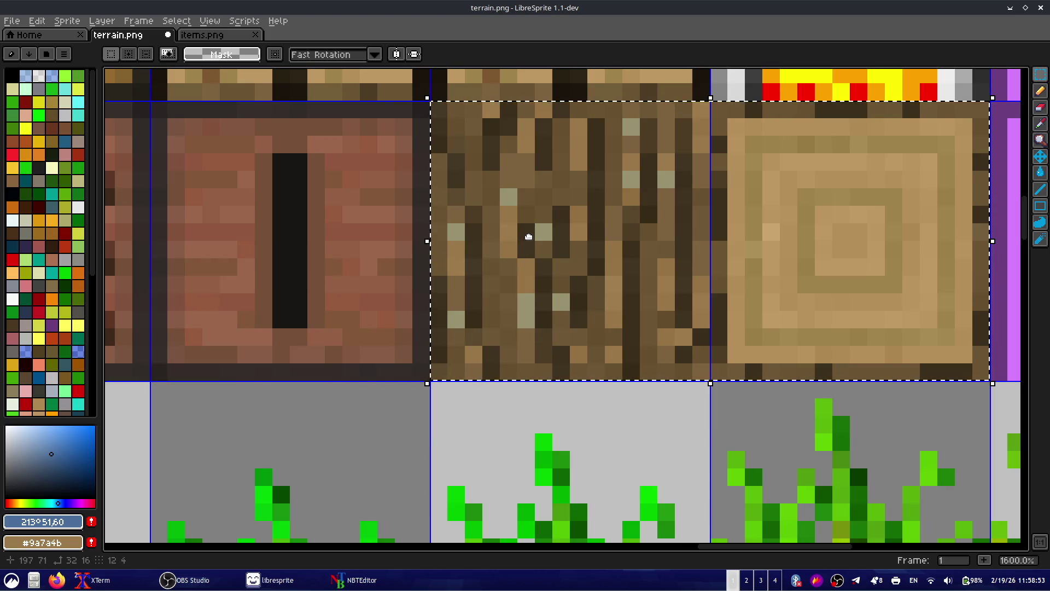
# - Replace the dark bark brown #3d301d with a greyer, slightly brighter tone (hue 63, saturation 18)
pyautogui.press('i')
pyautogui.click(534, 234)
pyautogui.rightClick(533, 234)
pyautogui.hotkey('shift', 'r')
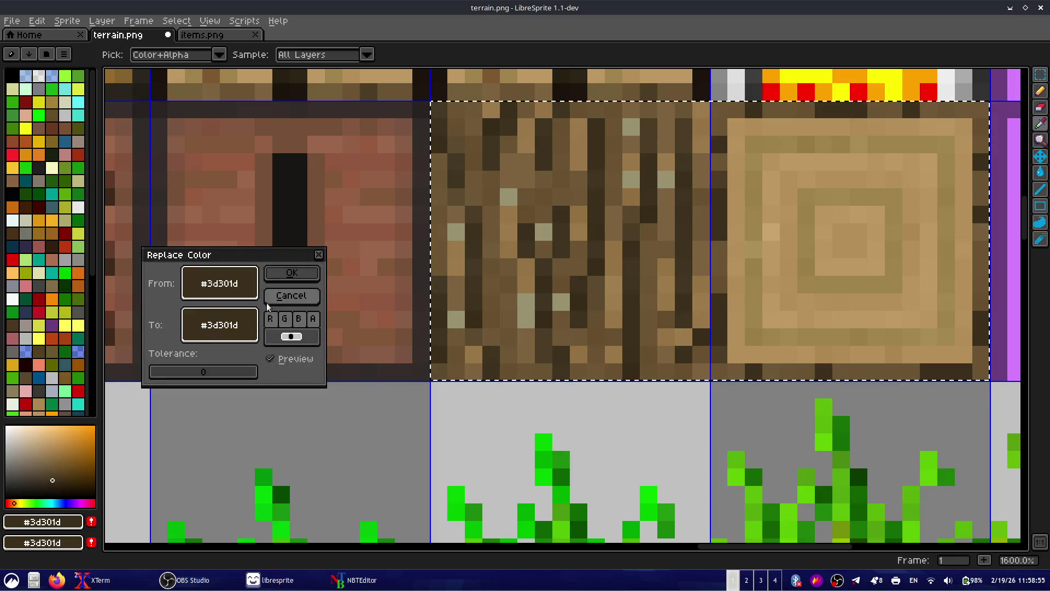
pyautogui.click(219, 325)
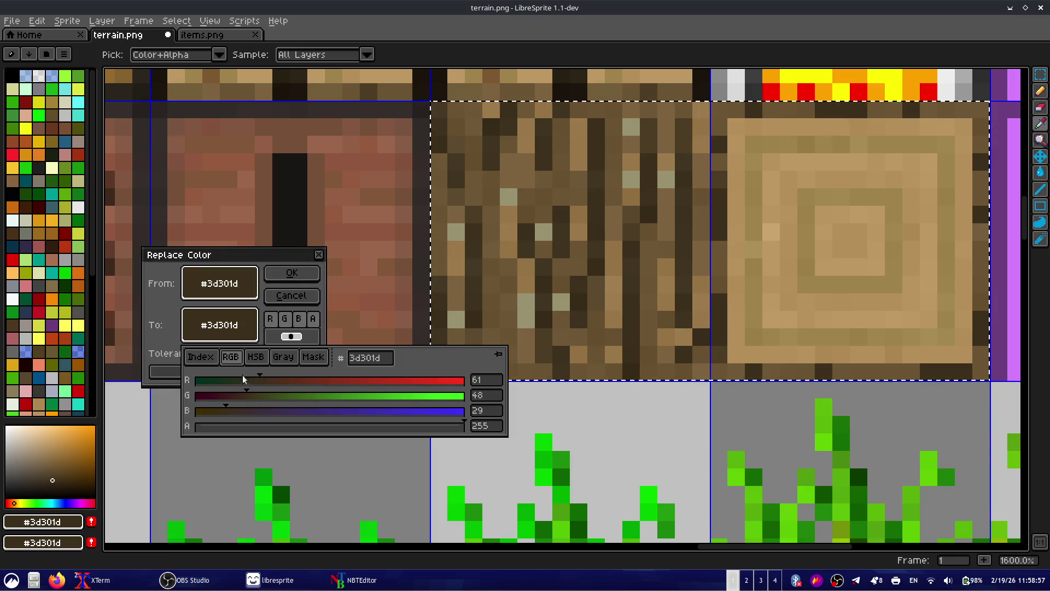
pyautogui.click(256, 357)
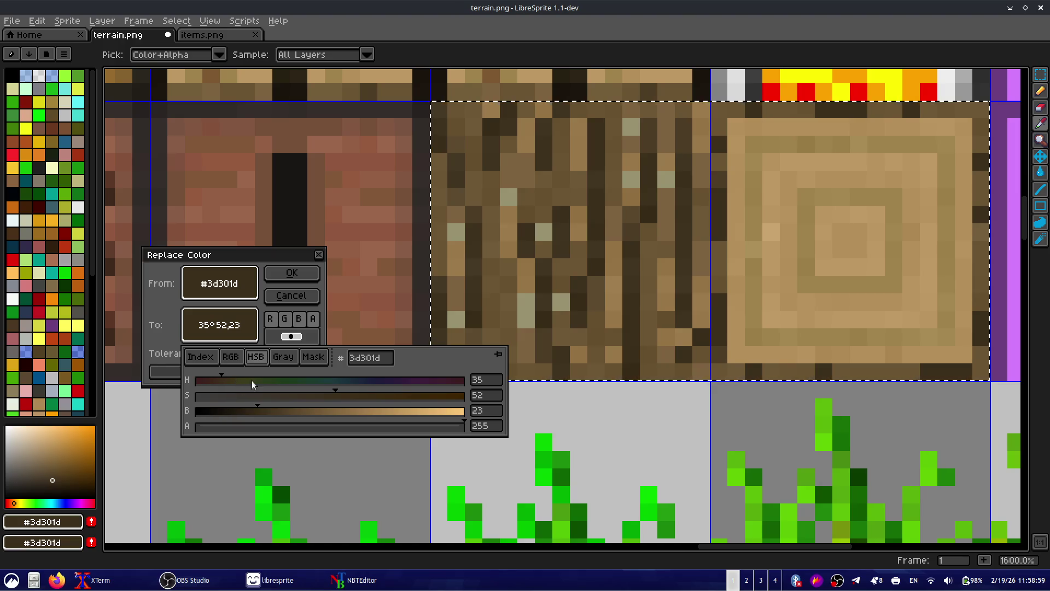
pyautogui.click(250, 381)
pyautogui.click(244, 383)
pyautogui.click(244, 395)
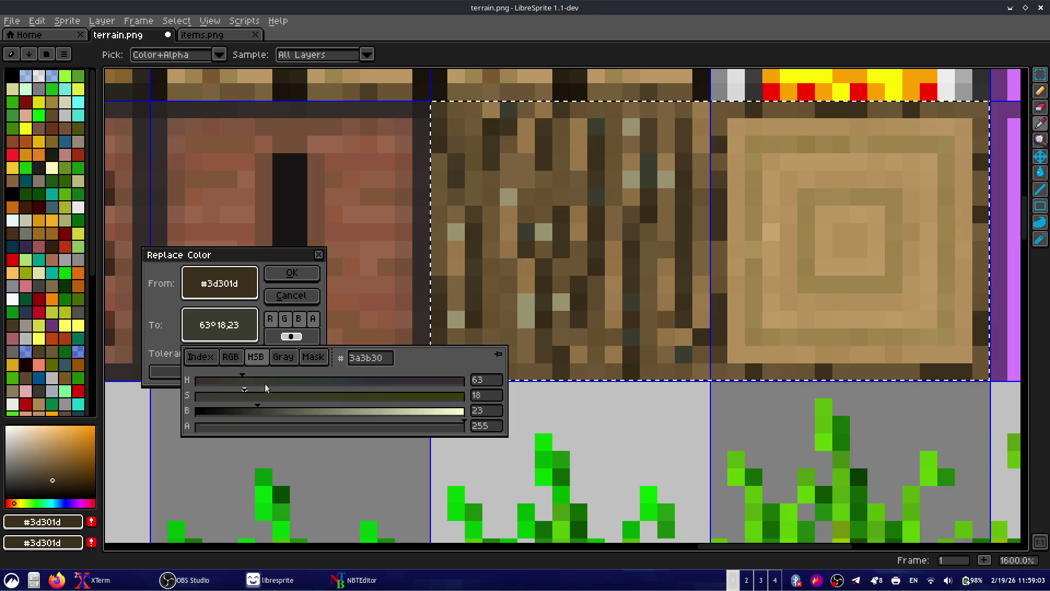
pyautogui.moveTo(263, 412); pyautogui.dragTo(296, 413)
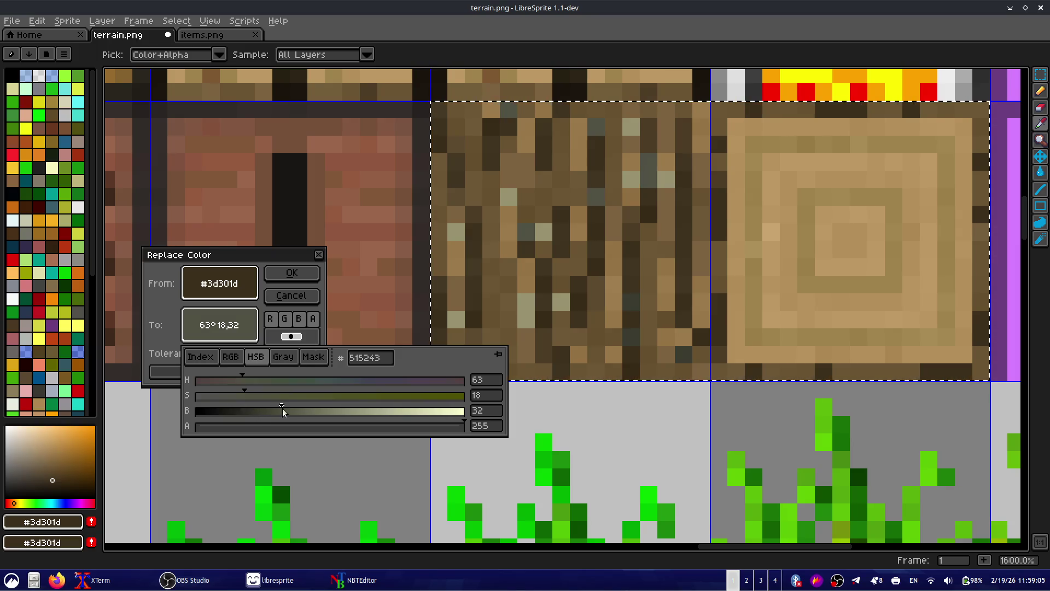
pyautogui.click(292, 273)
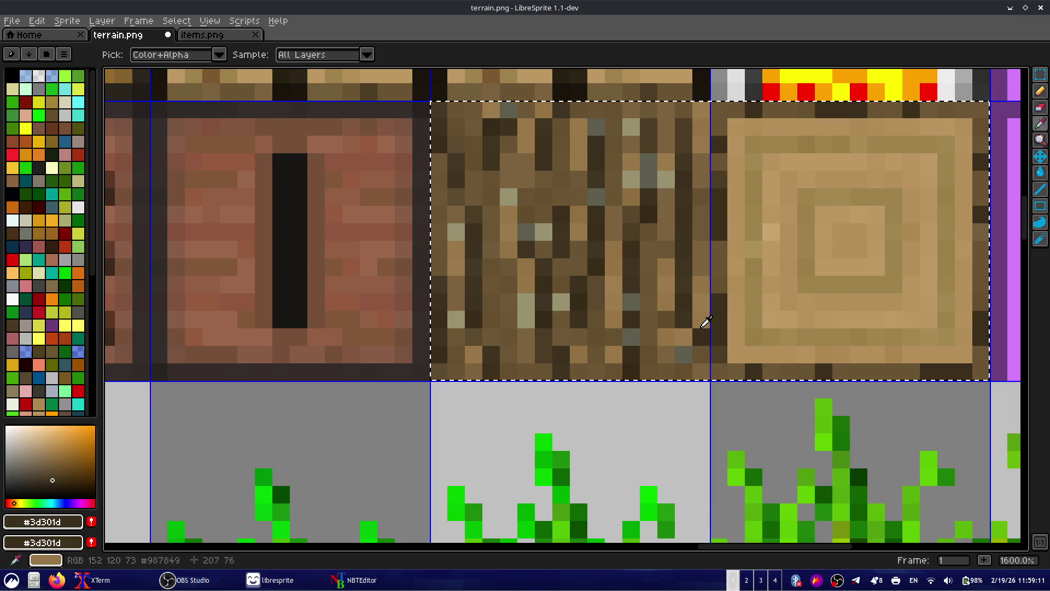
# - Try replacement colours for the mid bark brown #433623, then cancel without applying
pyautogui.click(690, 280)
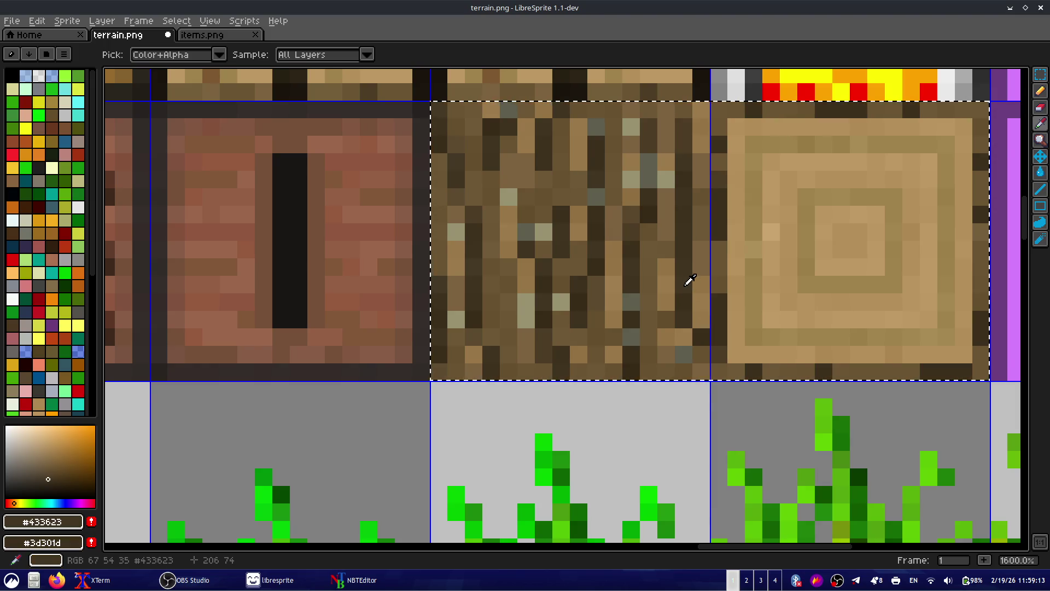
pyautogui.rightClick(689, 280)
pyautogui.hotkey('shift', 'r')
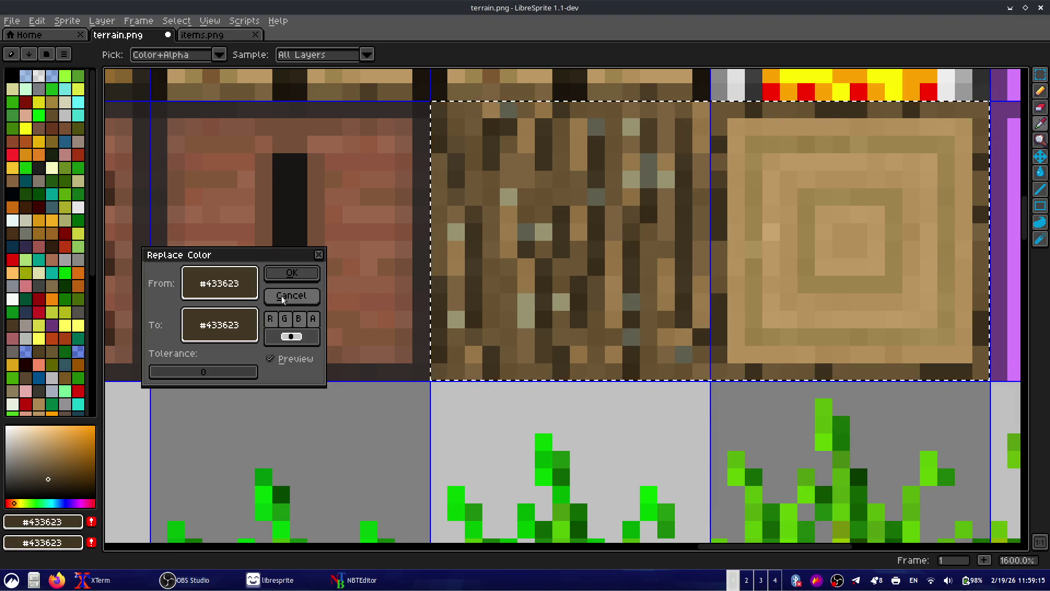
pyautogui.rightClick(600, 281)
pyautogui.rightClick(684, 295)
pyautogui.rightClick(685, 282)
pyautogui.rightClick(685, 263)
pyautogui.rightClick(682, 206)
pyautogui.rightClick(680, 156)
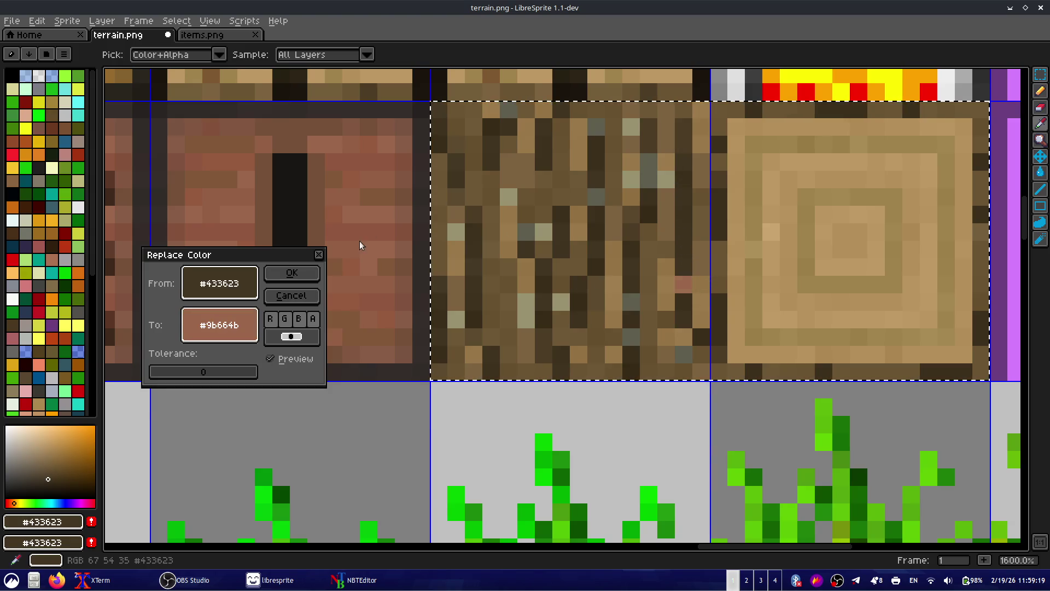
pyautogui.click(291, 295)
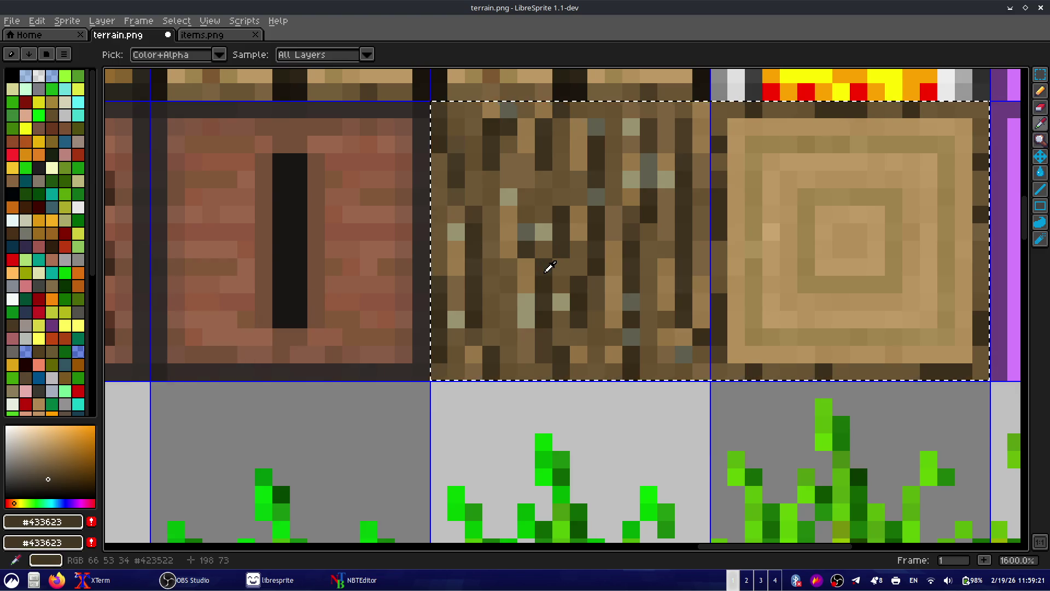
# - Clear the selection, save terrain.png and bring OBS Studio to the front
pyautogui.press('m')
pyautogui.scroll(-2, 157, 492)
pyautogui.moveTo(218, 586)
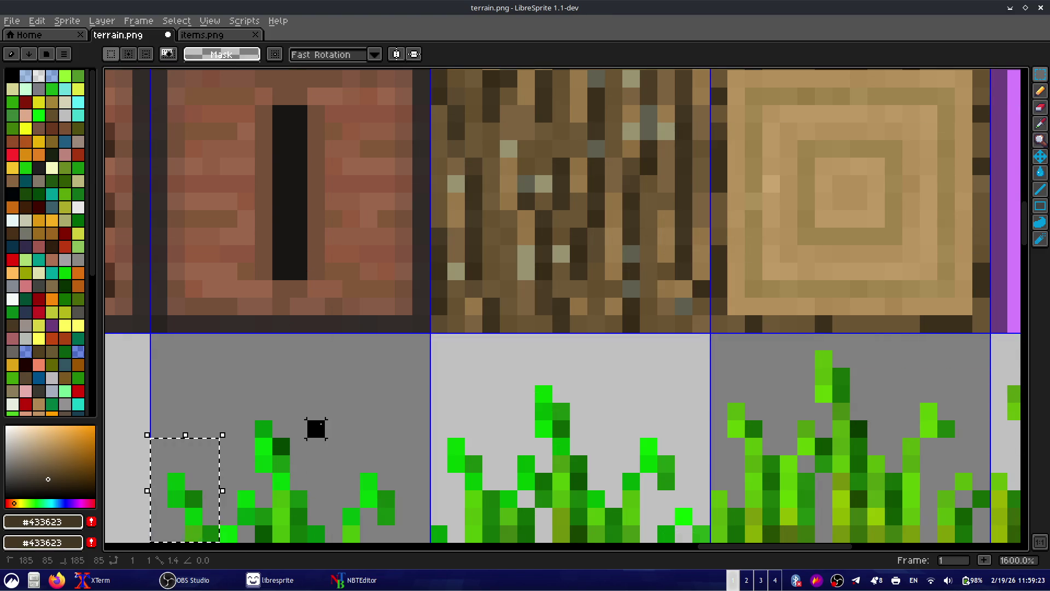
pyautogui.click(456, 377)
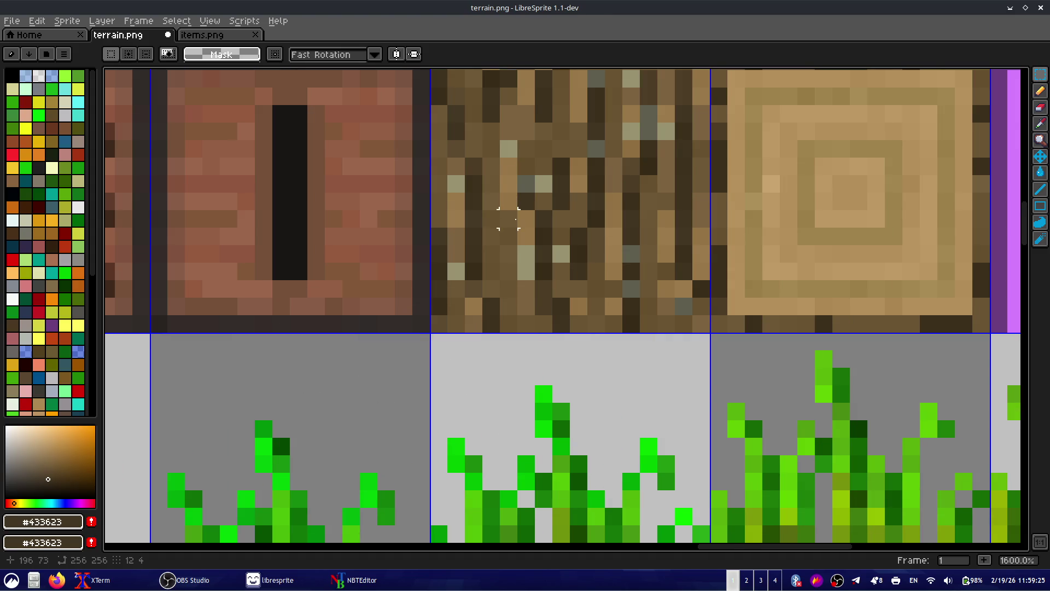
pyautogui.scroll(5, 509, 218)
pyautogui.hscroll(3, 371, 195)
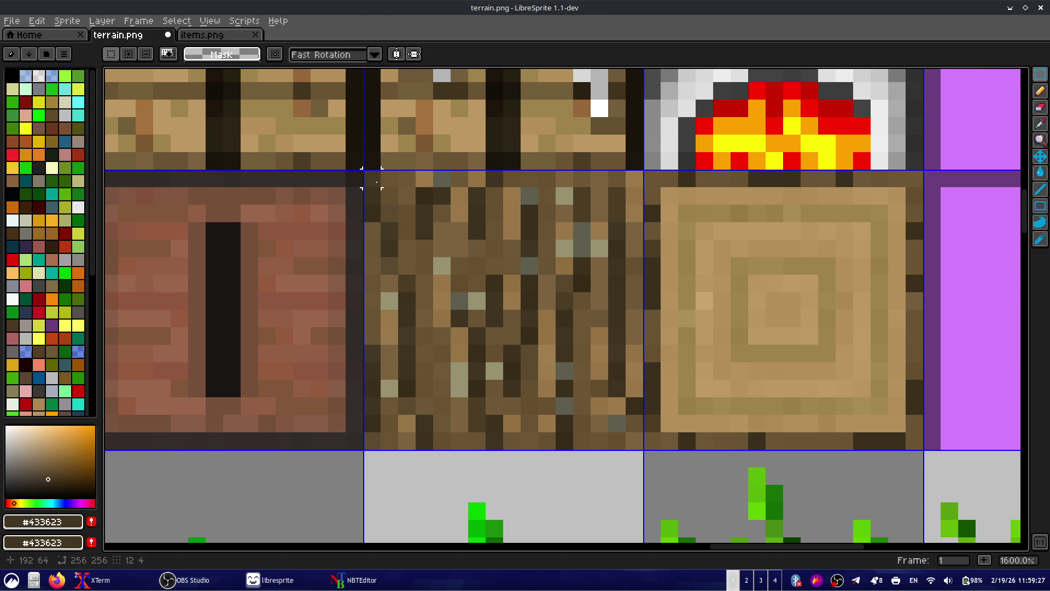
pyautogui.hotkey('ctrl', 'z')
pyautogui.hotkey('ctrl', 'y')
pyautogui.hotkey('ctrl', 'y')
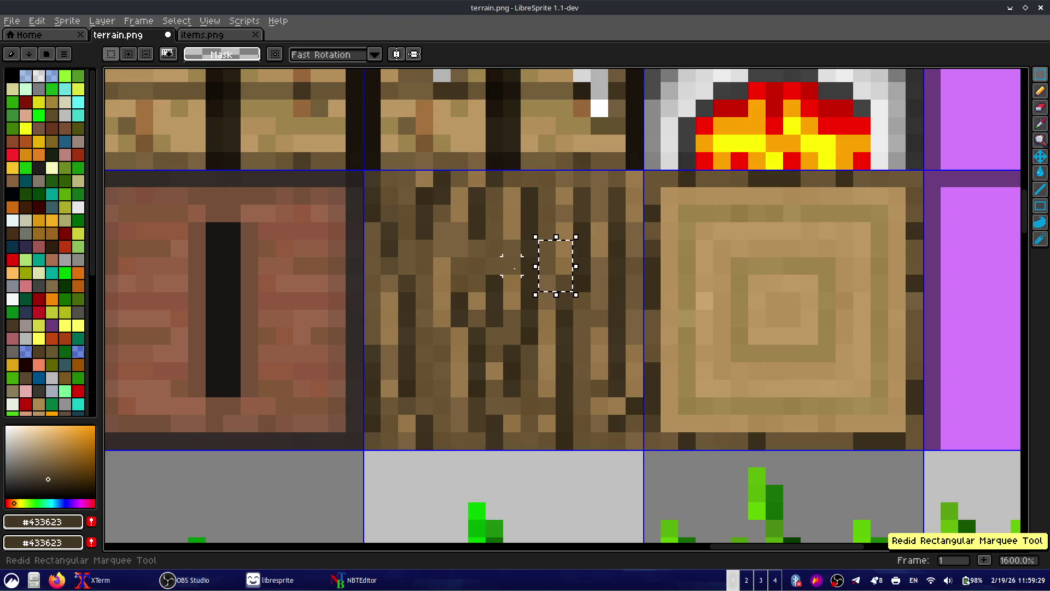
pyautogui.click(440, 316)
pyautogui.hotkey('ctrl', 's')
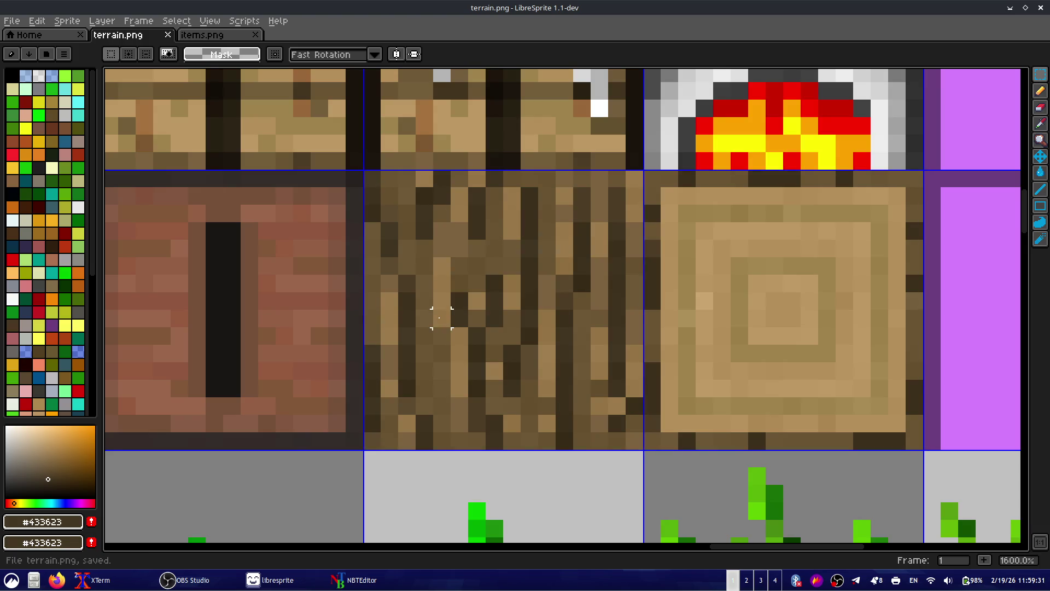
pyautogui.hotkey('alt', 'Tab')
pyautogui.hotkey('alt', 'Tab')
pyautogui.hotkey('alt', 'Tab')
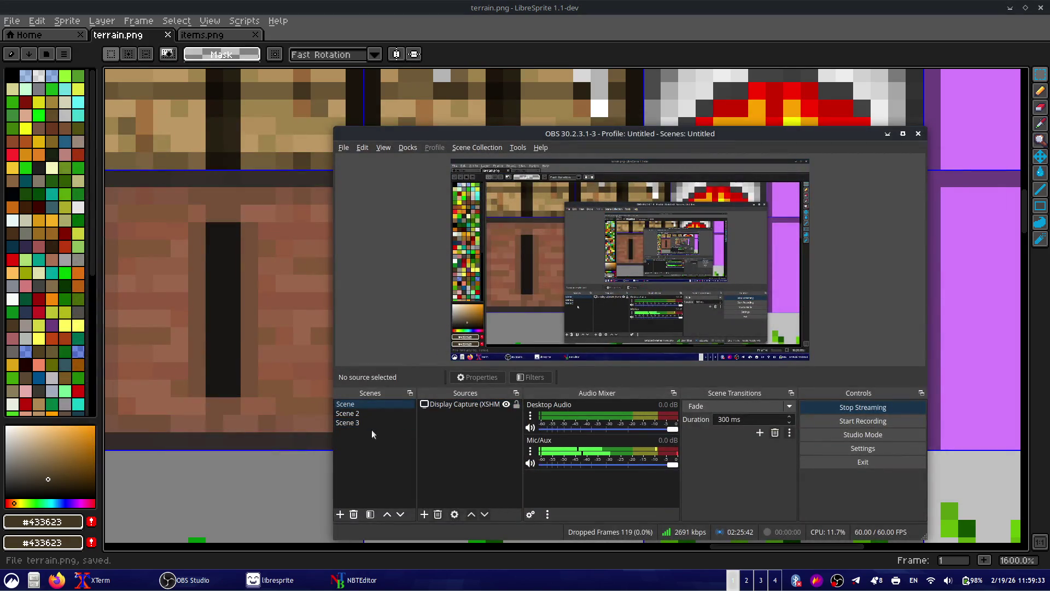
# - Switch the OBS stream to the technical-difficulties scene
pyautogui.click(373, 425)
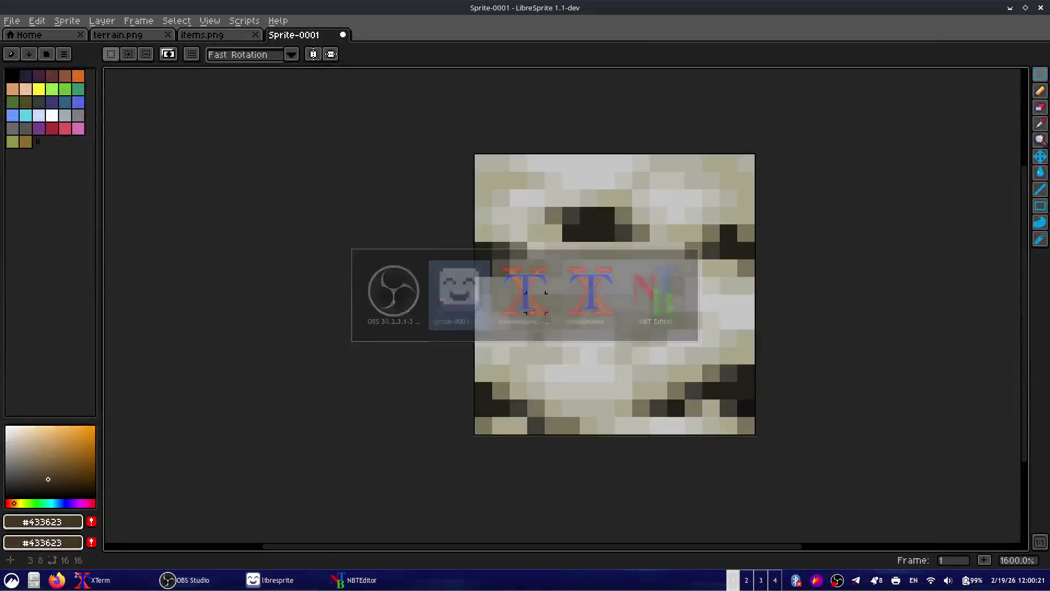
# - Select and copy the entire 16×16 birch-bark Sprite-0001, then return to terrain.png
pyautogui.moveTo(637, 317)
pyautogui.mouseDown()
pyautogui.moveTo(440, 312)
pyautogui.moveTo(471, 337)
pyautogui.mouseUp()
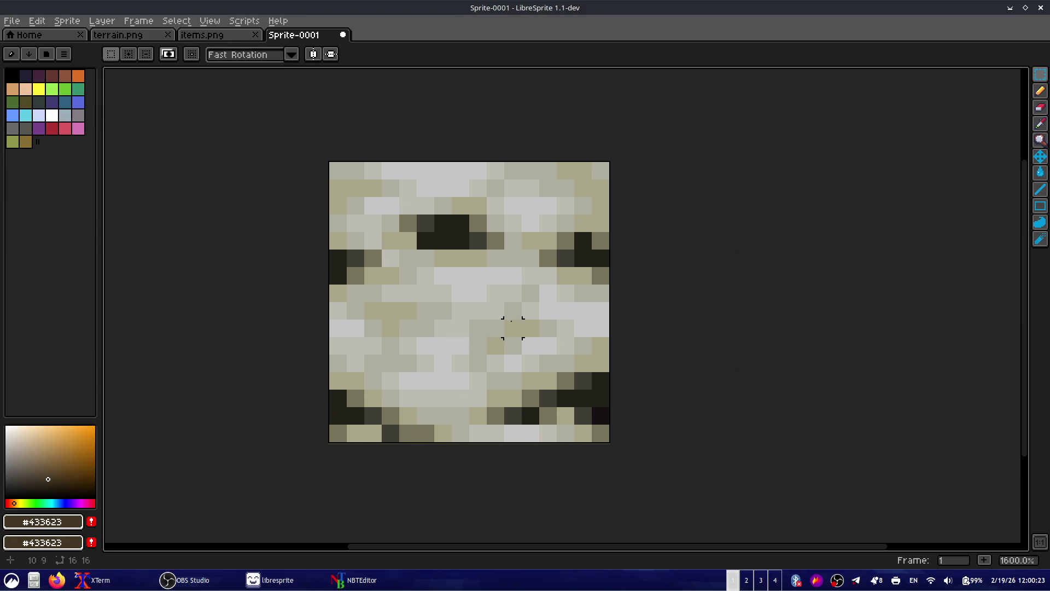
pyautogui.moveTo(337, 170); pyautogui.dragTo(610, 441)
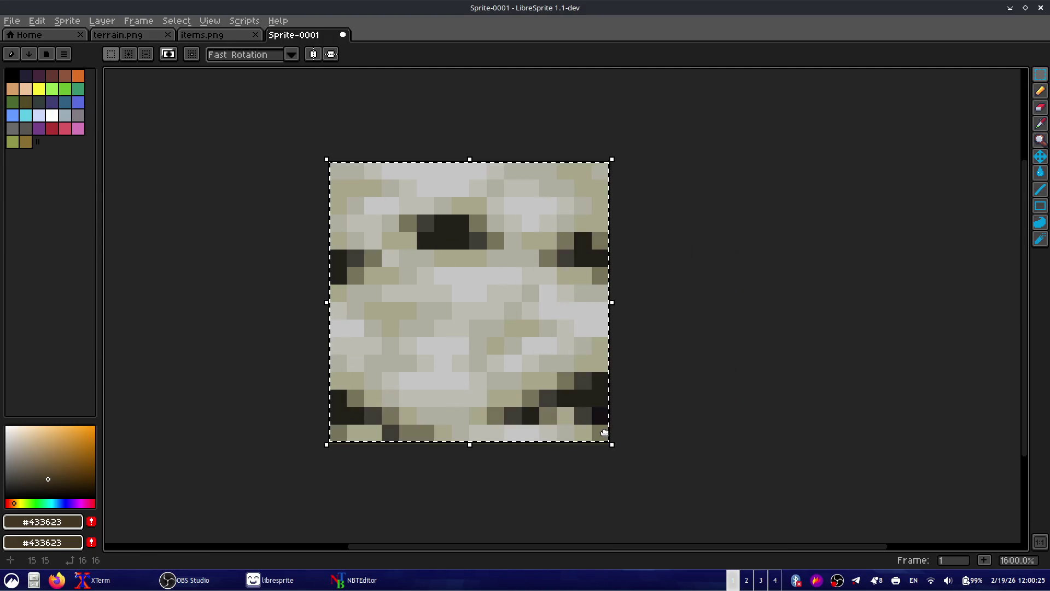
pyautogui.click(198, 37)
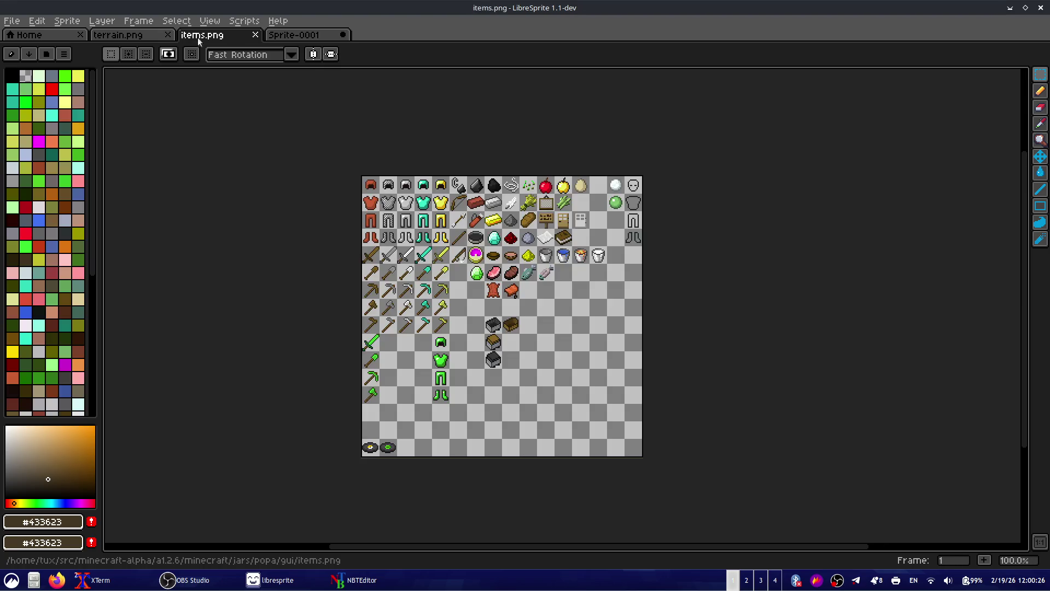
pyautogui.click(114, 34)
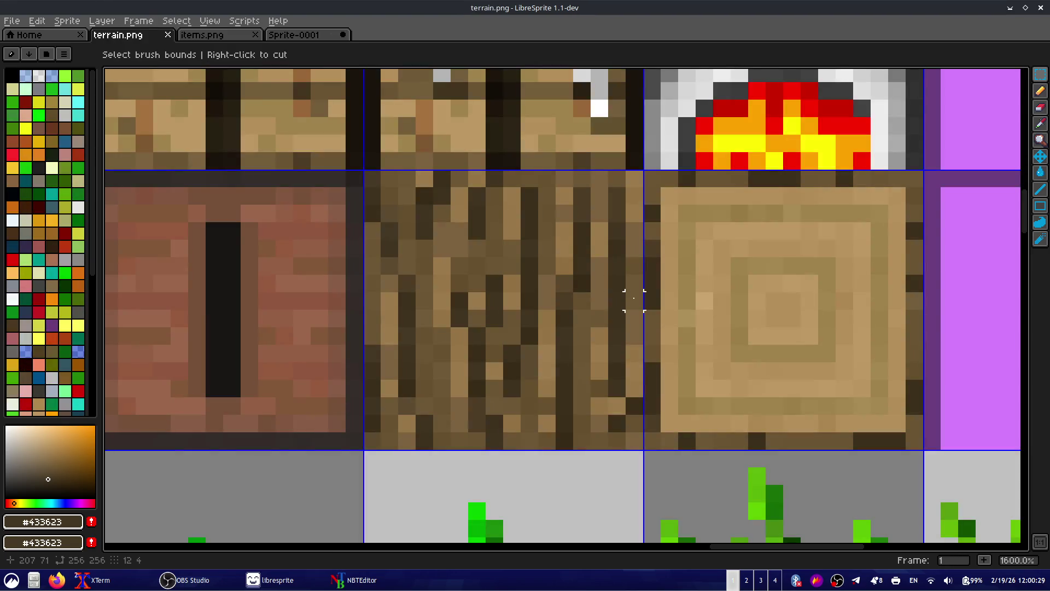
# - Paste the birch-bark texture into the tile slot beside the planks
pyautogui.hotkey('ctrl', 'v')
pyautogui.press('Down')
pyautogui.press('Left')
pyautogui.press('Left')
pyautogui.press('Left')
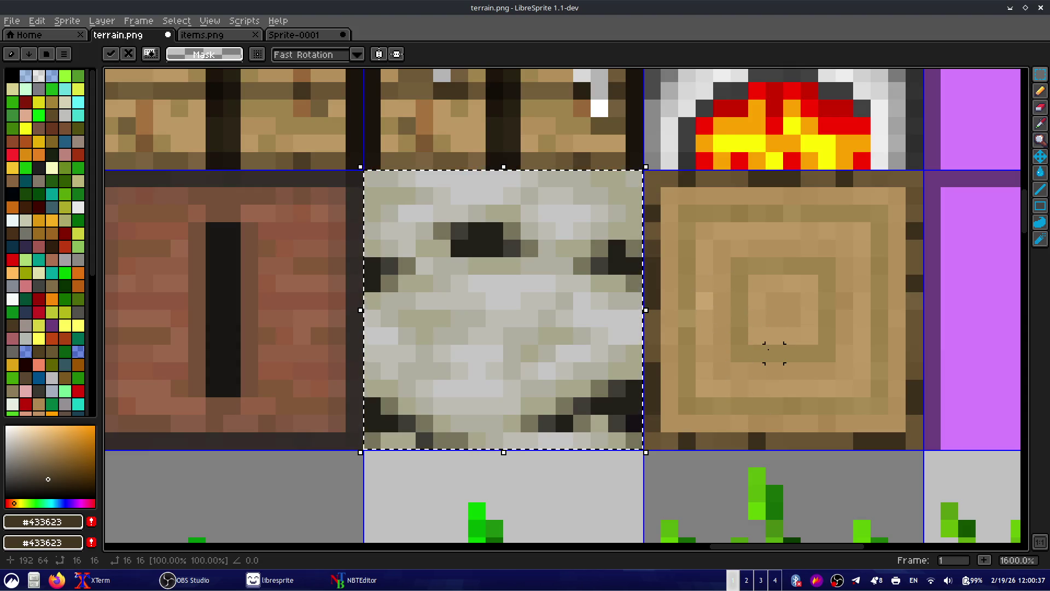
pyautogui.hotkey('ctrl', 'b')
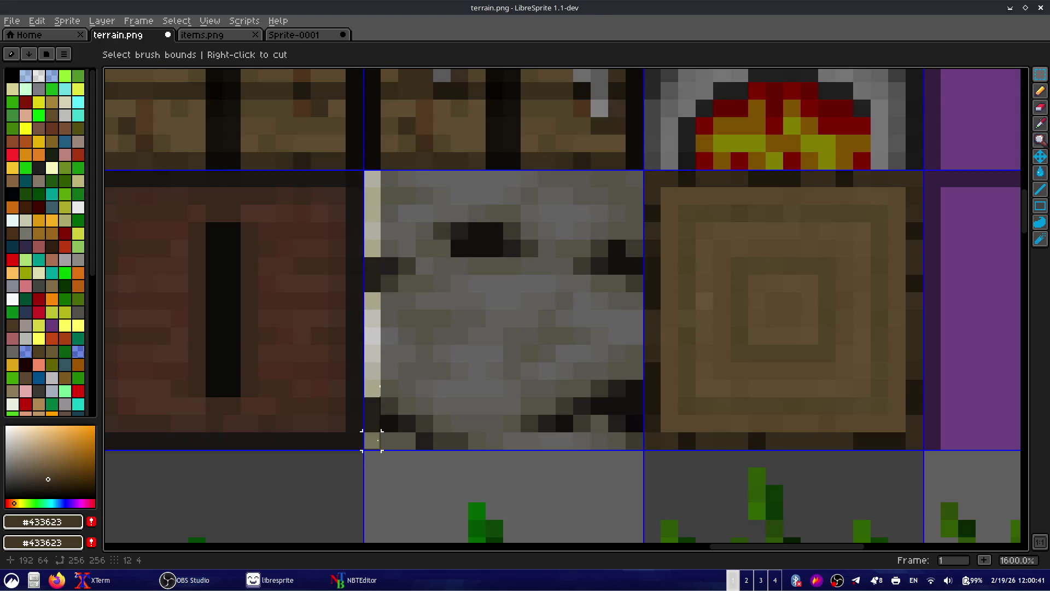
# - Realign the birch tile's edge column within its cell and save terrain.png
pyautogui.moveTo(371, 178); pyautogui.dragTo(372, 441)
pyautogui.moveTo(497, 329); pyautogui.dragTo(845, 334)
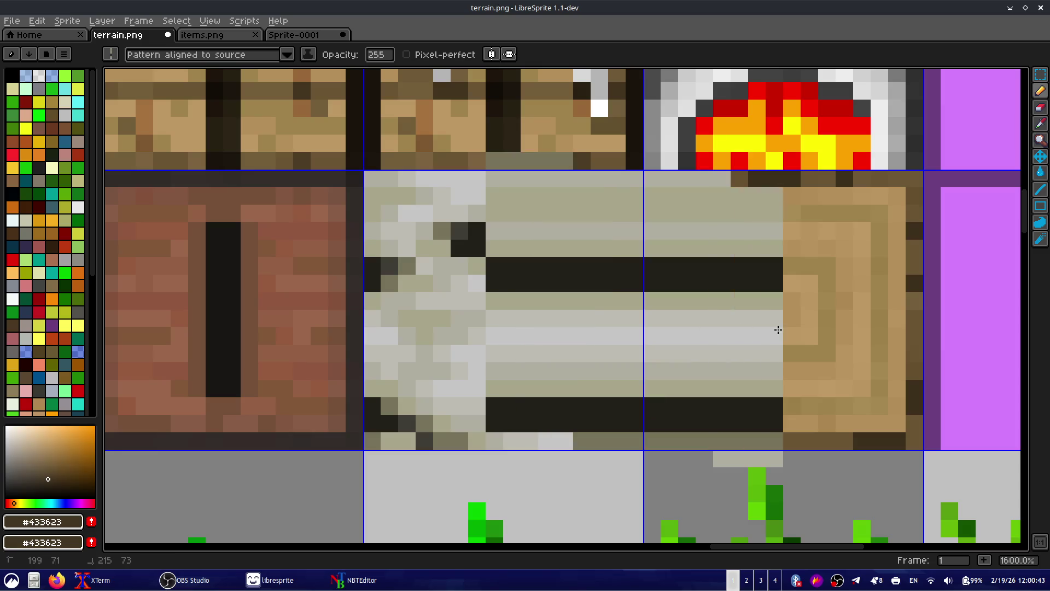
pyautogui.hotkey('ctrl', 'z')
pyautogui.click(111, 54)
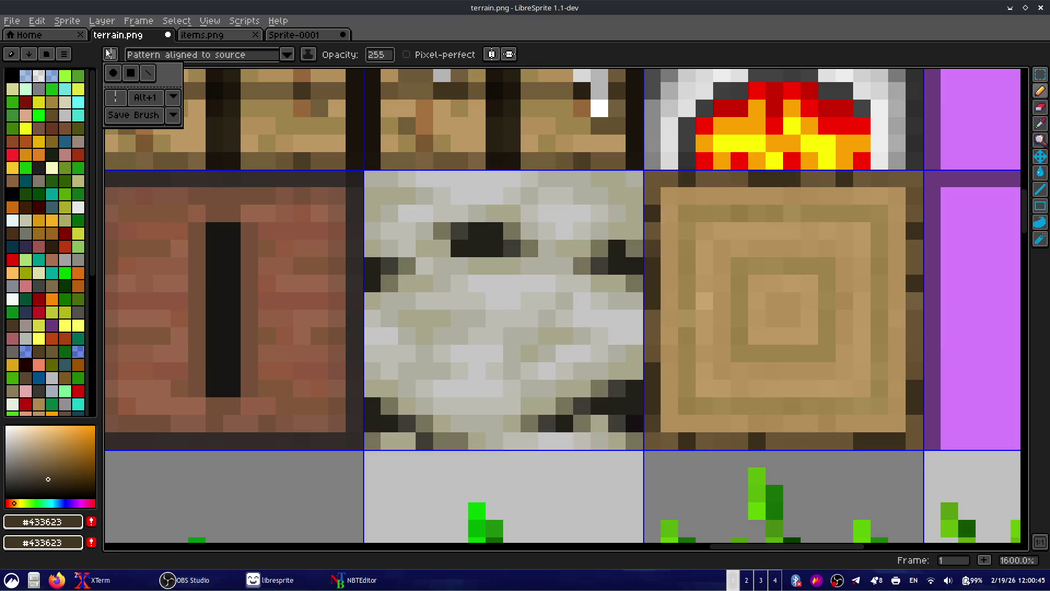
pyautogui.click(119, 72)
pyautogui.click(377, 203)
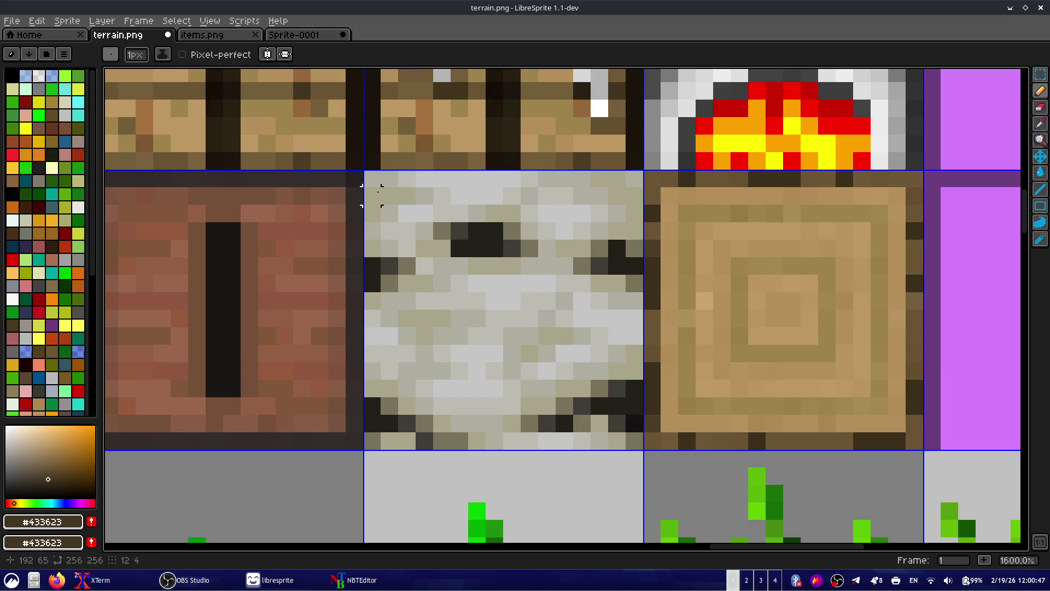
pyautogui.hotkey('ctrl', 'z')
pyautogui.press('m')
pyautogui.moveTo(373, 180)
pyautogui.mouseDown()
pyautogui.moveTo(372, 441)
pyautogui.moveTo(628, 183)
pyautogui.mouseUp()
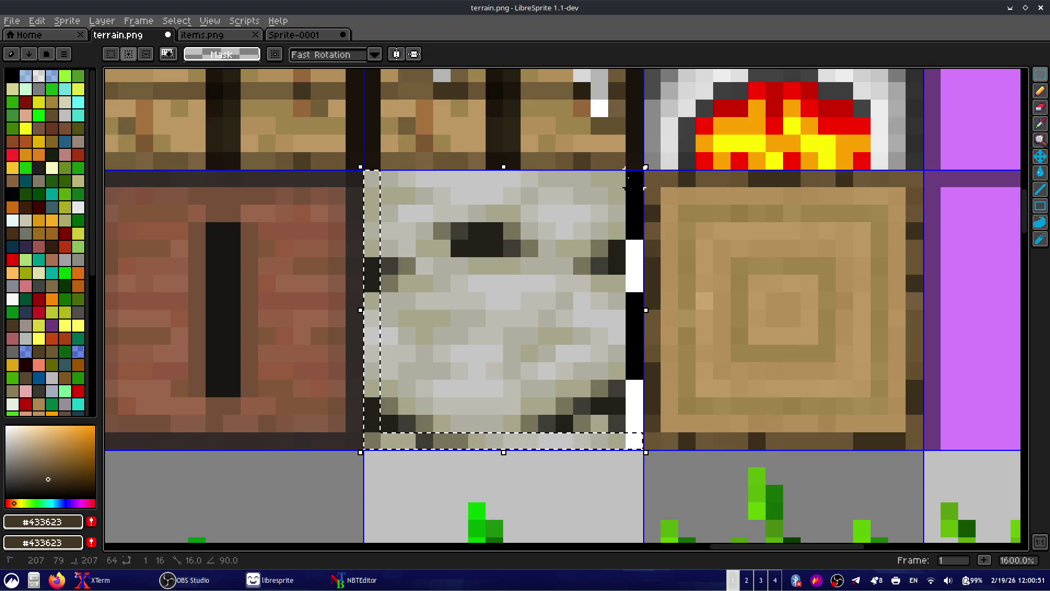
pyautogui.click(383, 187)
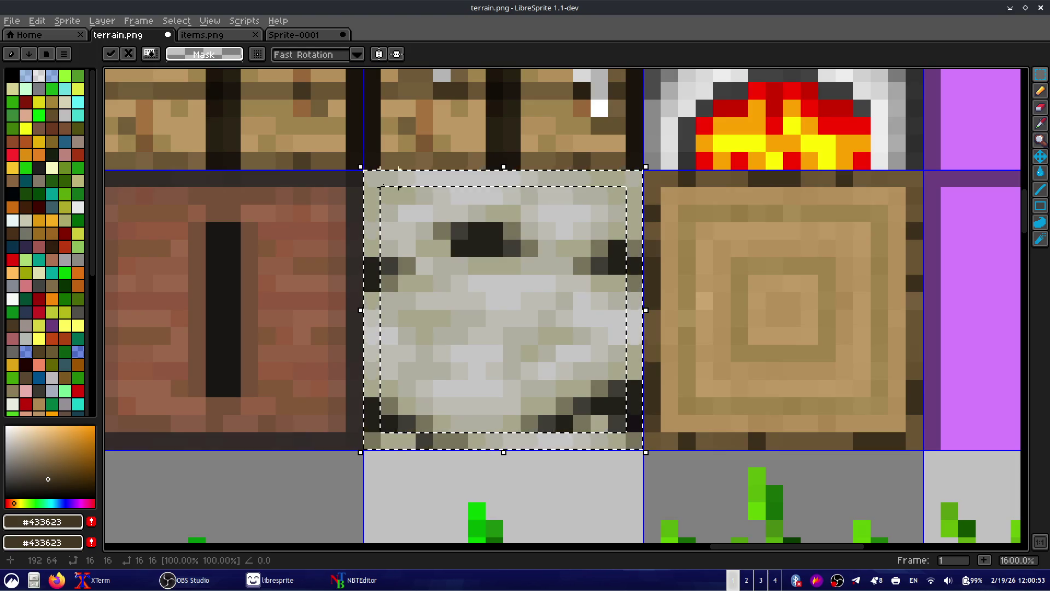
pyautogui.hotkey('ctrl', 's')
pyautogui.scroll(-3, 527, 281)
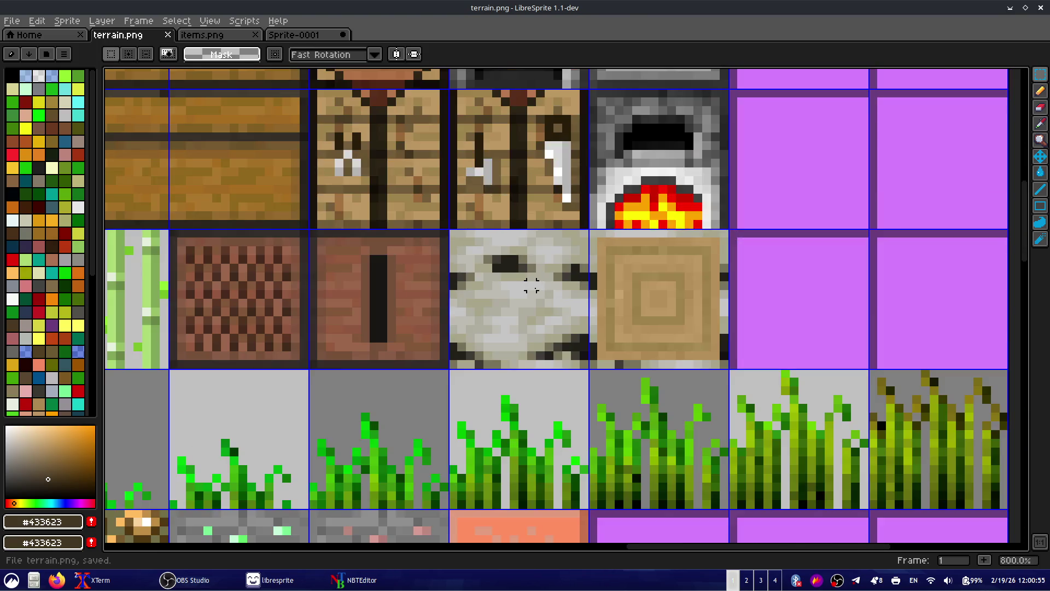
# - Replace the plank's #9f844d brown on the birch bark tile with a grey sampled from the canvas
pyautogui.scroll(6, 680, 294)
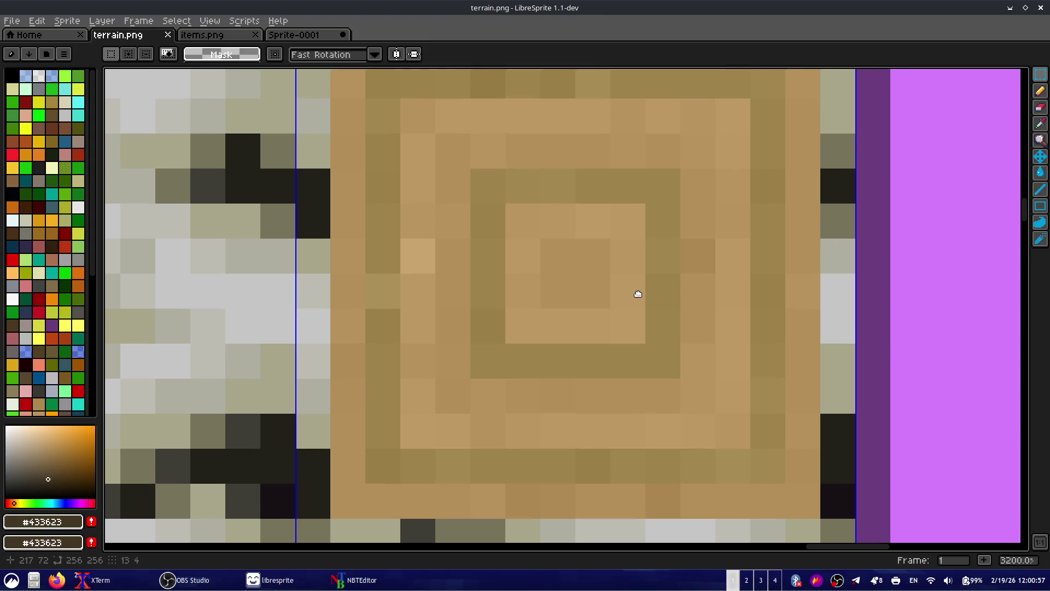
pyautogui.press('i')
pyautogui.click(488, 290)
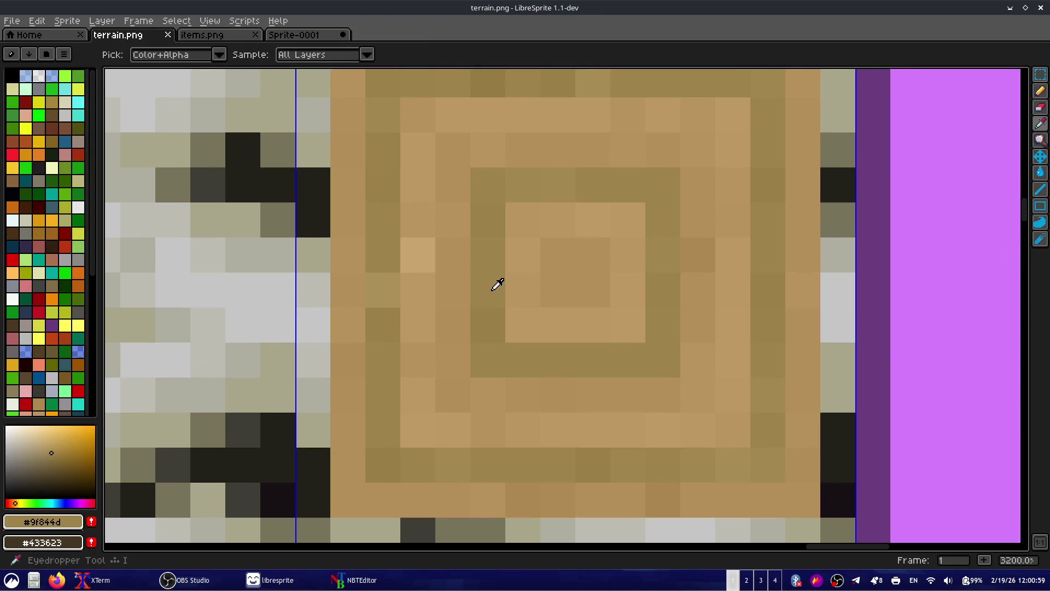
pyautogui.rightClick(488, 290)
pyautogui.hotkey('shift', 'r')
pyautogui.moveTo(253, 324)
pyautogui.mouseDown()
pyautogui.moveTo(391, 324)
pyautogui.moveTo(222, 333)
pyautogui.mouseUp()
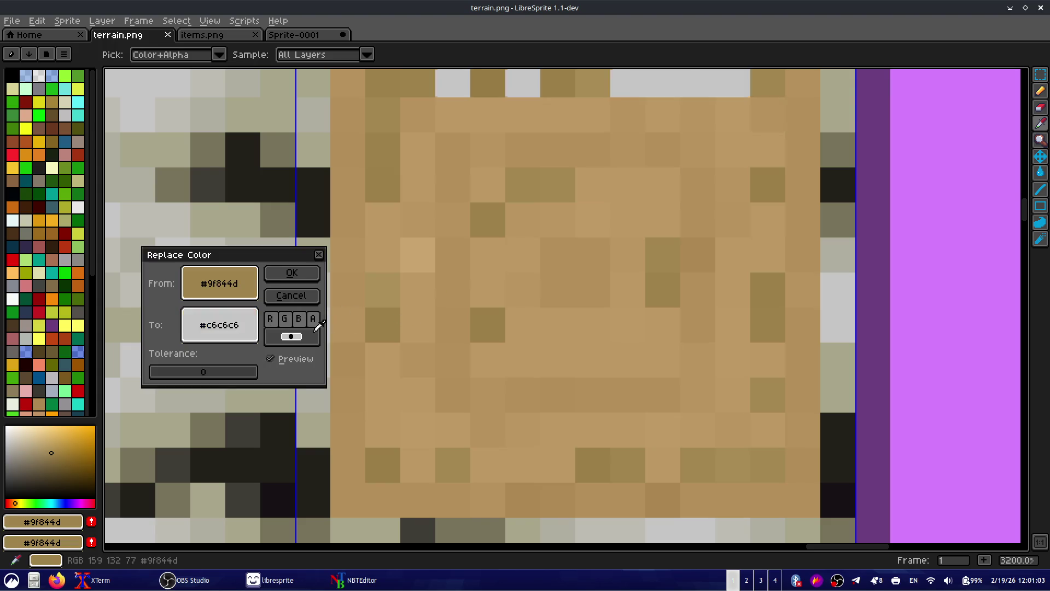
pyautogui.click(223, 332)
pyautogui.click(292, 273)
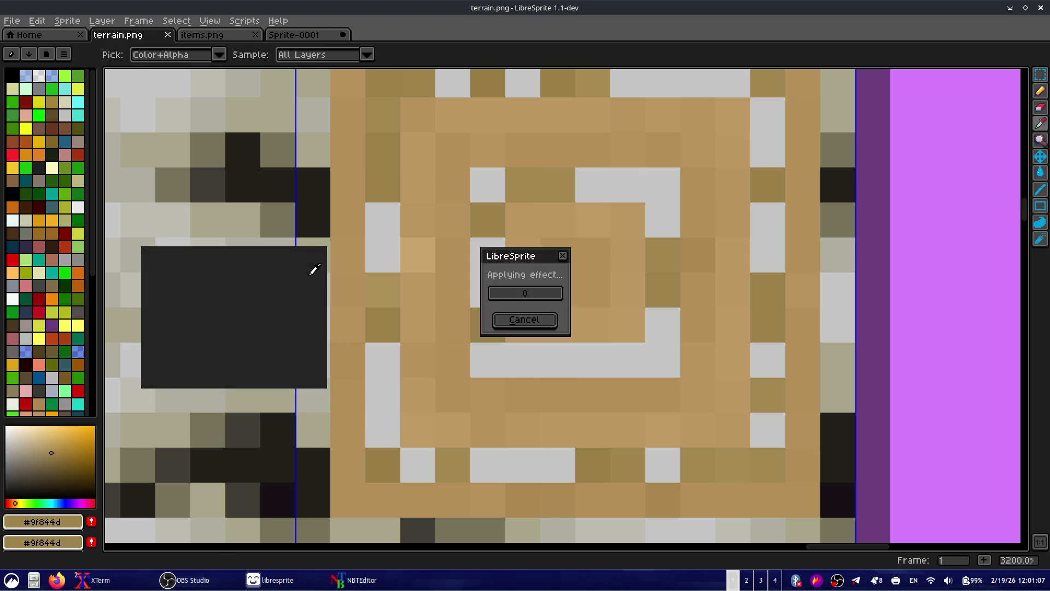
# - Recolour the #9d824b brown to pale grey #b0aea0
pyautogui.click(500, 207)
pyautogui.rightClick(502, 208)
pyautogui.hotkey('shift', 'r')
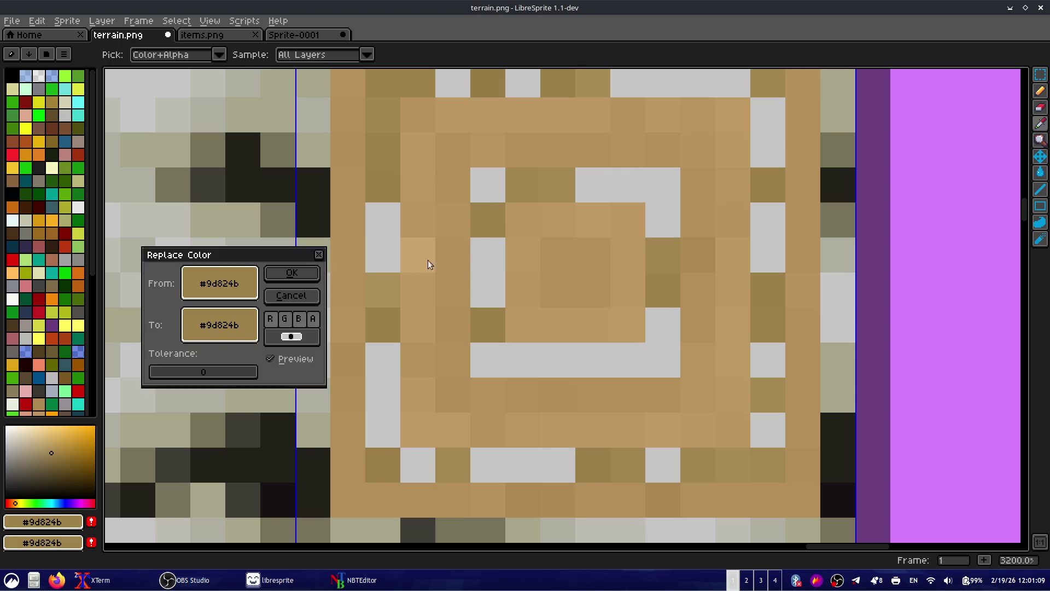
pyautogui.click(246, 330)
pyautogui.moveTo(237, 323); pyautogui.dragTo(136, 172)
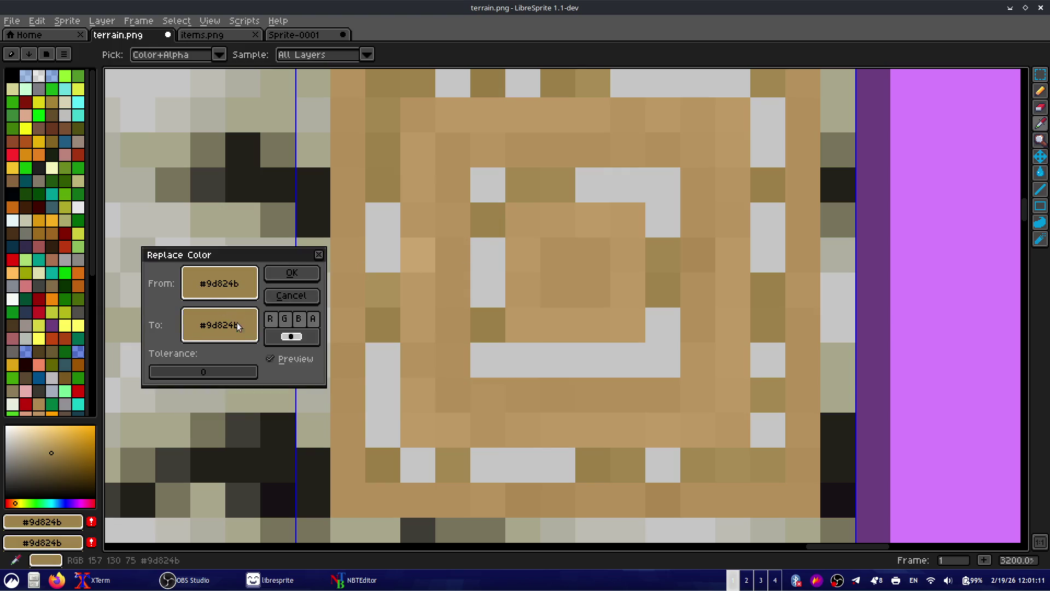
pyautogui.click(291, 272)
# - Recolour the lighter brown #bc9862 to grey #a8a68c
pyautogui.click(523, 259)
pyautogui.rightClick(524, 259)
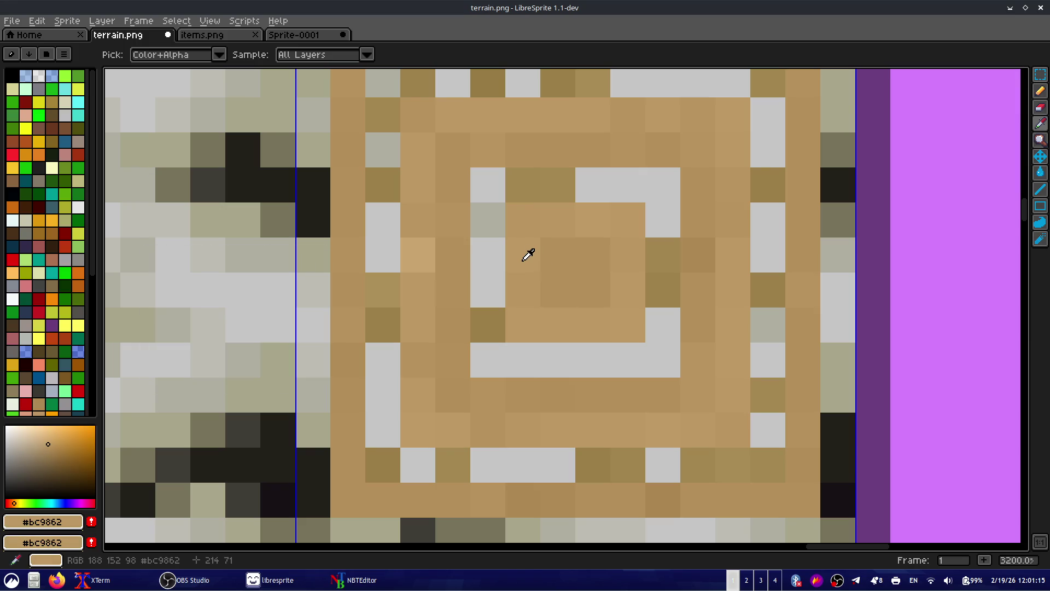
pyautogui.hotkey('shift', 'r')
pyautogui.moveTo(219, 324); pyautogui.dragTo(212, 214)
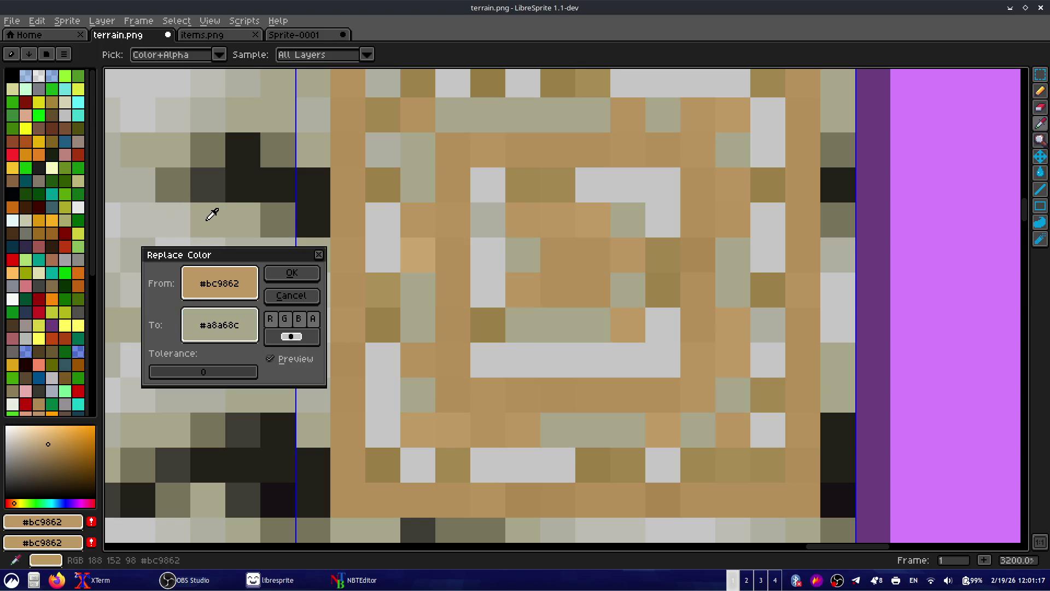
pyautogui.click(291, 272)
# - Replace the #b4905a brown with a lighter grey, then apply a further grey replacement
pyautogui.click(572, 260)
pyautogui.rightClick(572, 260)
pyautogui.hotkey('shift', 'r')
pyautogui.moveTo(227, 329); pyautogui.dragTo(165, 433)
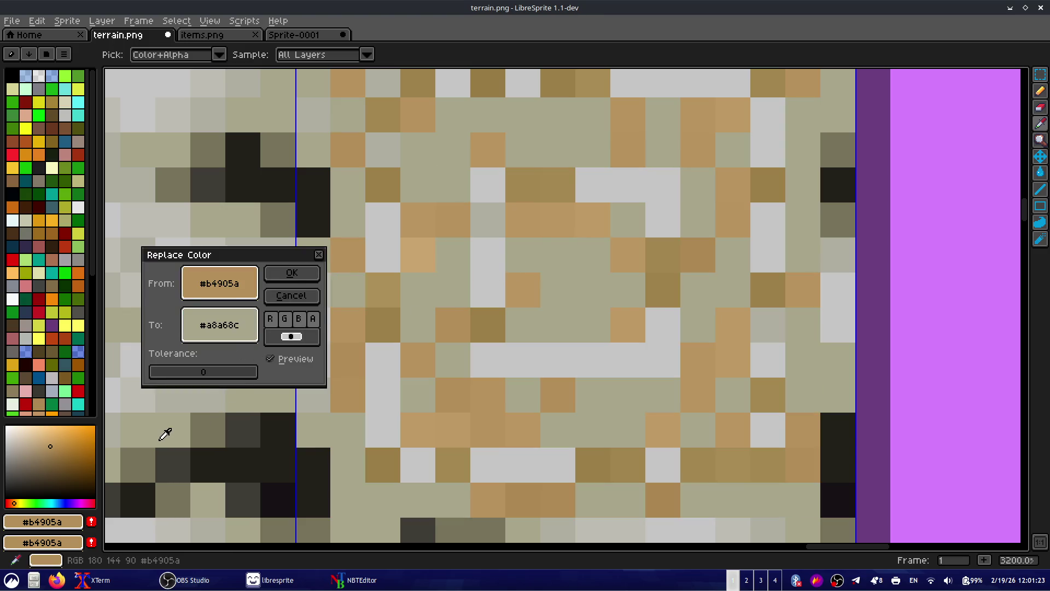
pyautogui.moveTo(221, 323); pyautogui.dragTo(178, 525)
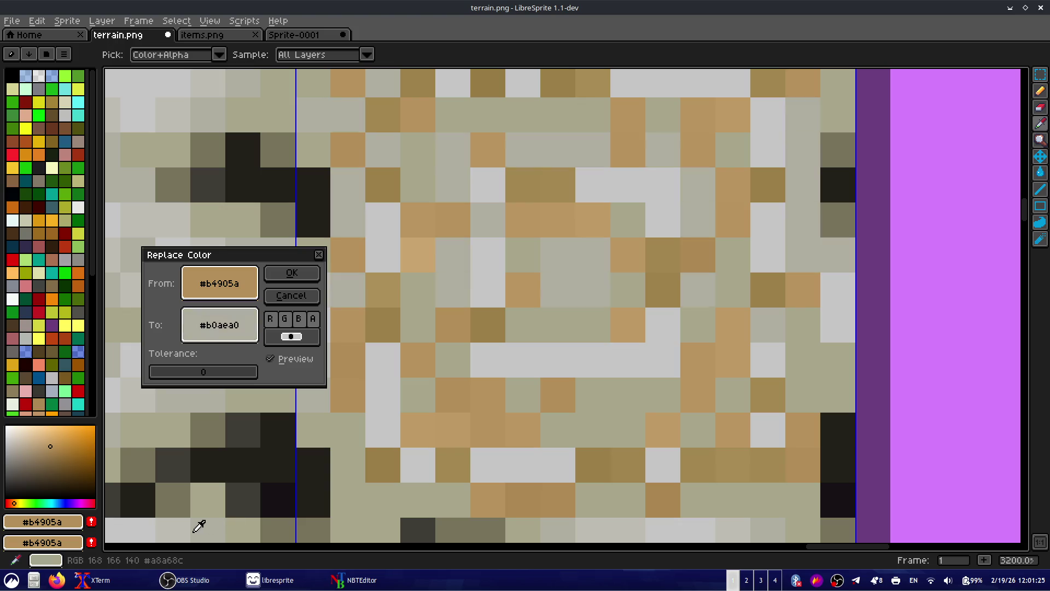
pyautogui.click(290, 271)
pyautogui.scroll(-5, 285, 263)
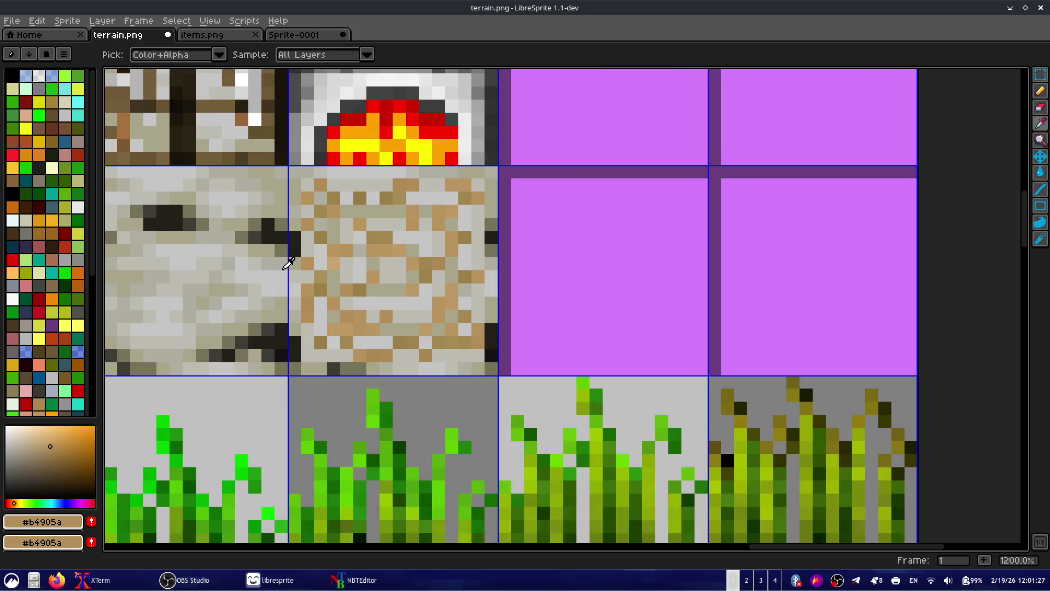
pyautogui.scroll(1, 421, 290)
pyautogui.scroll(3, 423, 290)
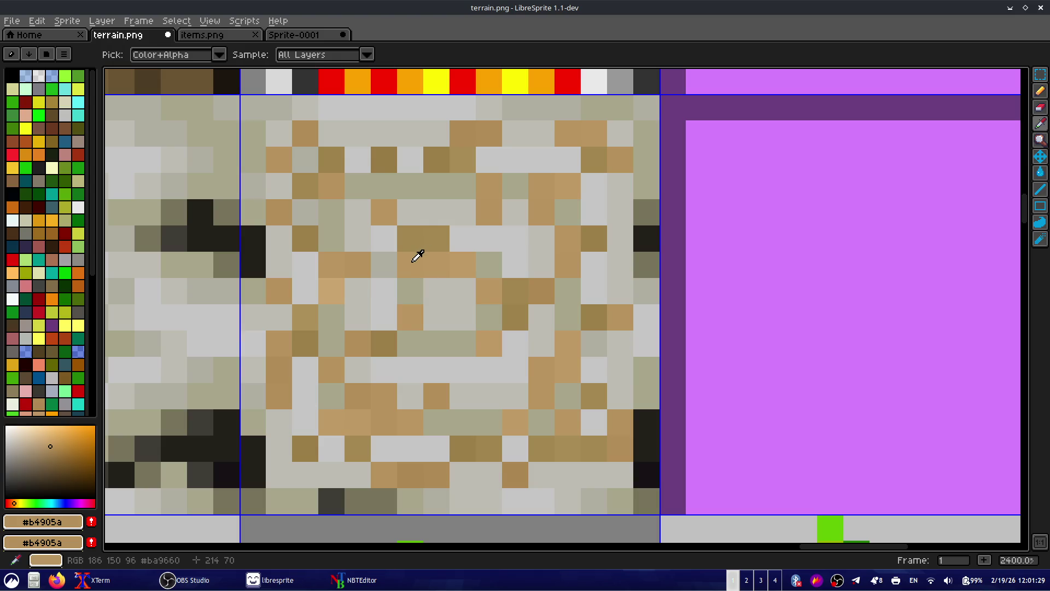
pyautogui.hotkey('shift', 'r')
pyautogui.moveTo(239, 320); pyautogui.dragTo(207, 184)
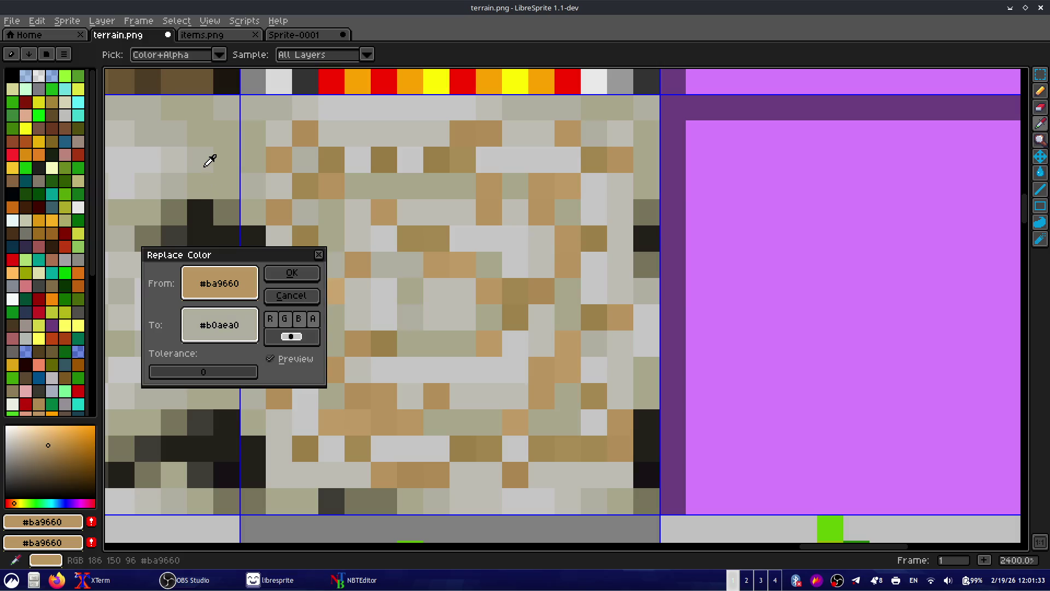
pyautogui.click(297, 274)
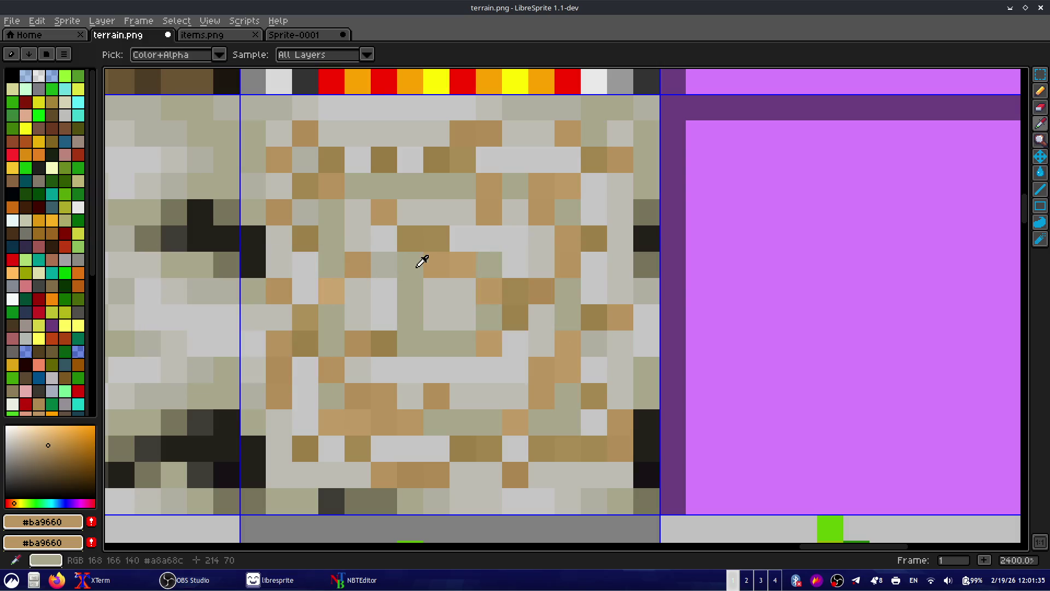
# - Recolour the #bb9761 brown to a grey picked from the canvas
pyautogui.click(449, 258)
pyautogui.rightClick(450, 259)
pyautogui.hotkey('shift', 'r')
pyautogui.moveTo(252, 335); pyautogui.dragTo(232, 185)
pyautogui.click(301, 274)
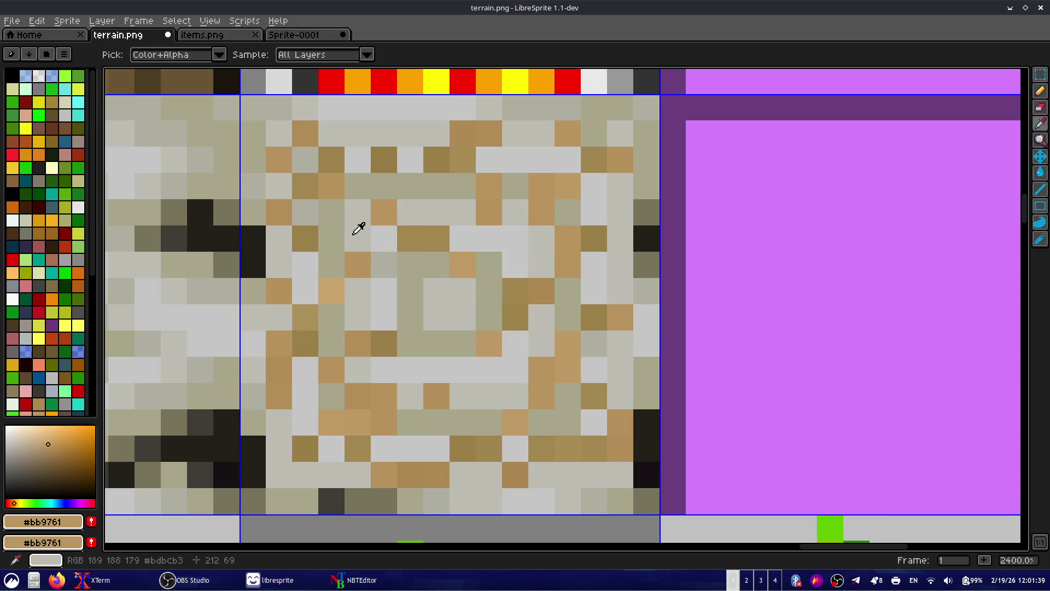
# - Sample tan #a38851 and try a replacement, but cancel it and zoom out
pyautogui.click(415, 236)
pyautogui.rightClick(416, 235)
pyautogui.hotkey('shift', 'r')
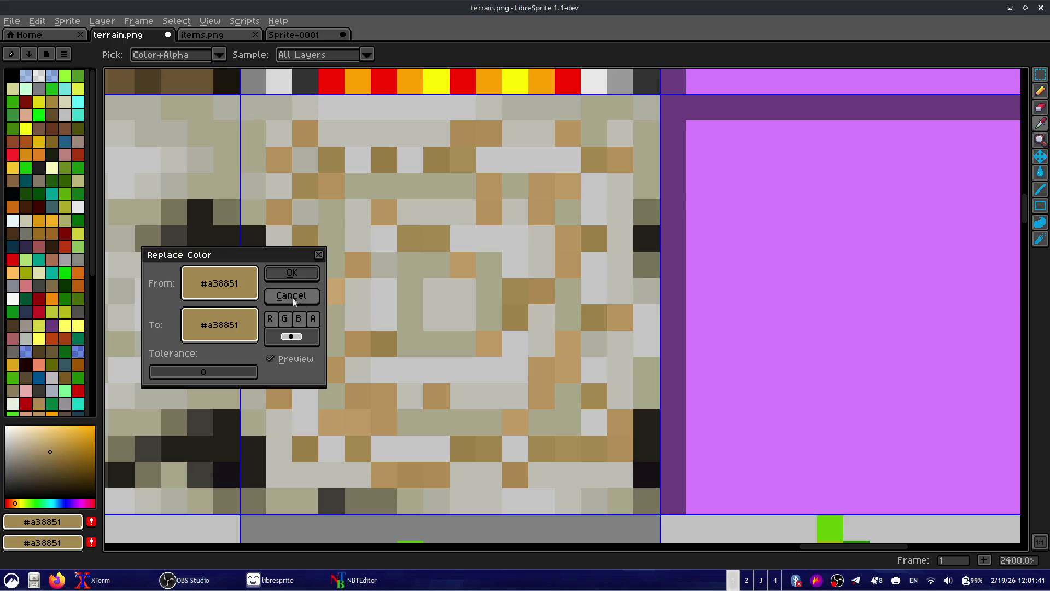
pyautogui.moveTo(219, 283)
pyautogui.mouseDown()
pyautogui.moveTo(176, 208)
pyautogui.moveTo(200, 210)
pyautogui.mouseUp()
pyautogui.click(288, 301)
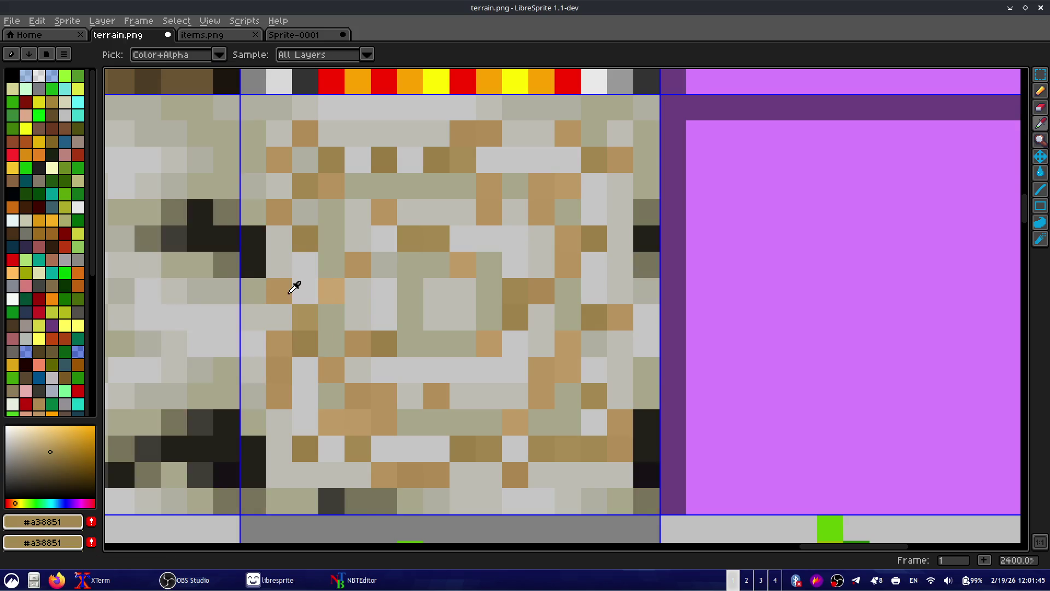
pyautogui.scroll(-10, 290, 295)
# - Restore the pasted tan log-end tile beside the birch bark tile, deselect it and save terrain.png
pyautogui.press('v')
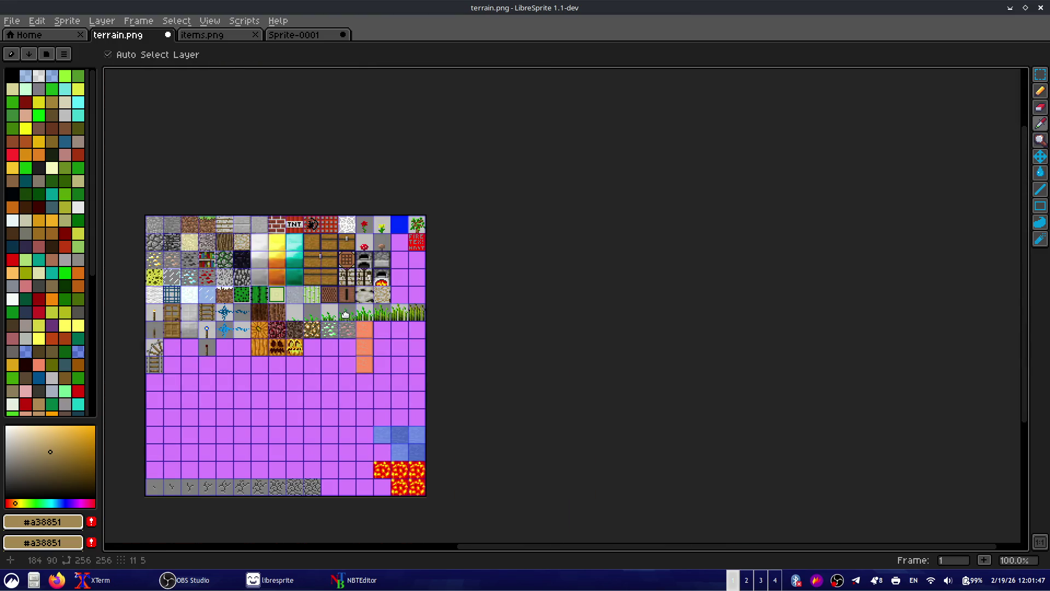
pyautogui.press('i')
pyautogui.scroll(6, 334, 293)
pyautogui.press('v')
pyautogui.hotkey('ctrl', 'y')
pyautogui.hotkey('ctrl', 'y')
pyautogui.press('m')
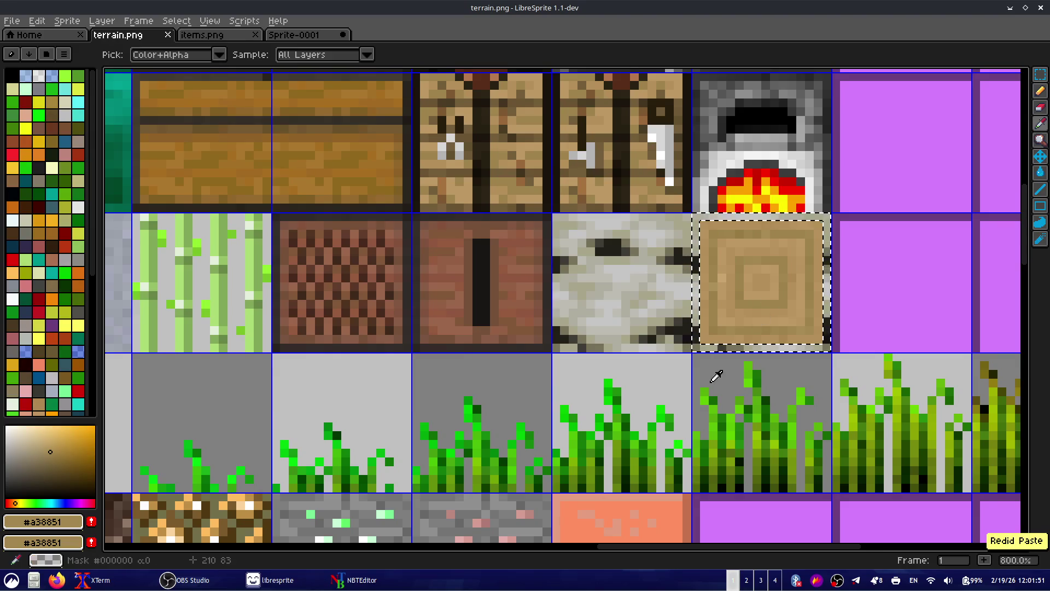
pyautogui.hotkey('ctrl', 'd')
pyautogui.hotkey('ctrl', 's')
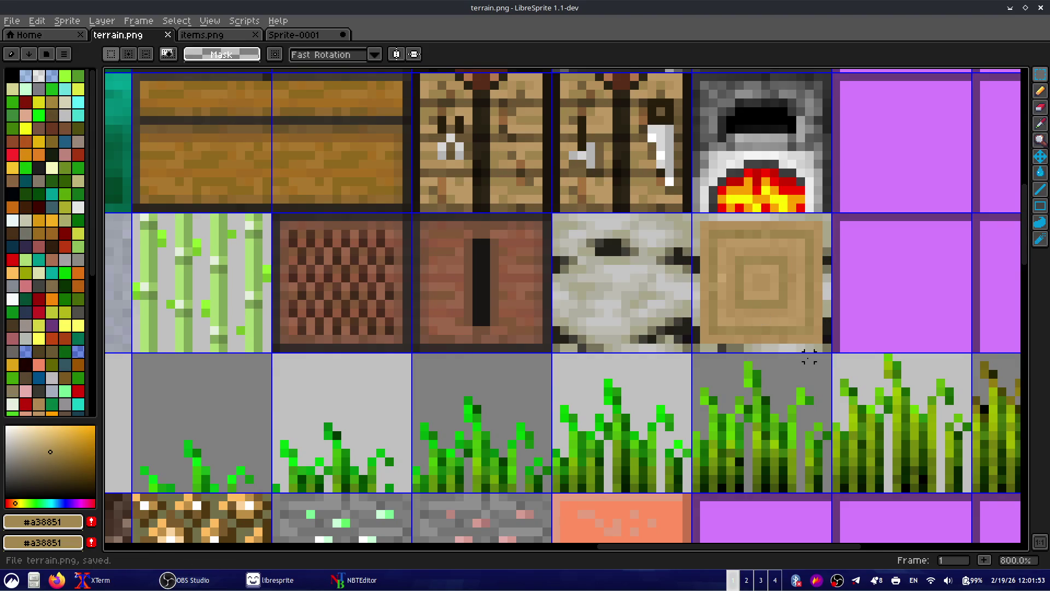
pyautogui.scroll(-2, 518, 379)
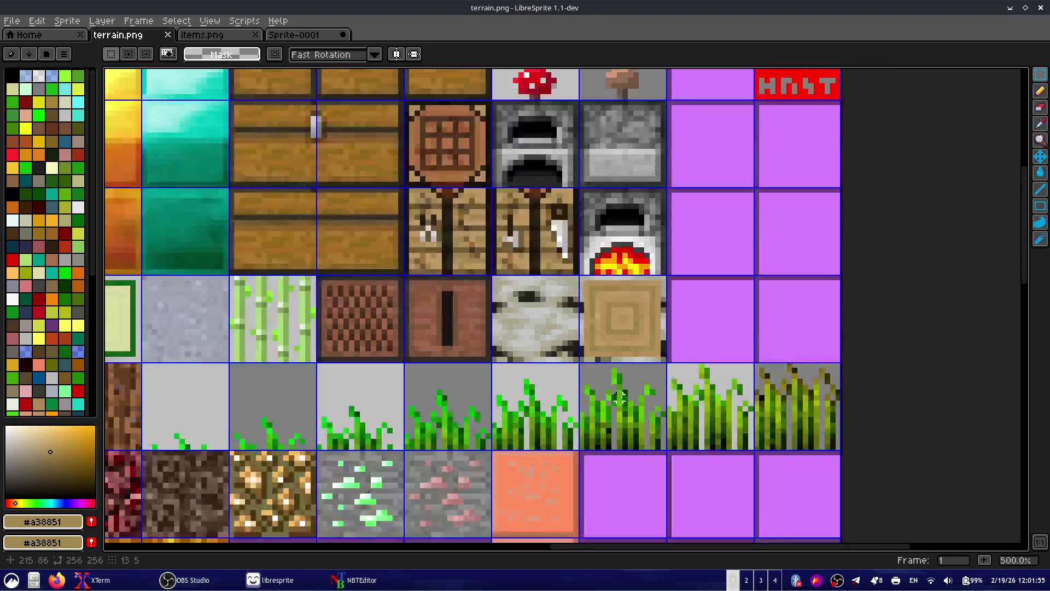
pyautogui.scroll(-2, 618, 371)
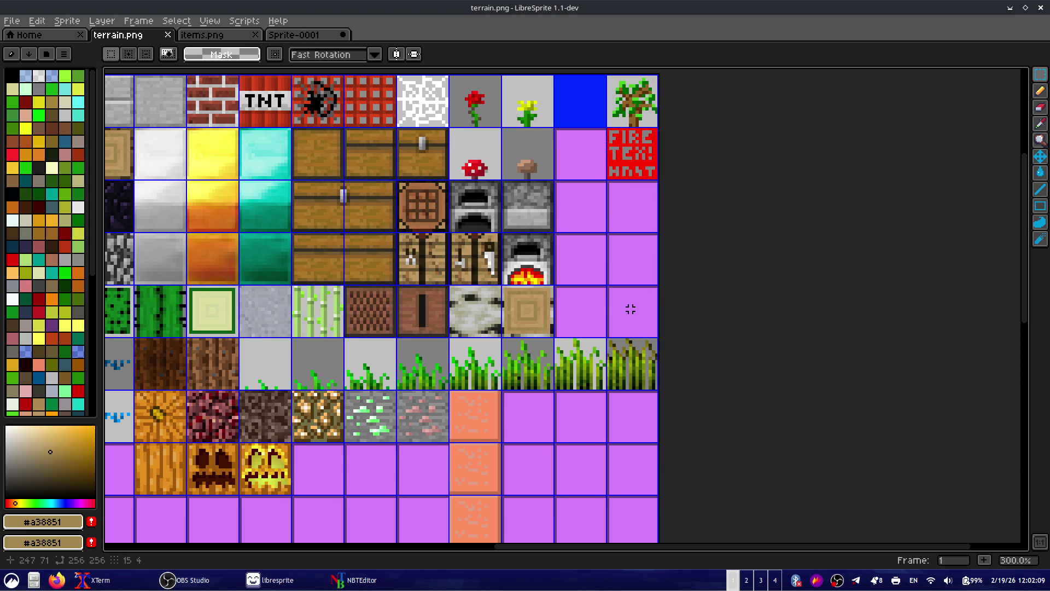
# - Bring the second xterm forward and open Block.java in vim
pyautogui.moveTo(93, 579)
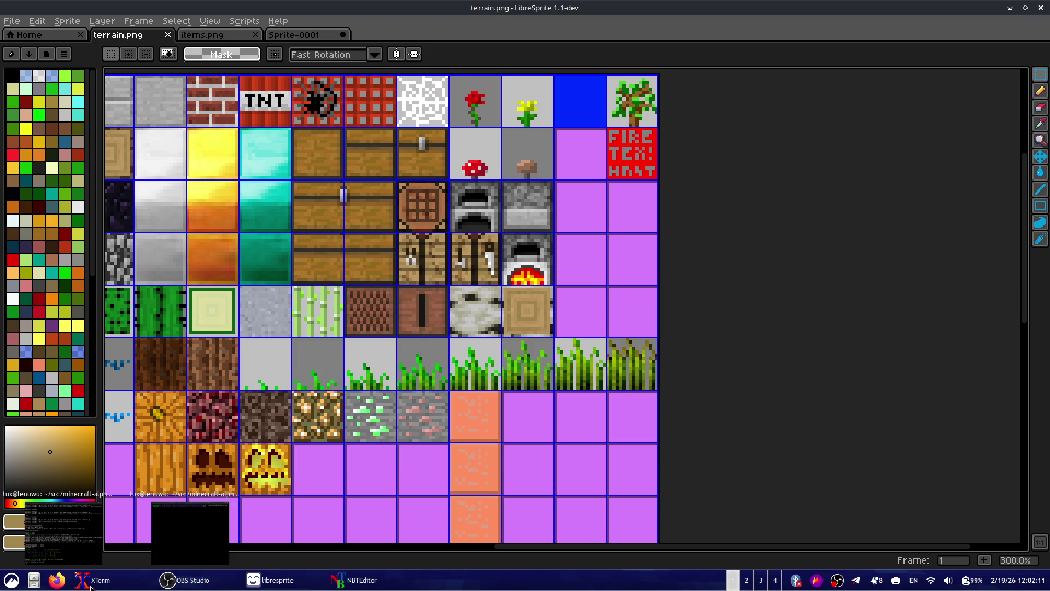
pyautogui.click(165, 542)
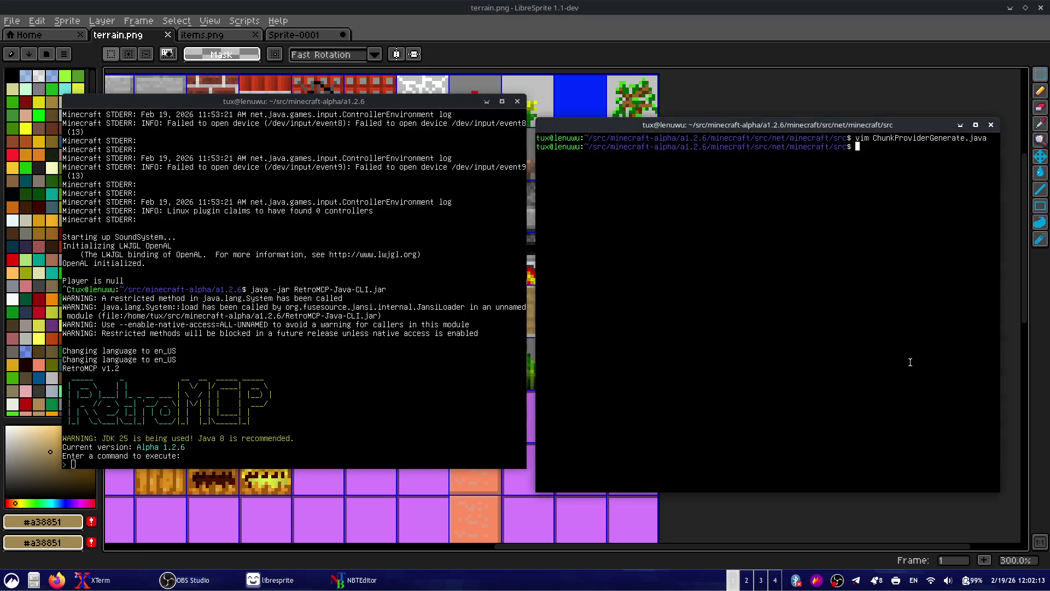
pyautogui.write('vim Bloc')
pyautogui.write('java')
pyautogui.press('Return')
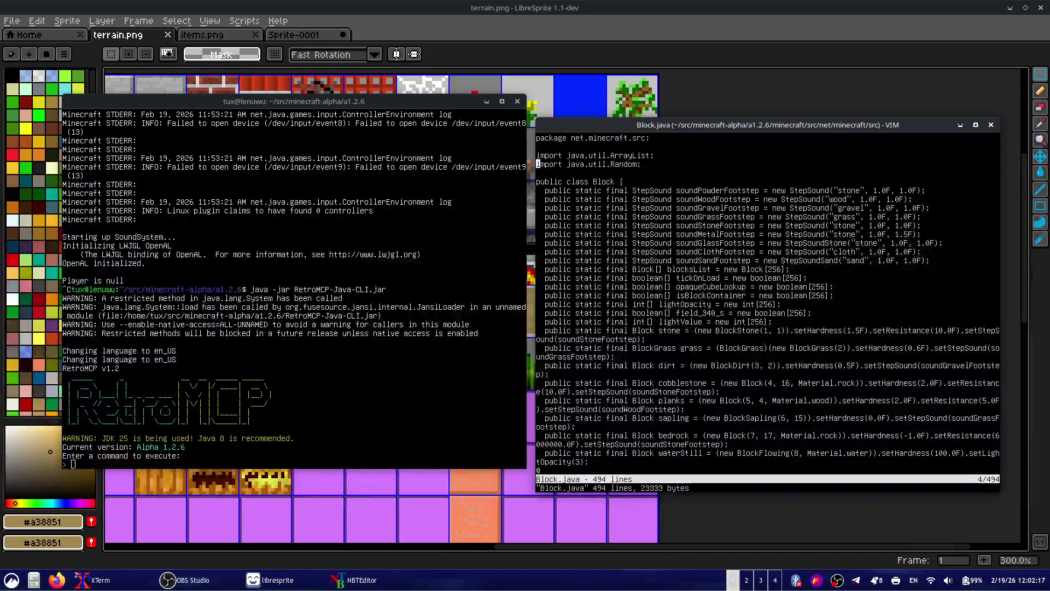
# - Search Block.java for the wood block definition and move to the end of the block list
pyautogui.press('j')
pyautogui.press('j')
pyautogui.press('j')
pyautogui.scroll(-1, 768, 306)
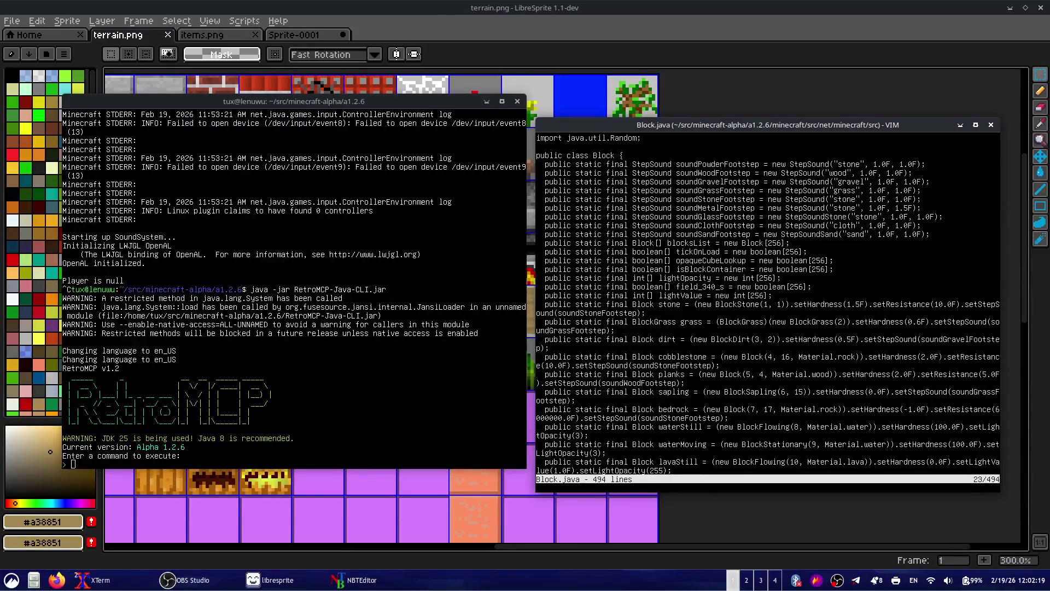
pyautogui.press('g')
pyautogui.press('g')
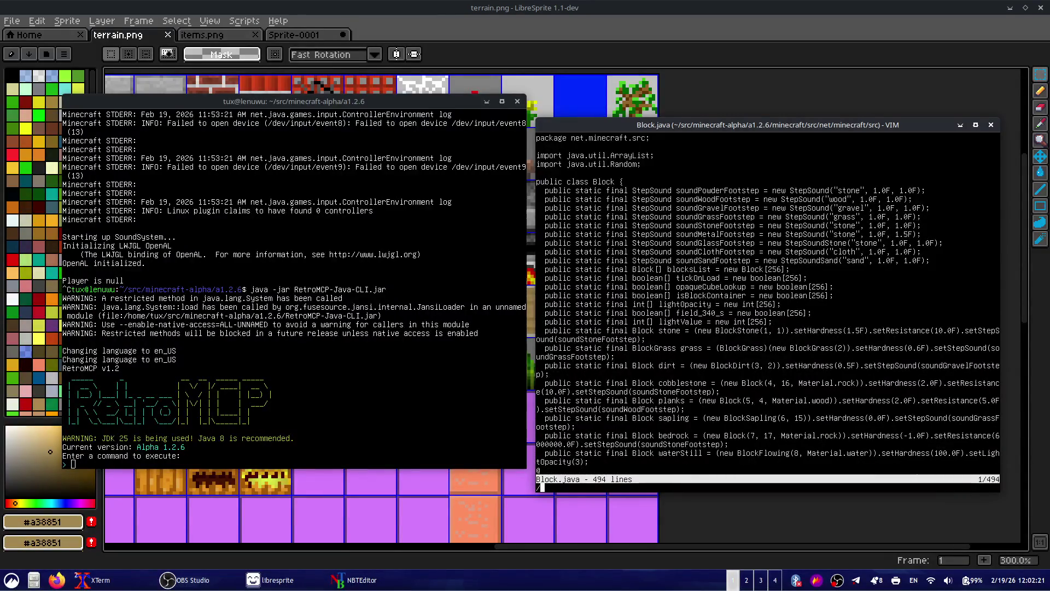
pyautogui.write('/log')
pyautogui.press('Return')
pyautogui.write('/wood')
pyautogui.press('Return')
pyautogui.press('n')
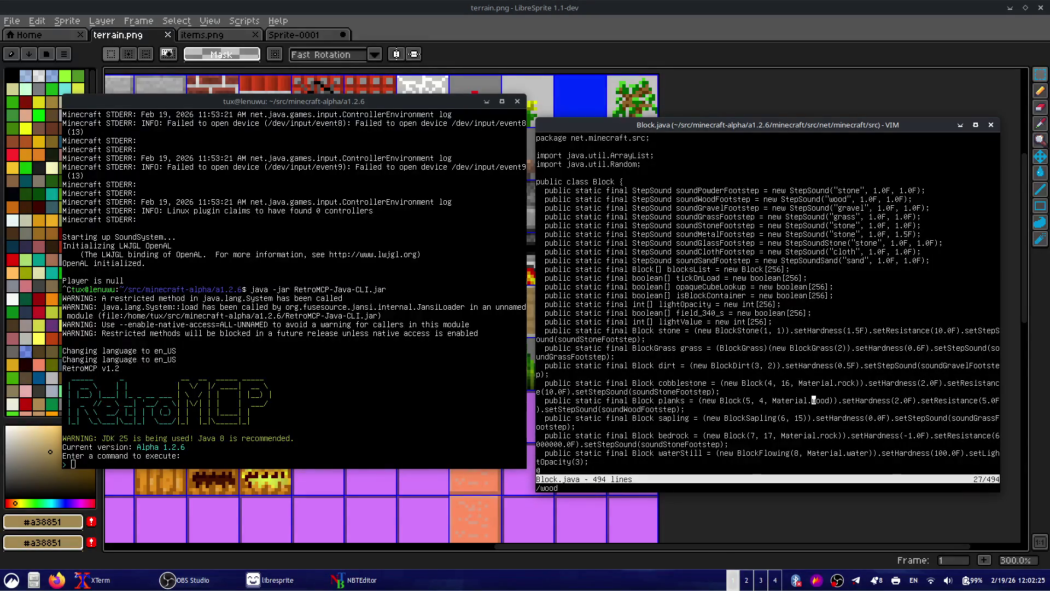
pyautogui.press('n')
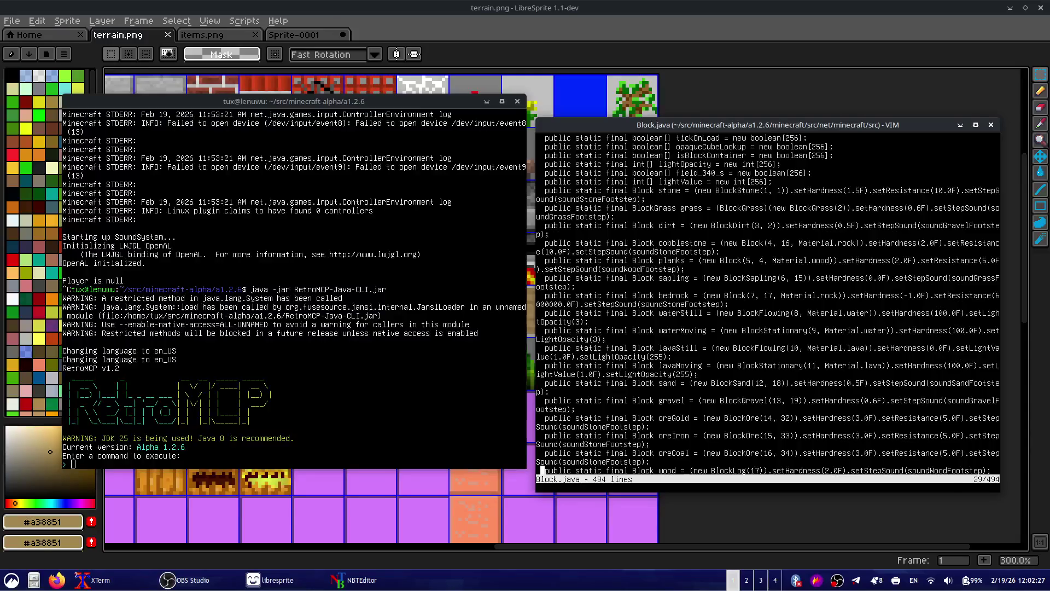
pyautogui.press('}')
pyautogui.press('k')
pyautogui.press('k')
pyautogui.press('k')
# - Paste a copy of the wood line, change its id to 93, and save and quit Block.java
pyautogui.press('P')
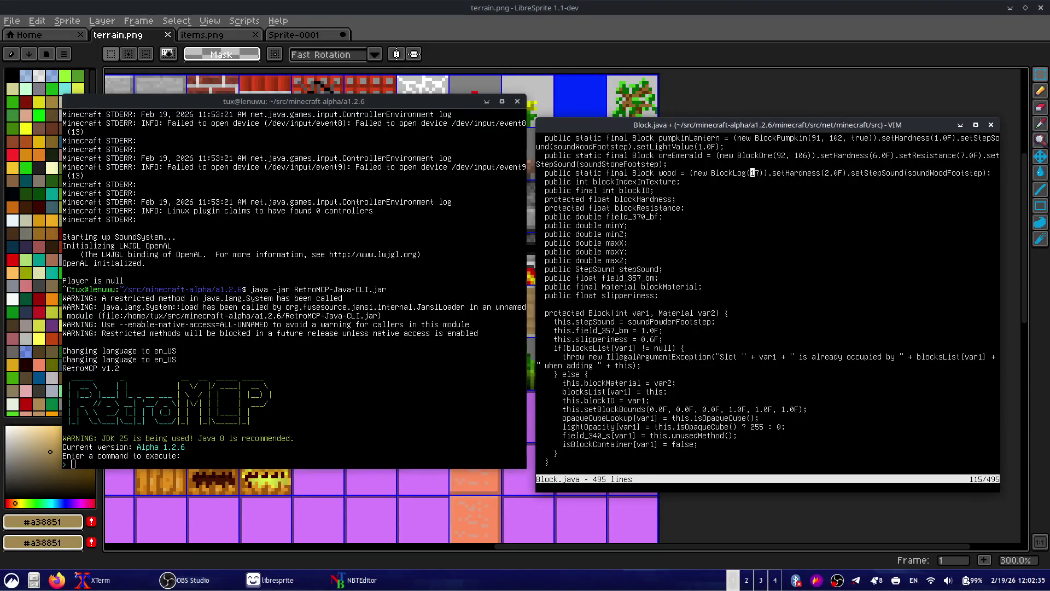
pyautogui.write('cw93')
pyautogui.press('Escape')
pyautogui.write('0w')
pyautogui.press('Return')
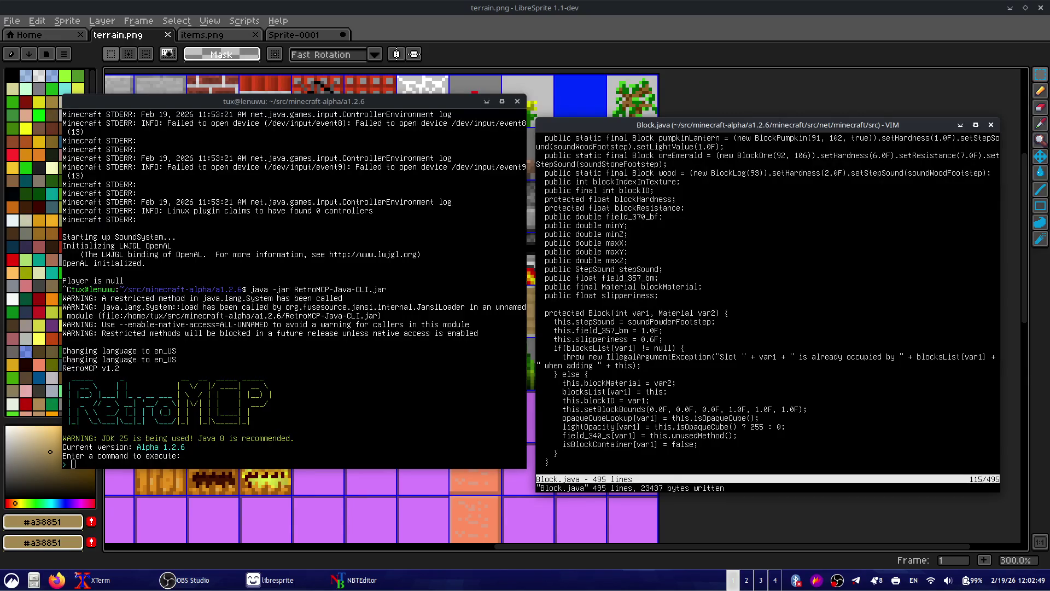
pyautogui.write(':')
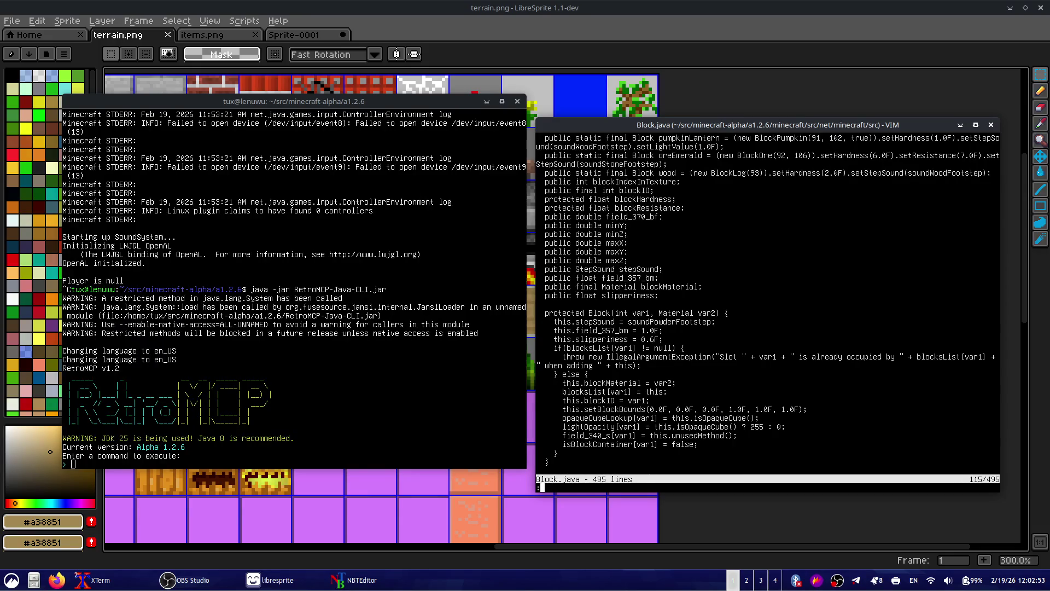
pyautogui.press('Return')
# - Open BlockOre.java to look at its constructor's super call, then save and quit
pyautogui.press('Up')
pyautogui.press('BackSpace')
pyautogui.press('BackSpace')
pyautogui.press('BackSpace')
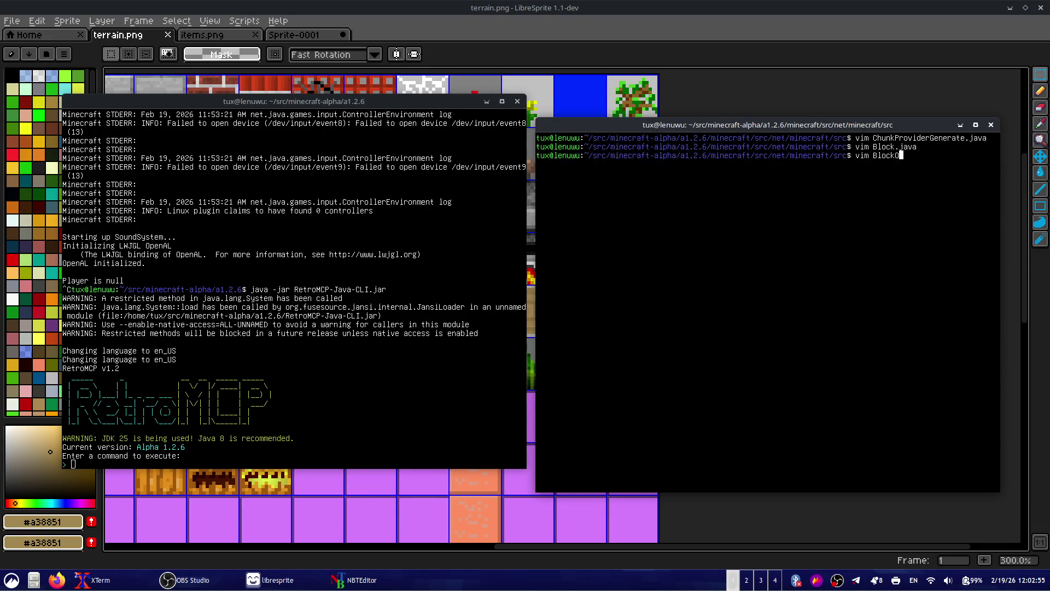
pyautogui.write('Ore')
pyautogui.press('Tab')
pyautogui.press('Tab')
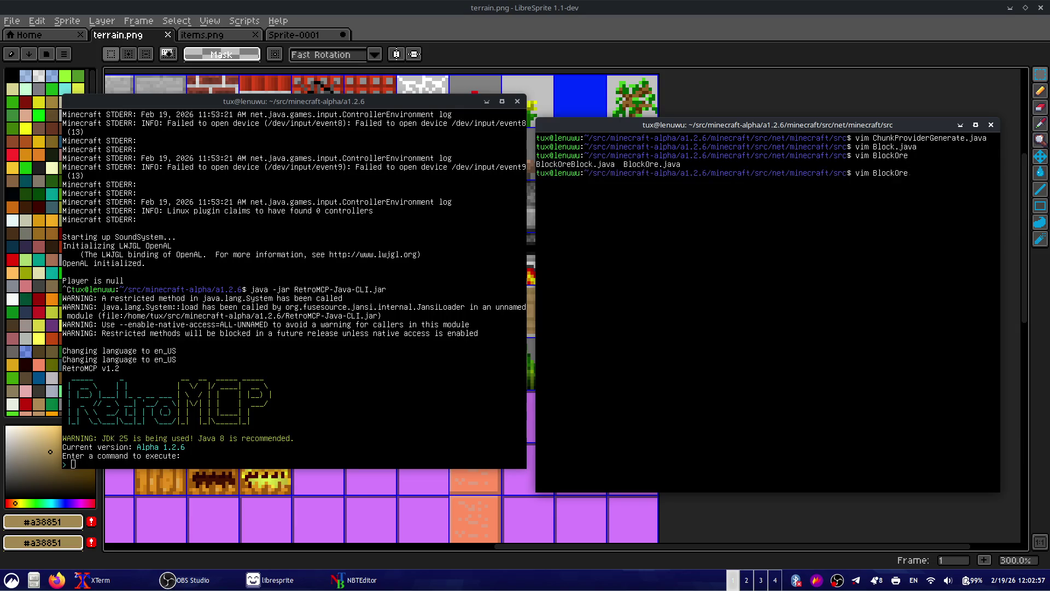
pyautogui.write('.java')
pyautogui.press('Return')
pyautogui.press('Down')
pyautogui.press('Down')
pyautogui.press('Down')
pyautogui.press('Down')
pyautogui.press('Up')
pyautogui.press('Up')
pyautogui.press('Up')
pyautogui.hotkey('shift', 'v')
pyautogui.press('Escape')
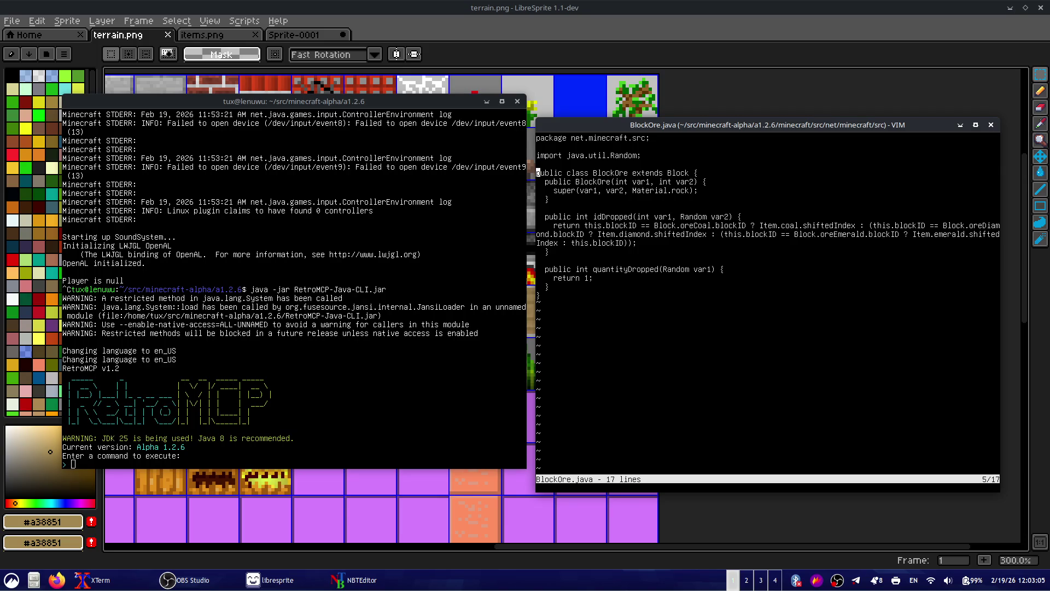
pyautogui.write(':wq')
pyautogui.press('Return')
# - Open BlockLog.java in vim using file name completion
pyautogui.press('Up')
pyautogui.press('BackSpace')
pyautogui.press('BackSpace')
pyautogui.press('BackSpace')
pyautogui.press('BackSpace')
pyautogui.press('BackSpace')
pyautogui.press('BackSpace')
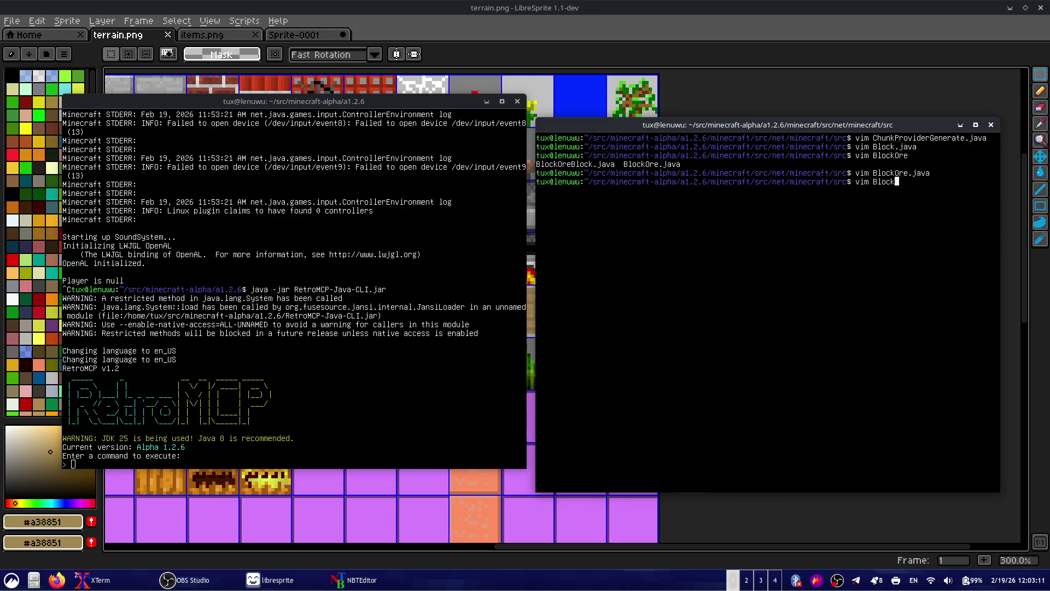
pyautogui.write('Wo')
pyautogui.press('Tab')
pyautogui.press('BackSpace')
pyautogui.press('BackSpace')
pyautogui.press('BackSpace')
pyautogui.press('BackSpace')
pyautogui.press('BackSpace')
pyautogui.press('Tab')
pyautogui.press('Tab')
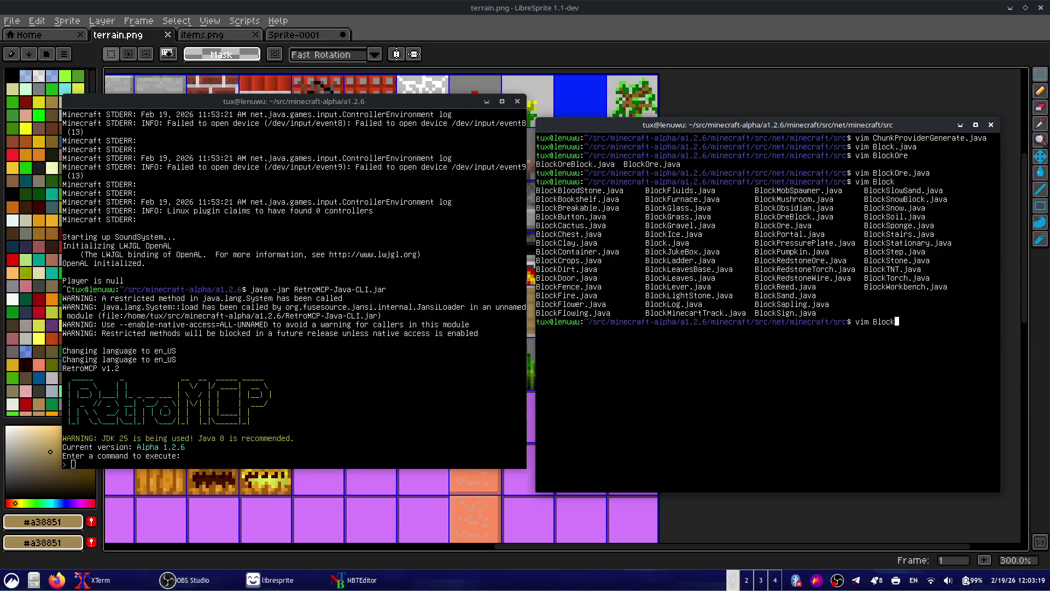
pyautogui.write('Log')
pyautogui.press('Tab')
pyautogui.press('Return')
# - Inspect the BlockLog constructor's super call and the texture index 20 line
pyautogui.press('j')
pyautogui.press('j')
pyautogui.press('j')
pyautogui.press('j')
pyautogui.press('j')
pyautogui.press('w')
pyautogui.press('w')
pyautogui.press('w')
pyautogui.press('v')
pyautogui.press('e')
pyautogui.press('e')
pyautogui.press('e')
pyautogui.press('e')
pyautogui.press('e')
pyautogui.press('h')
pyautogui.press('Escape')
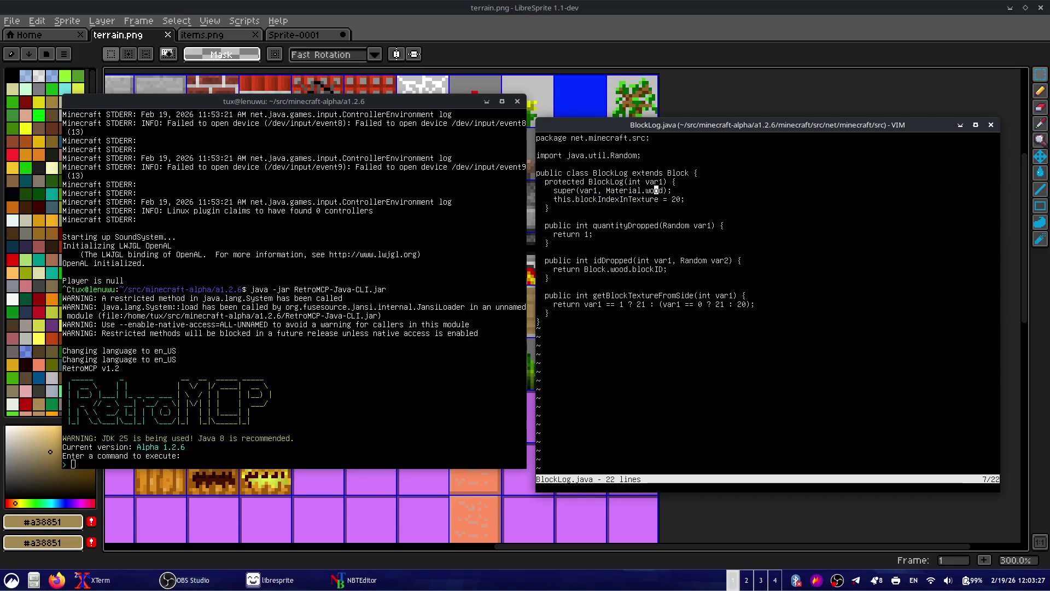
pyautogui.press('h')
pyautogui.press('h')
pyautogui.press('h')
pyautogui.press('l')
pyautogui.press('l')
pyautogui.press('w')
pyautogui.press('j')
pyautogui.press('l')
pyautogui.press('l')
pyautogui.press('l')
pyautogui.hotkey('shift', 'v')
pyautogui.press('Escape')
pyautogui.press('k')
pyautogui.press('h')
pyautogui.press('h')
pyautogui.press('h')
# - Pass var2 to super, comment out the texture index line, and add an int var2 constructor parameter
pyautogui.press('h')
pyautogui.press('h')
pyautogui.press('h')
pyautogui.press('h')
pyautogui.press('h')
pyautogui.press('v')
pyautogui.press('Escape')
pyautogui.write('ivar2,')
pyautogui.press('Escape')
pyautogui.press('j')
pyautogui.press('h')
pyautogui.press('h')
pyautogui.press('h')
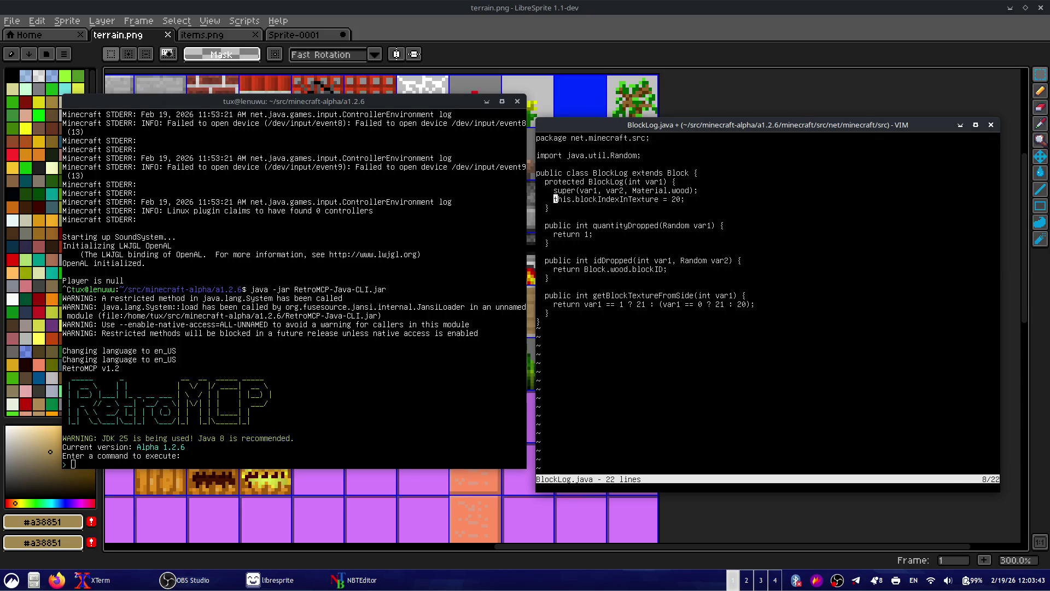
pyautogui.write('i//')
pyautogui.press('Escape')
pyautogui.press('k')
pyautogui.press('k')
pyautogui.write('$hi,')
pyautogui.press('BackSpace')
pyautogui.write('int var2')
pyautogui.press('Escape')
# - Save and quit BlockLog.java, then recall the vim command to reopen Block.java
pyautogui.write(':w')
pyautogui.press('Return')
pyautogui.write(':q')
pyautogui.press('Return')
pyautogui.write('vim BlockOre.java')
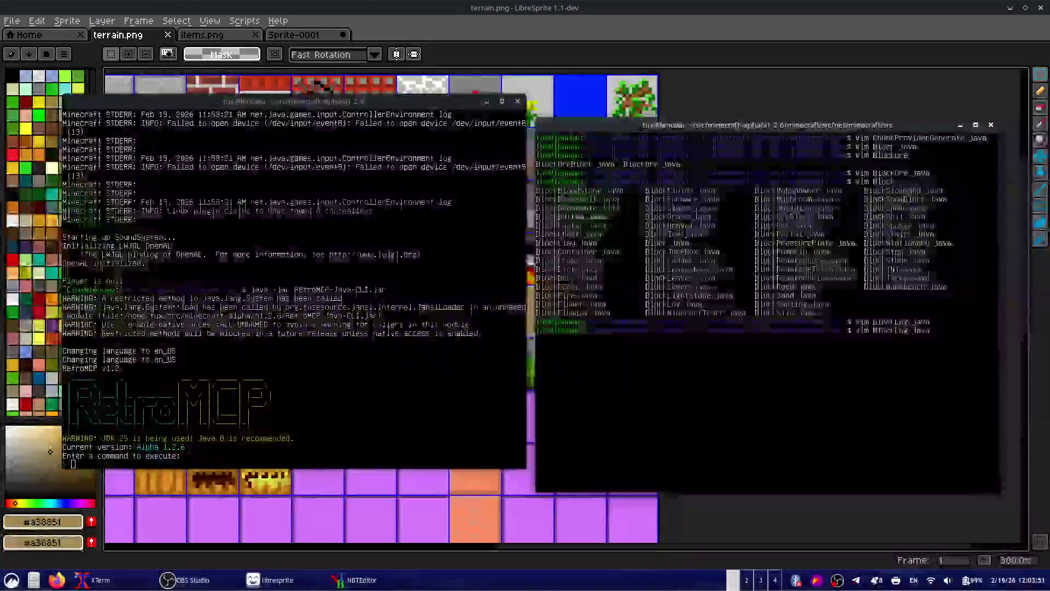
pyautogui.press('Left')
pyautogui.press('Left')
pyautogui.press('Left')
pyautogui.press('BackSpace')
pyautogui.press('BackSpace')
pyautogui.press('BackSpace')
# - Open Block.java and change the wood block to BlockLog(17, 20), saving the file
pyautogui.press('Return')
pyautogui.write('/ood')
pyautogui.press('Return')
pyautogui.press('n')
pyautogui.press('n')
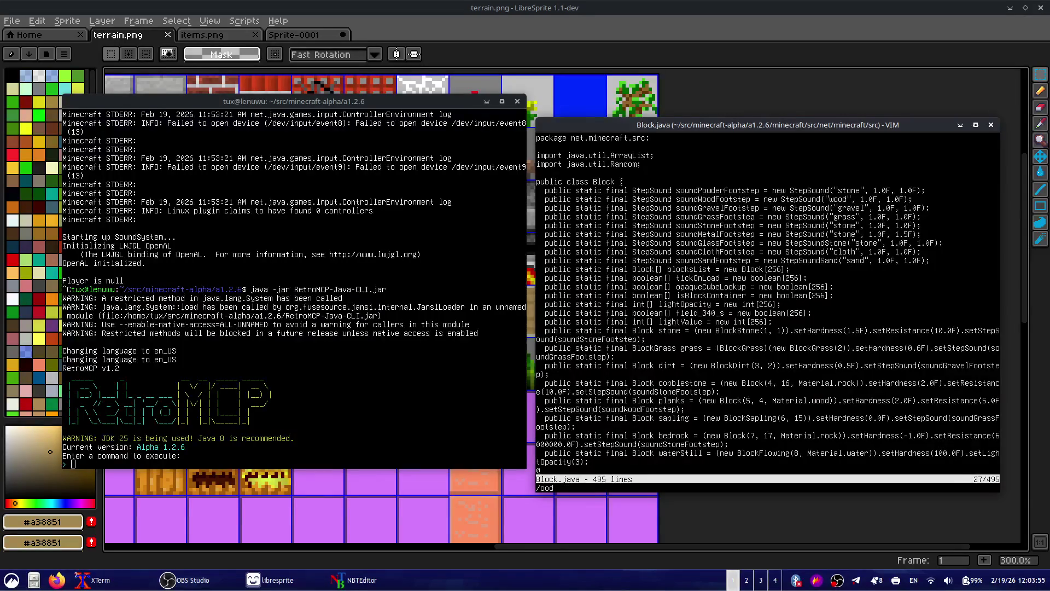
pyautogui.press('n')
pyautogui.press('l')
pyautogui.press('w')
pyautogui.press('w')
pyautogui.press('w')
pyautogui.press('w')
pyautogui.press('w')
pyautogui.write('a, 20')
pyautogui.press('Escape')
pyautogui.press(':')
pyautogui.write('w')
pyautogui.press('Return')
# - Append texture index 0x4C to the copied BlockLog(93) line and save
pyautogui.press('j')
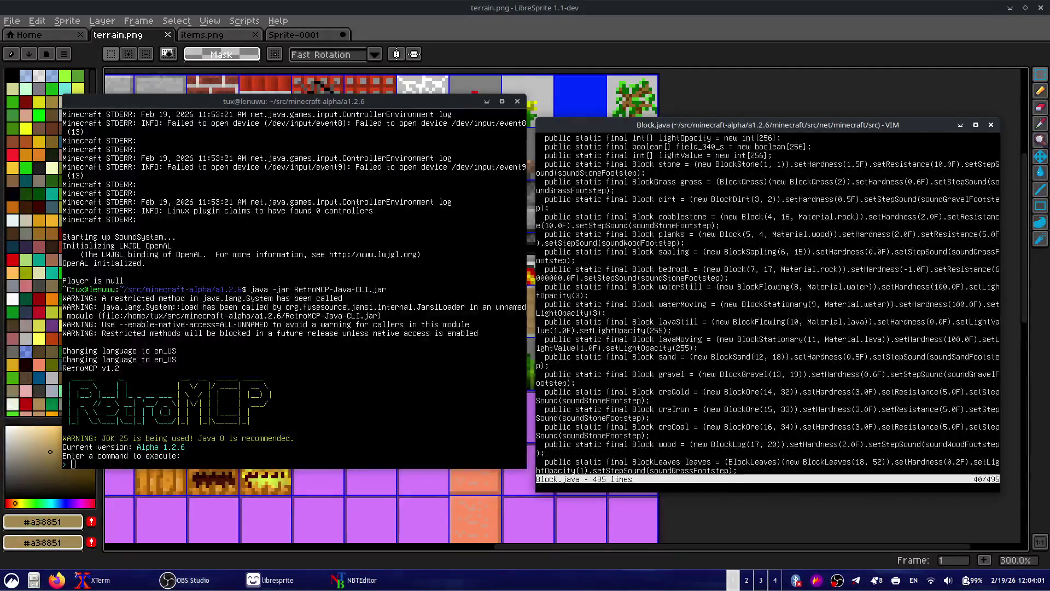
pyautogui.press('}')
pyautogui.press('k')
pyautogui.press('k')
pyautogui.press('k')
pyautogui.press('k')
pyautogui.press('k')
pyautogui.press('k')
pyautogui.press('w')
pyautogui.press('w')
pyautogui.press('e')
pyautogui.press('e')
pyautogui.press('e')
pyautogui.write('a, 0x4C')
pyautogui.press('Escape')
pyautogui.write('0:w')
pyautogui.press('Return')
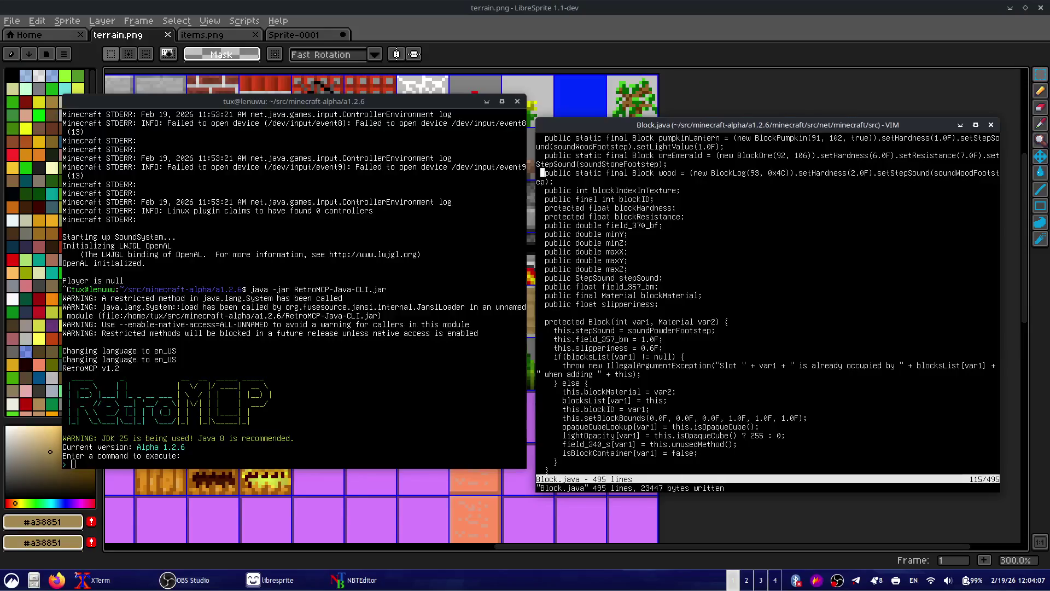
# - Rename the BlockLog(93) field to woodBirch, then save and quit vim
pyautogui.press('w')
pyautogui.press('w')
pyautogui.press('w')
pyautogui.write('weaBirch')
pyautogui.press('Escape')
pyautogui.write(':w')
pyautogui.press('Return')
pyautogui.write(':wq')
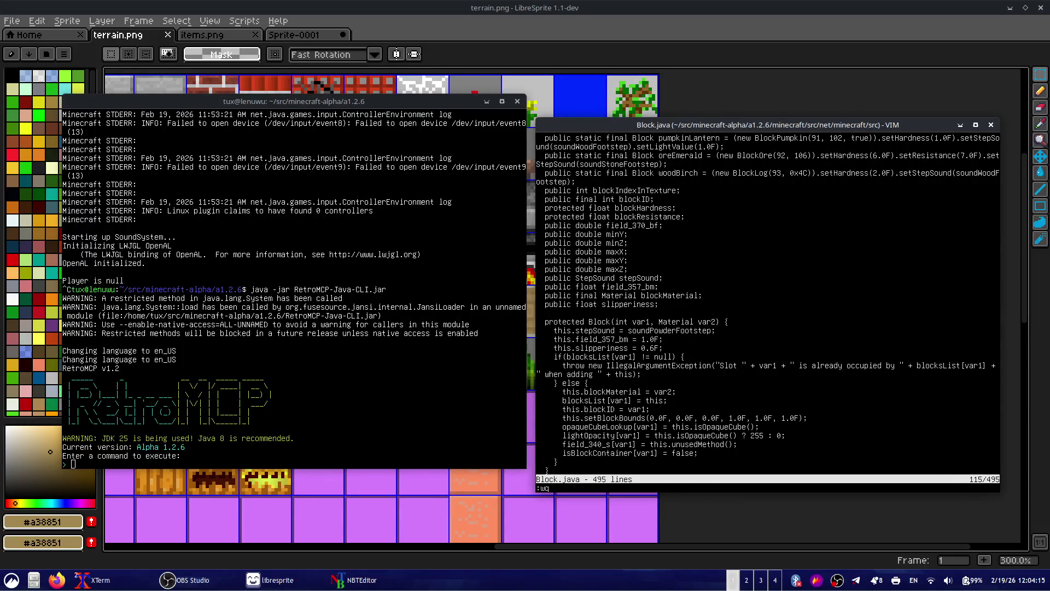
pyautogui.press('Return')
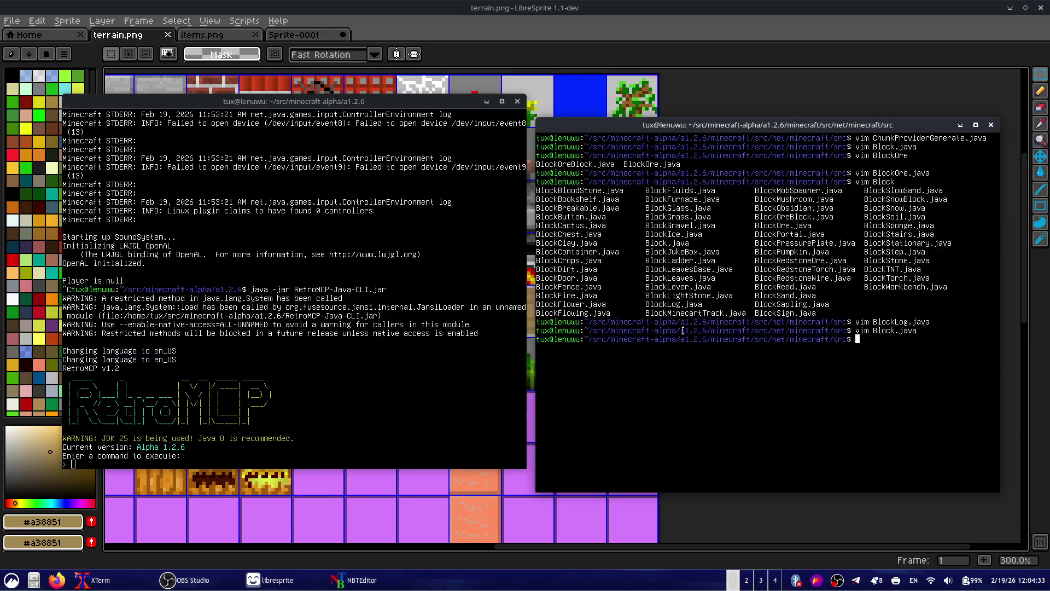
# - Open WorldGenTrees.java and replace oreEmerald with wood in the lower setBlock call
pyautogui.write('vim World')
pyautogui.write('en')
pyautogui.press('Tab')
pyautogui.press('Return')
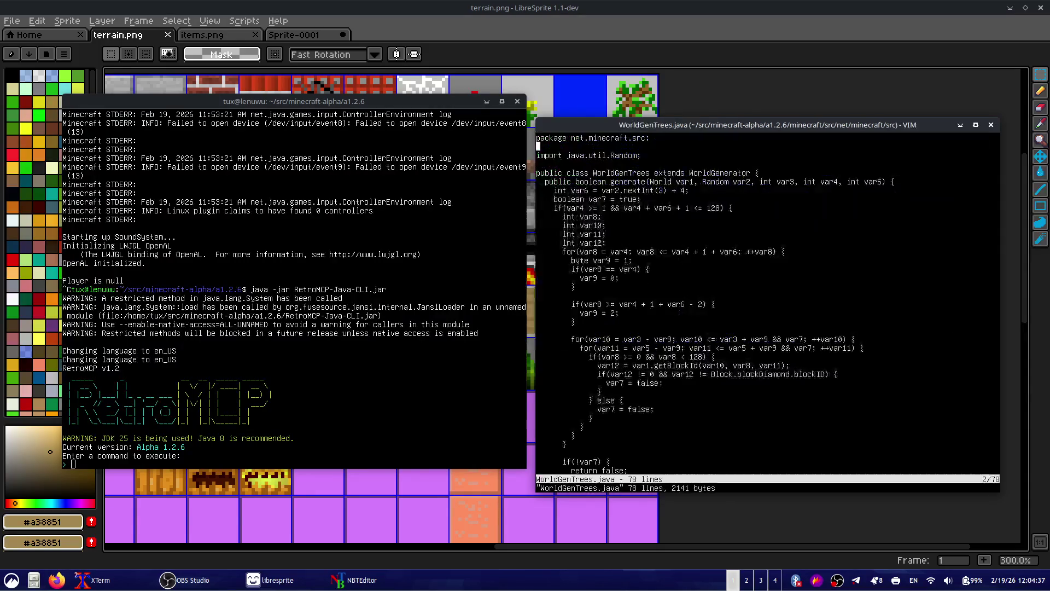
pyautogui.press('j')
pyautogui.press('j')
pyautogui.press('j')
pyautogui.press('j')
pyautogui.press('j')
pyautogui.press('j')
pyautogui.press('j')
pyautogui.press('j')
pyautogui.press('j')
pyautogui.press('j')
pyautogui.press('j')
pyautogui.press('j')
pyautogui.press('j')
pyautogui.press('j')
pyautogui.press('j')
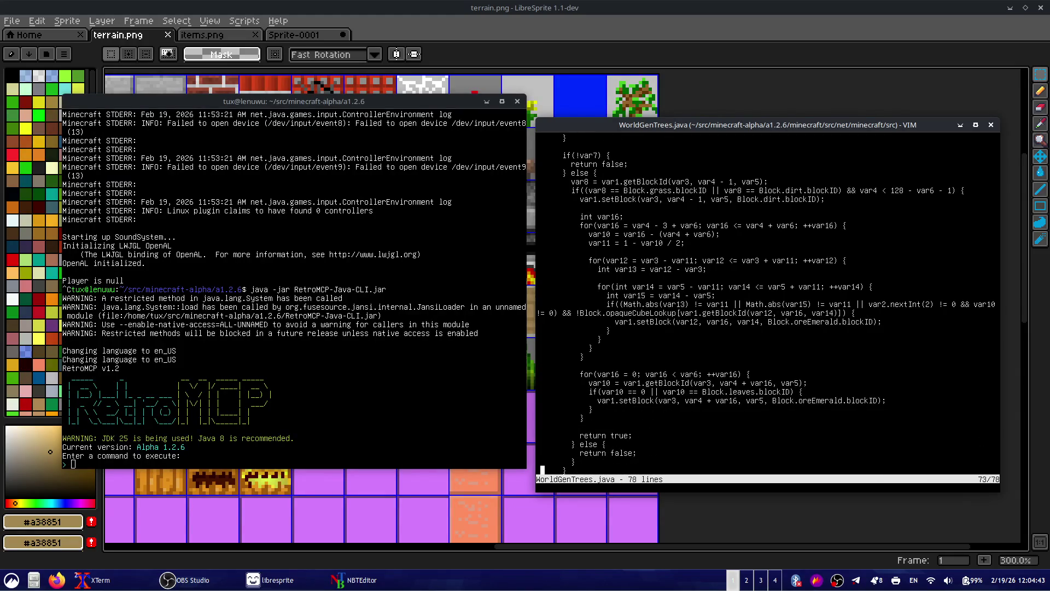
pyautogui.press('j')
pyautogui.press('j')
pyautogui.press('j')
pyautogui.press('k')
pyautogui.press('k')
pyautogui.press('k')
# - Replace oreEmerald with wood in the line 56 setBlock call and save
pyautogui.press('k')
pyautogui.press('k')
pyautogui.press('k')
pyautogui.press('k')
pyautogui.press('k')
pyautogui.press('k')
pyautogui.press('j')
pyautogui.press('j')
pyautogui.press('j')
pyautogui.press('j')
pyautogui.press('j')
pyautogui.press('j')
pyautogui.press('w')
pyautogui.press('w')
pyautogui.press('w')
pyautogui.press('w')
pyautogui.press('e')
pyautogui.press('e')
pyautogui.press('e')
pyautogui.press('e')
pyautogui.press('w')
pyautogui.press('w')
pyautogui.write('dwxiwood')
pyautogui.press('Escape')
pyautogui.press('k')
pyautogui.press('k')
pyautogui.press('k')
pyautogui.press('k')
pyautogui.press('k')
pyautogui.press('e')
pyautogui.press('a')
pyautogui.press('BackSpace')
pyautogui.press('BackSpace')
pyautogui.press('BackSpace')
pyautogui.press('BackSpace')
pyautogui.press('BackSpace')
pyautogui.press('BackSpace')
pyautogui.press('BackSpace')
pyautogui.press('BackSpace')
pyautogui.write('wodo')
pyautogui.press('BackSpace')
pyautogui.press('BackSpace')
pyautogui.write('od')
pyautogui.press('Escape')
pyautogui.write('w')
pyautogui.press('Return')
pyautogui.press('{')
pyautogui.press('{')
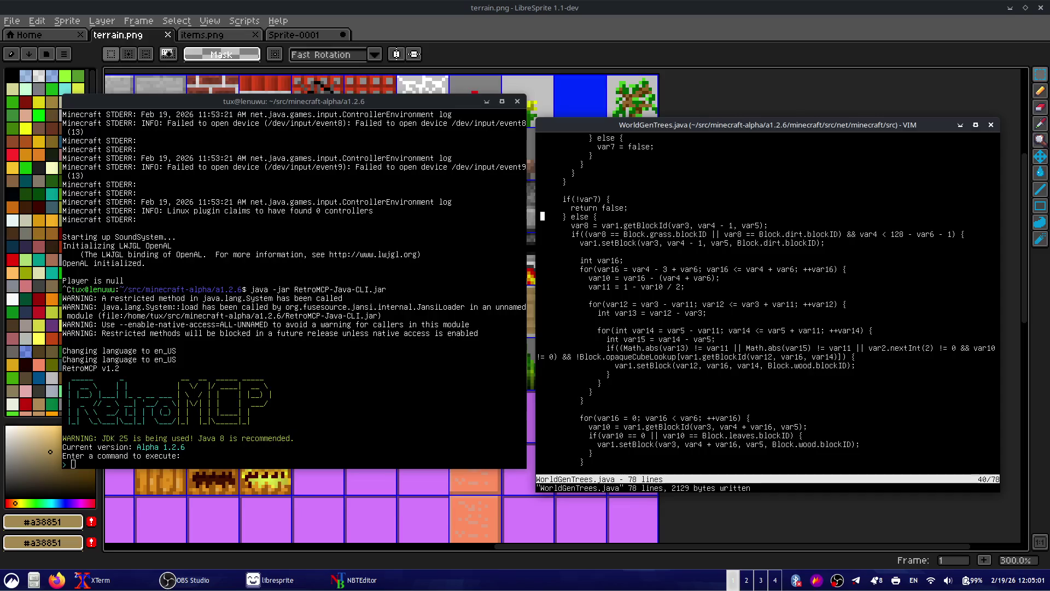
# - Review the trunk loop's for statement and its enclosing block in WorldGenTrees.java
pyautogui.press('j')
pyautogui.press('j')
pyautogui.press('j')
pyautogui.press('k')
pyautogui.press('k')
pyautogui.press('k')
pyautogui.press('k')
pyautogui.press('k')
pyautogui.press('k')
pyautogui.press('j')
pyautogui.press('j')
pyautogui.press('j')
pyautogui.press('l')
pyautogui.press('l')
pyautogui.press('l')
pyautogui.press('j')
pyautogui.press('h')
pyautogui.press('h')
pyautogui.press('h')
pyautogui.press('k')
pyautogui.press('%')
pyautogui.press('0')
pyautogui.press('l')
pyautogui.press('l')
pyautogui.press('l')
pyautogui.press('l')
pyautogui.press('l')
pyautogui.press('l')
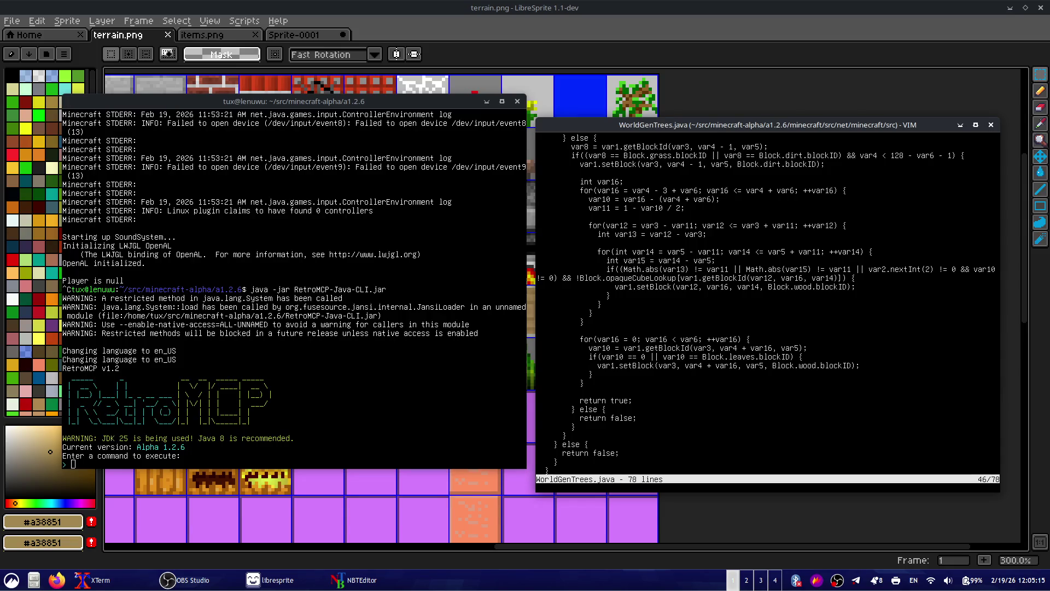
# - Change the blockDiamond check on line 28 to Block.leaves and save
pyautogui.press('k')
pyautogui.press('k')
pyautogui.press('k')
pyautogui.press('k')
pyautogui.press('k')
pyautogui.press('k')
pyautogui.press('k')
pyautogui.press('k')
pyautogui.press('k')
pyautogui.press('k')
pyautogui.press('k')
pyautogui.press('k')
pyautogui.press('k')
pyautogui.press('j')
pyautogui.press('j')
pyautogui.press('j')
pyautogui.press('j')
pyautogui.press('j')
pyautogui.press('j')
pyautogui.press('j')
pyautogui.press('j')
pyautogui.press('j')
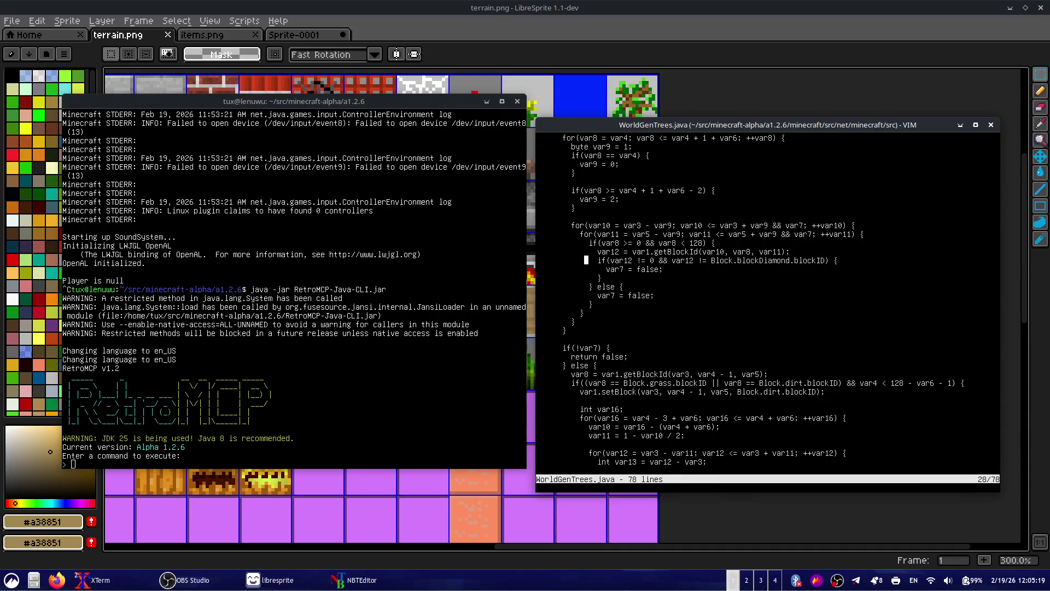
pyautogui.press('Escape')
pyautogui.press('w')
pyautogui.press('w')
pyautogui.press('w')
pyautogui.press('w')
pyautogui.press('w')
pyautogui.press('w')
pyautogui.press('w')
pyautogui.press('w')
pyautogui.write('dldldldldldldldldldldldlileabe')
pyautogui.press('BackSpace')
pyautogui.press('BackSpace')
pyautogui.write('ves')
pyautogui.press('Escape')
pyautogui.write(':w')
pyautogui.press('Return')
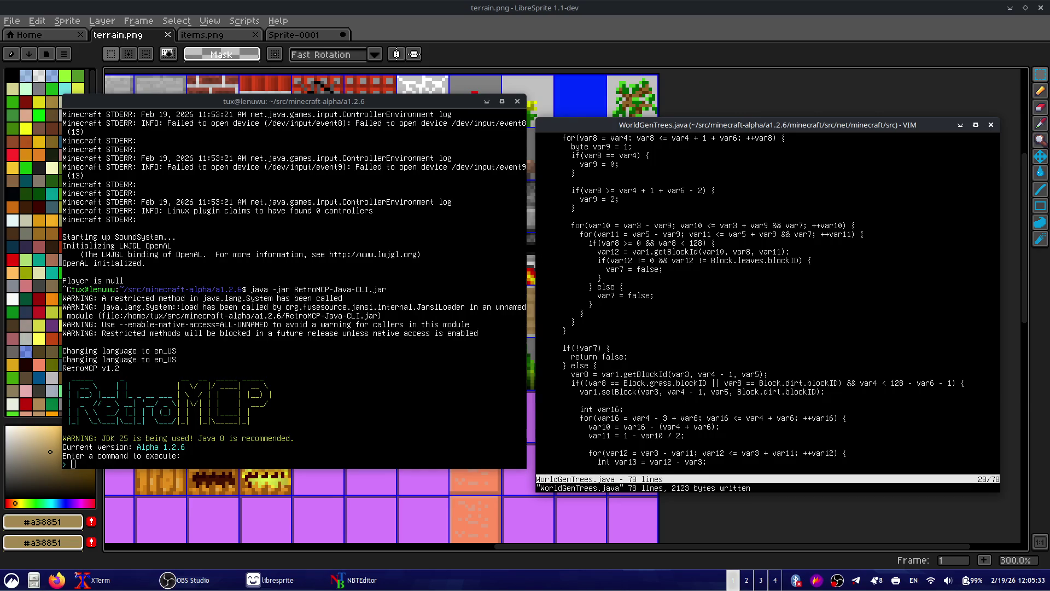
pyautogui.hotkey('ctrl', 'u')
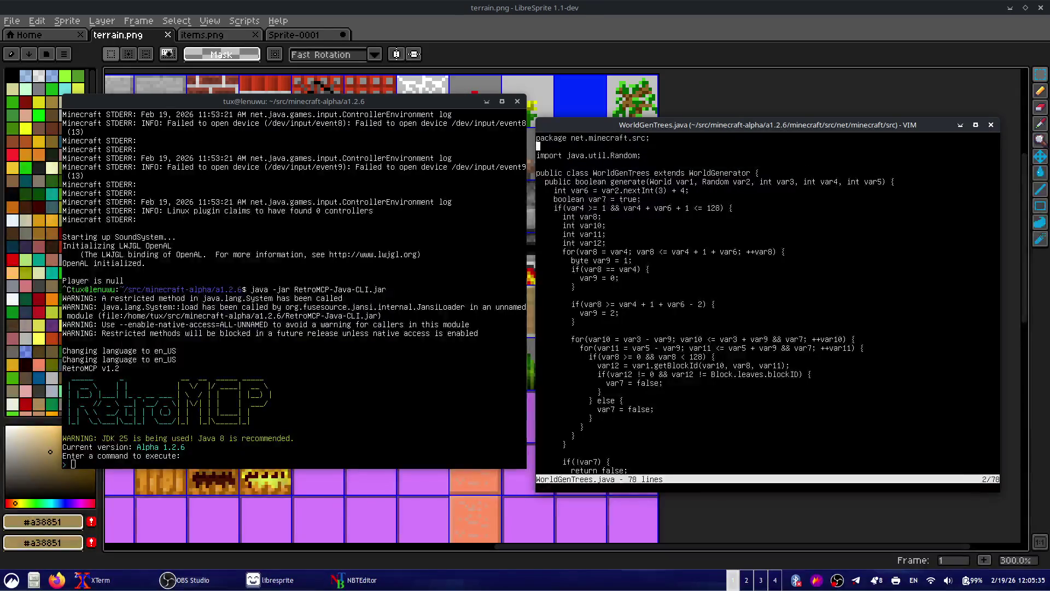
# - Add an int randomVariant = var2.nextInt(3); declaration below the generate signature and save
pyautogui.press('k')
pyautogui.press('j')
pyautogui.press('j')
pyautogui.press('j')
pyautogui.press('k')
pyautogui.press('k')
pyautogui.press('k')
pyautogui.press('k')
pyautogui.press('k')
pyautogui.press('k')
pyautogui.hotkey('shift', 'v')
pyautogui.press('Escape')
pyautogui.hotkey('shift', 'a')
pyautogui.press('Return')
pyautogui.write('int')
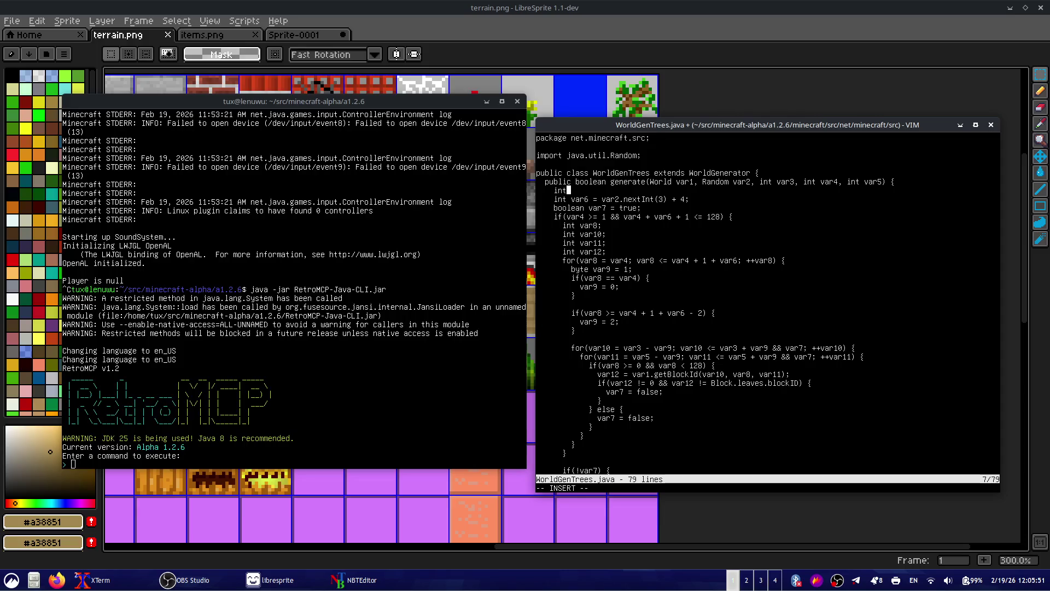
pyautogui.write(' wood_or')
pyautogui.hotkey('ctrl', 'w')
pyautogui.write('oak_')
pyautogui.press('BackSpace')
pyautogui.write('random_va')
pyautogui.press('BackSpace')
pyautogui.press('BackSpace')
pyautogui.press('BackSpace')
pyautogui.write('Var')
pyautogui.write(' = R')
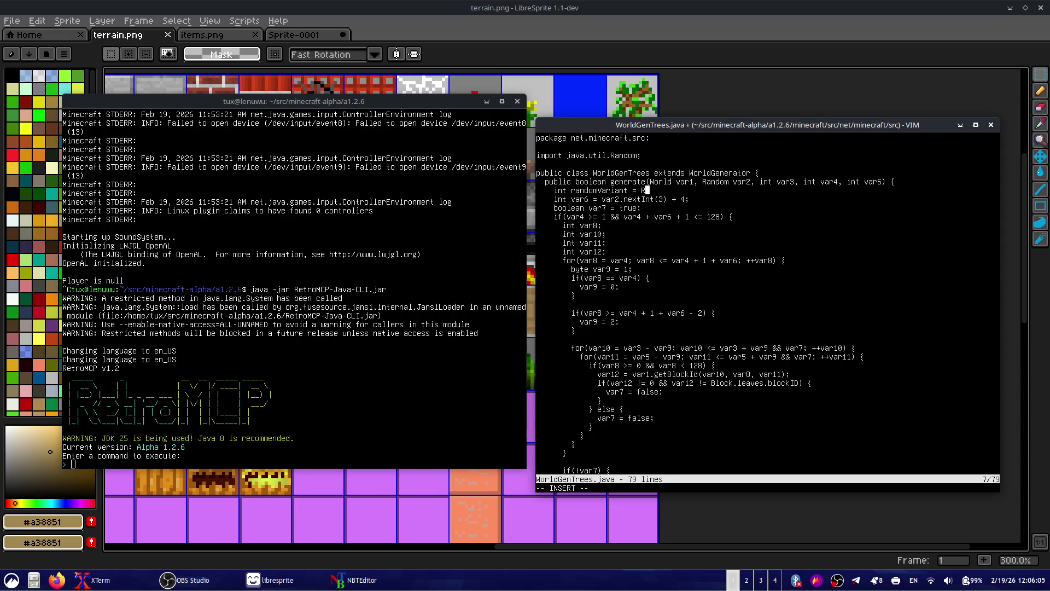
pyautogui.write('ar3')
pyautogui.write('2.ne')
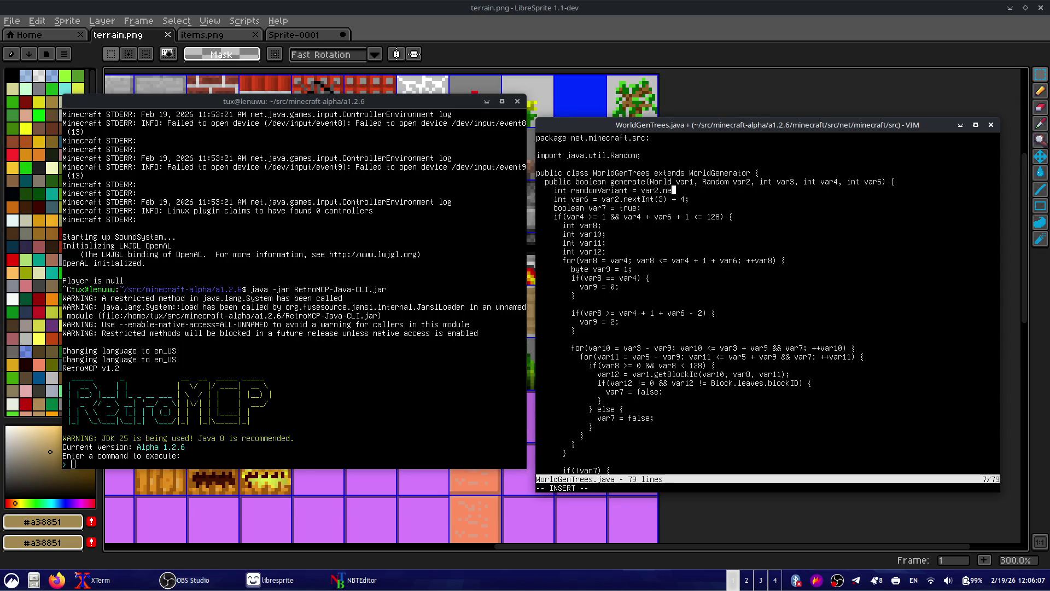
pyautogui.write('xtInt')
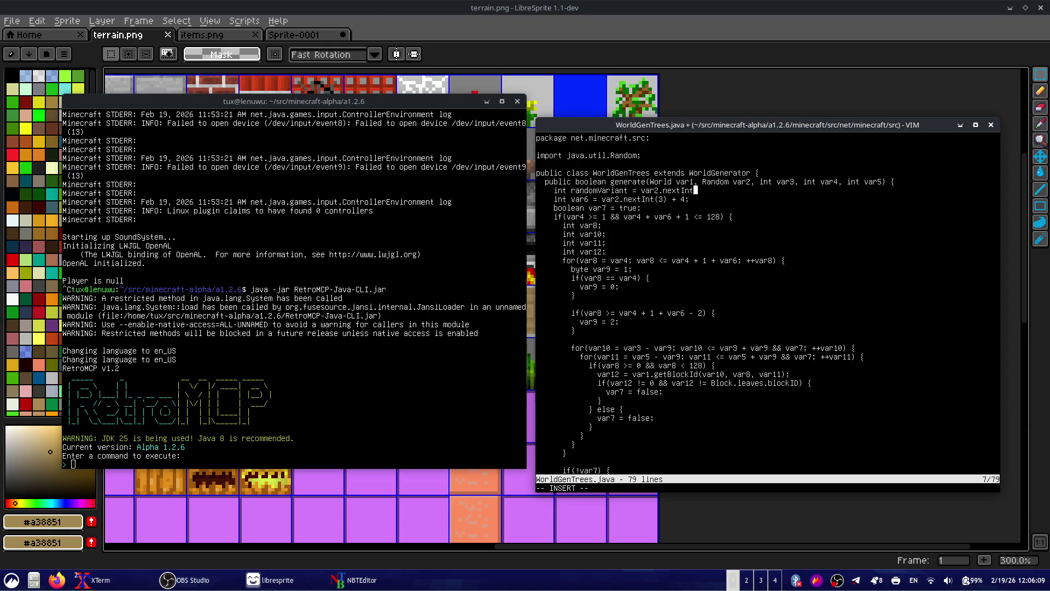
pyautogui.write('(3);')
pyautogui.press('Escape')
pyautogui.write(':w')
pyautogui.press('Return')
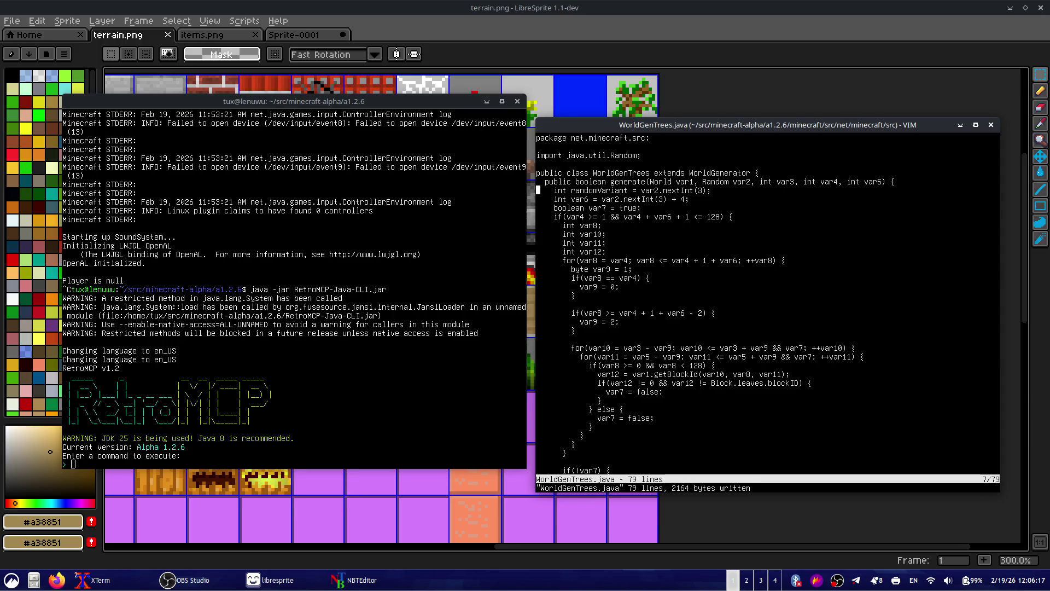
pyautogui.write('wcwbool')
# - Make randomVariant a bool set to (var2.nextInt(3) > 0) and save
pyautogui.press('Escape')
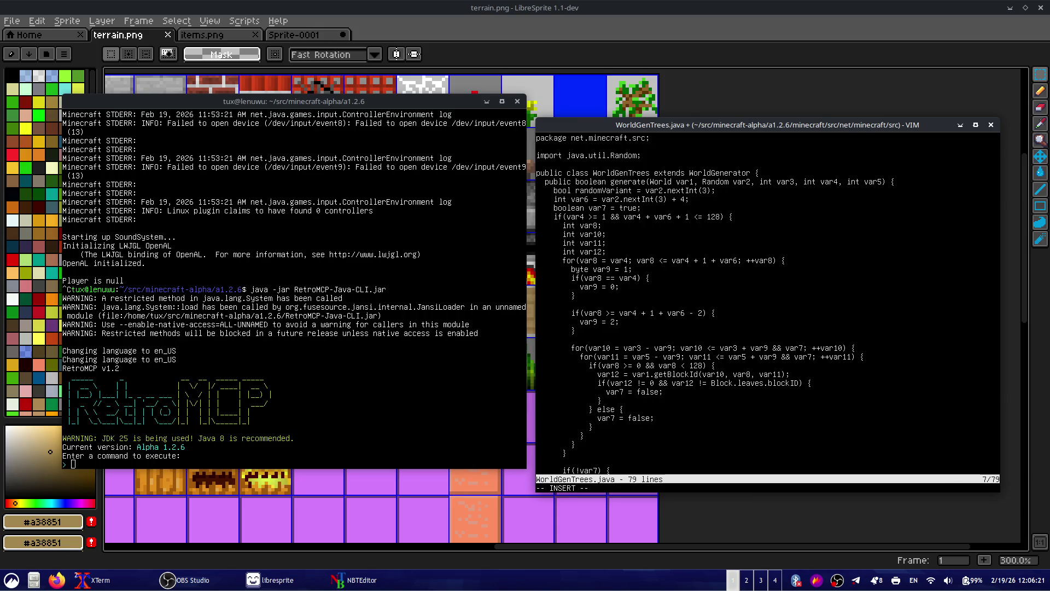
pyautogui.press('b')
pyautogui.press('b')
pyautogui.press('b')
pyautogui.write('i(')
pyautogui.press('Escape')
pyautogui.press('f')
pyautogui.press(')')
pyautogui.write('a )> 0')
pyautogui.press('Escape')
pyautogui.write(':w')
pyautogui.press('Return')
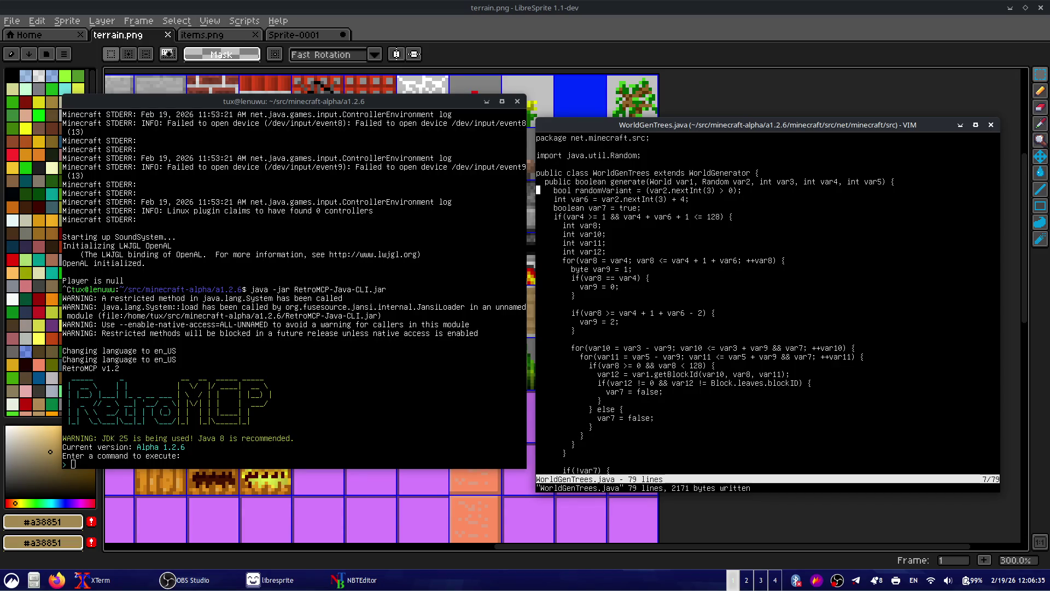
# - Make the line 57 setBlock use randVariant ? Block.wood.blockID : Block.woodBirch.blockID
pyautogui.press('j')
pyautogui.press('j')
pyautogui.press('j')
pyautogui.press('j')
pyautogui.press('j')
pyautogui.press('j')
pyautogui.press('j')
pyautogui.press('j')
pyautogui.press('j')
pyautogui.press('j')
pyautogui.press('j')
pyautogui.press('j')
pyautogui.press('j')
pyautogui.press('j')
pyautogui.press('j')
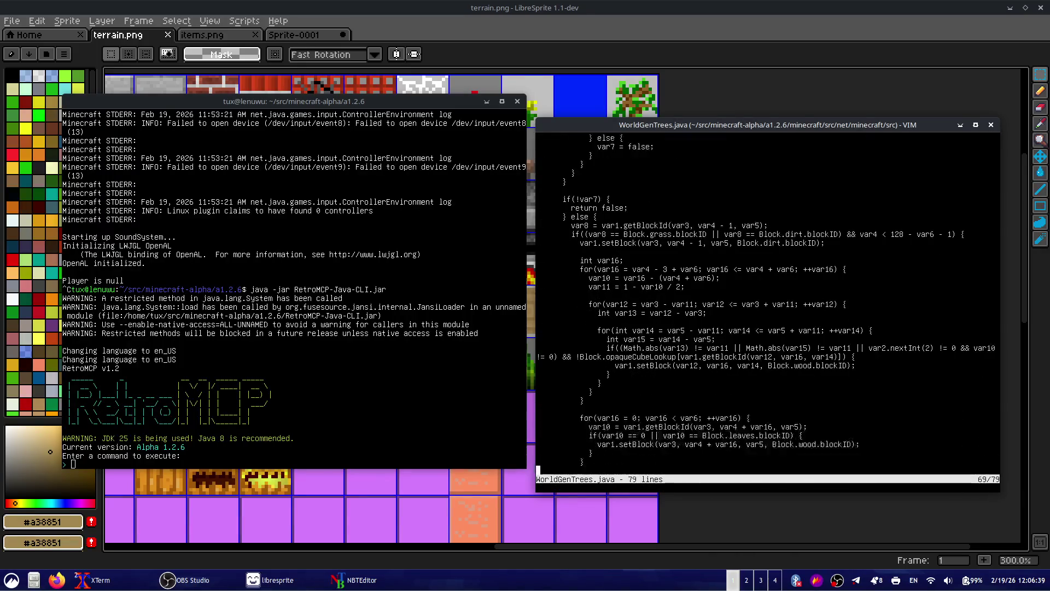
pyautogui.press('j')
pyautogui.press('j')
pyautogui.press('j')
pyautogui.press('k')
pyautogui.press('k')
pyautogui.press('k')
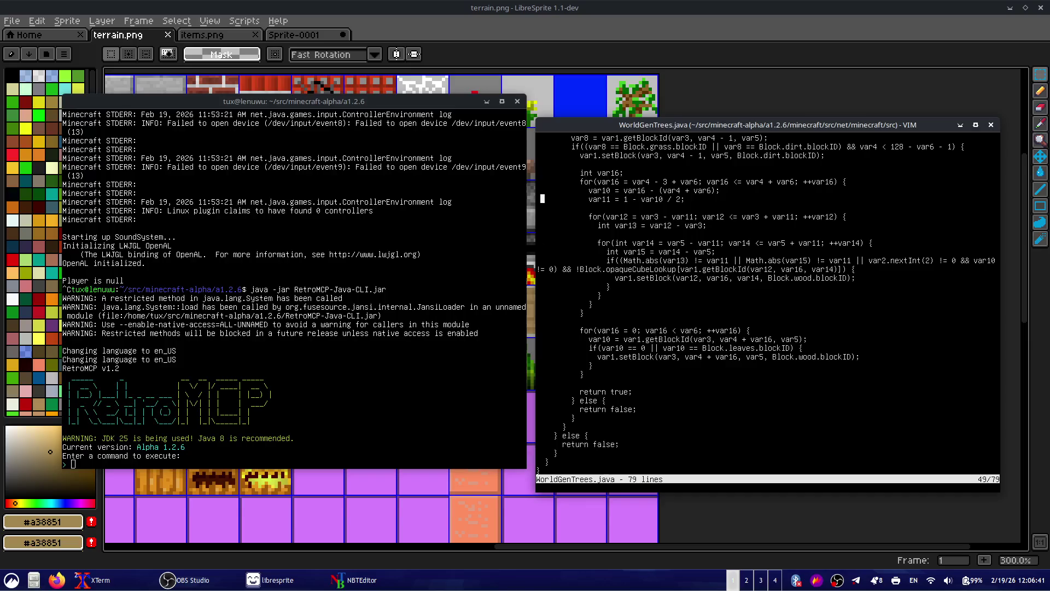
pyautogui.press('k')
pyautogui.press('k')
pyautogui.press('k')
pyautogui.press('j')
pyautogui.press('j')
pyautogui.press('j')
pyautogui.press('j')
pyautogui.press('j')
pyautogui.press('j')
pyautogui.press('k')
pyautogui.press('k')
pyautogui.press('j')
pyautogui.press('j')
pyautogui.press('j')
pyautogui.press('-')
pyautogui.press('w')
pyautogui.press('w')
pyautogui.press('w')
pyautogui.press('w')
pyautogui.press('w')
pyautogui.press('w')
pyautogui.press('w')
pyautogui.press('w')
pyautogui.write('irand')
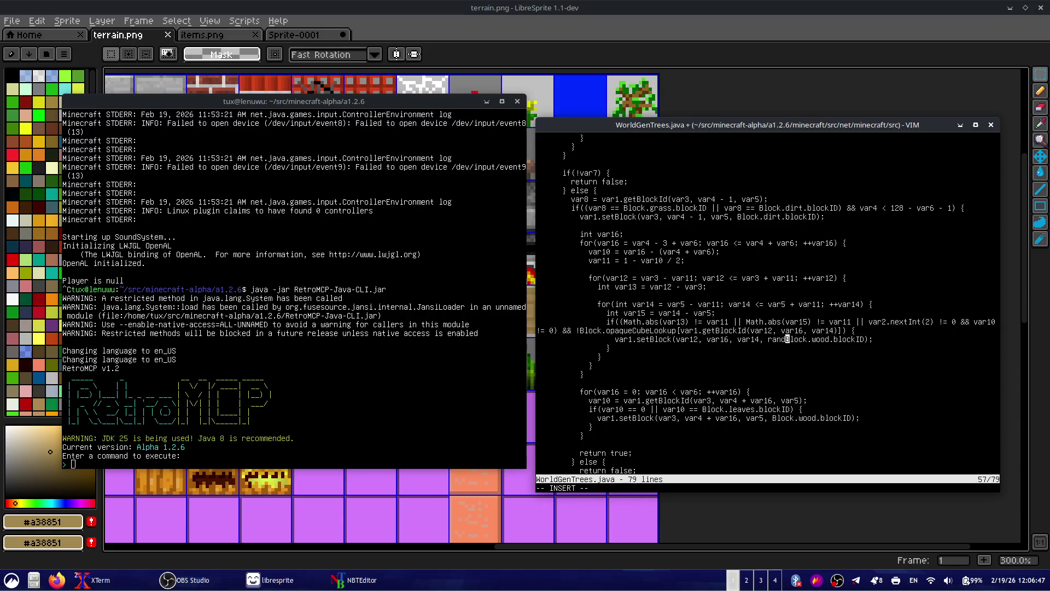
pyautogui.write('Varia')
pyautogui.write('nt ')
pyautogui.write('?')
pyautogui.press('Escape')
pyautogui.press('l')
pyautogui.press('l')
pyautogui.press('l')
pyautogui.press('l')
pyautogui.press('l')
pyautogui.press('l')
pyautogui.write('ant ? Block.wood.blockID :')
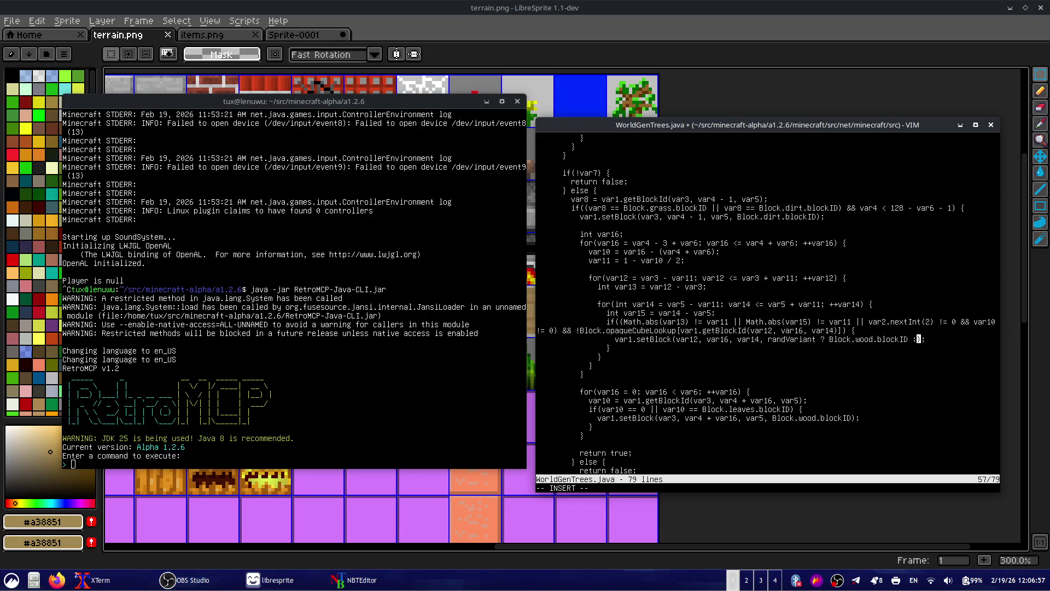
pyautogui.write(' Block.')
pyautogui.write('woodBirch.b')
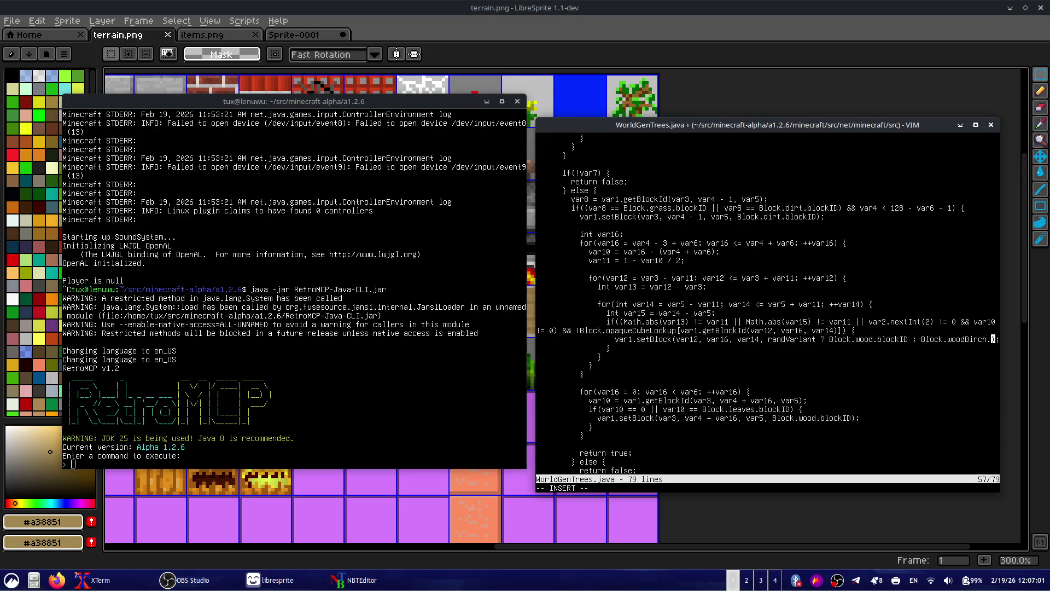
pyautogui.write('lockID')
pyautogui.press('Escape')
pyautogui.press('b')
pyautogui.press('l')
pyautogui.press('l')
pyautogui.press('l')
# - Copy that conditional and paste it over Block.wood.blockID in the line 66 trunk setBlock
pyautogui.press('v')
pyautogui.press('h')
pyautogui.press('h')
pyautogui.press('h')
pyautogui.press('h')
pyautogui.press('h')
pyautogui.press('h')
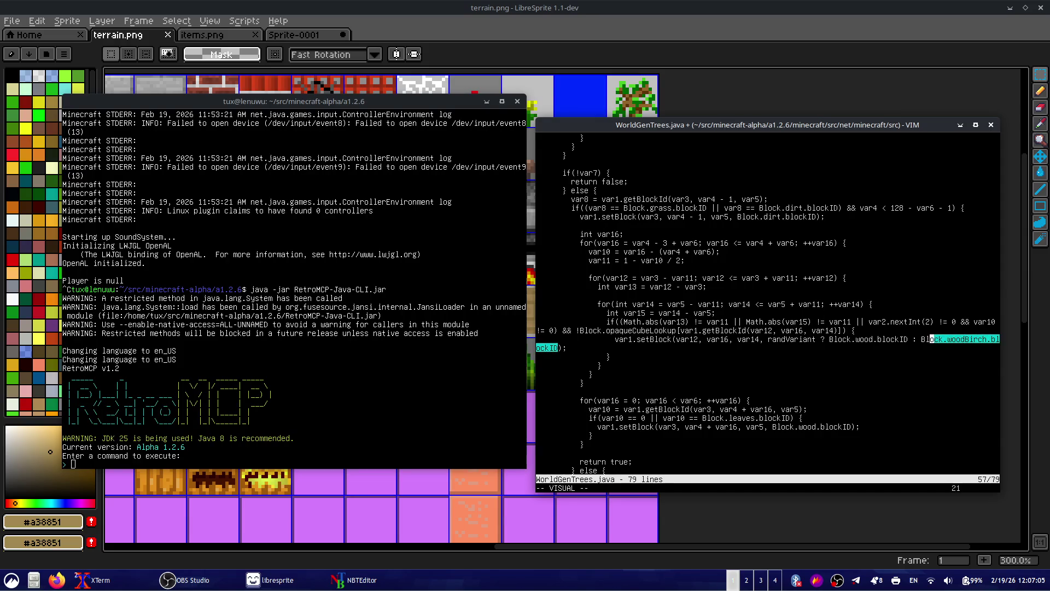
pyautogui.press('h')
pyautogui.press('h')
pyautogui.press('h')
pyautogui.press('h')
pyautogui.press('h')
pyautogui.press('h')
pyautogui.press('h')
pyautogui.press('h')
pyautogui.press('h')
pyautogui.press('h')
pyautogui.press('h')
pyautogui.press('l')
pyautogui.press('y')
pyautogui.press('k')
pyautogui.press('k')
pyautogui.press('k')
pyautogui.press('k')
pyautogui.press('k')
pyautogui.press('k')
pyautogui.press('j')
pyautogui.press('j')
pyautogui.press('j')
pyautogui.press('j')
pyautogui.press('j')
pyautogui.press('v')
pyautogui.press('l')
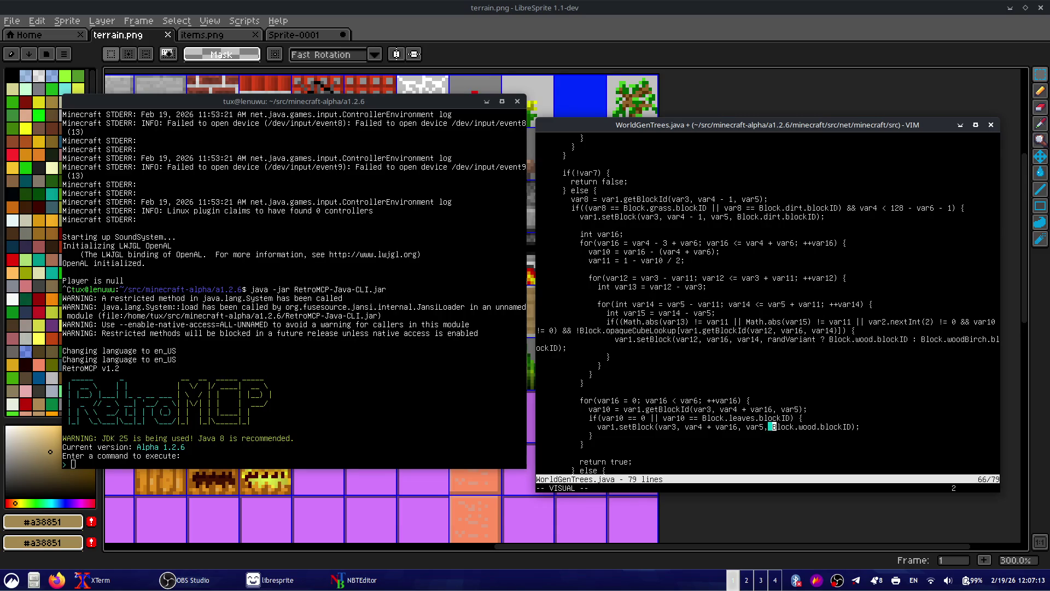
pyautogui.press('l')
pyautogui.press('l')
pyautogui.press('l')
pyautogui.press('l')
pyautogui.press('l')
pyautogui.press('l')
pyautogui.press('h')
pyautogui.press('p')
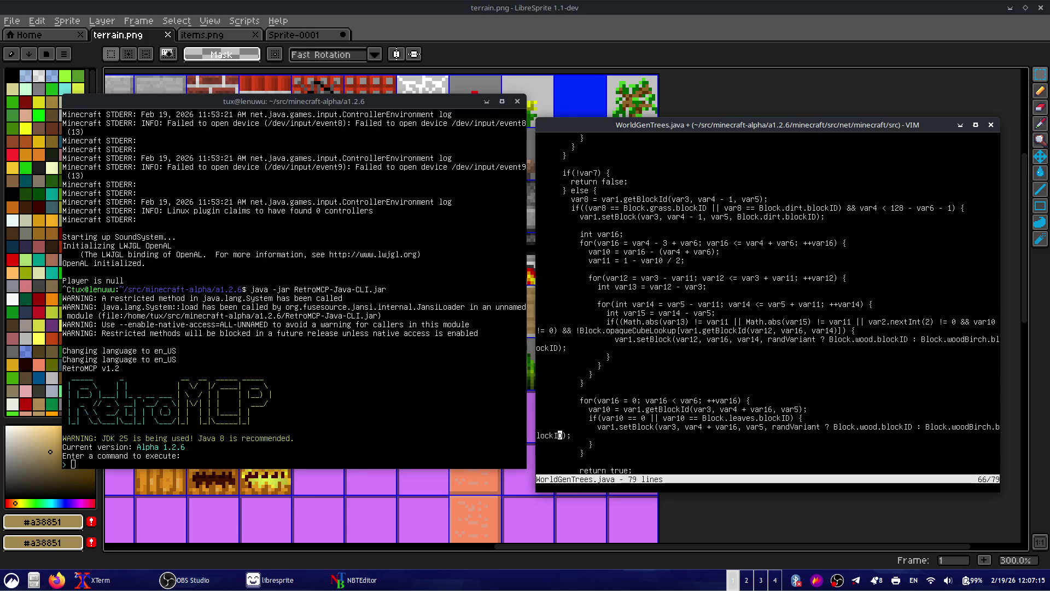
pyautogui.press('p')
pyautogui.press('u')
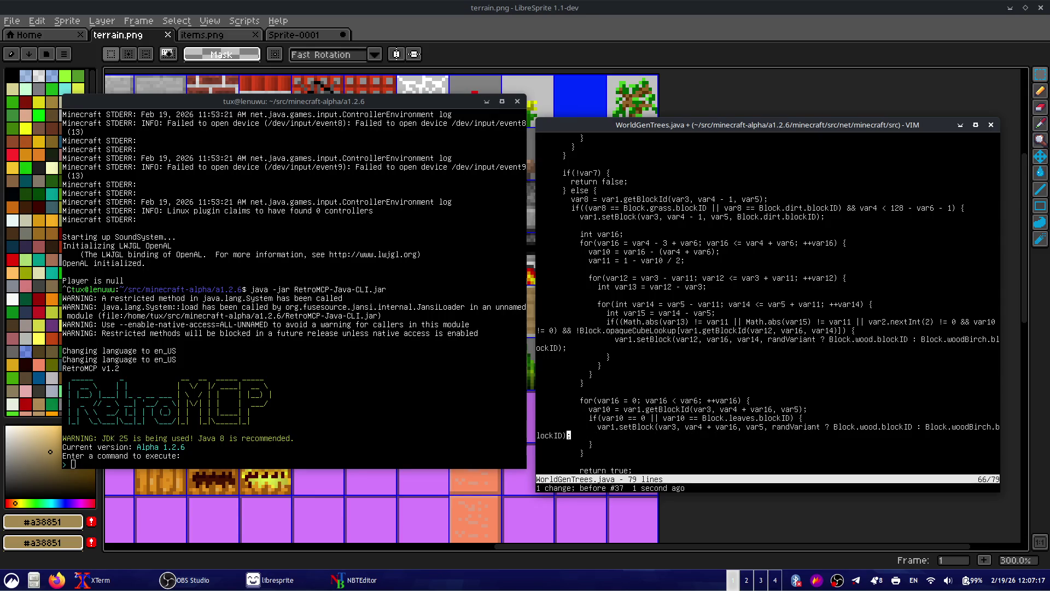
# - Rename randomVariant to randVariant and save WorldGenTrees.java
pyautogui.press('k')
pyautogui.press('k')
pyautogui.press('k')
pyautogui.press('k')
pyautogui.press('k')
pyautogui.press('k')
pyautogui.press('k')
pyautogui.press('k')
pyautogui.press('k')
pyautogui.press('k')
pyautogui.press('k')
pyautogui.press('k')
pyautogui.press('k')
pyautogui.press('k')
pyautogui.press('k')
pyautogui.press('k')
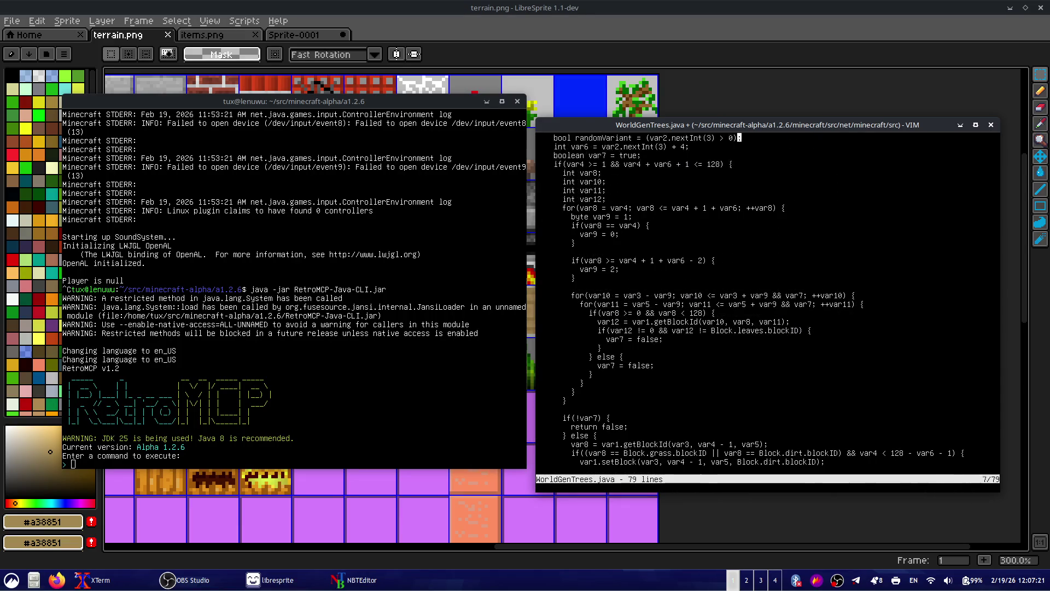
pyautogui.press('k')
pyautogui.press('k')
pyautogui.press('k')
pyautogui.press('j')
pyautogui.press('j')
pyautogui.press('j')
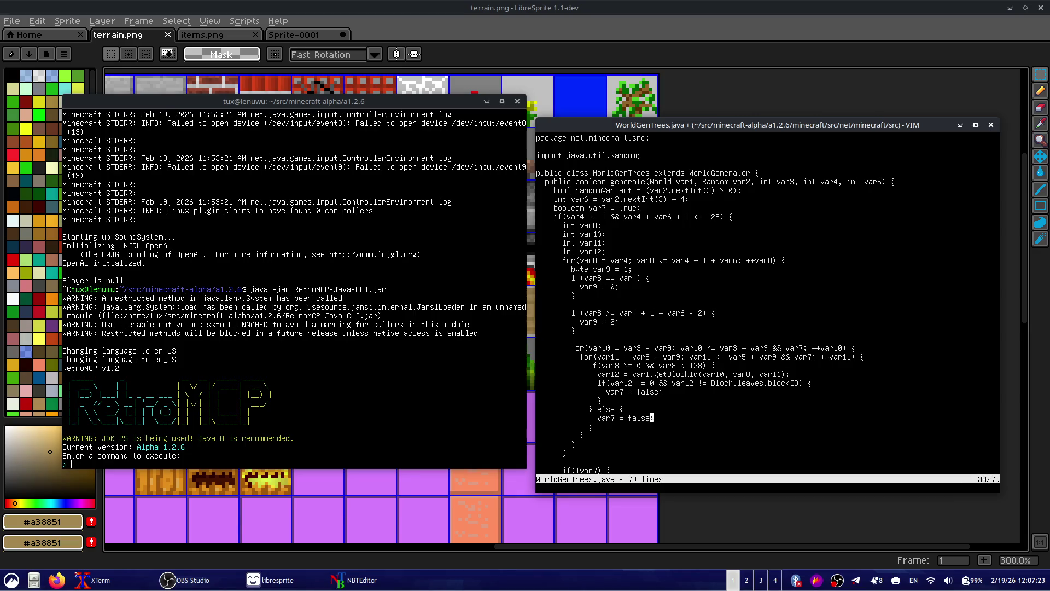
pyautogui.press('j')
pyautogui.press('j')
pyautogui.press('j')
pyautogui.press('j')
pyautogui.press('j')
pyautogui.press('j')
pyautogui.press('j')
pyautogui.press('j')
pyautogui.press('j')
pyautogui.press('j')
pyautogui.press('j')
pyautogui.press('j')
pyautogui.press('k')
pyautogui.press('k')
pyautogui.press('k')
pyautogui.press('k')
pyautogui.press('k')
pyautogui.press('k')
pyautogui.press('k')
pyautogui.press('k')
pyautogui.press('k')
pyautogui.press('k')
pyautogui.press('k')
pyautogui.press('k')
pyautogui.press('k')
pyautogui.press('k')
pyautogui.press('k')
pyautogui.press('k')
pyautogui.press('k')
pyautogui.press('k')
pyautogui.press('j')
pyautogui.press('j')
pyautogui.press('j')
pyautogui.press('b')
pyautogui.press('b')
pyautogui.press('b')
pyautogui.press('b')
pyautogui.press('k')
pyautogui.press('X')
pyautogui.press('X')
pyautogui.write(':w')
pyautogui.press('Return')
# - Mute OBS Mic/Aux to -inf dB, switch back to the desktop scene, and save-quit WorldGenTrees.java with :wq
pyautogui.hotkey('alt', 'Tab')
pyautogui.hotkey('alt', 'Tab')
pyautogui.hotkey('alt', 'Tab')
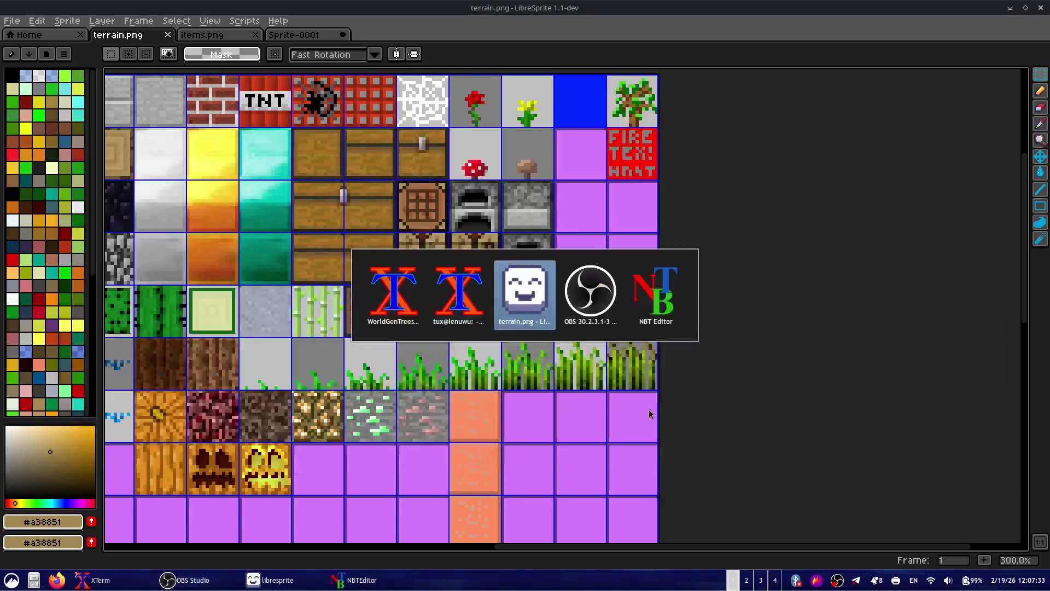
pyautogui.moveTo(673, 464); pyautogui.dragTo(543, 464)
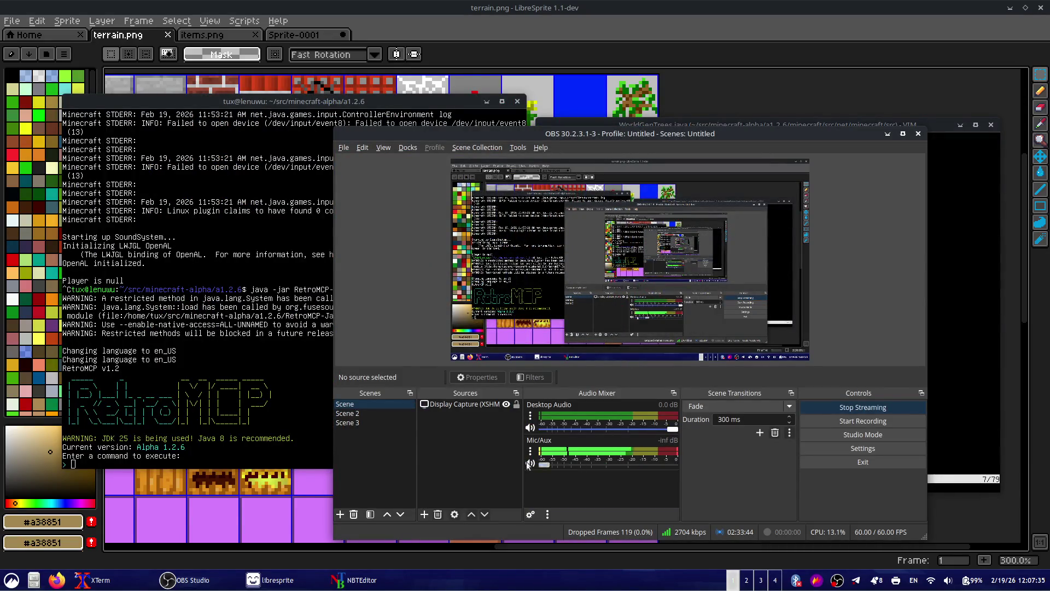
pyautogui.click(351, 422)
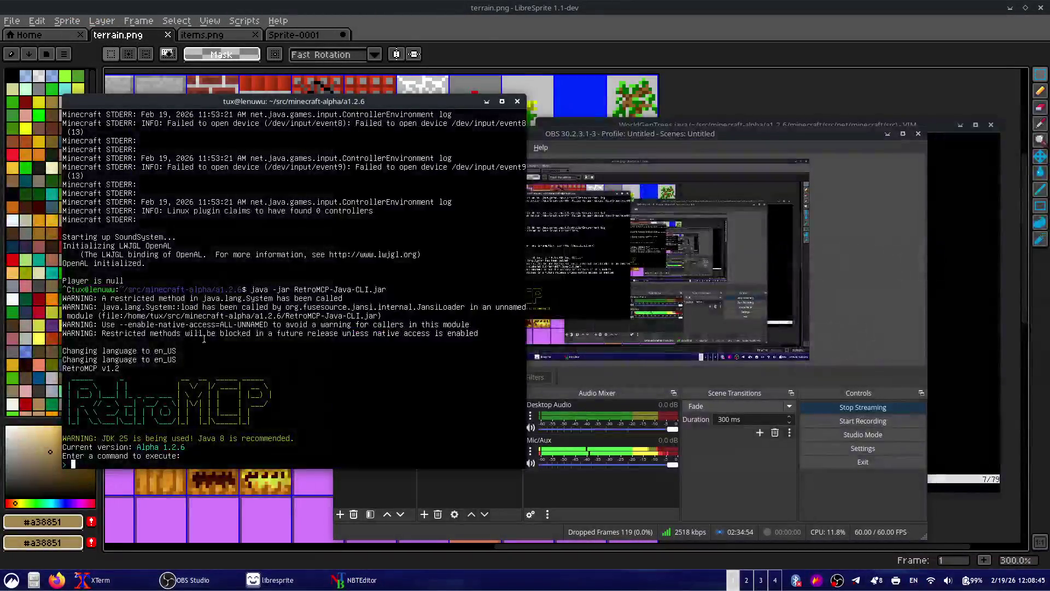
pyautogui.click(975, 290)
pyautogui.write('wq')
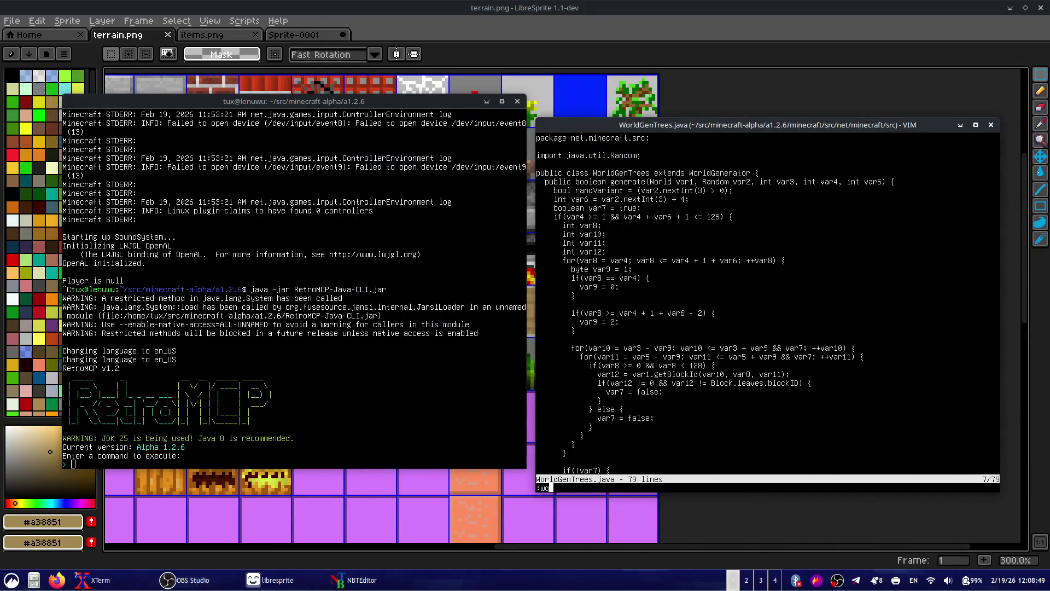